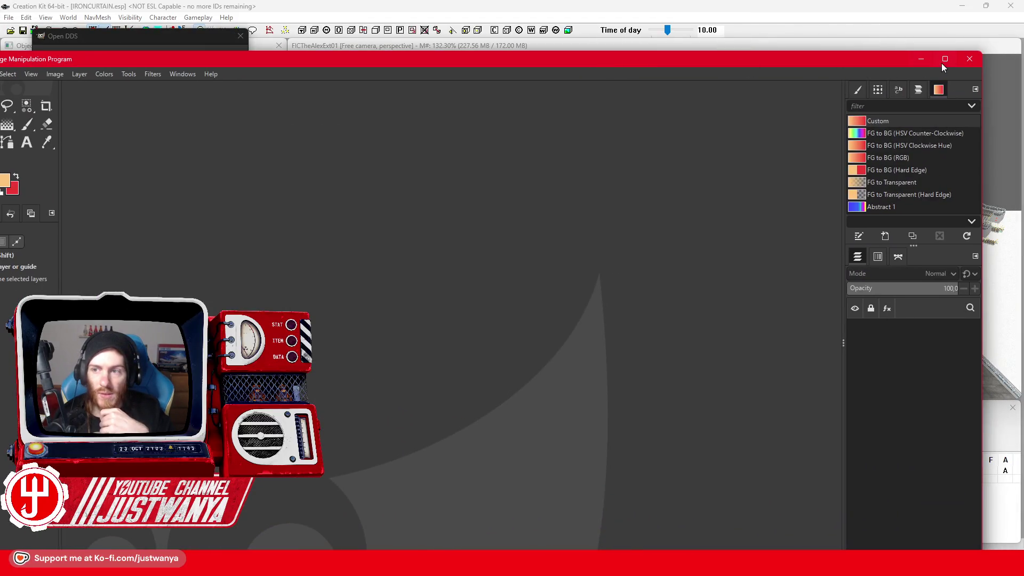
# Bring GIMP to the front, close its About dialog and maximize the window
pyautogui.click(944, 64)
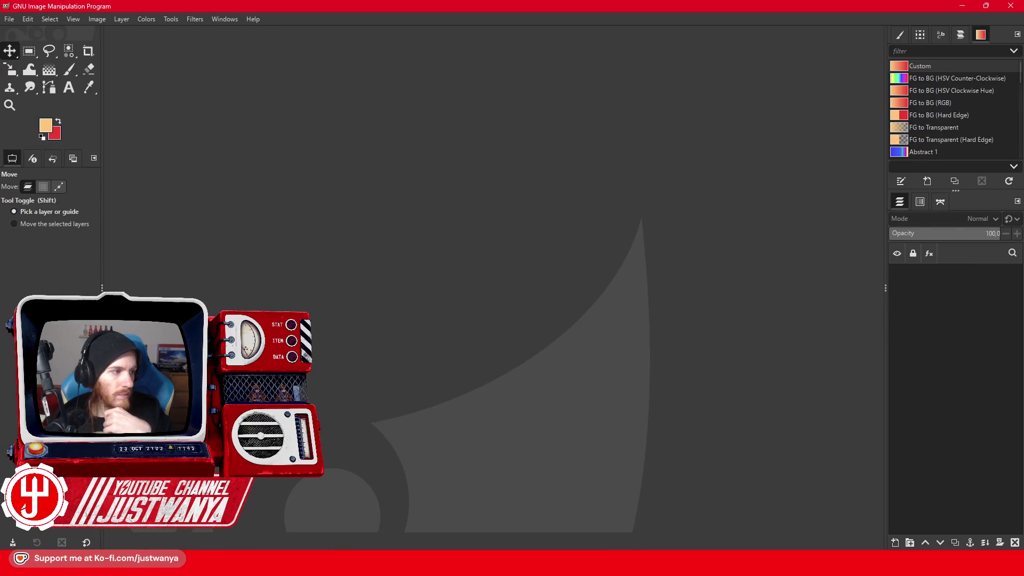
pyautogui.click(640, 349)
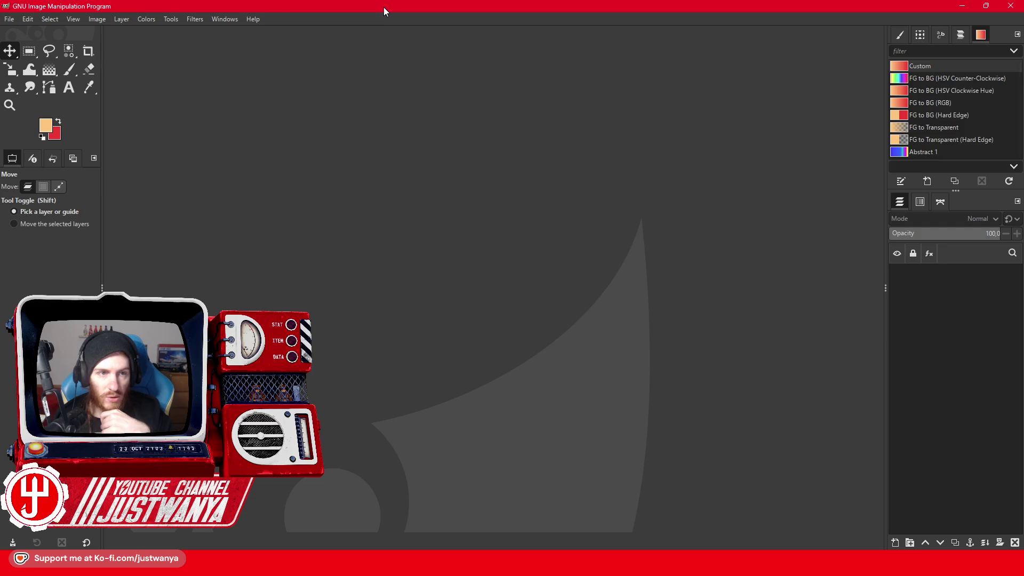
pyautogui.moveTo(383, 7); pyautogui.dragTo(468, 215)
pyautogui.moveTo(935, 214)
pyautogui.mouseDown()
pyautogui.moveTo(711, 191)
pyautogui.moveTo(868, 197)
pyautogui.moveTo(853, 1)
pyautogui.mouseUp()
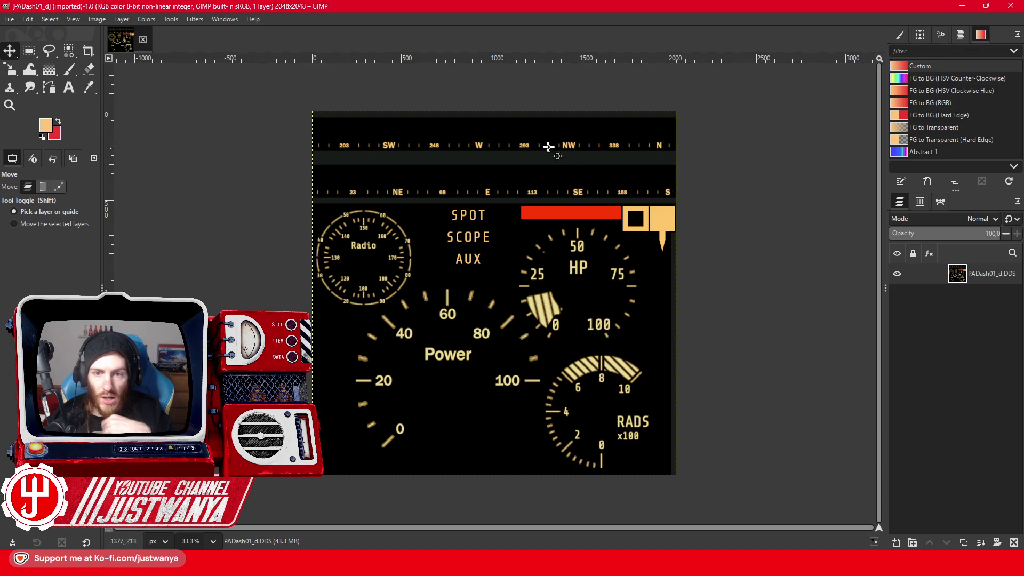
# Zoom in on the compass strip of PADash01_d.DDS, then zoom back out to 50%
pyautogui.click(10, 105)
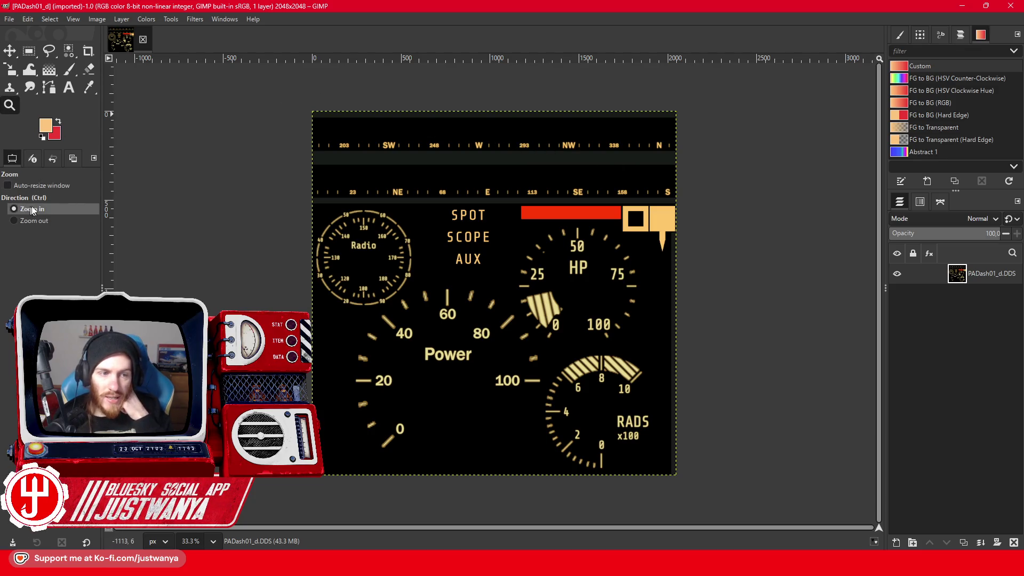
pyautogui.click(524, 100)
pyautogui.click(387, 145)
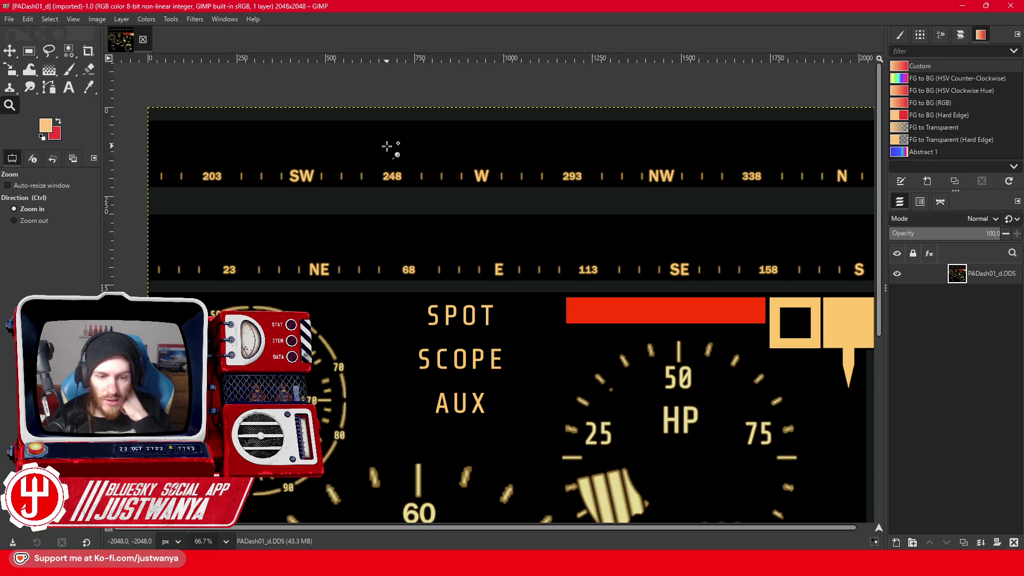
pyautogui.click(28, 220)
pyautogui.click(508, 180)
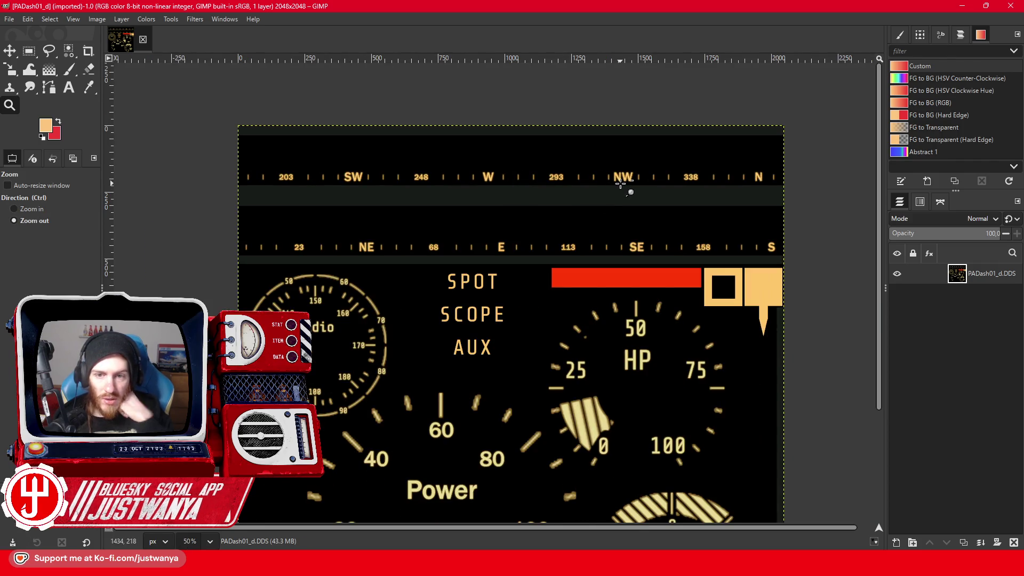
pyautogui.scroll(-3, 580, 244)
pyautogui.scroll(-2, 580, 243)
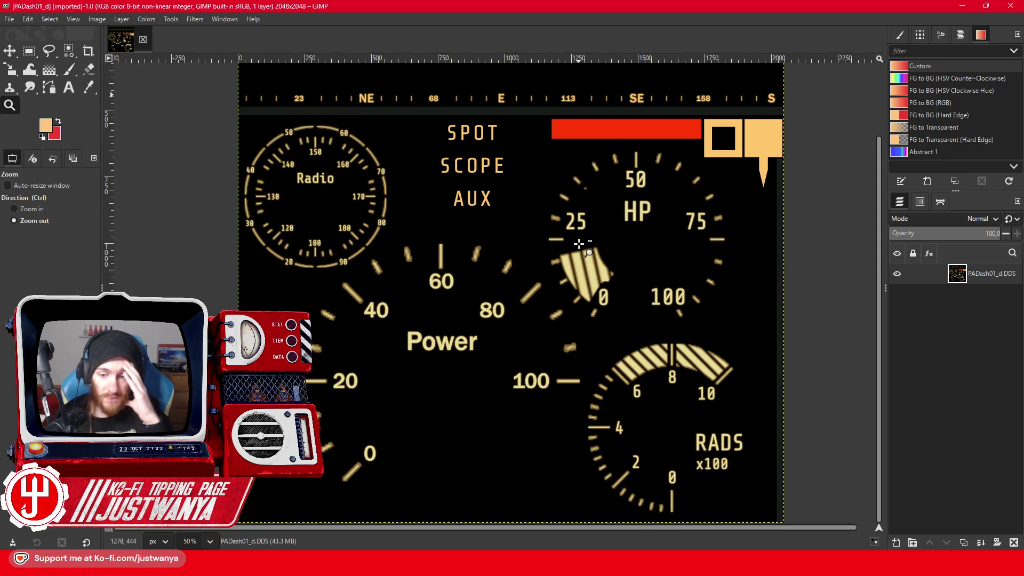
pyautogui.scroll(3, 580, 244)
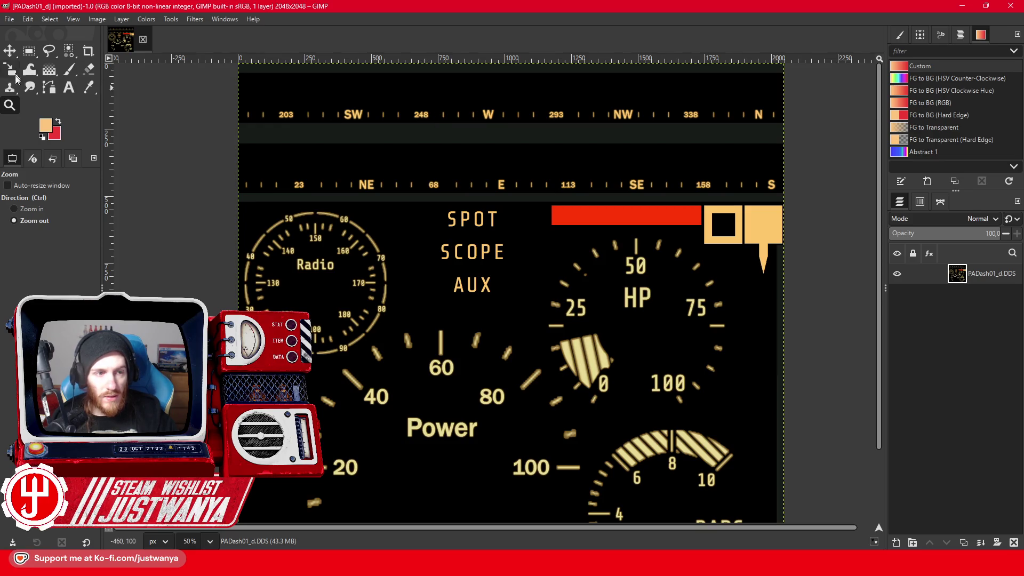
pyautogui.click(43, 138)
# Copy the W compass mark and paste it onto a new layer named W
pyautogui.press('r')
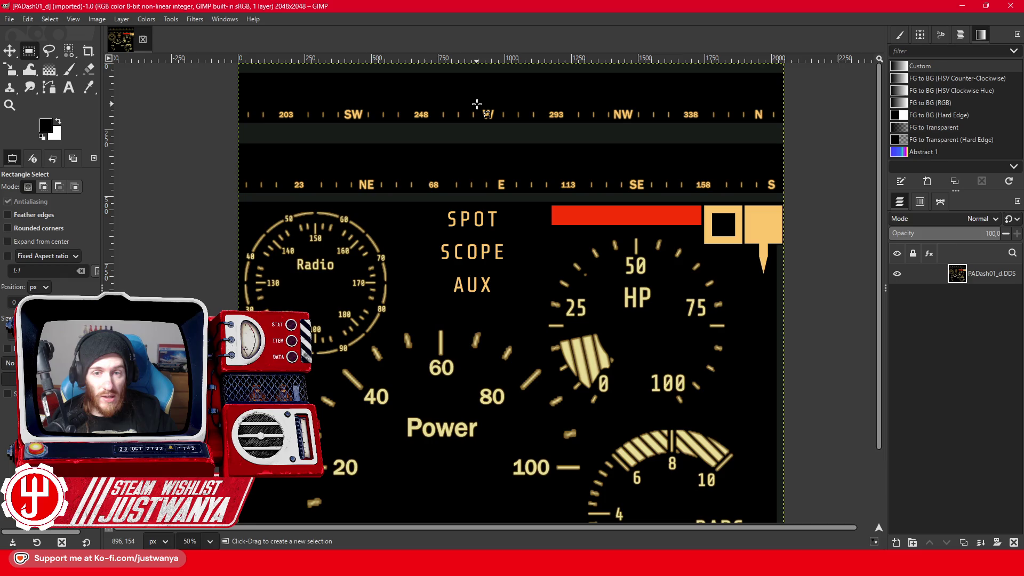
pyautogui.moveTo(477, 104); pyautogui.dragTo(499, 123)
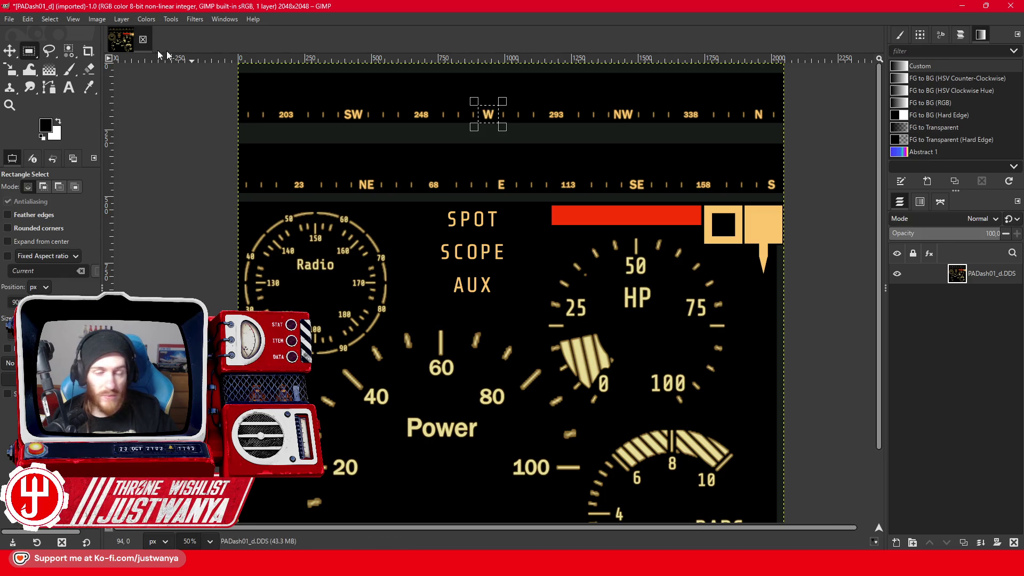
pyautogui.click(28, 19)
pyautogui.click(49, 80)
pyautogui.click(27, 18)
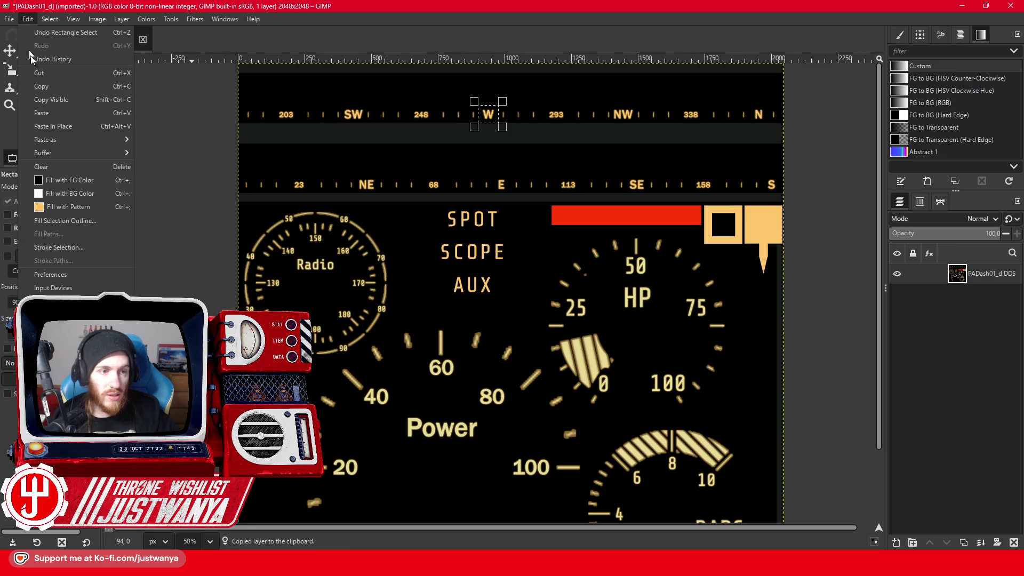
pyautogui.click(41, 91)
pyautogui.click(29, 51)
pyautogui.doubleClick(987, 273)
pyautogui.write('W')
pyautogui.press('Return')
# Copy the SW mark to a new layer named SW and drag it over the W mark
pyautogui.click(987, 294)
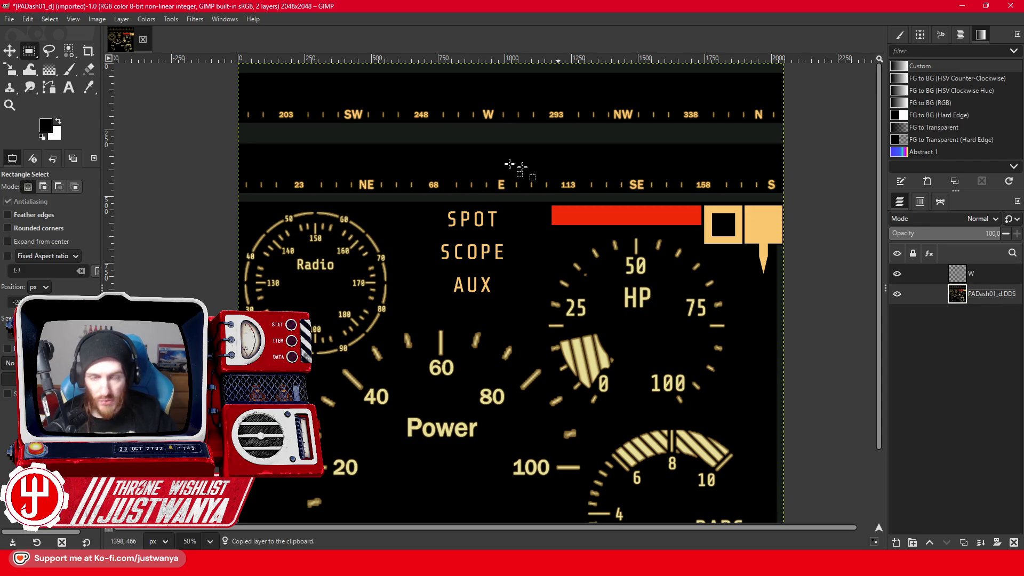
pyautogui.moveTo(341, 106); pyautogui.dragTo(365, 123)
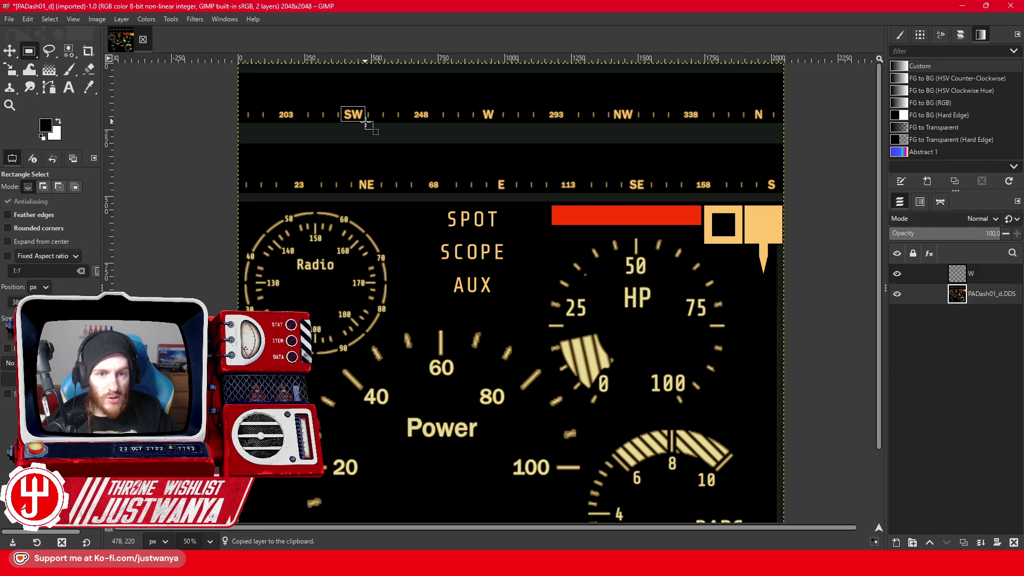
pyautogui.click(27, 19)
pyautogui.click(41, 87)
pyautogui.click(27, 19)
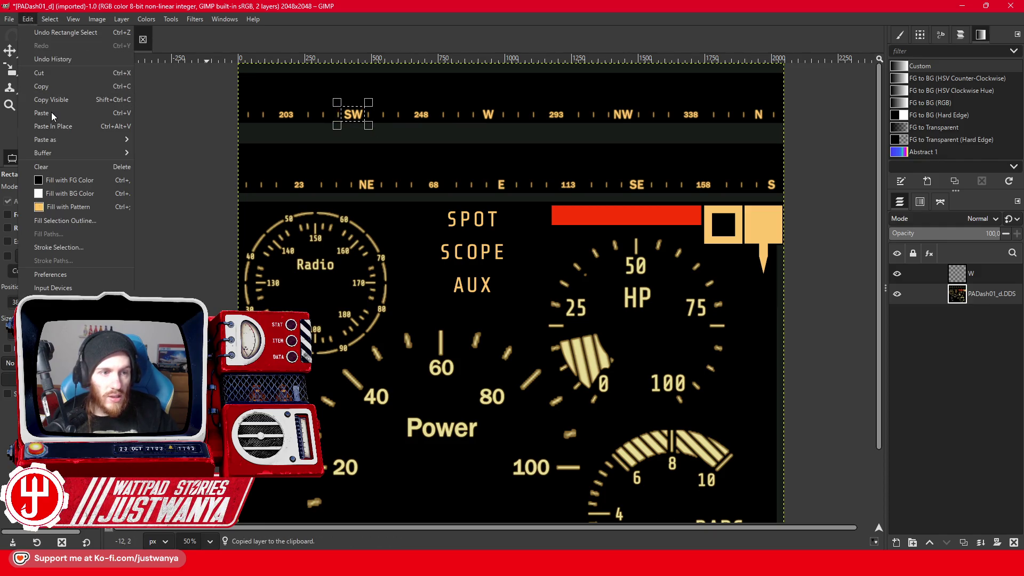
pyautogui.click(42, 113)
pyautogui.doubleClick(1003, 295)
pyautogui.write('SW')
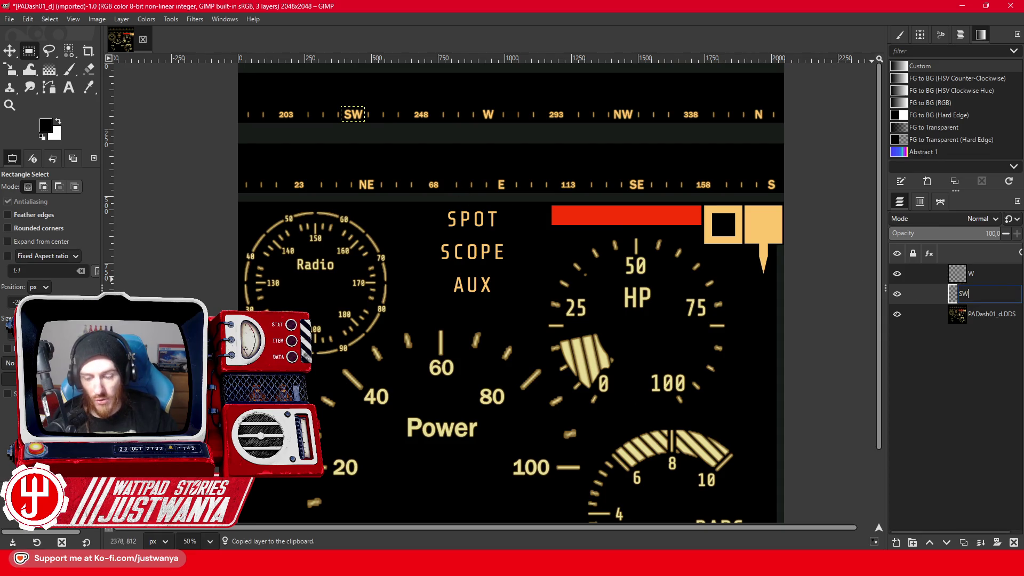
pyautogui.press('Return')
pyautogui.click(10, 55)
pyautogui.moveTo(364, 128)
pyautogui.mouseDown()
pyautogui.moveTo(459, 115)
pyautogui.moveTo(498, 128)
pyautogui.mouseUp()
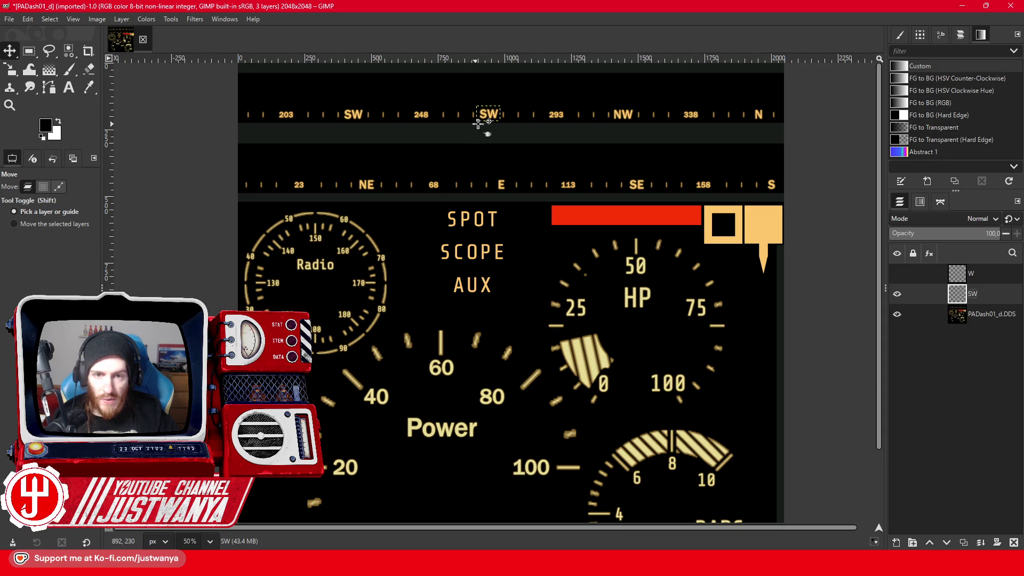
# Zoom in and nudge the SW copy with the arrow keys until it lines up over W
pyautogui.click(10, 105)
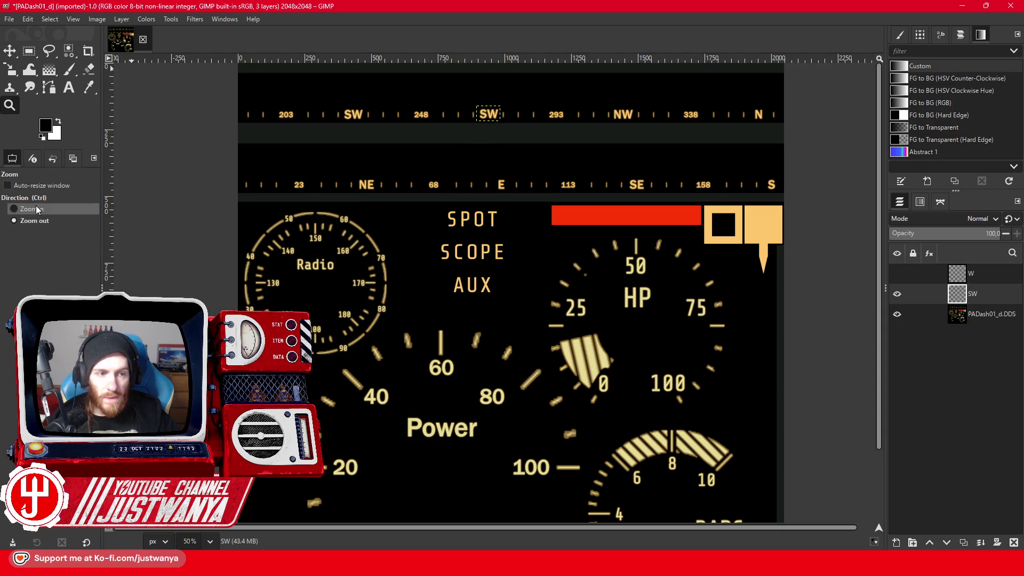
pyautogui.click(487, 98)
pyautogui.click(12, 53)
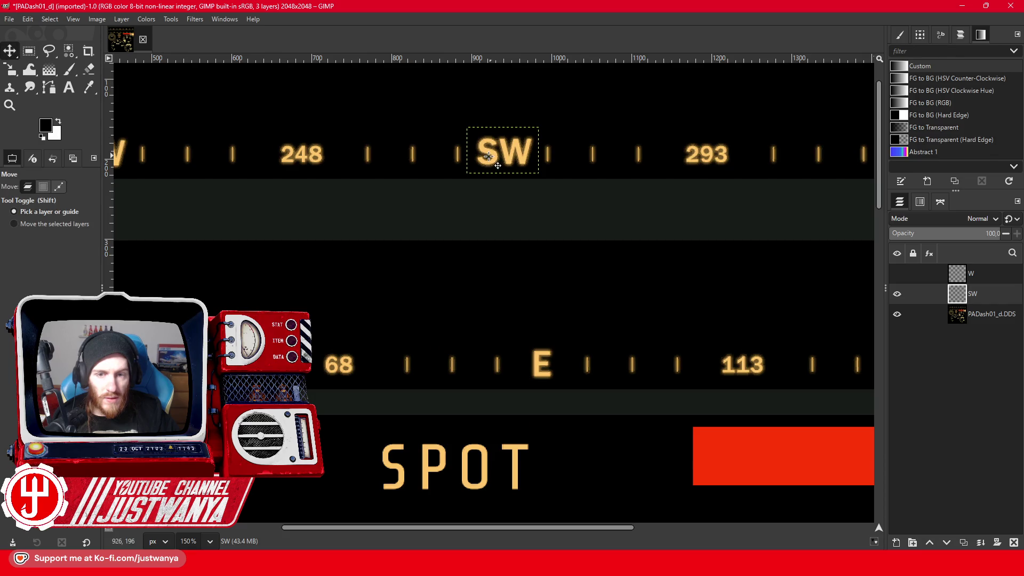
pyautogui.press('Down')
pyautogui.press('Down')
pyautogui.press('Left')
pyautogui.press('Down')
pyautogui.press('Down')
pyautogui.press('Down')
pyautogui.press('Left')
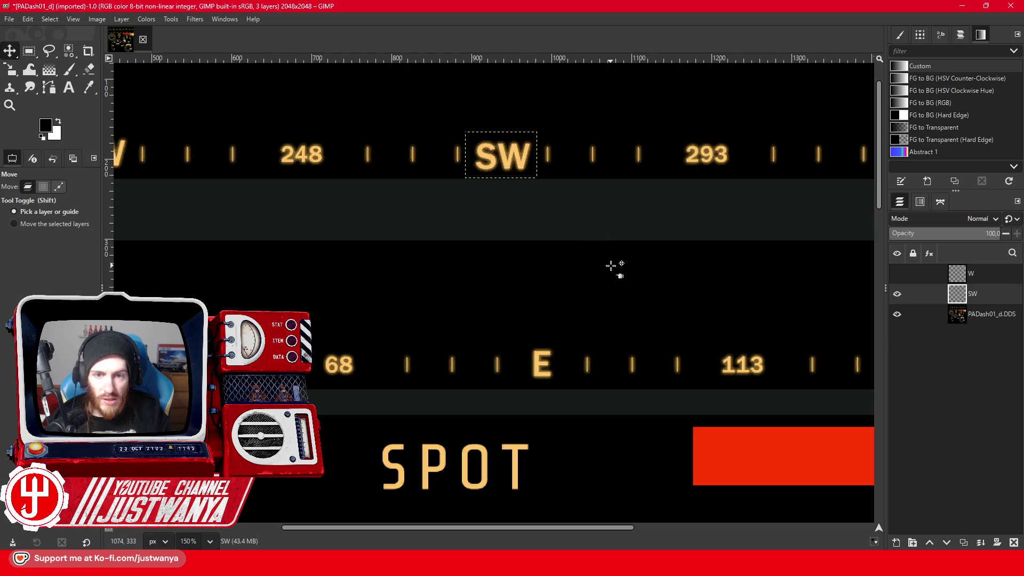
pyautogui.hscroll(-5, 595, 505)
pyautogui.hscroll(10, 328, 511)
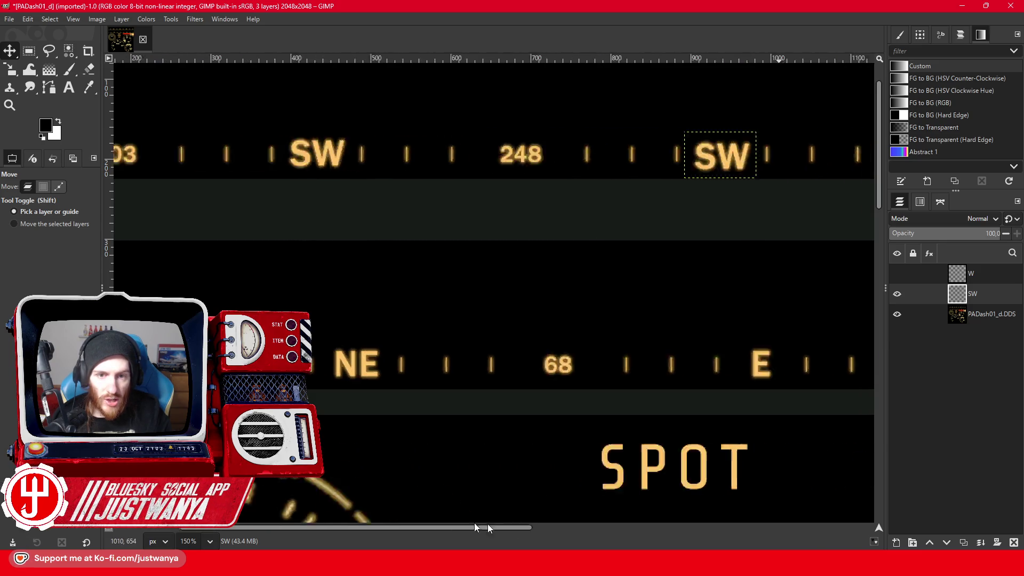
pyautogui.hscroll(-15, 350, 511)
pyautogui.hscroll(8, 358, 511)
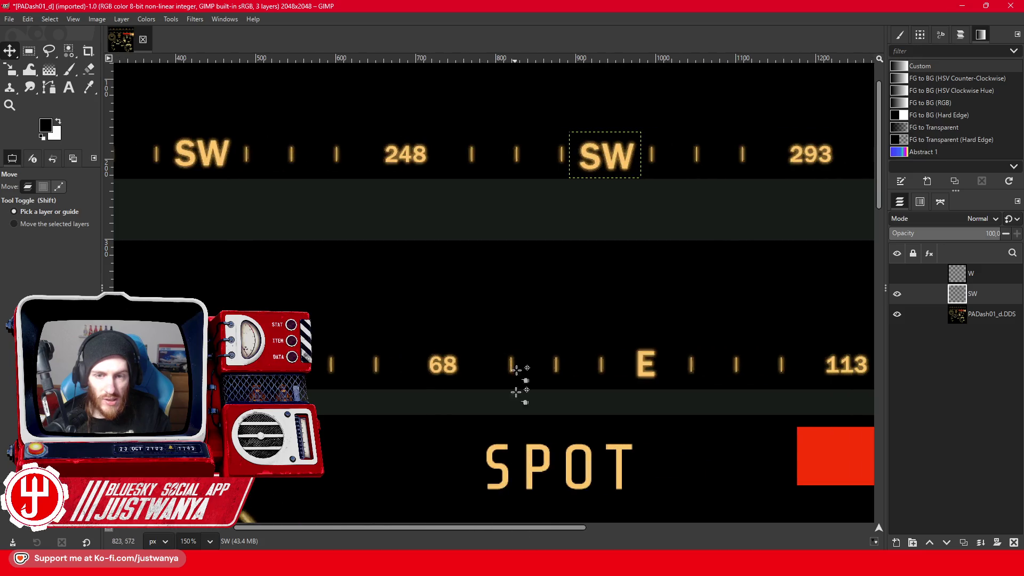
pyautogui.press('Up')
pyautogui.press('Up')
pyautogui.press('Up')
pyautogui.press('Right')
pyautogui.press('Right')
pyautogui.press('Right')
pyautogui.press('Up')
pyautogui.press('Up')
pyautogui.press('Down')
pyautogui.press('Down')
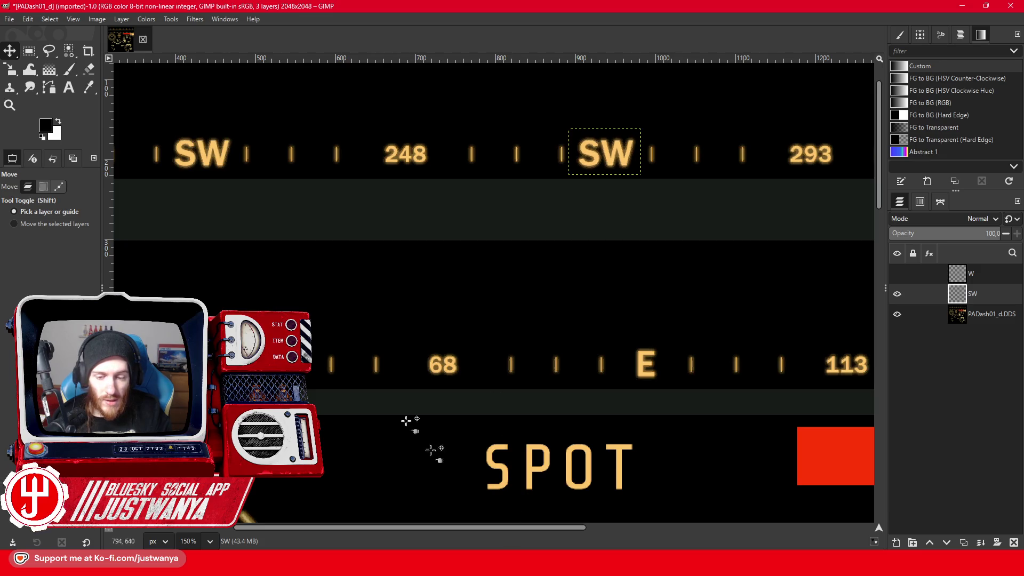
# Zoom back out, show the W copy layer and move it over the NW mark
pyautogui.click(10, 105)
pyautogui.click(14, 220)
pyautogui.doubleClick(243, 250)
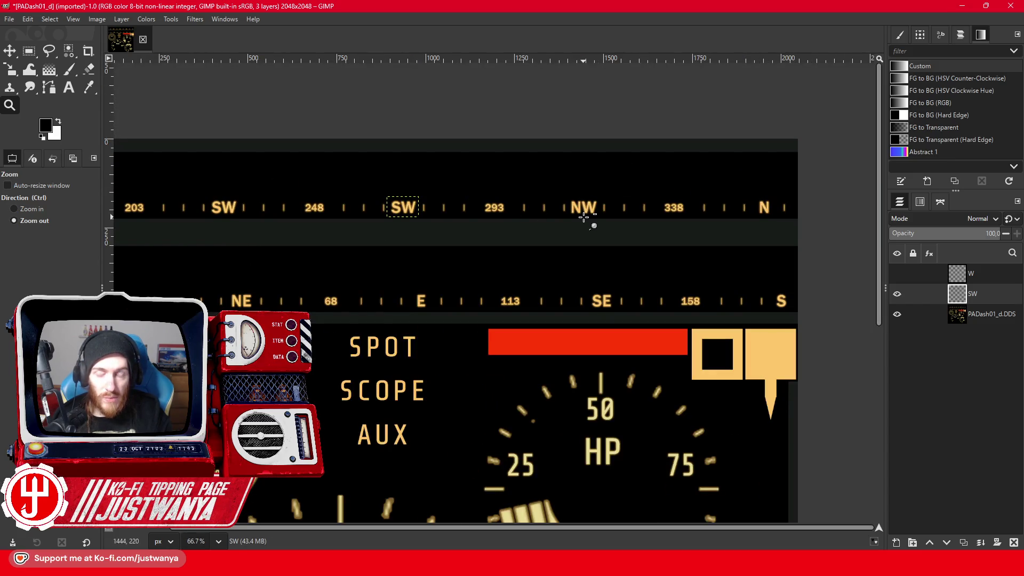
pyautogui.click(975, 279)
pyautogui.click(897, 273)
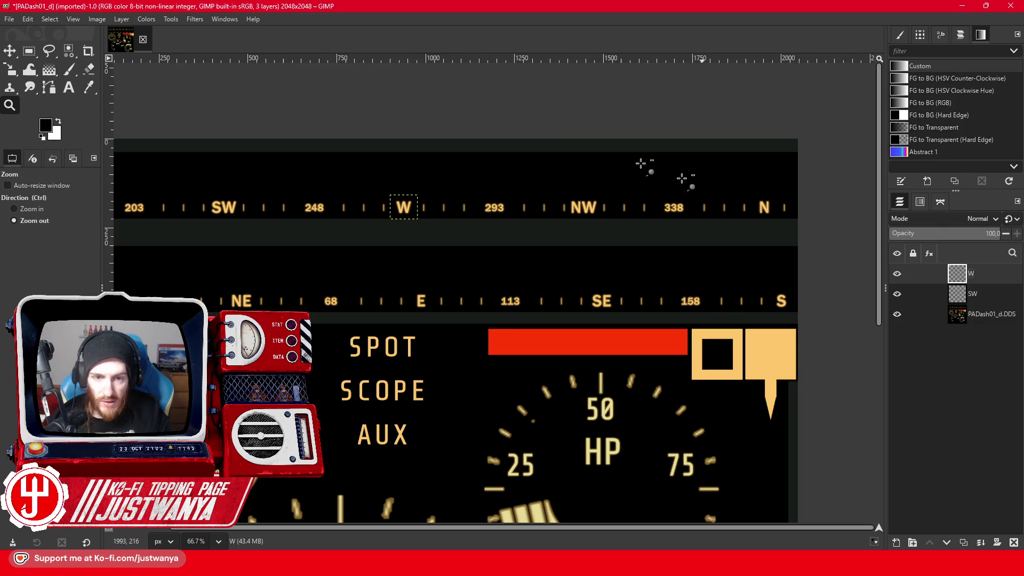
pyautogui.press('m')
pyautogui.moveTo(440, 205); pyautogui.dragTo(583, 207)
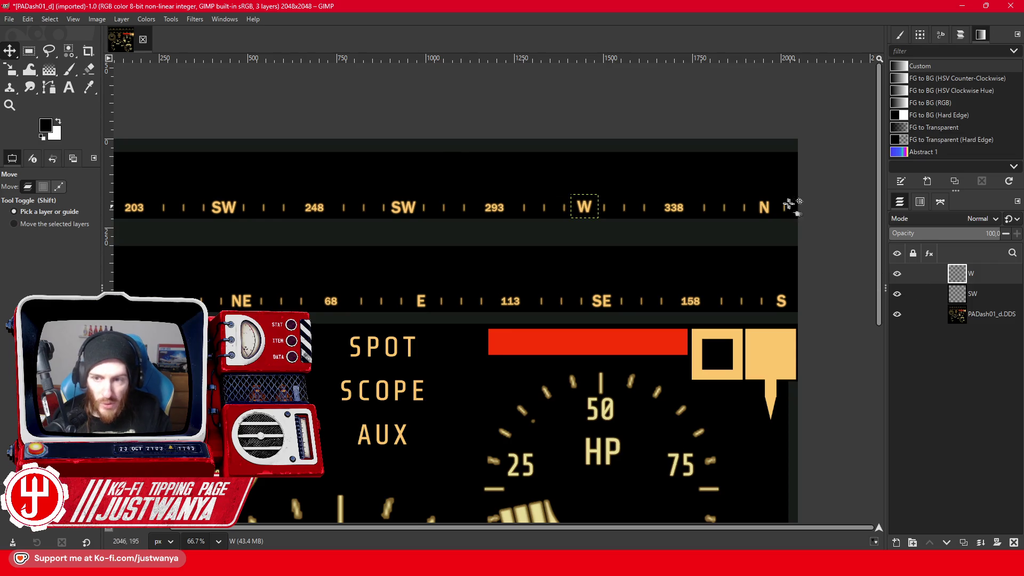
# Hide the W and SW copy layers and rectangle-select the NW mark on the texture
pyautogui.click(897, 274)
pyautogui.click(897, 293)
pyautogui.click(622, 212)
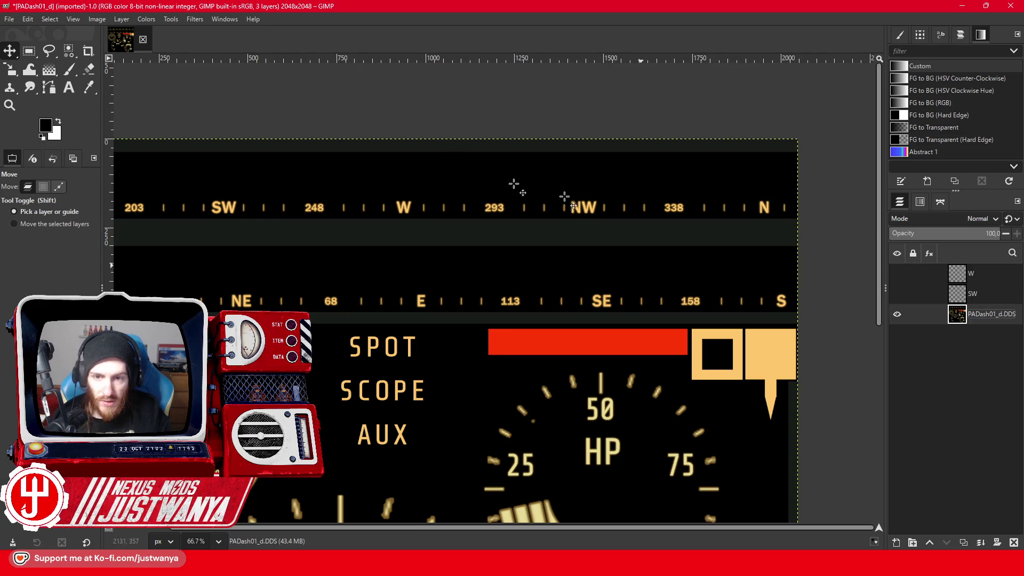
pyautogui.click(33, 49)
pyautogui.moveTo(566, 195); pyautogui.dragTo(600, 219)
# Copy the selected NW mark and paste it as a new layer
pyautogui.click(28, 19)
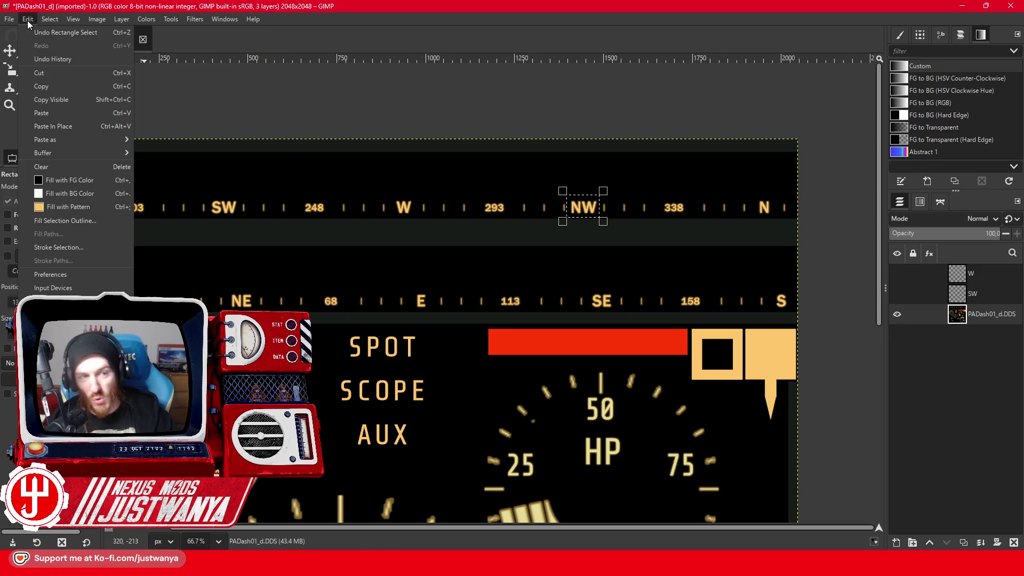
pyautogui.click(53, 87)
pyautogui.click(28, 19)
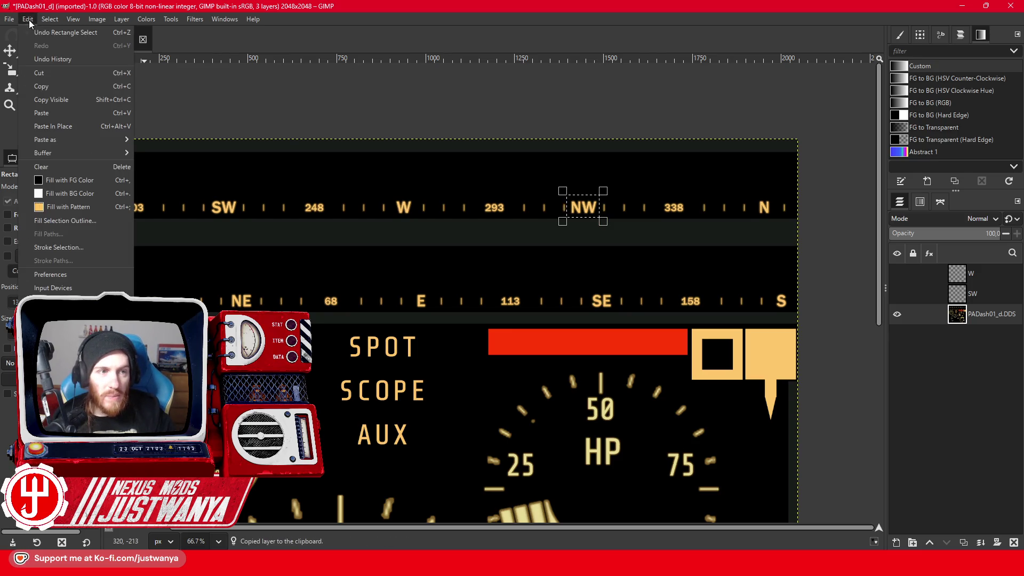
pyautogui.click(54, 112)
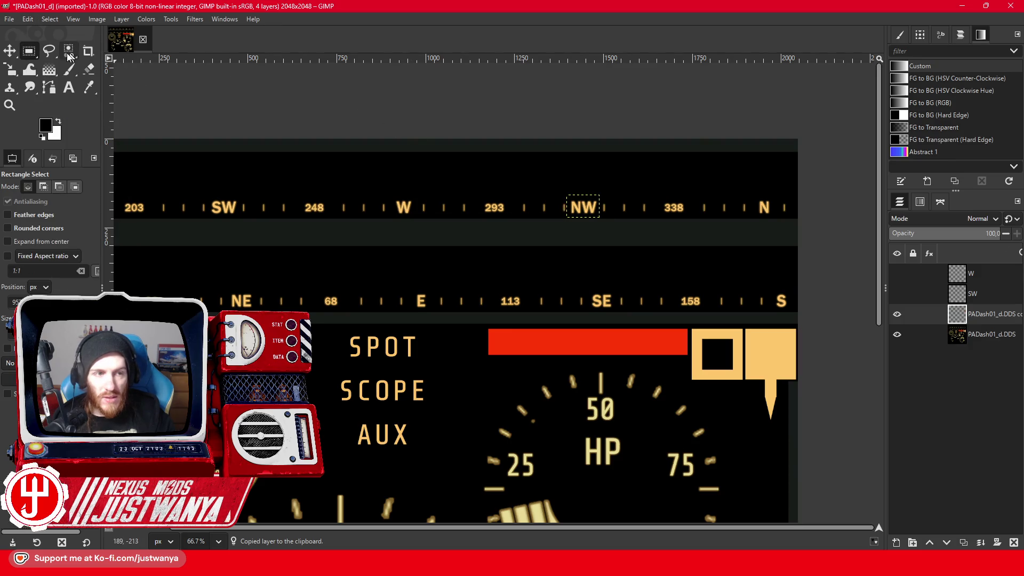
# Nudge the NW copy right until it sits just after 338, then quit GIMP discarding changes
pyautogui.click(12, 54)
pyautogui.press('Right')
pyautogui.press('Right')
pyautogui.press('Right')
pyautogui.press('Right')
pyautogui.press('Right')
pyautogui.press('Right')
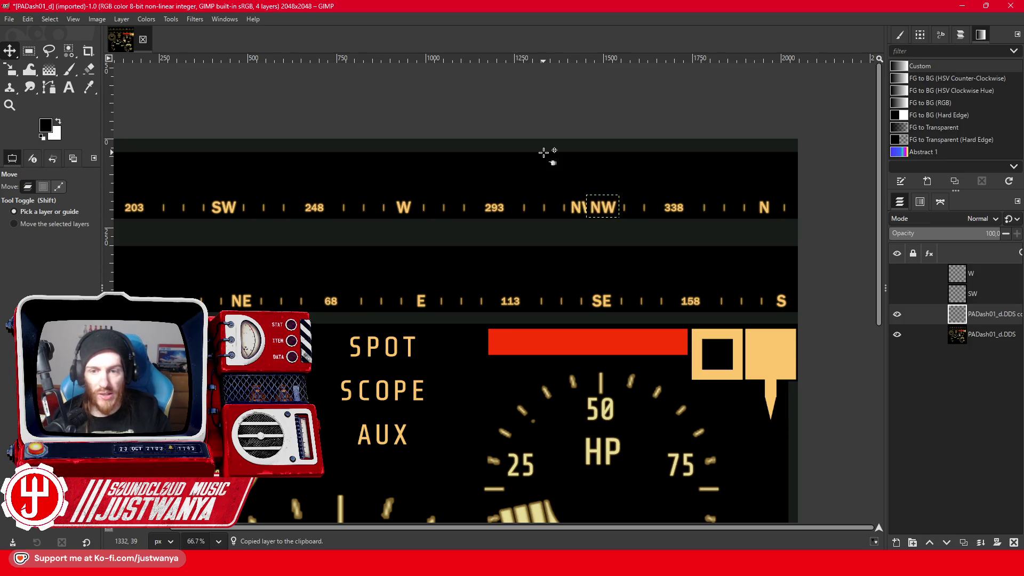
pyautogui.press('Right')
pyautogui.press('Right')
pyautogui.press('Right')
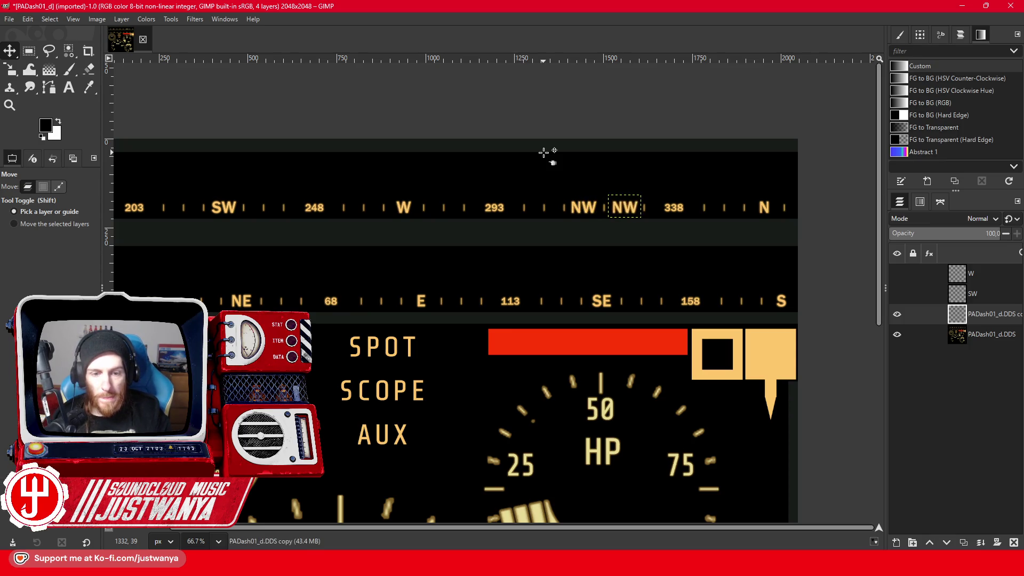
pyautogui.press('Right')
pyautogui.press('Right')
pyautogui.press('Right')
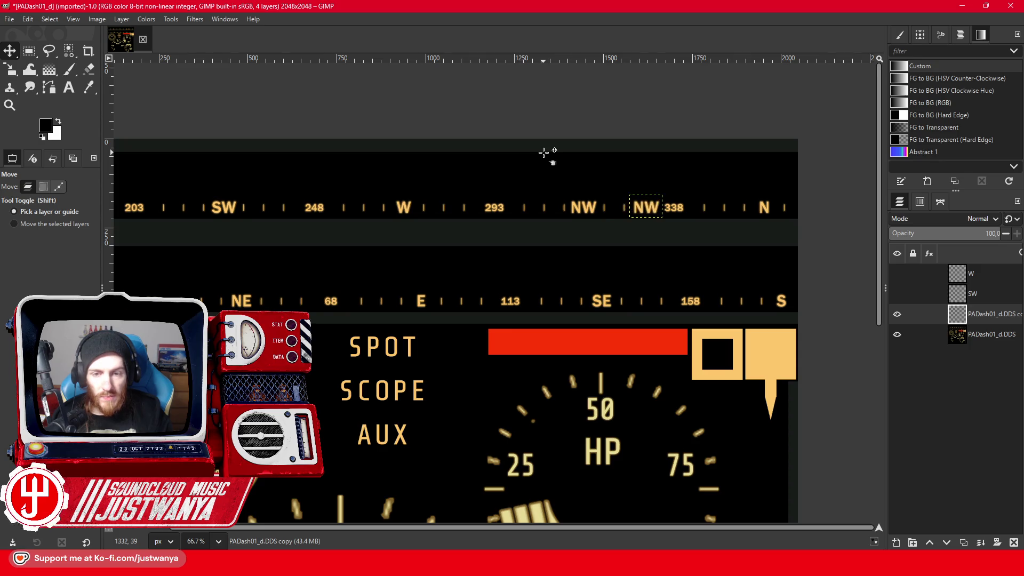
pyautogui.scroll(-3, 435, 317)
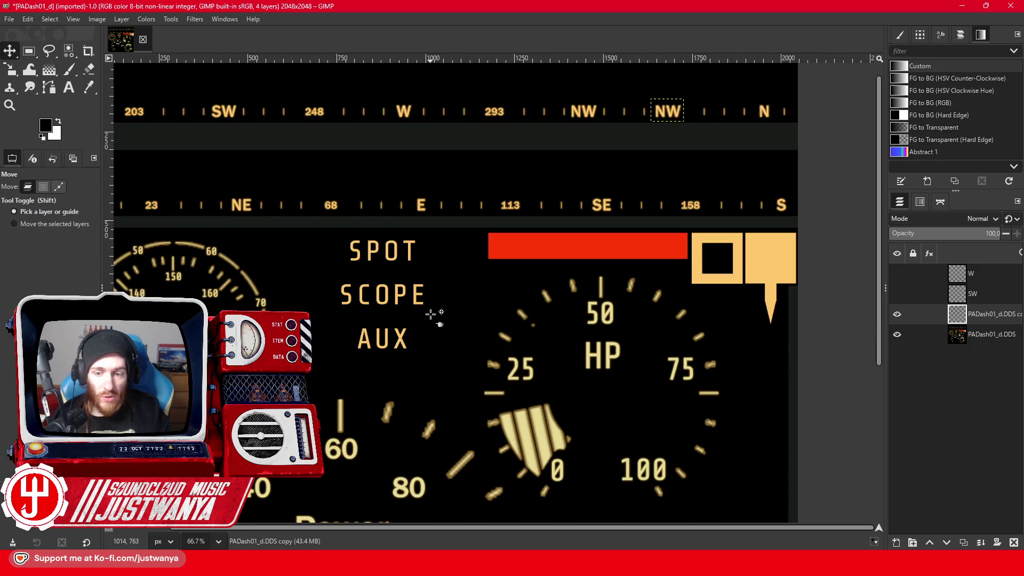
pyautogui.press('Right')
pyautogui.press('Right')
pyautogui.press('Right')
pyautogui.press('Right')
pyautogui.press('Right')
pyautogui.press('Right')
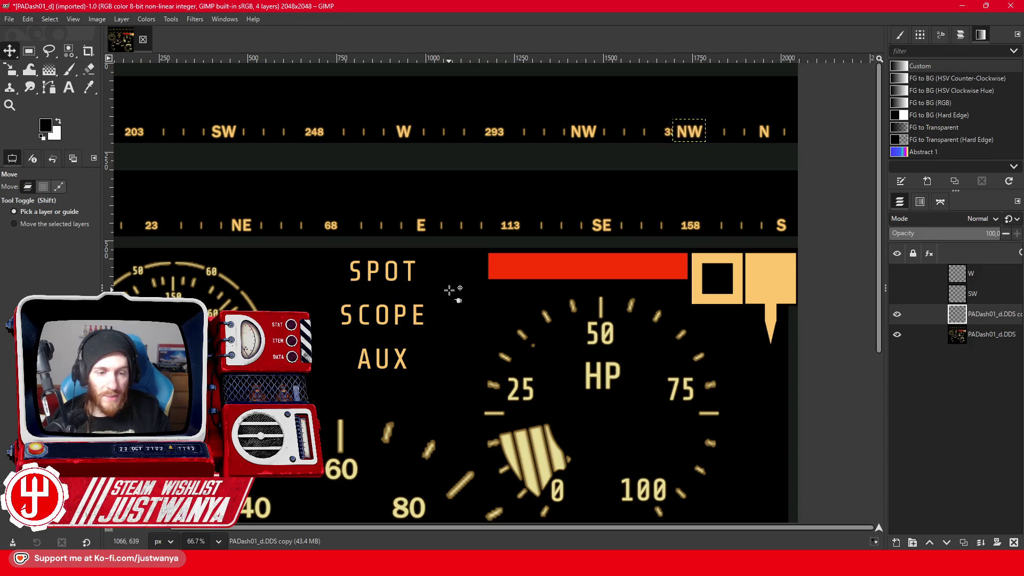
pyautogui.press('Right')
pyautogui.press('Right')
pyautogui.press('Right')
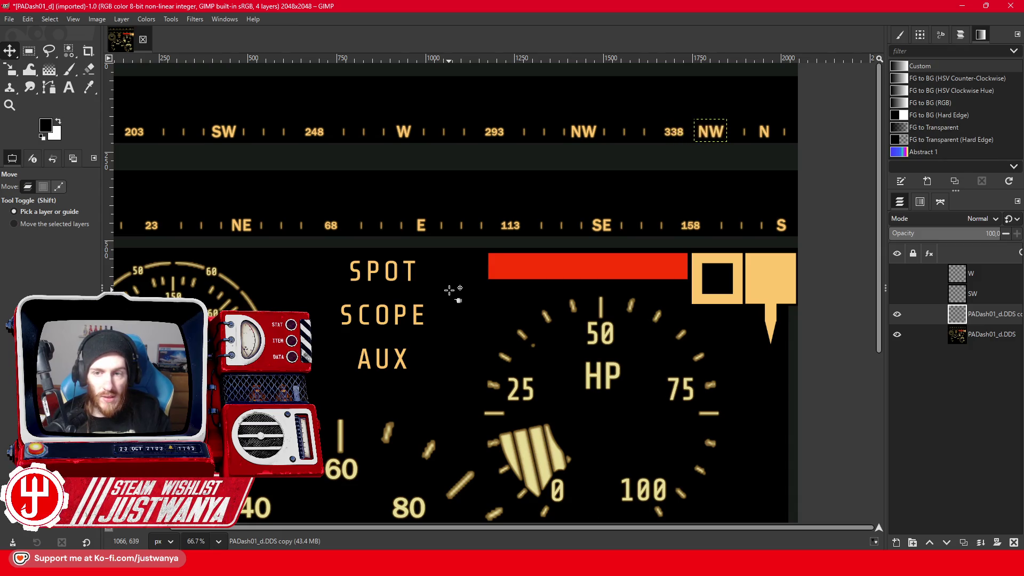
pyautogui.press('Right')
pyautogui.press('Right')
pyautogui.press('Right')
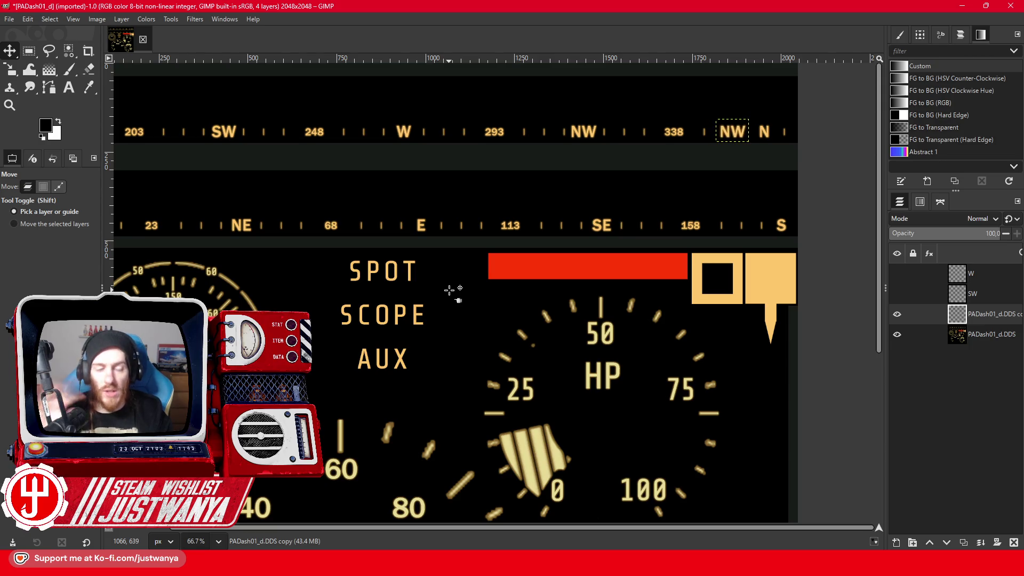
pyautogui.press('Right')
pyautogui.press('Right')
pyautogui.press('Right')
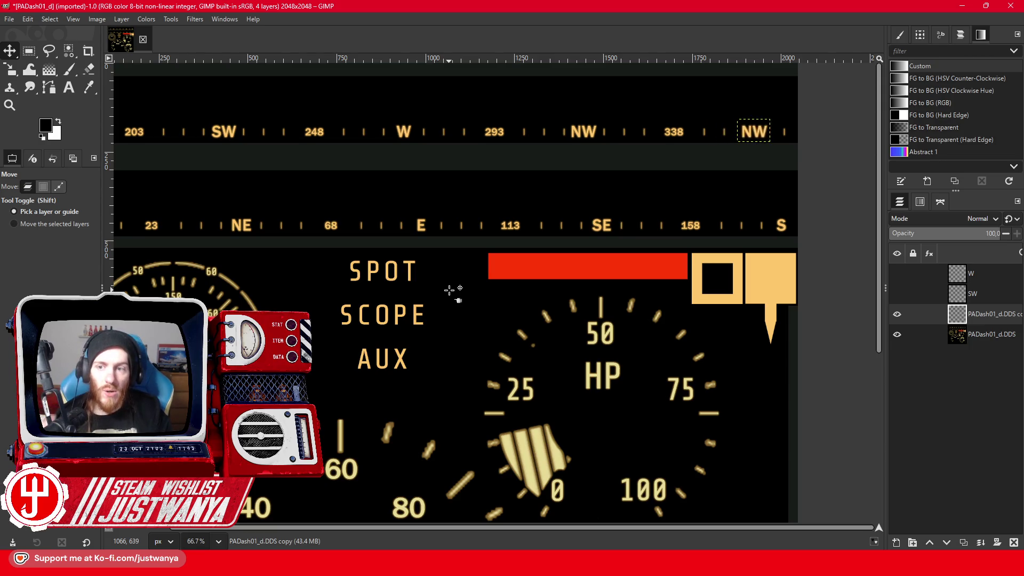
pyautogui.press('Left')
pyautogui.press('Left')
pyautogui.press('Left')
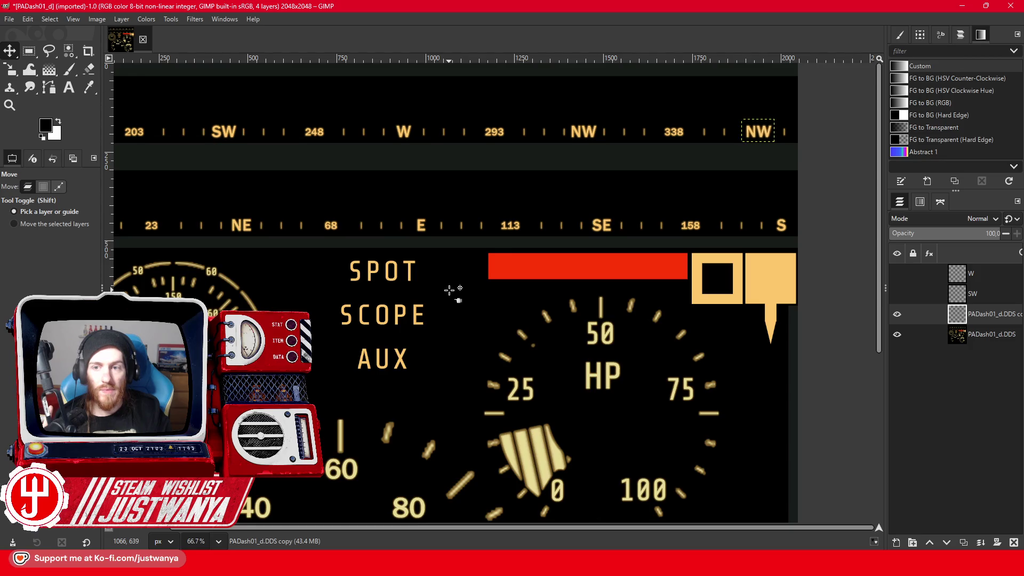
pyautogui.click(1011, 6)
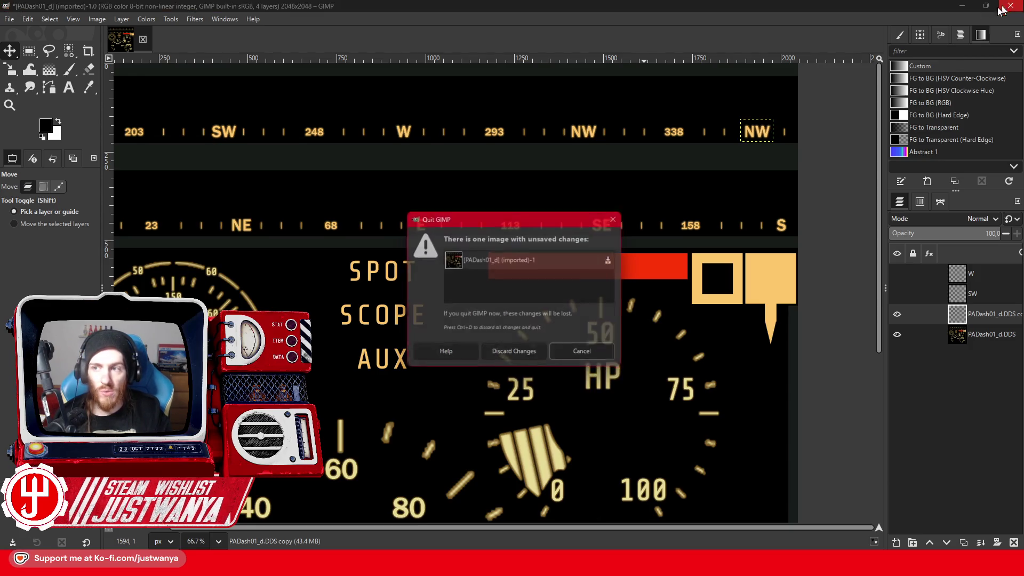
pyautogui.click(516, 363)
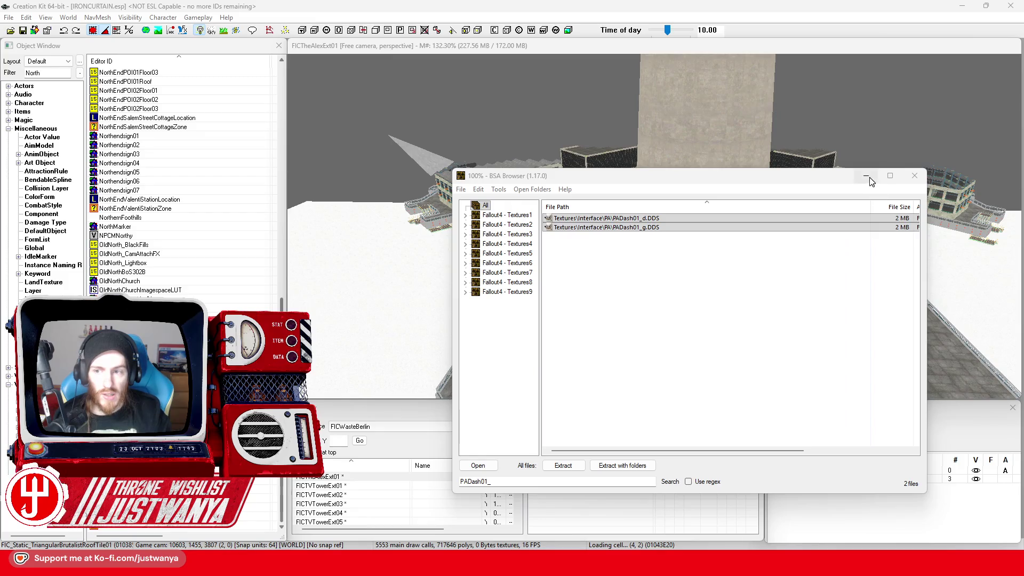
# Hide the BSA Browser and orbit the view to look down on the TV tower
pyautogui.click(868, 177)
pyautogui.click(571, 345)
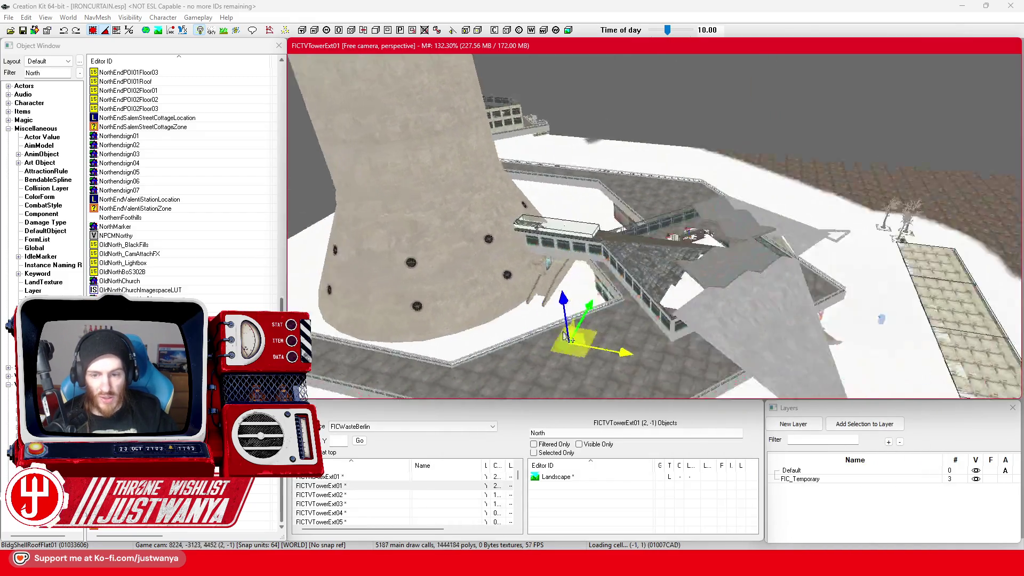
pyautogui.press('shift')
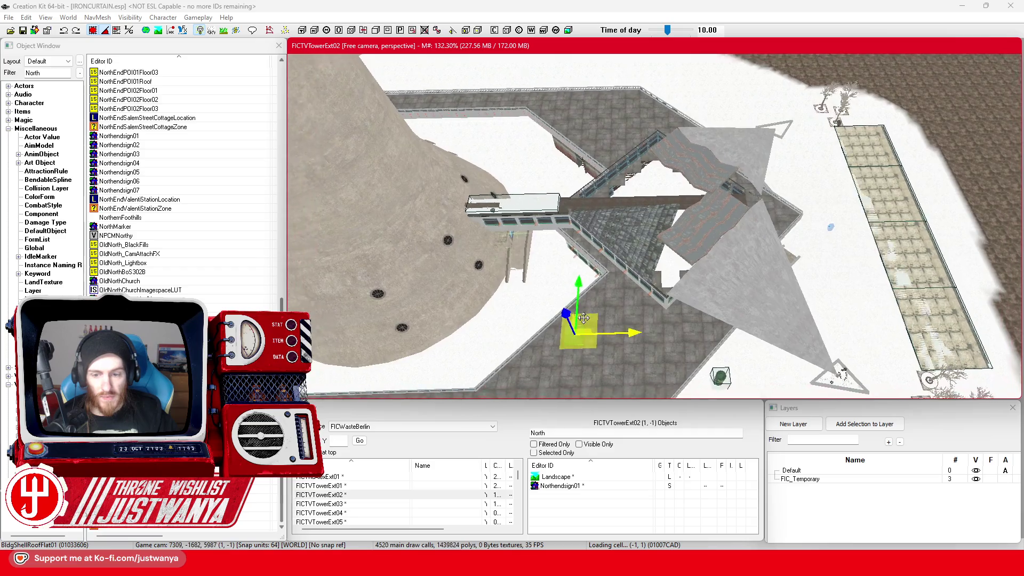
pyautogui.press('shift')
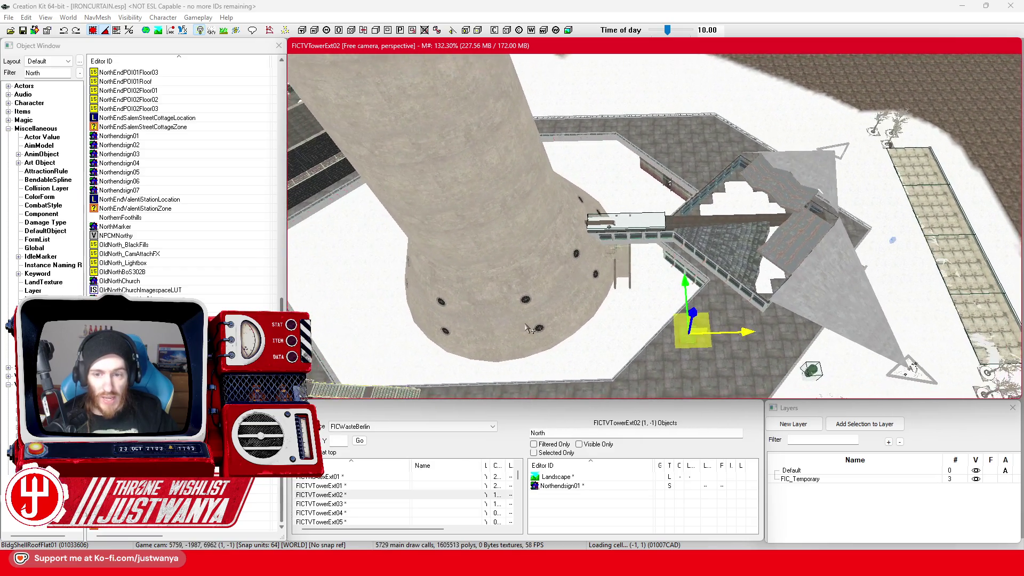
pyautogui.press('shift')
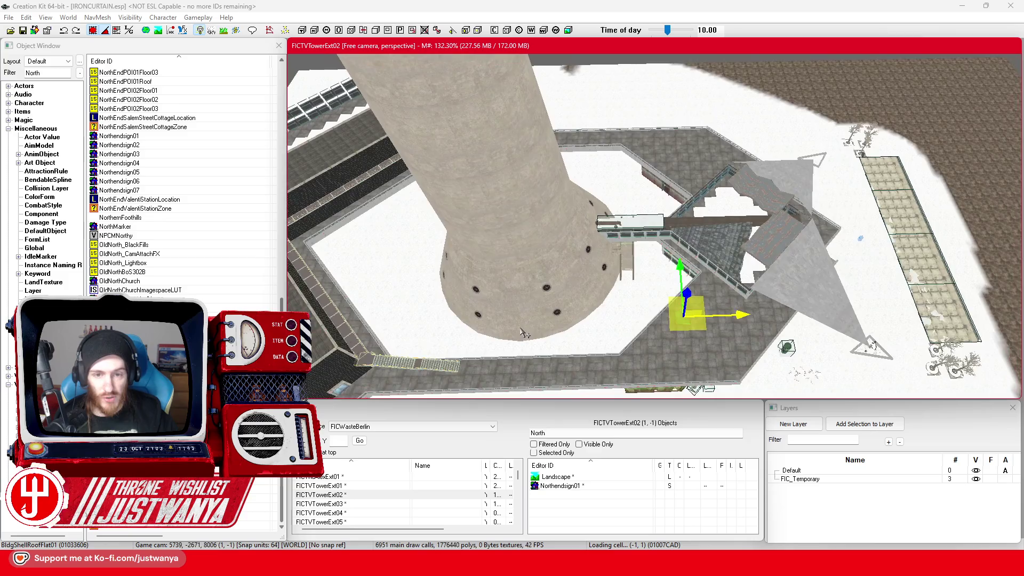
pyautogui.press('shift')
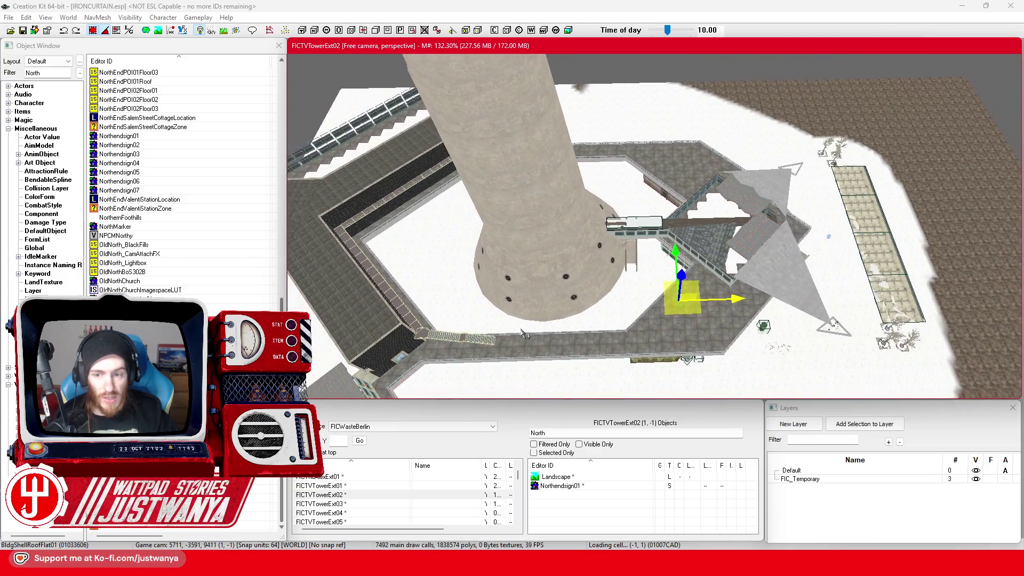
pyautogui.scroll(-1, 526, 333)
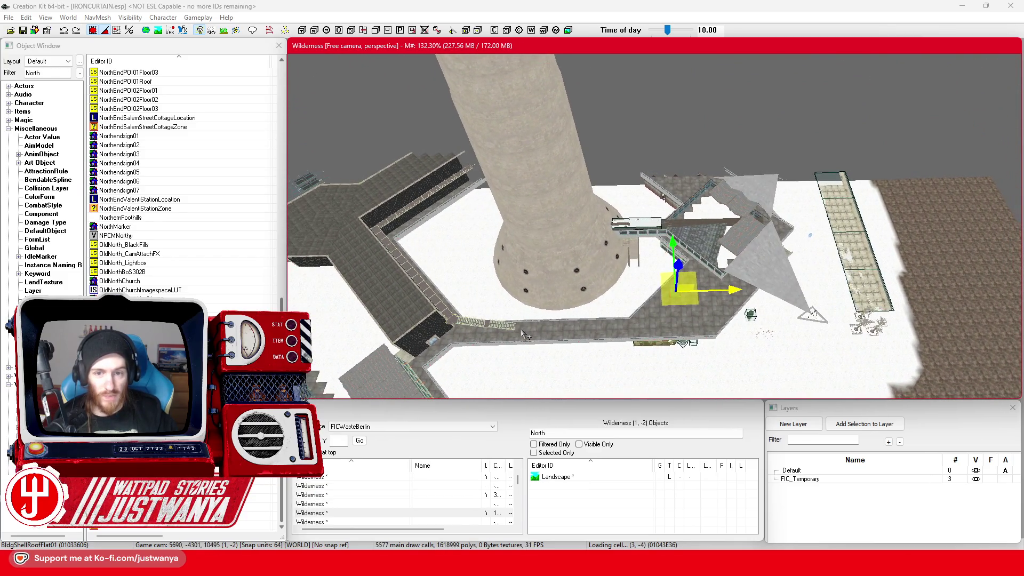
pyautogui.press('shift')
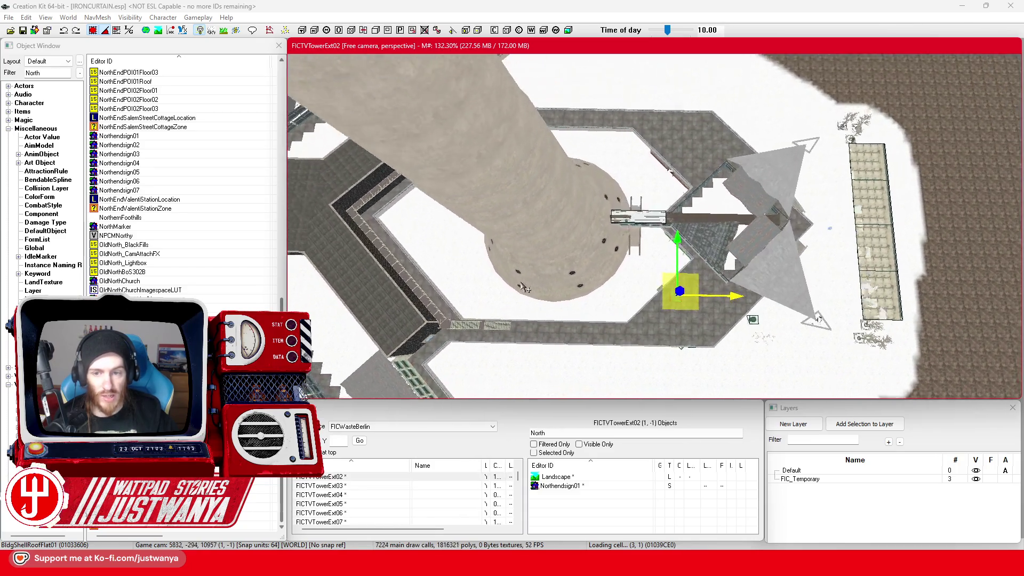
pyautogui.scroll(-4, 527, 299)
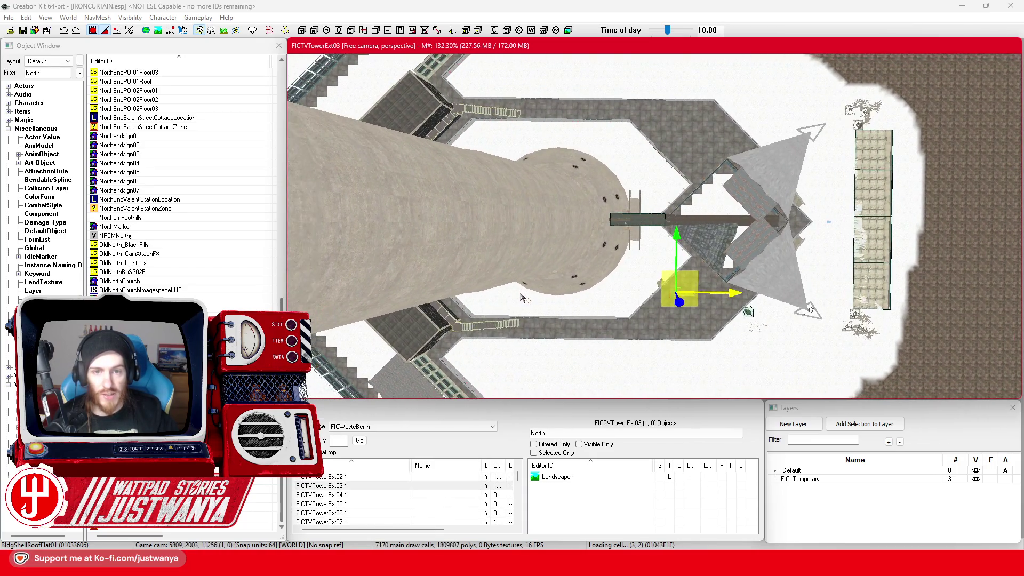
pyautogui.scroll(-4, 525, 299)
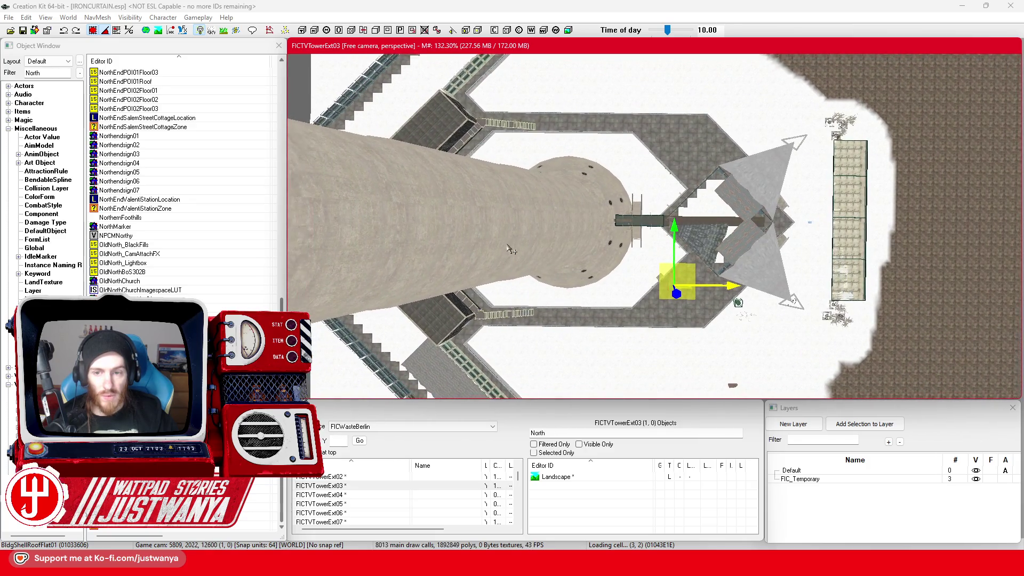
# Pan and zoom out, then box-select every object of the tower complex
pyautogui.moveTo(614, 277)
pyautogui.mouseDown()
pyautogui.moveTo(693, 296)
pyautogui.moveTo(643, 289)
pyautogui.mouseUp()
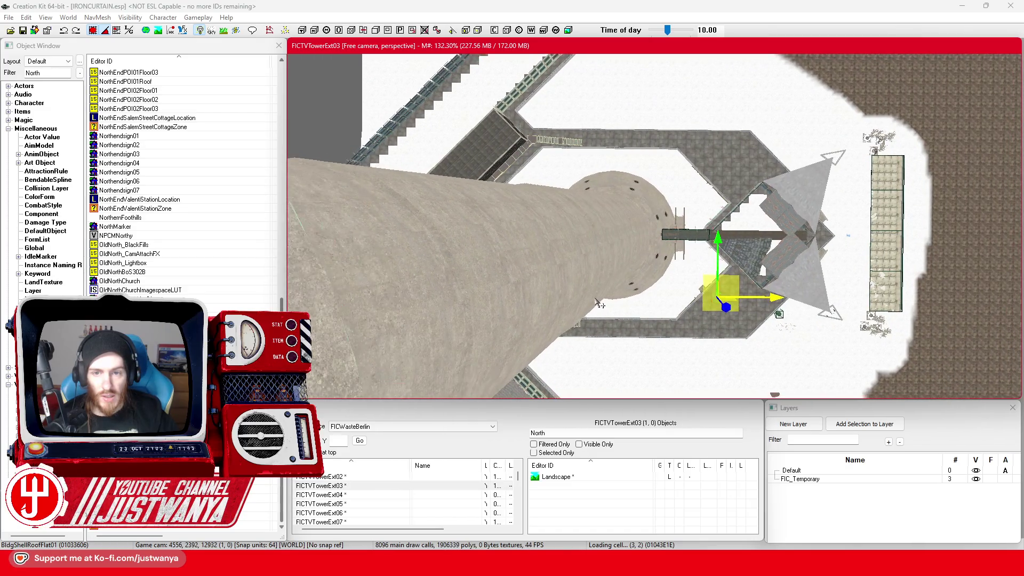
pyautogui.scroll(-6, 600, 307)
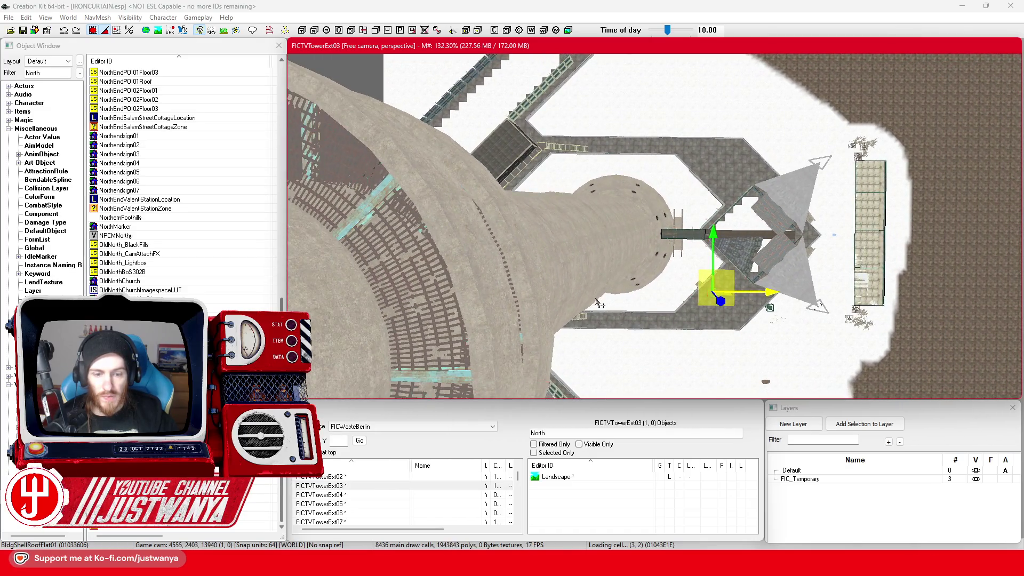
pyautogui.scroll(-5, 600, 304)
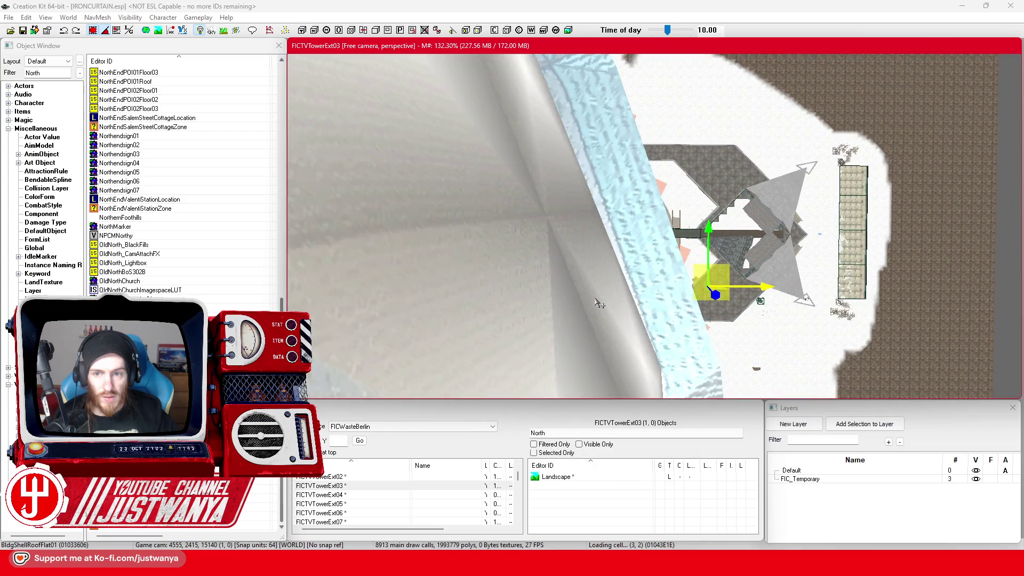
pyautogui.scroll(-7, 599, 304)
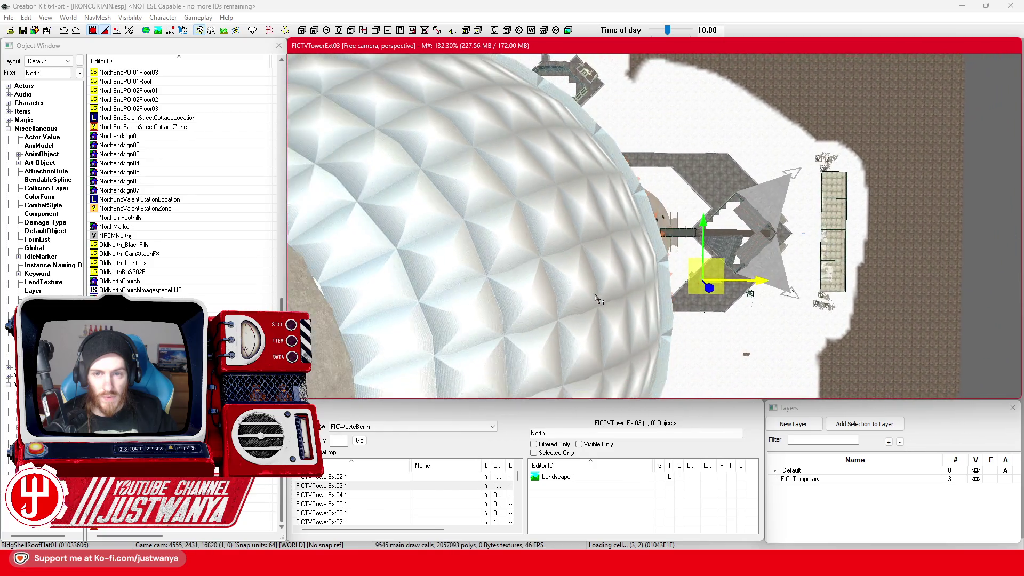
pyautogui.scroll(-5, 600, 300)
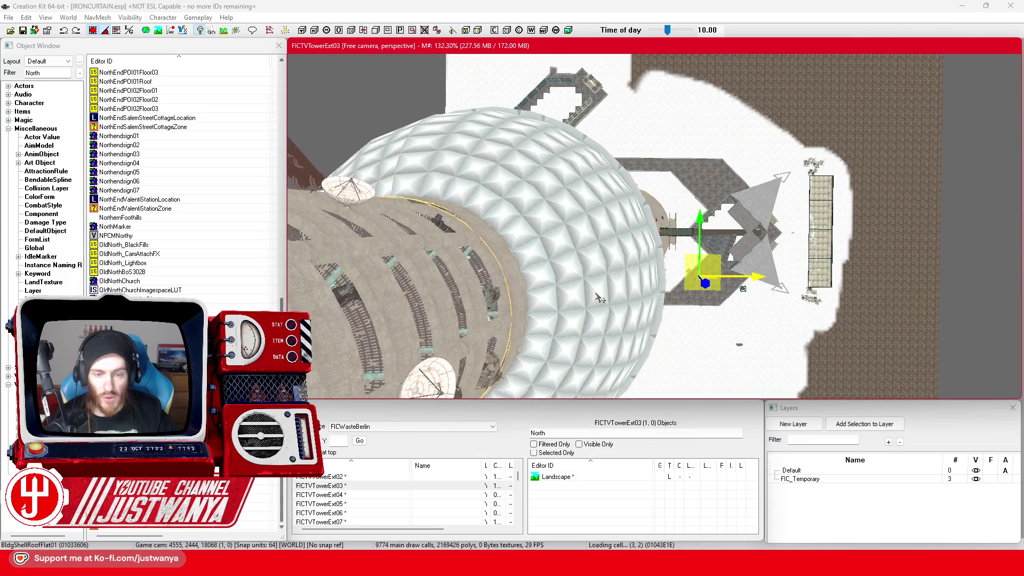
pyautogui.scroll(-5, 599, 298)
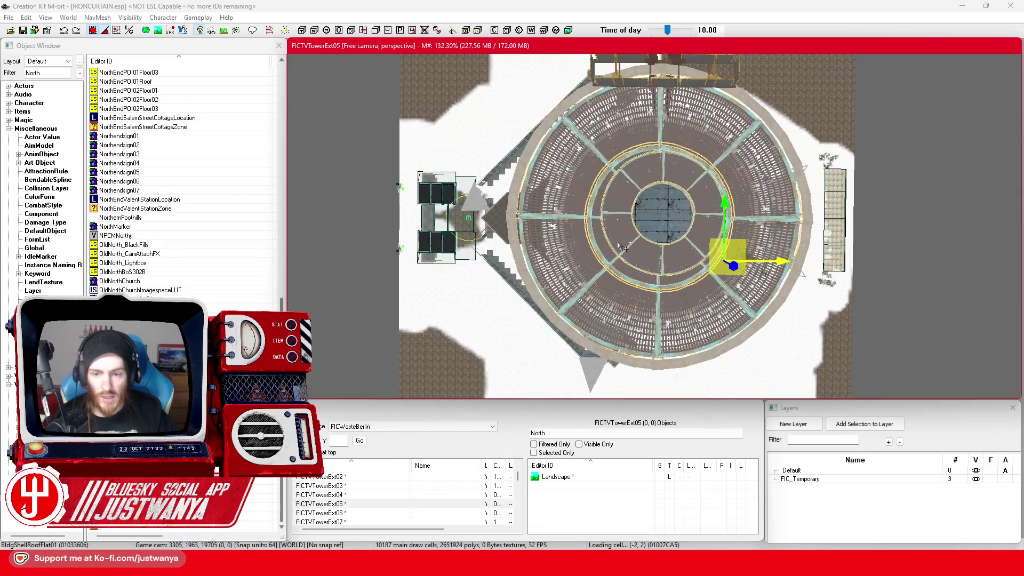
pyautogui.scroll(-1, 568, 277)
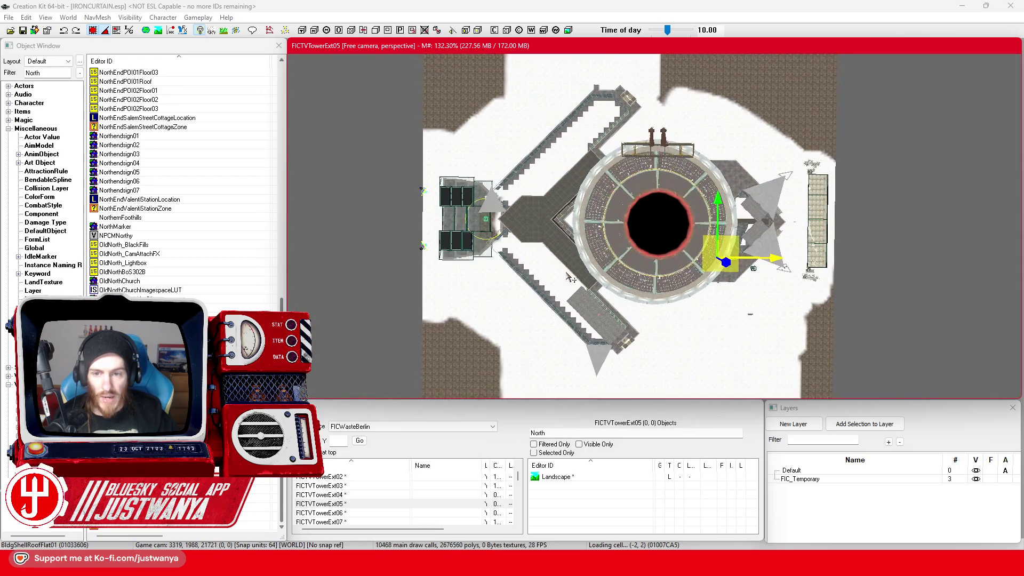
pyautogui.scroll(-1, 569, 277)
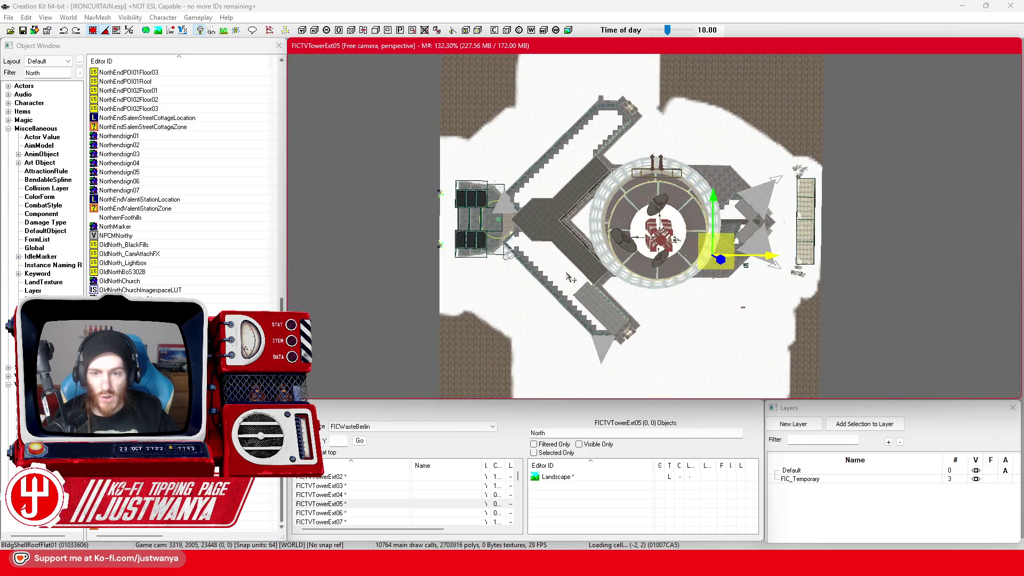
pyautogui.scroll(-2, 570, 277)
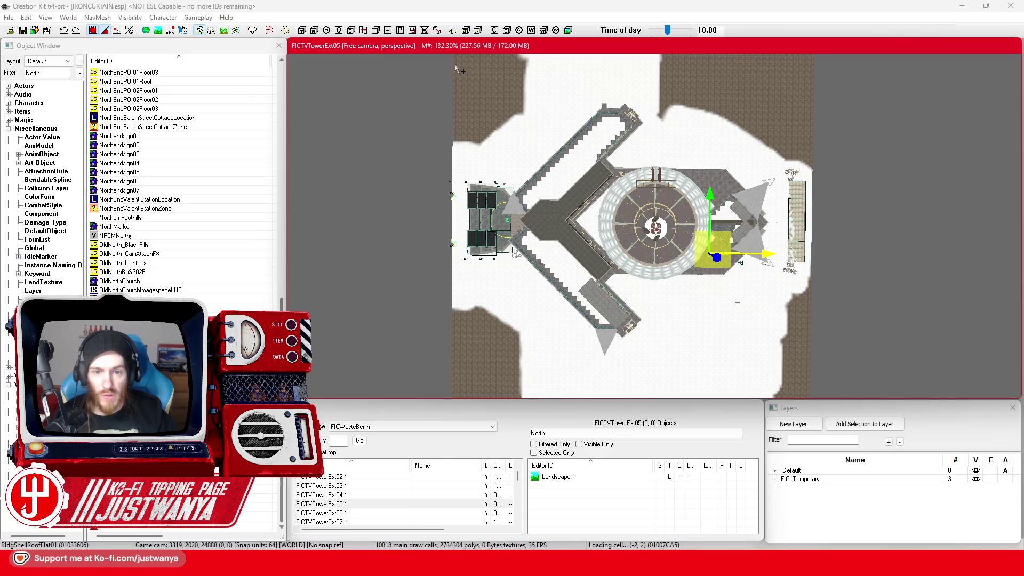
pyautogui.moveTo(455, 64)
pyautogui.mouseDown()
pyautogui.moveTo(780, 347)
pyautogui.moveTo(862, 401)
pyautogui.mouseUp()
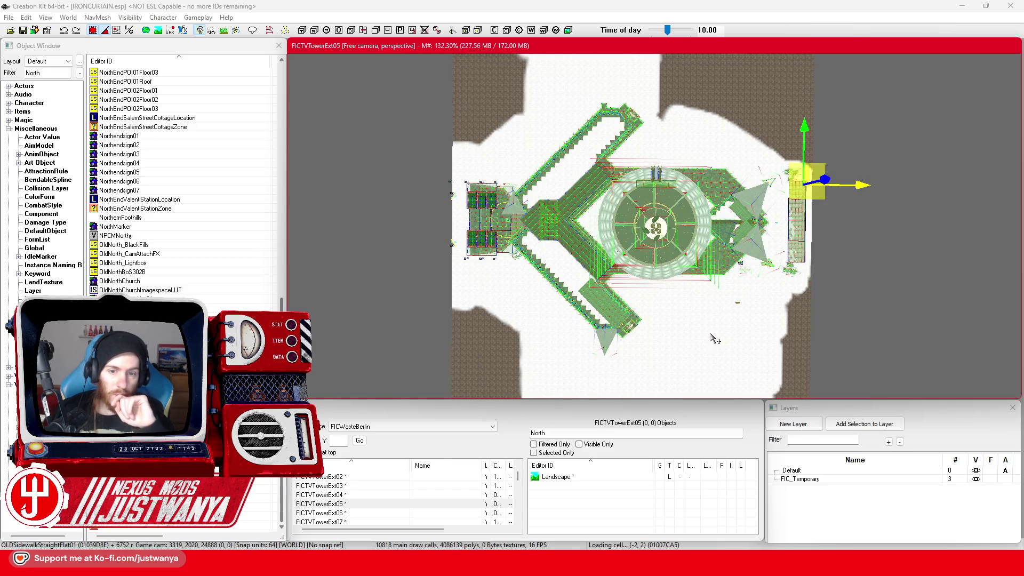
# Turn the selected complex by dragging the rotate gizmo's green ring, then return to the move gizmo
pyautogui.press('2')
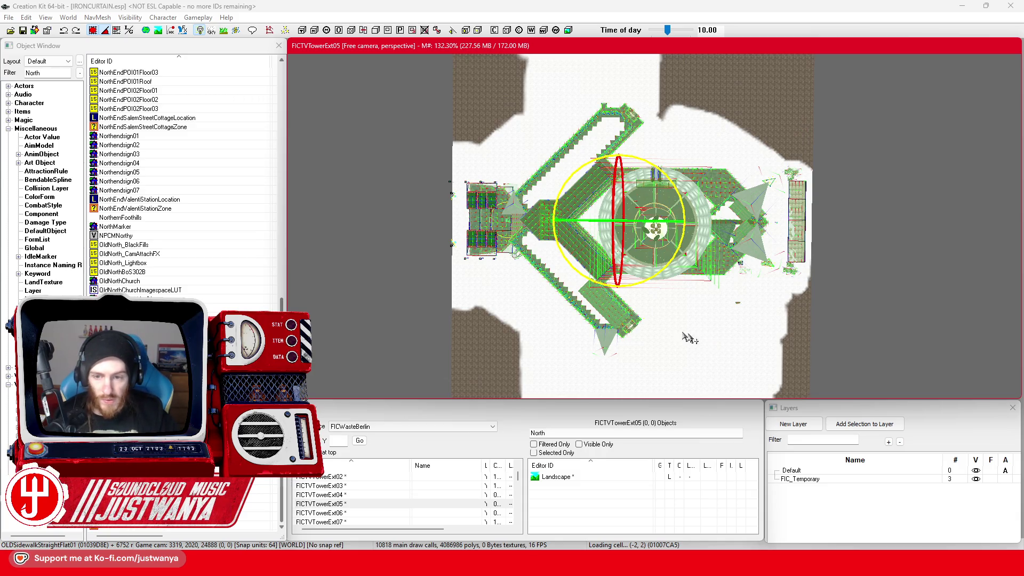
pyautogui.moveTo(674, 344); pyautogui.dragTo(679, 328)
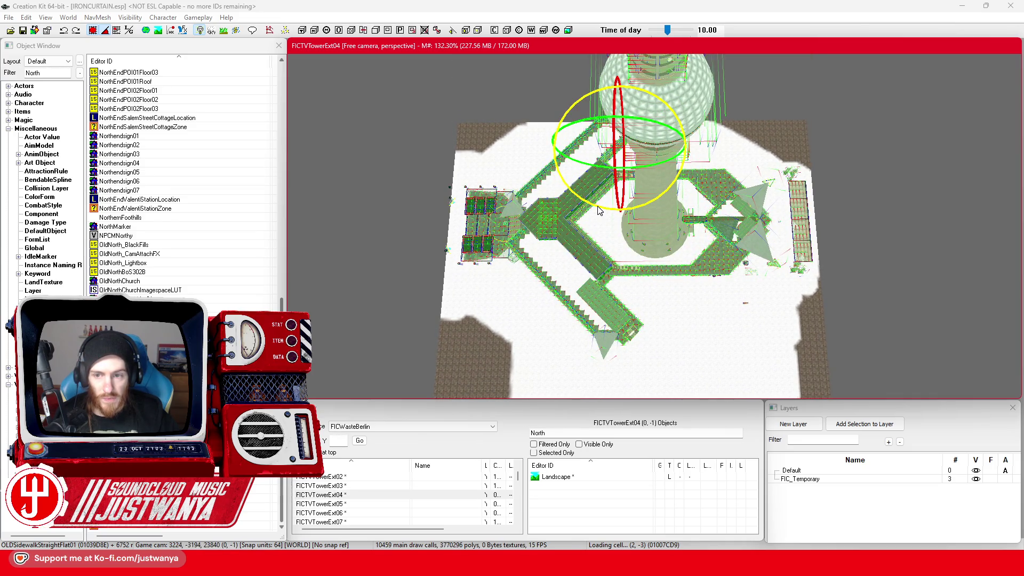
pyautogui.moveTo(677, 160); pyautogui.dragTo(656, 176)
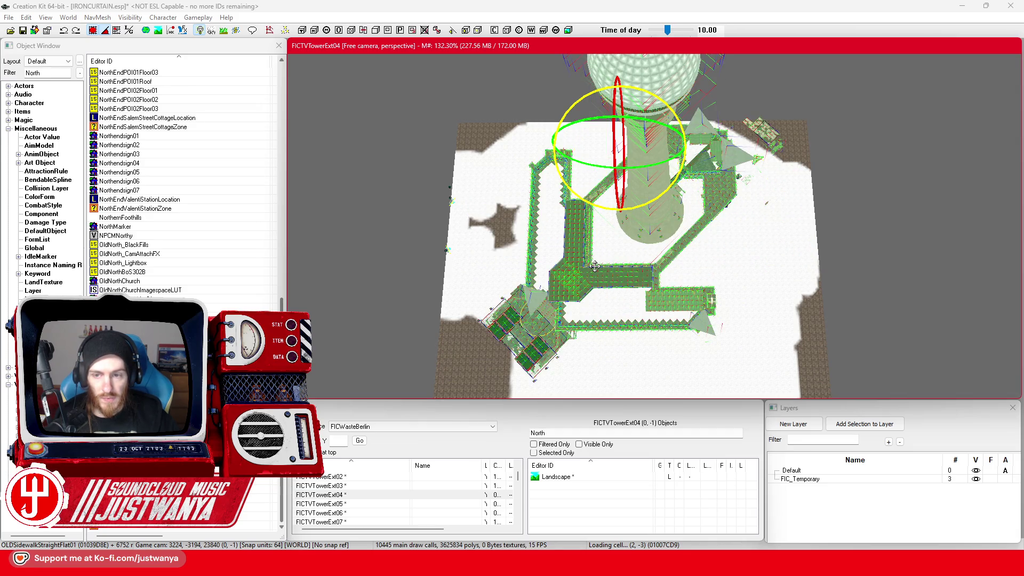
pyautogui.press('w')
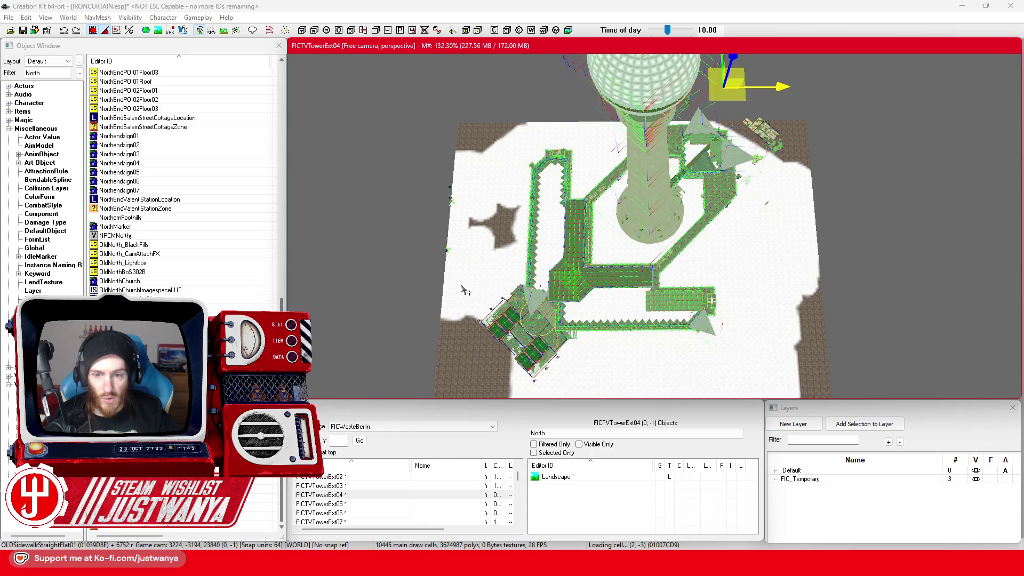
pyautogui.press('shift')
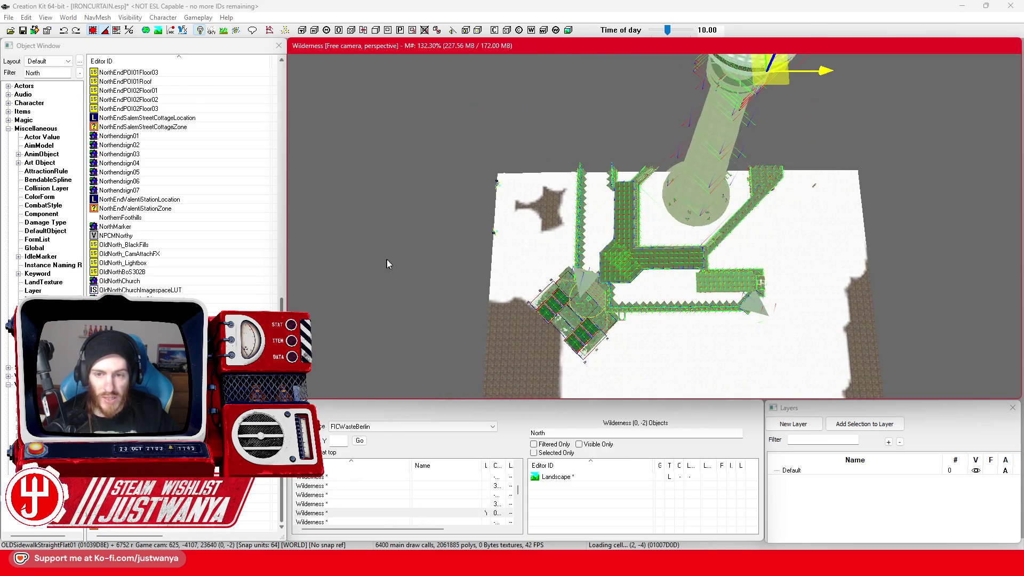
pyautogui.press('shift')
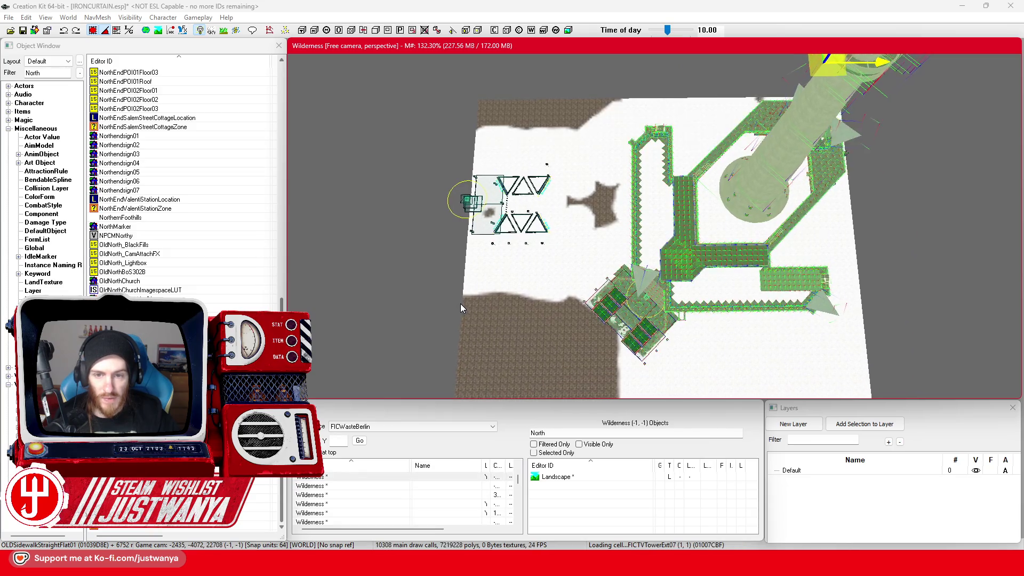
pyautogui.press('shift')
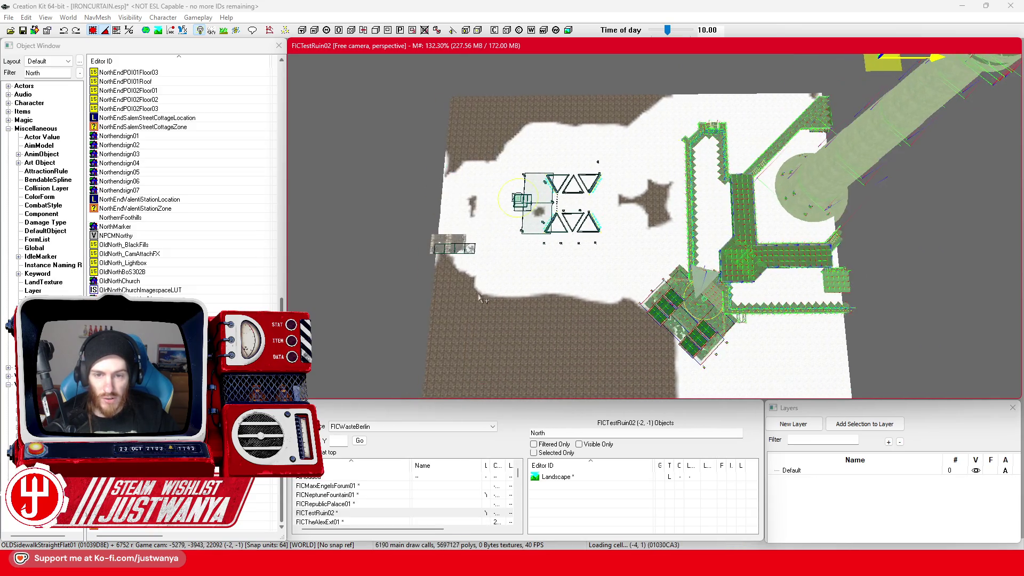
pyautogui.scroll(3, 480, 299)
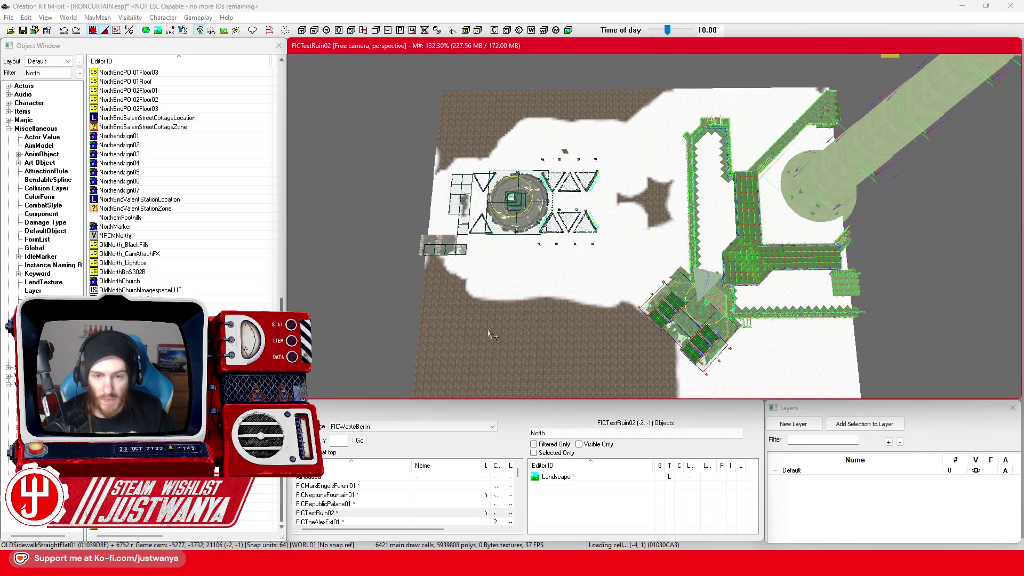
pyautogui.scroll(3, 492, 335)
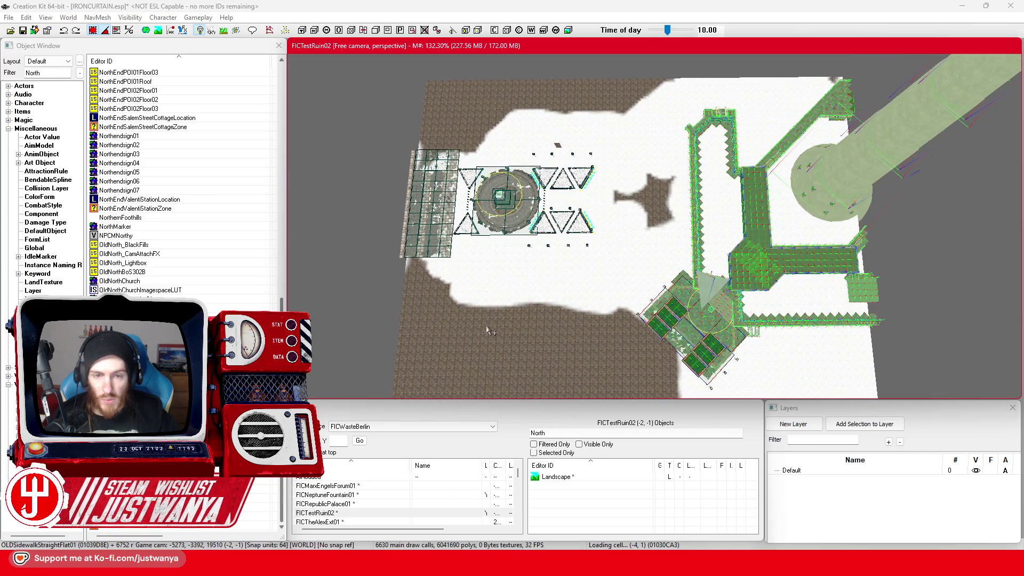
pyautogui.scroll(2, 489, 328)
pyautogui.moveTo(490, 327); pyautogui.dragTo(591, 295)
pyautogui.scroll(3, 586, 295)
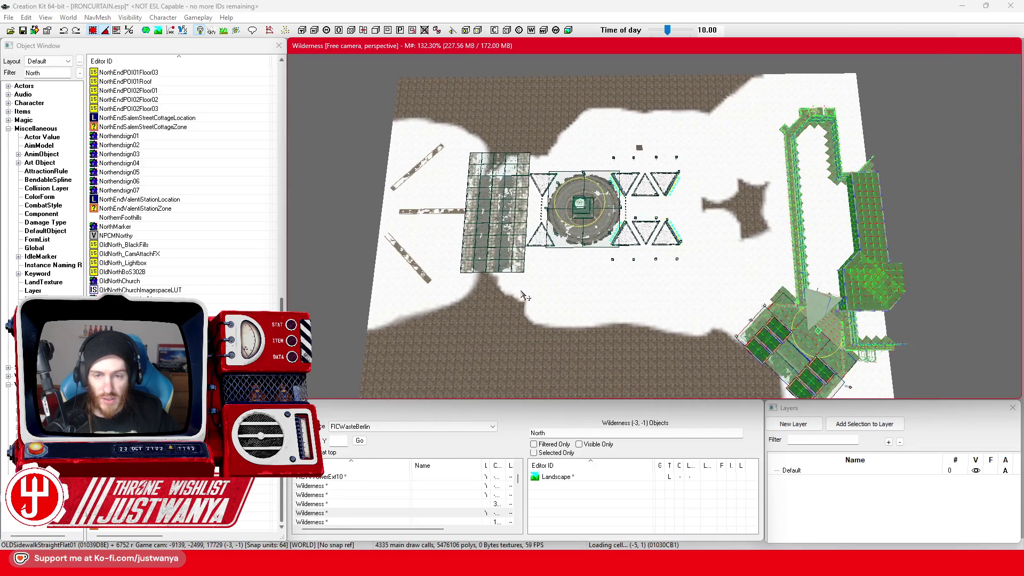
pyautogui.scroll(4, 523, 295)
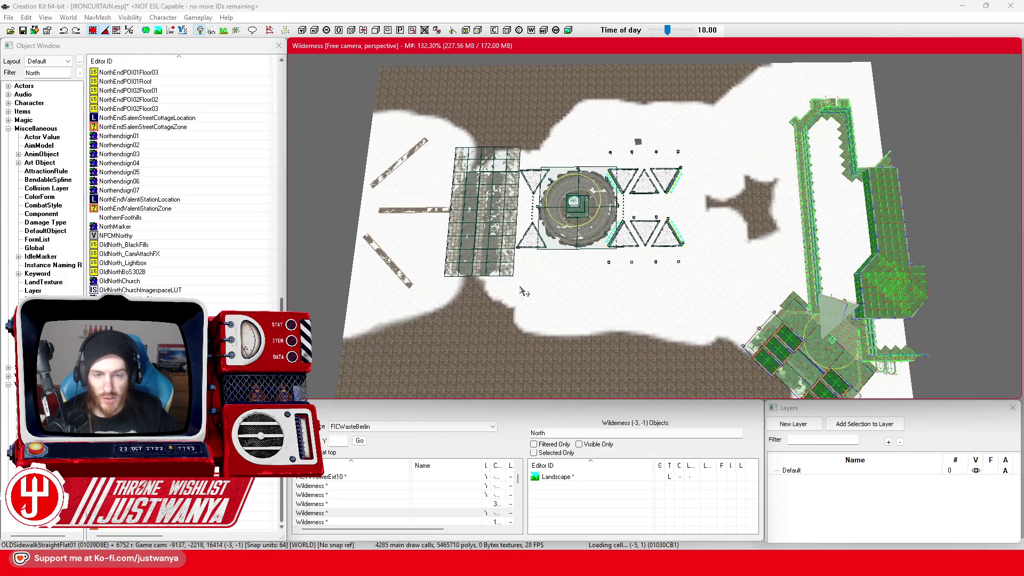
pyautogui.scroll(4, 522, 294)
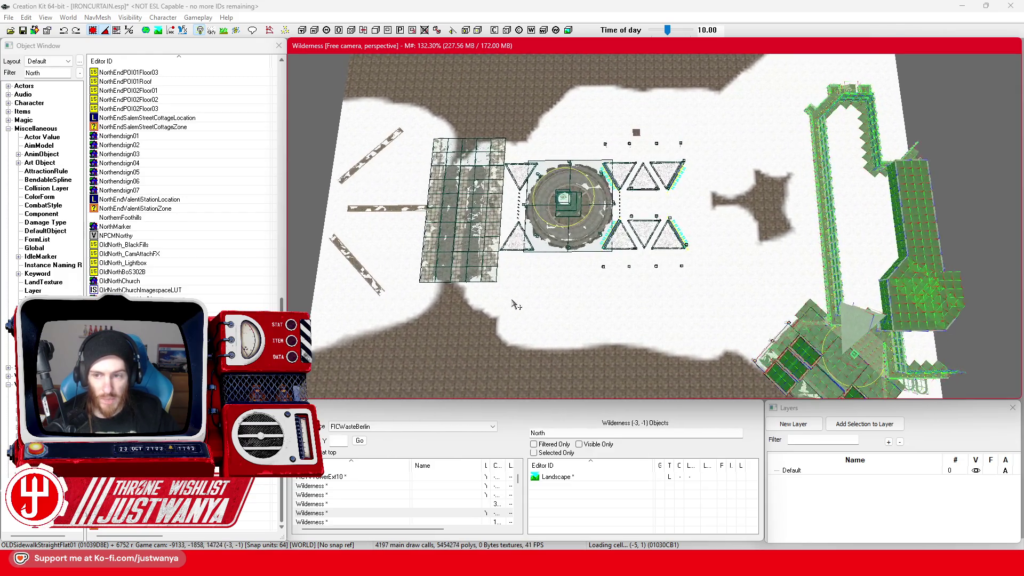
pyautogui.scroll(2, 515, 303)
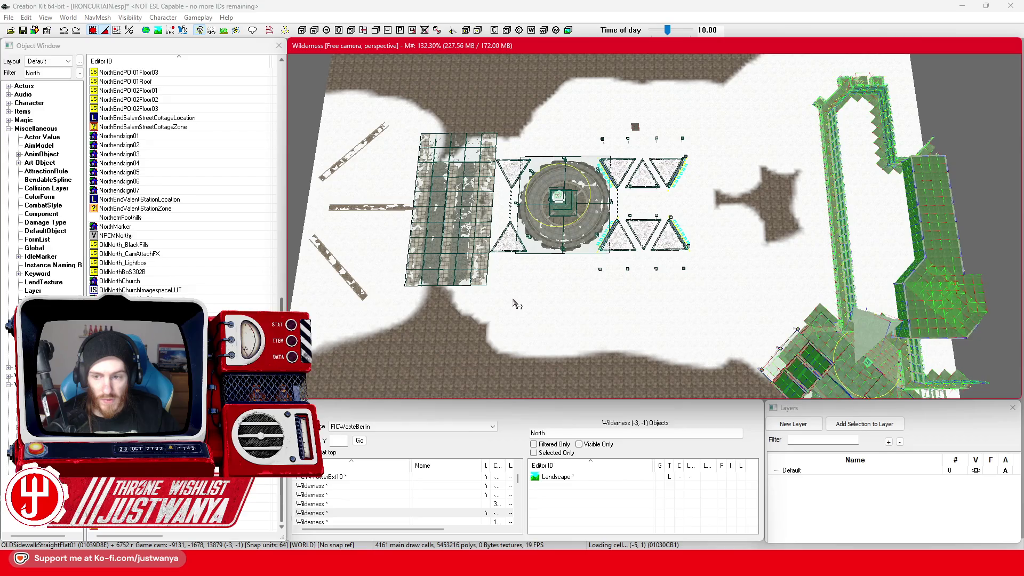
pyautogui.scroll(-1, 580, 298)
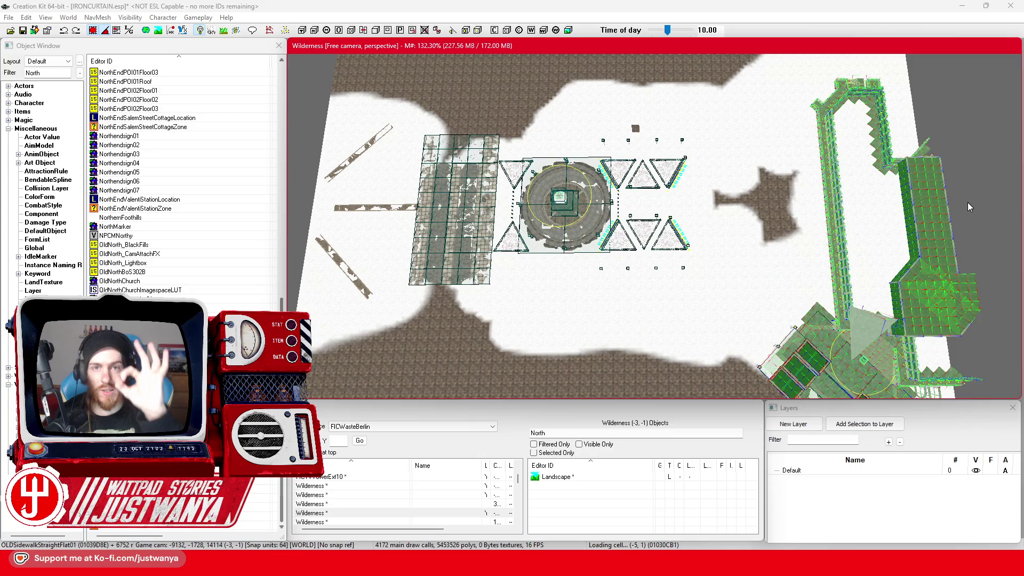
pyautogui.scroll(-1, 610, 250)
pyautogui.scroll(-4, 610, 251)
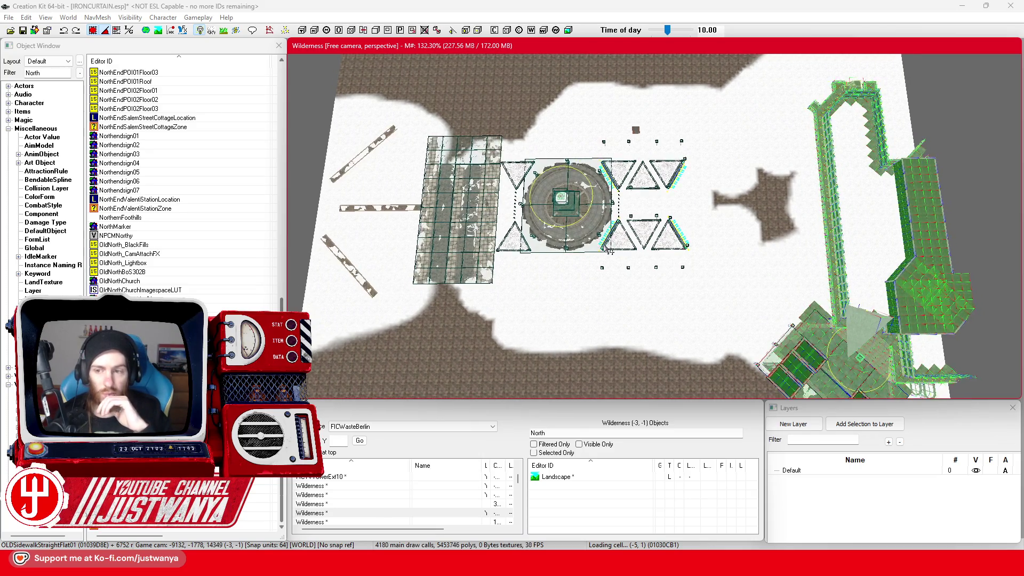
pyautogui.scroll(-4, 644, 259)
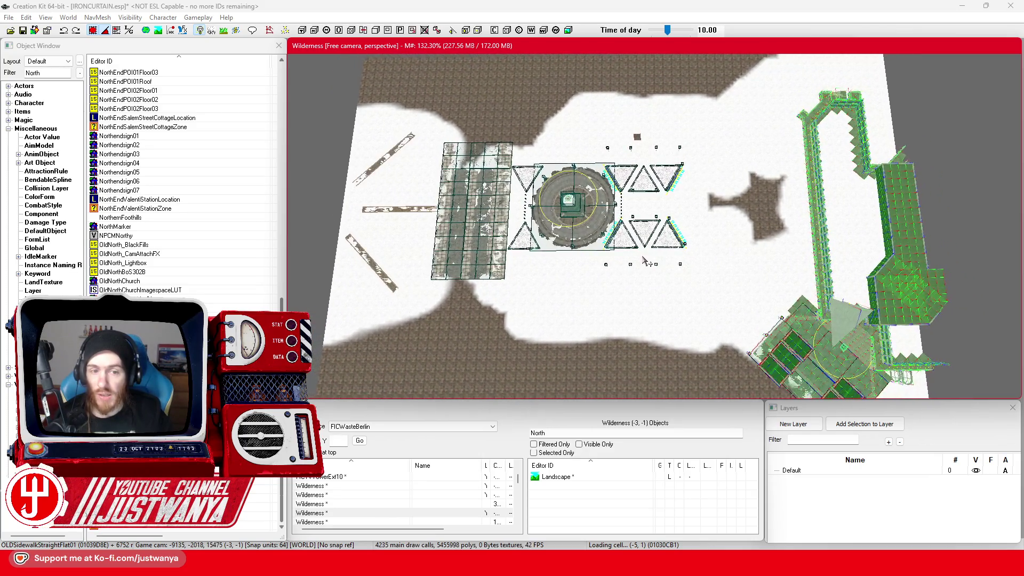
pyautogui.scroll(-2, 644, 258)
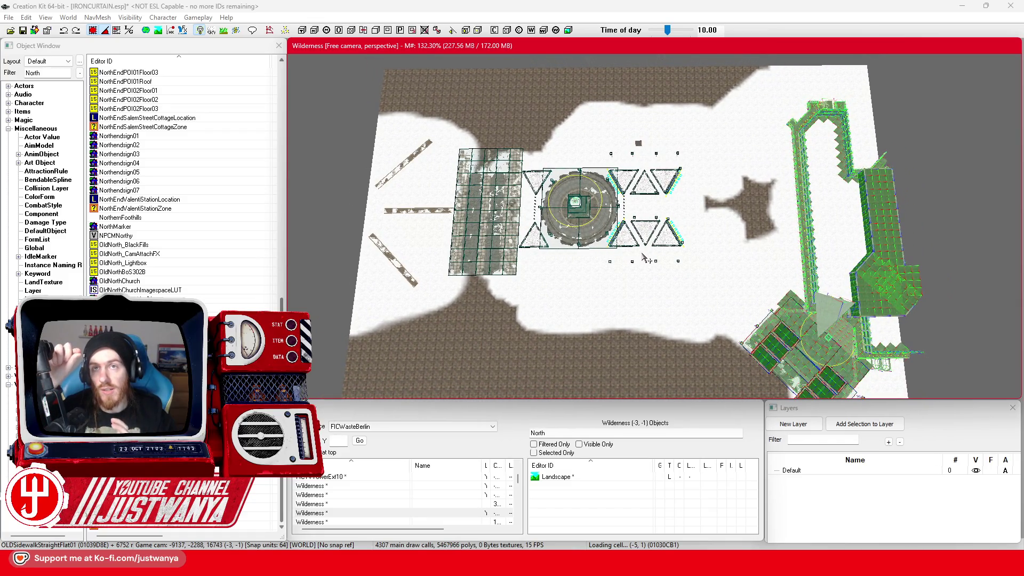
pyautogui.scroll(-1, 738, 198)
pyautogui.moveTo(737, 197); pyautogui.dragTo(595, 253)
pyautogui.scroll(-3, 677, 219)
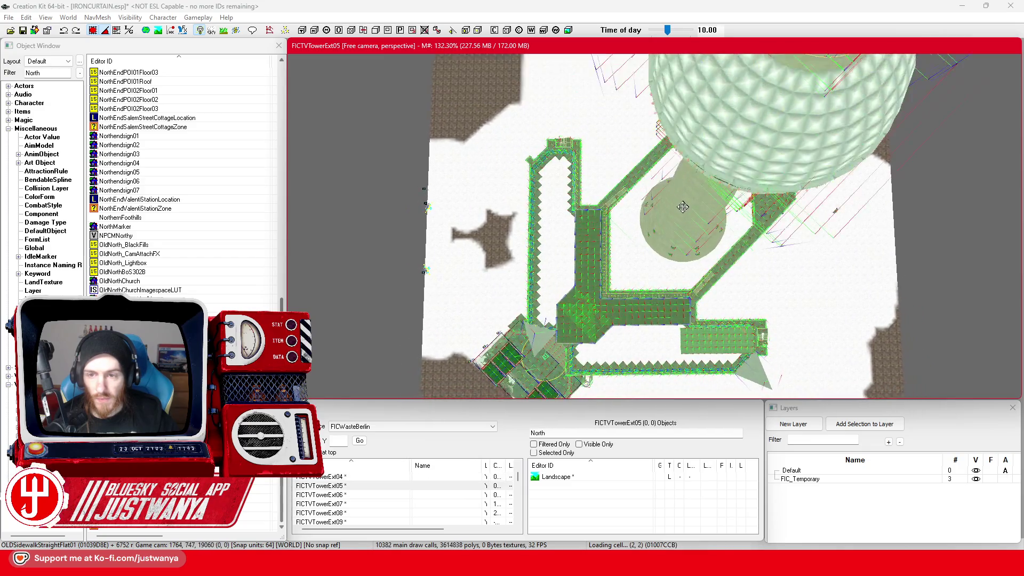
pyautogui.scroll(-4, 683, 210)
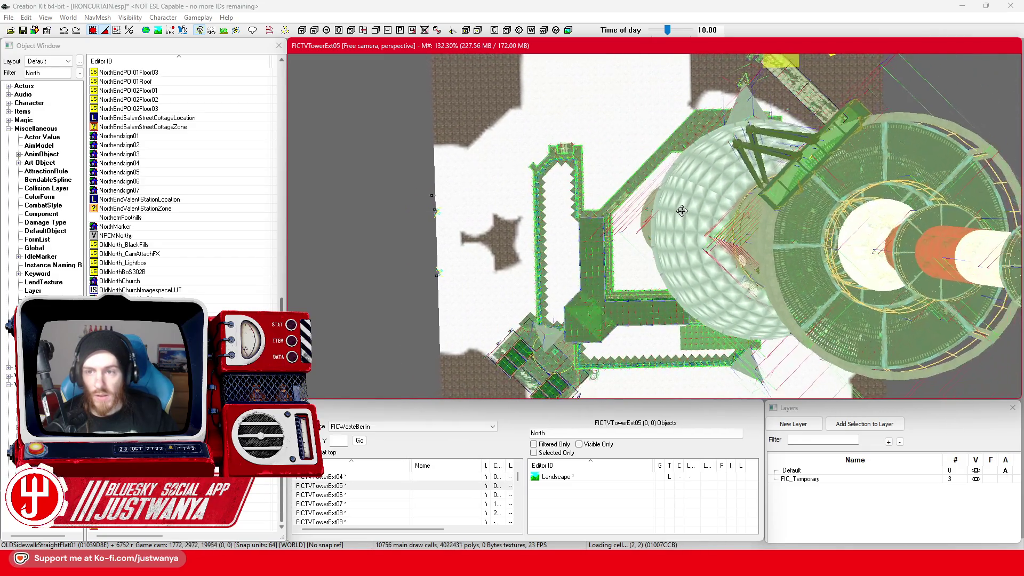
pyautogui.scroll(-3, 680, 212)
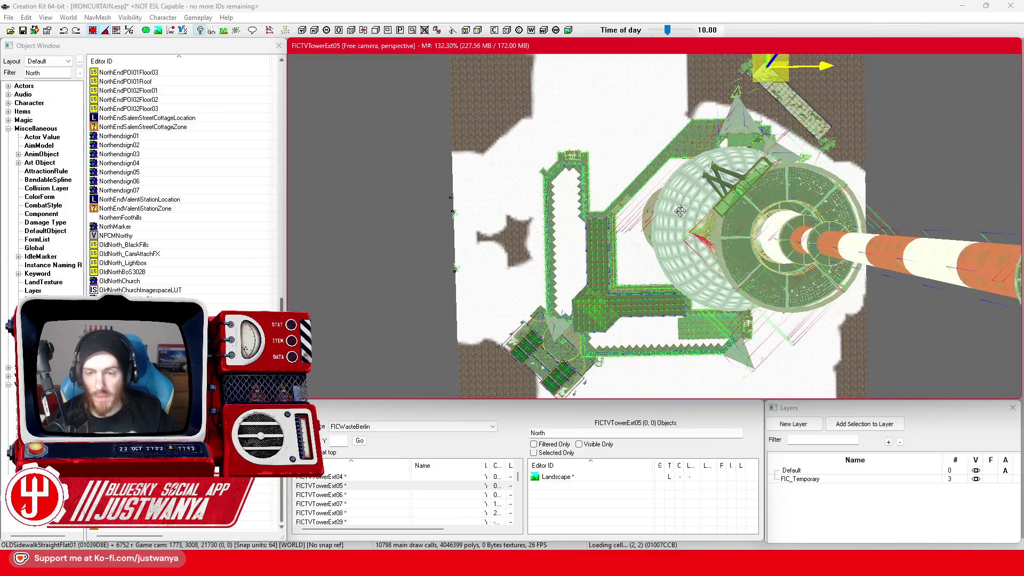
pyautogui.scroll(-3, 678, 208)
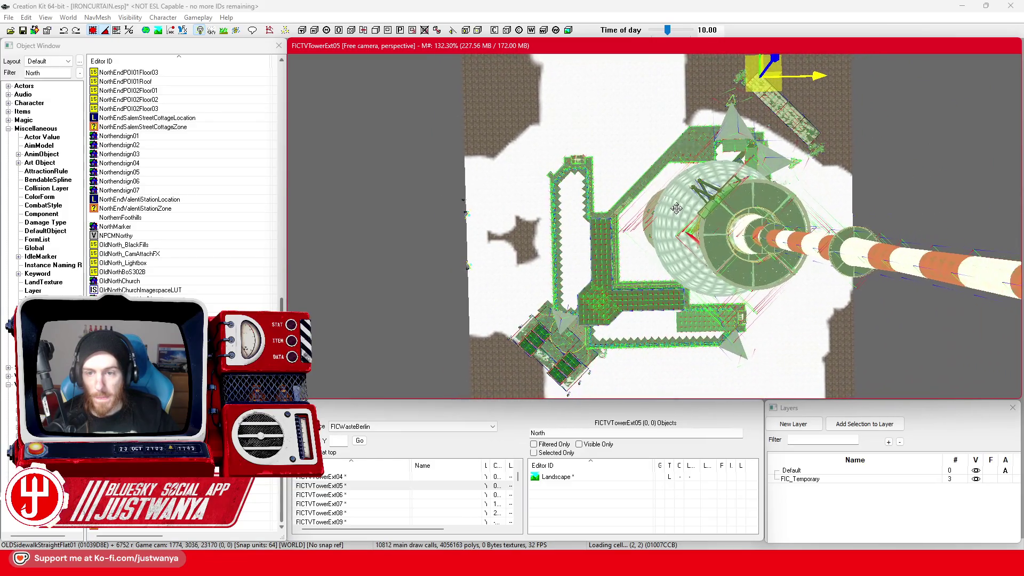
pyautogui.scroll(-4, 676, 205)
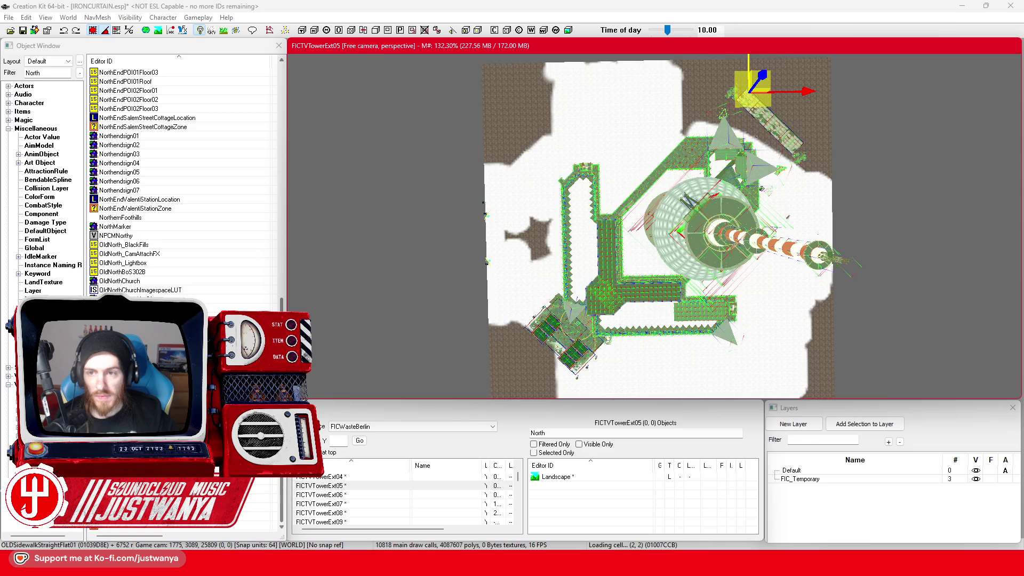
pyautogui.scroll(-1, 699, 95)
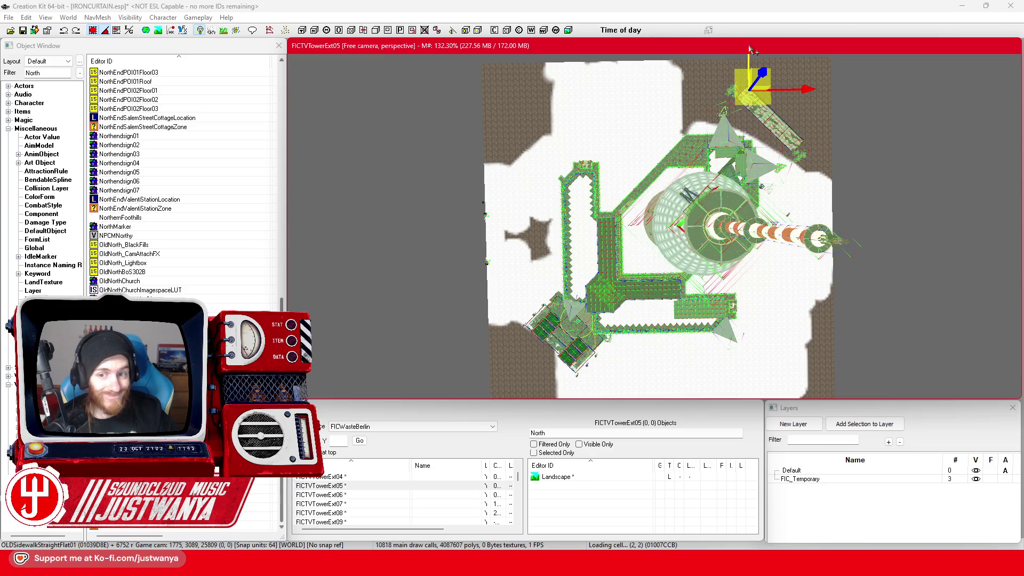
pyautogui.moveTo(672, 94); pyautogui.dragTo(674, 204)
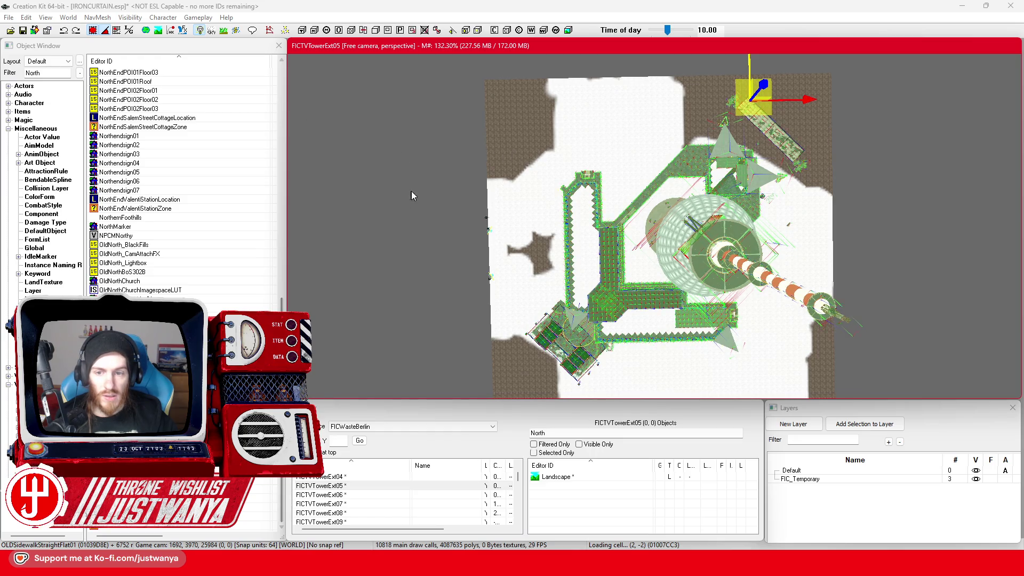
pyautogui.click(64, 30)
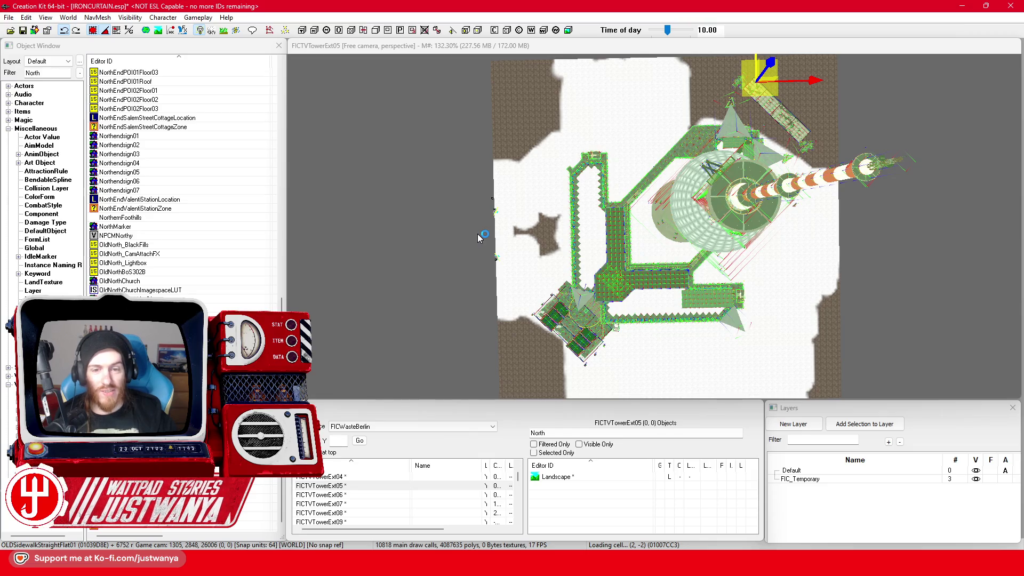
# Check the Berlin map in the browser, then open the Data file list in the restarted editor
pyautogui.hotkey('alt', 'Tab')
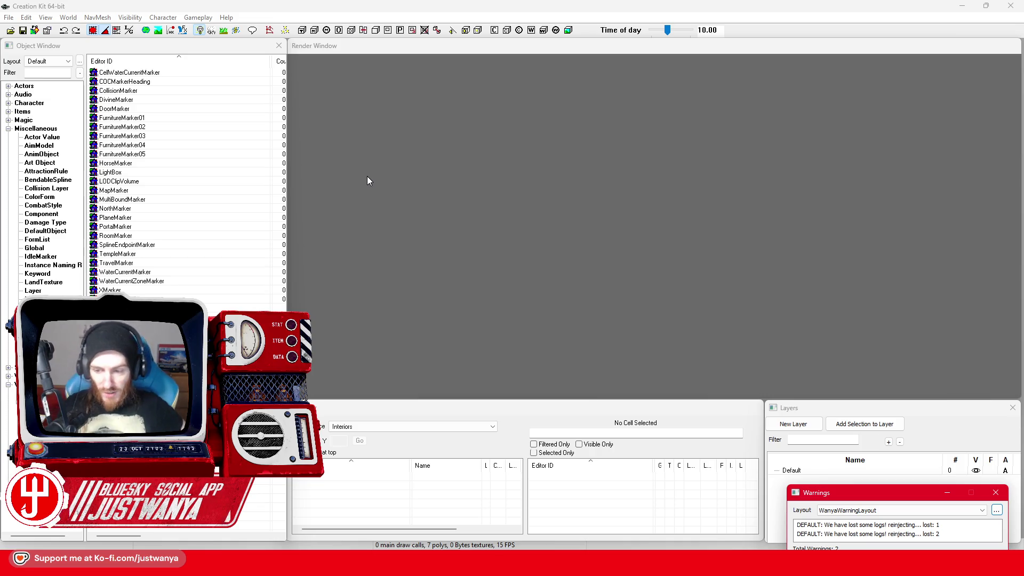
pyautogui.click(11, 30)
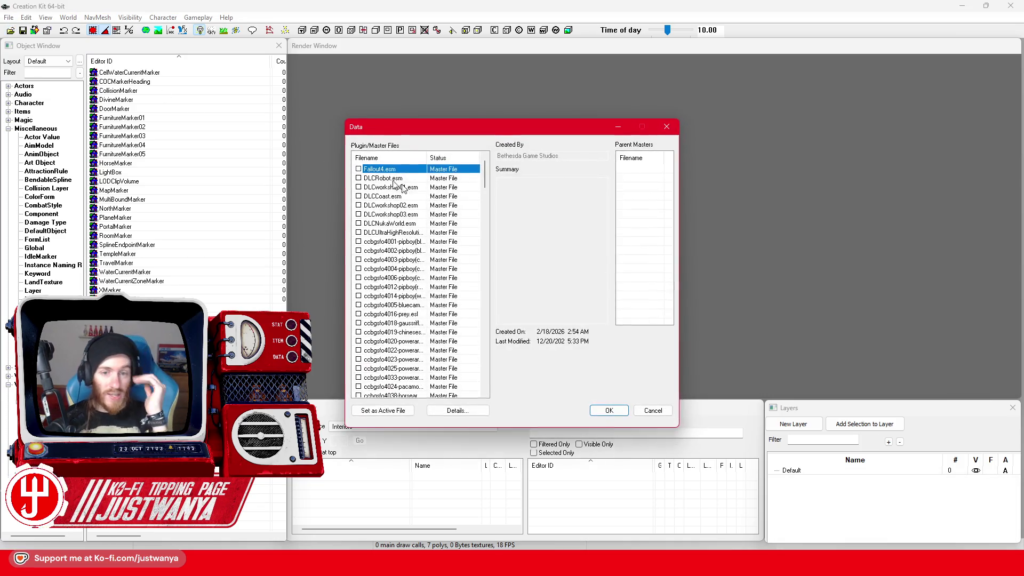
# Check IRONCURTAIN.esp, set it as the active file, load it and dismiss the load warning
pyautogui.scroll(-10, 383, 307)
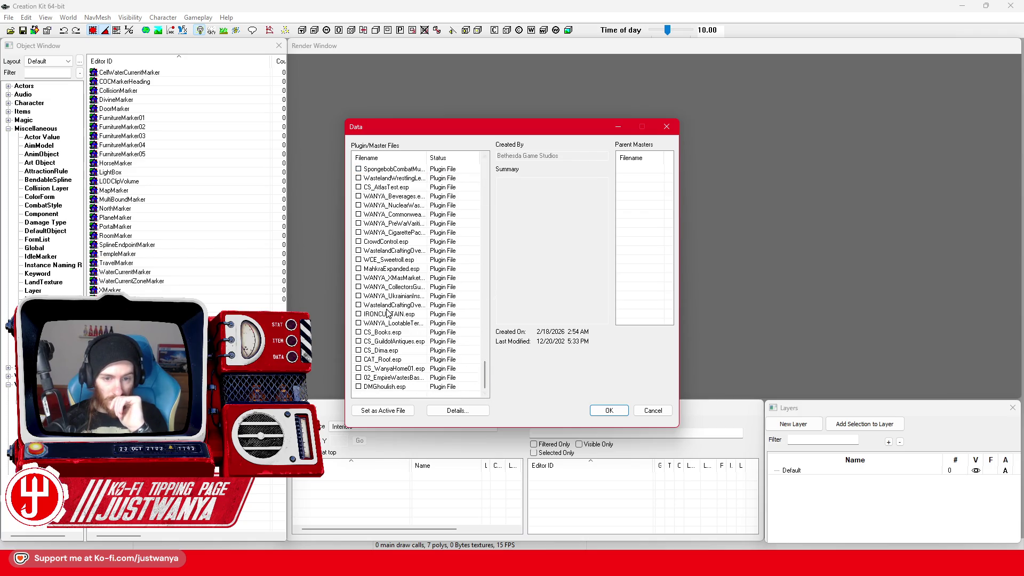
pyautogui.click(390, 315)
pyautogui.click(383, 411)
pyautogui.click(592, 408)
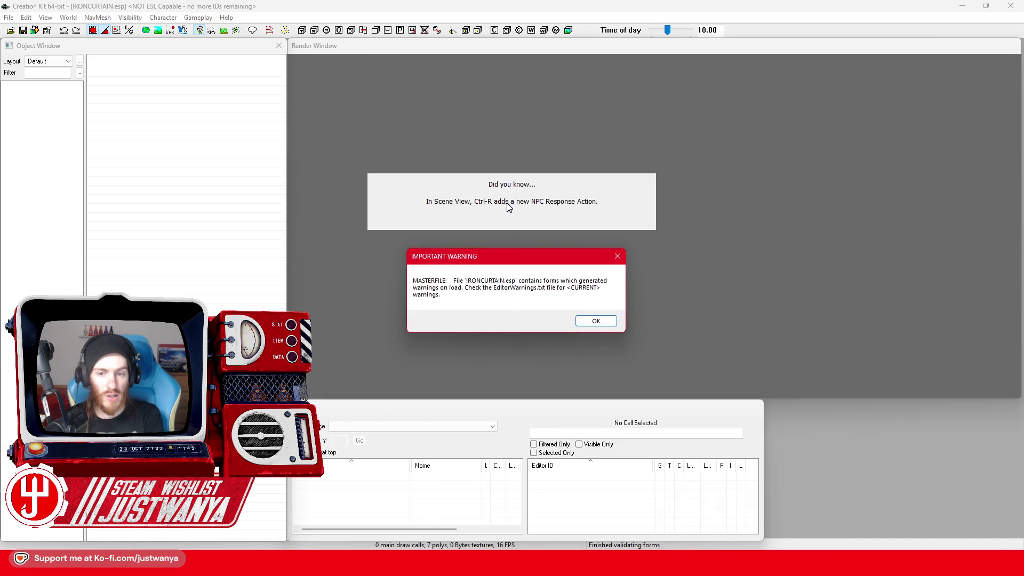
pyautogui.press('Return')
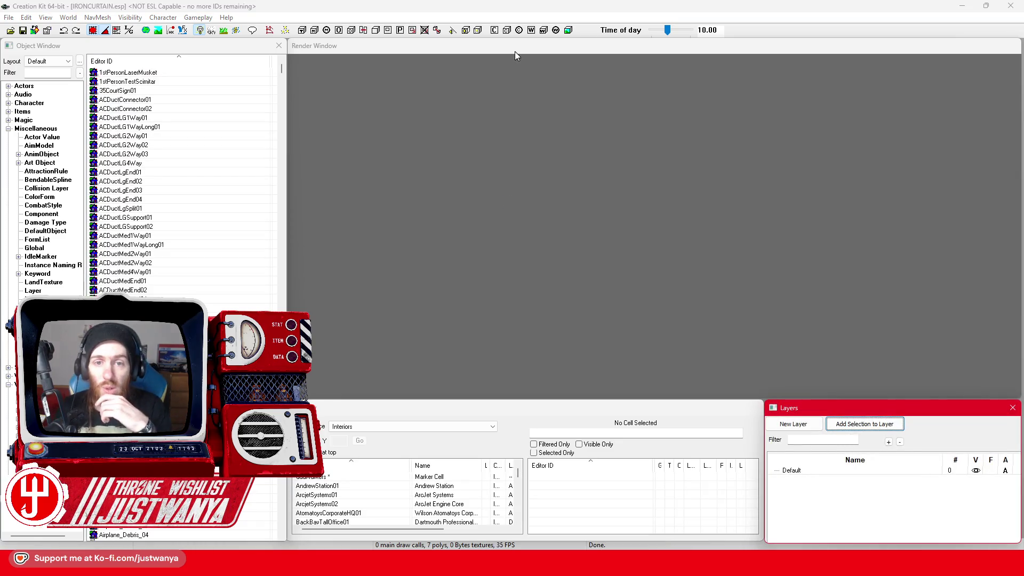
# Show Recent Cells in Cell View, load FICTVTowerExt01 and zoom out over the terrain
pyautogui.click(516, 63)
pyautogui.click(469, 427)
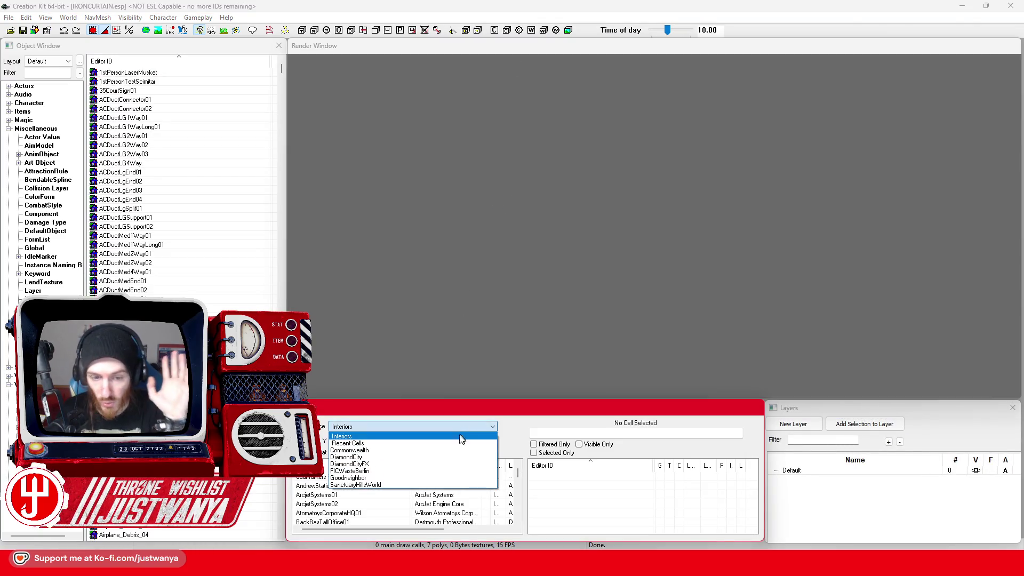
pyautogui.click(457, 444)
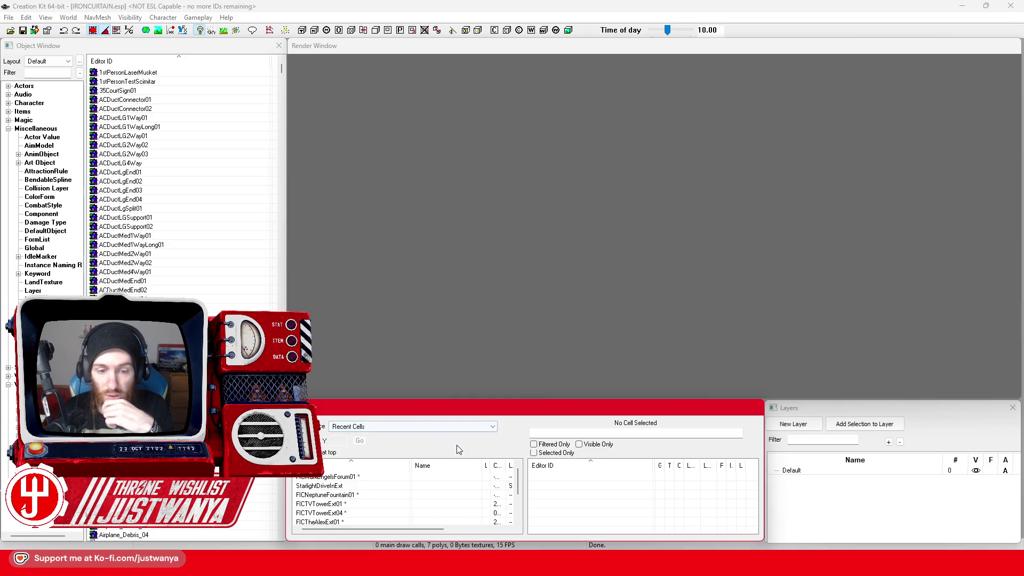
pyautogui.click(366, 505)
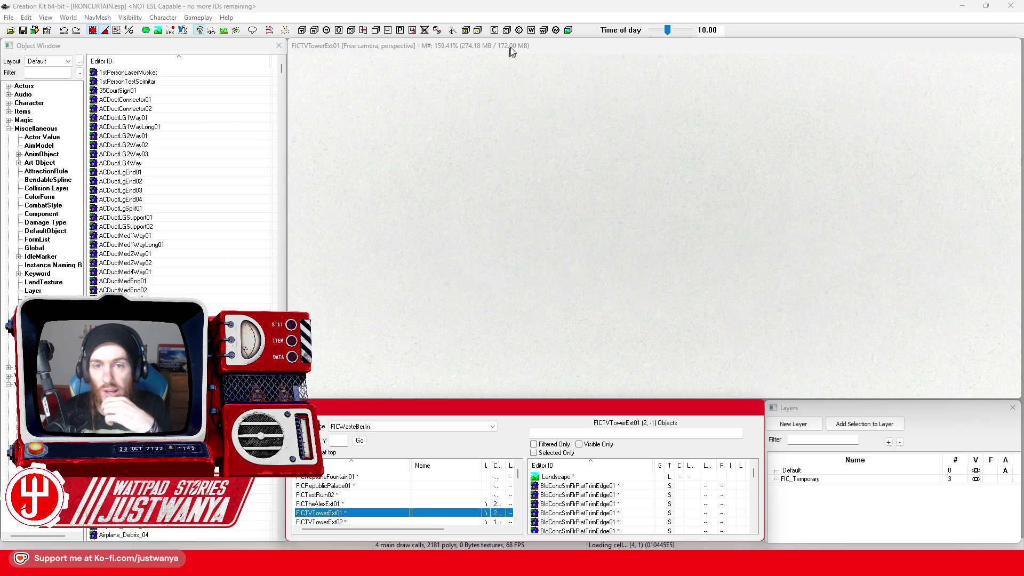
pyautogui.click(530, 102)
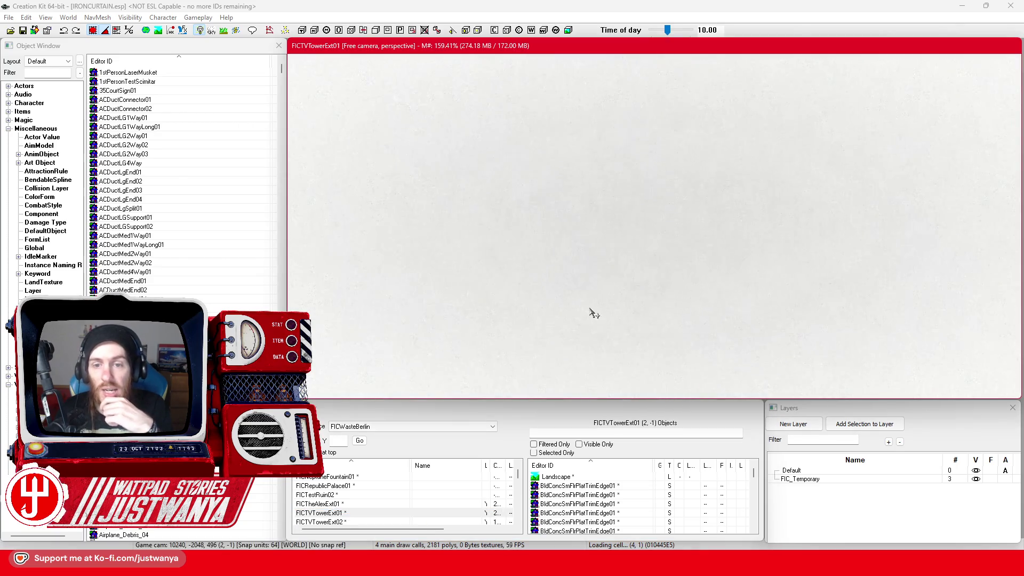
pyautogui.scroll(-3, 596, 322)
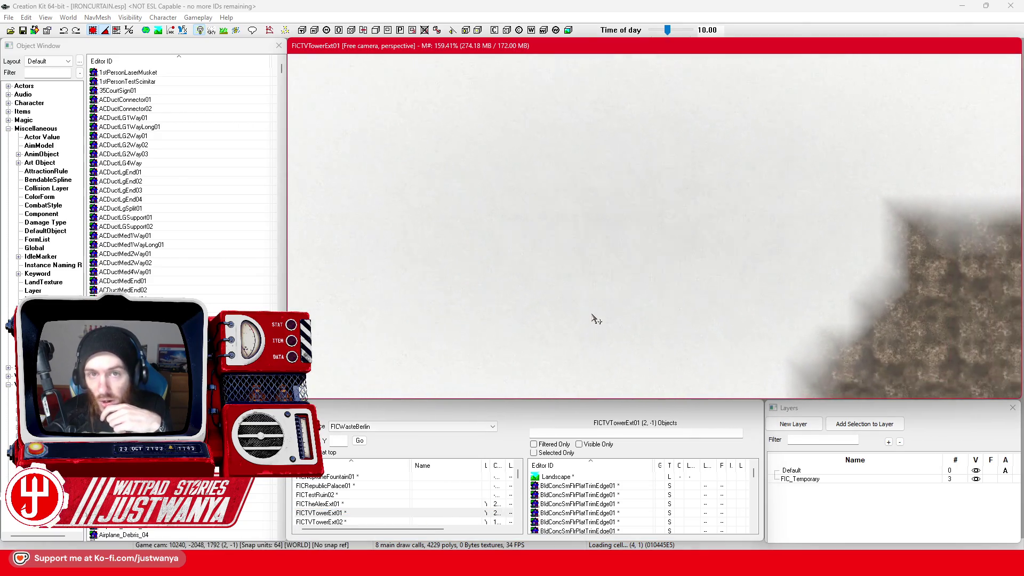
pyautogui.scroll(-5, 596, 320)
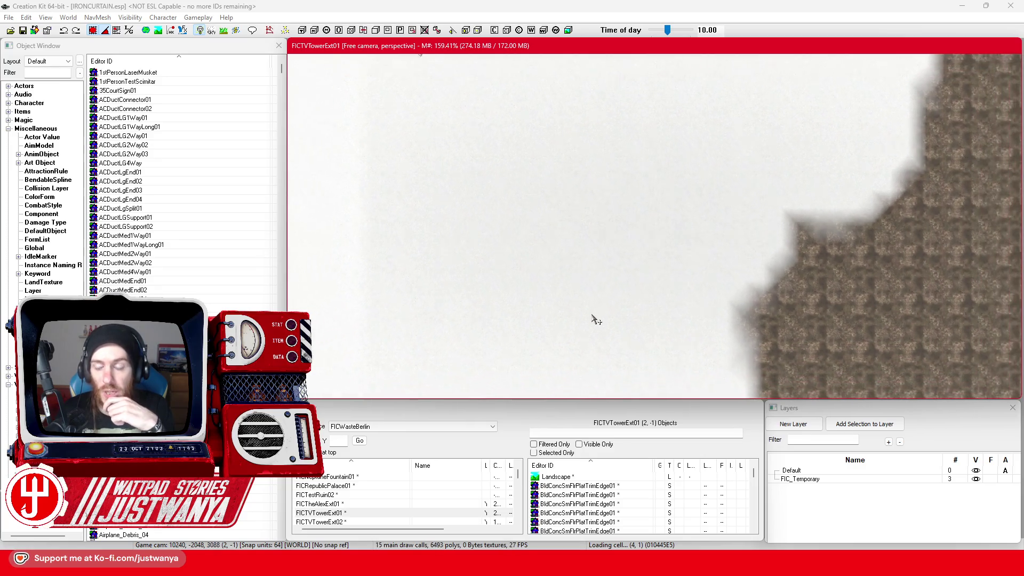
pyautogui.scroll(-6, 596, 321)
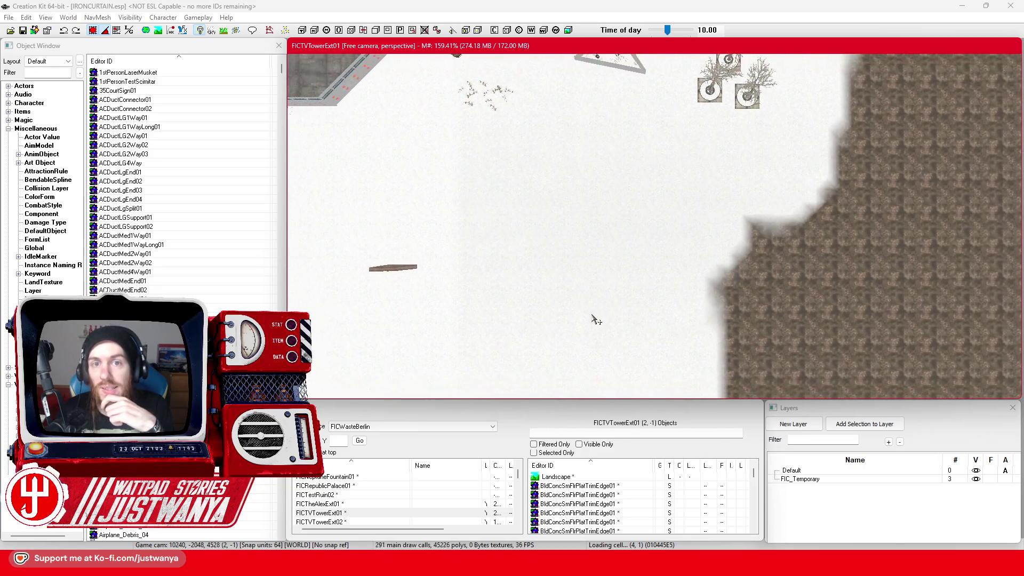
pyautogui.scroll(-4, 596, 320)
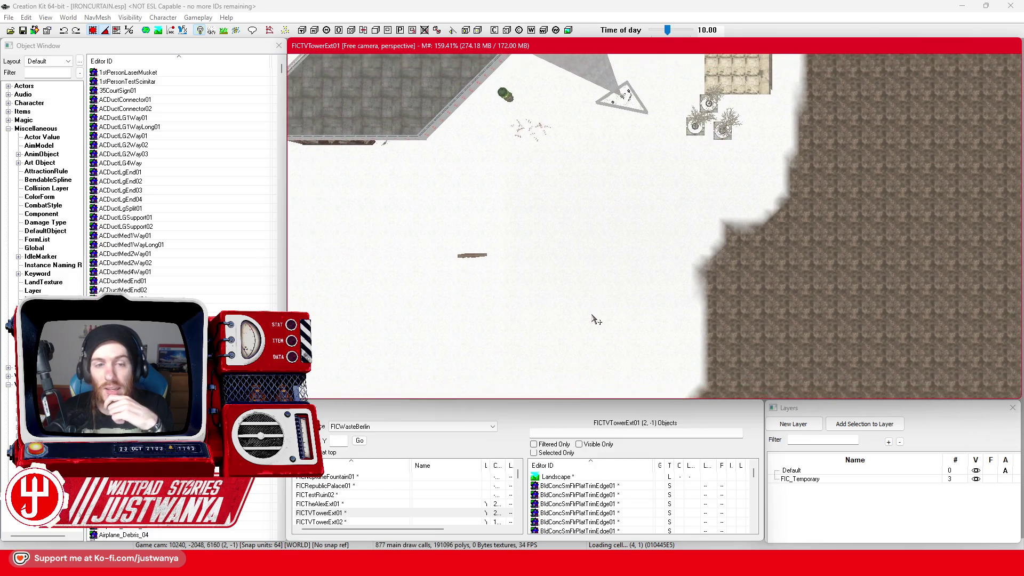
# Zoom out and move the camera toward the TV tower cell
pyautogui.scroll(-5, 596, 320)
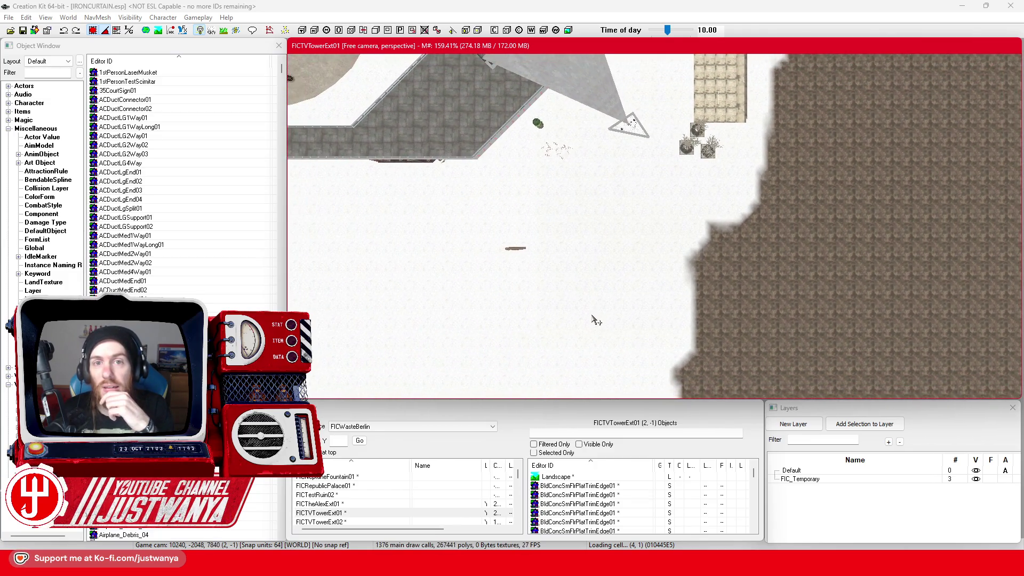
pyautogui.scroll(-5, 595, 321)
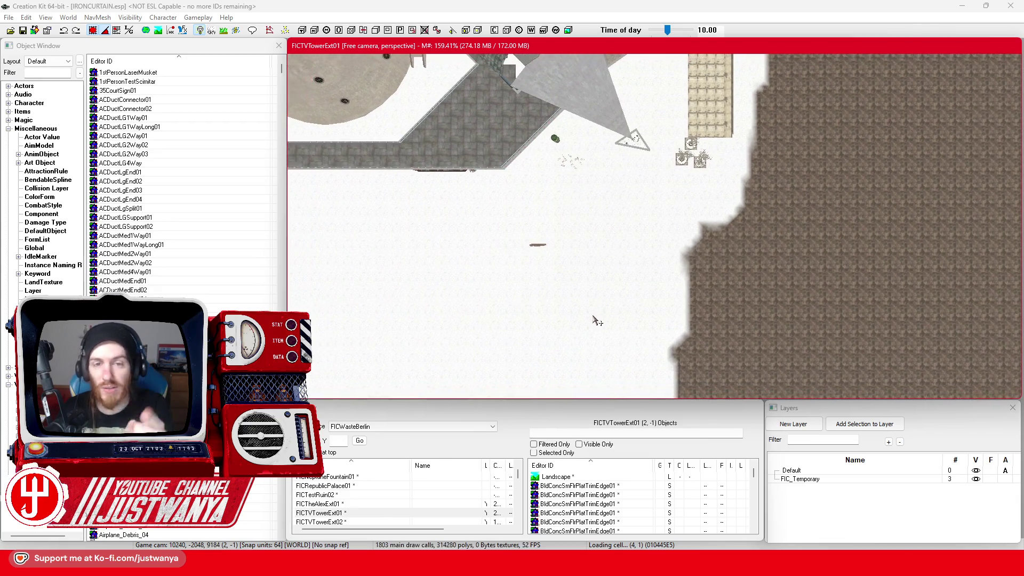
pyautogui.scroll(-6, 597, 320)
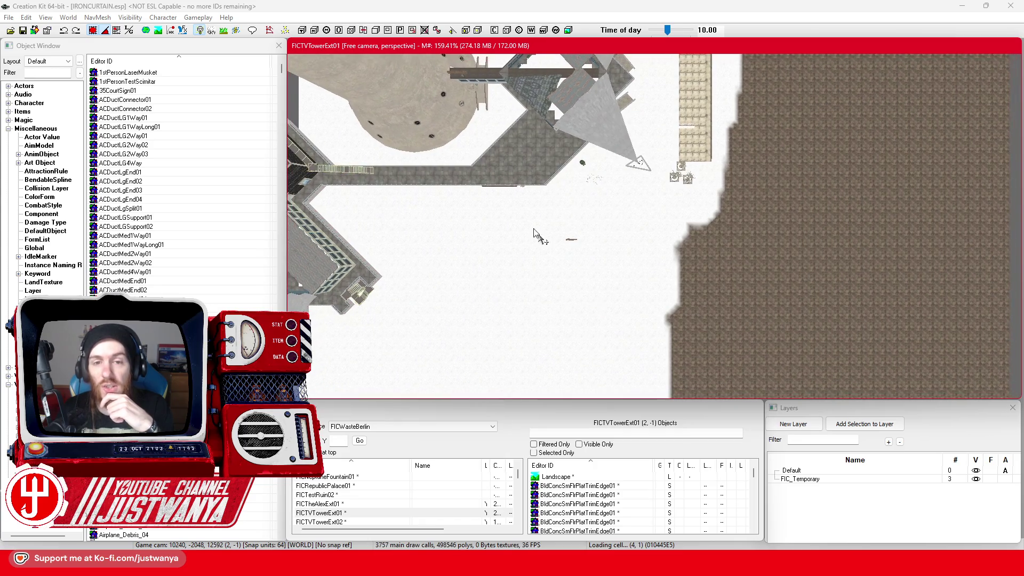
pyautogui.scroll(-2, 619, 304)
pyautogui.press('Left')
pyautogui.press('Left')
pyautogui.press('Left')
pyautogui.press('Up')
pyautogui.press('Up')
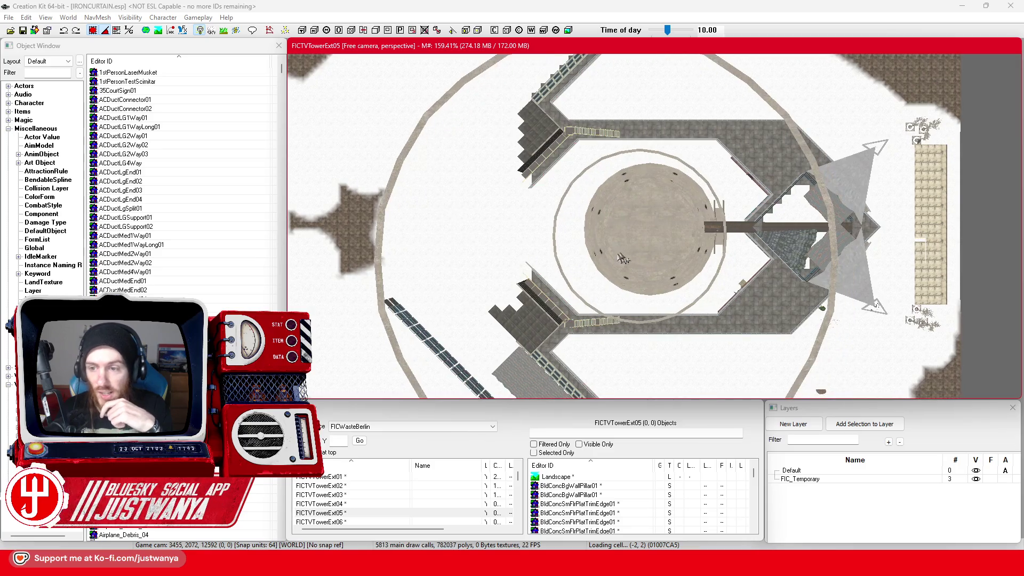
pyautogui.scroll(-3, 580, 280)
pyautogui.scroll(-3, 580, 280)
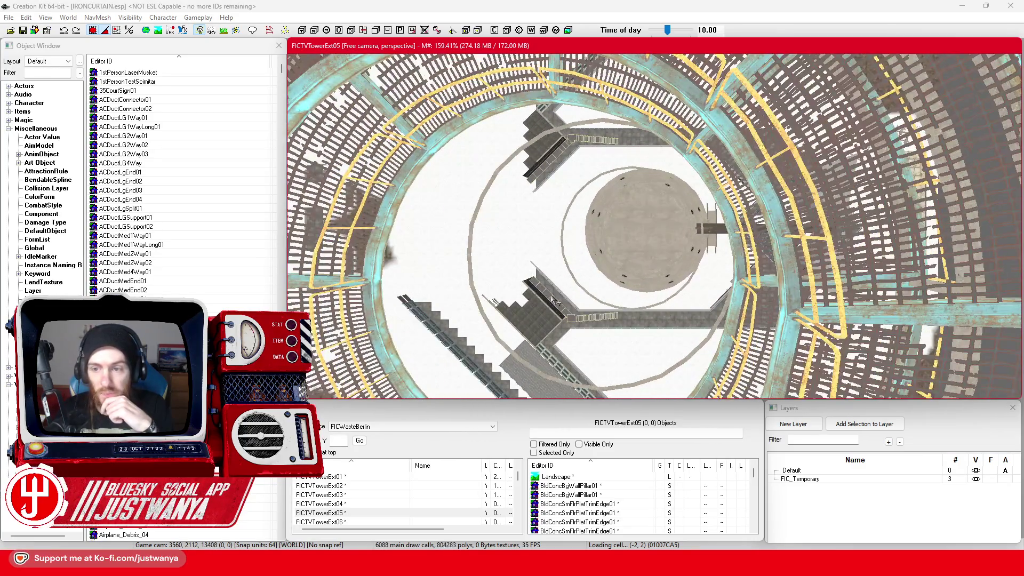
pyautogui.scroll(-5, 579, 280)
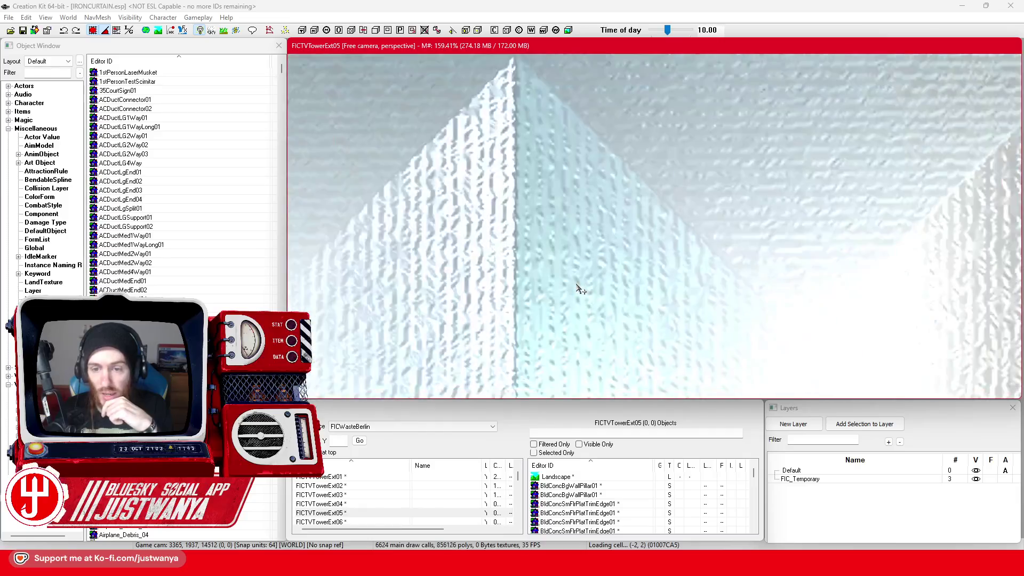
pyautogui.scroll(-4, 577, 285)
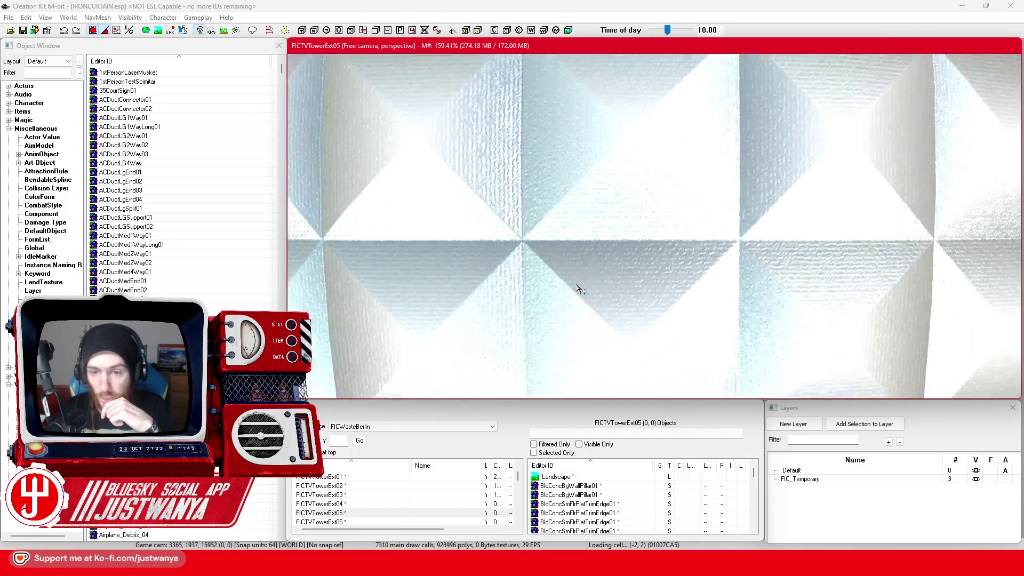
pyautogui.scroll(-5, 580, 289)
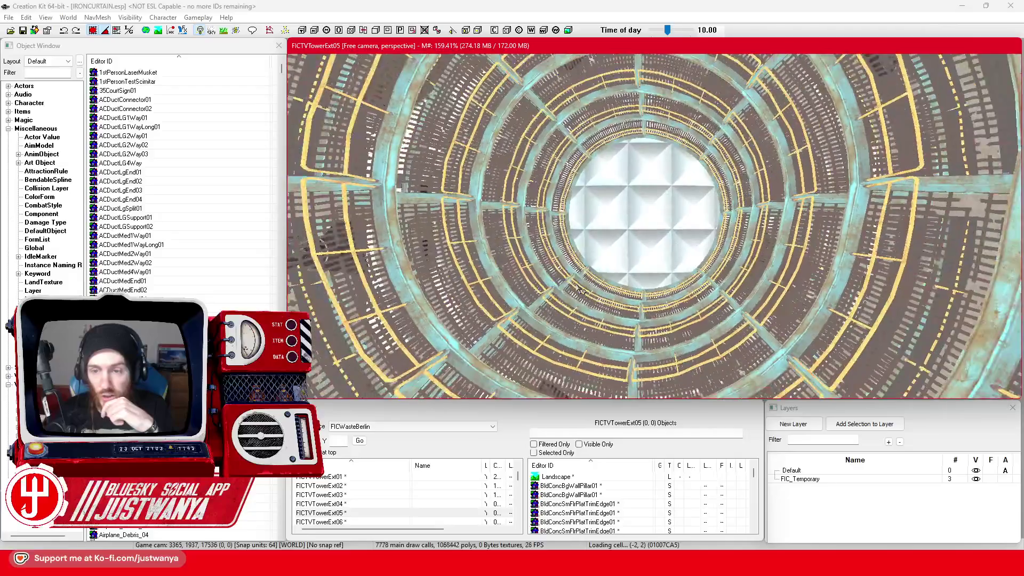
pyautogui.scroll(-5, 578, 290)
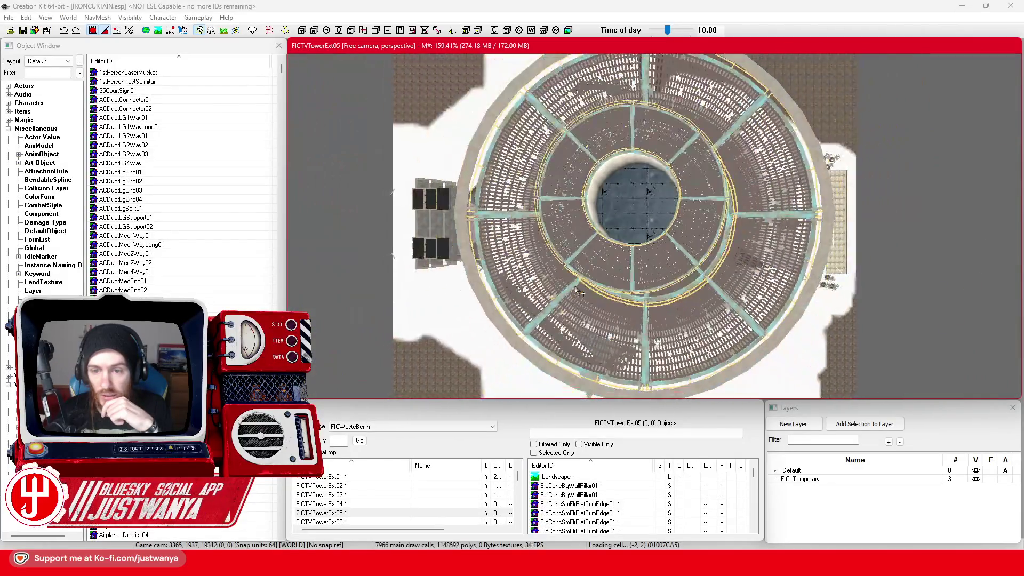
# Centre the view on the tower in FICTVTowerExt05 and box-select the whole complex
pyautogui.press('Left')
pyautogui.press('Up')
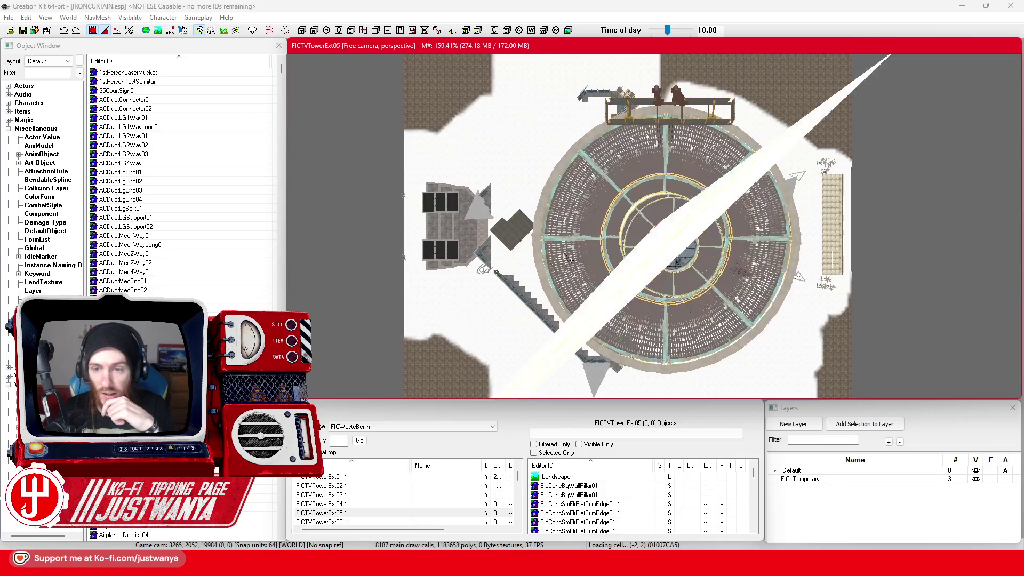
pyautogui.scroll(-3, 553, 302)
pyautogui.scroll(-2, 554, 302)
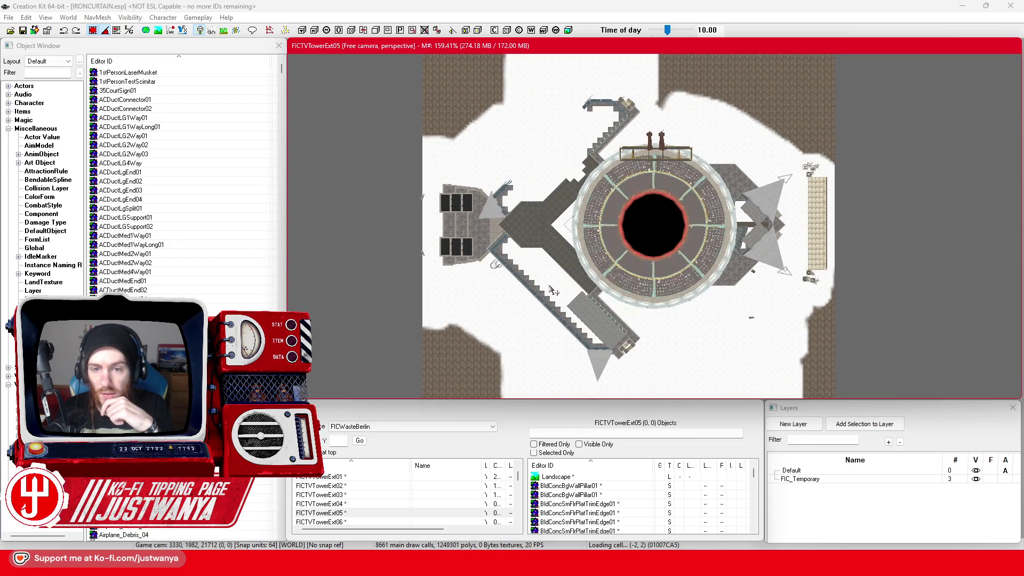
pyautogui.scroll(-4, 553, 291)
pyautogui.scroll(-3, 553, 291)
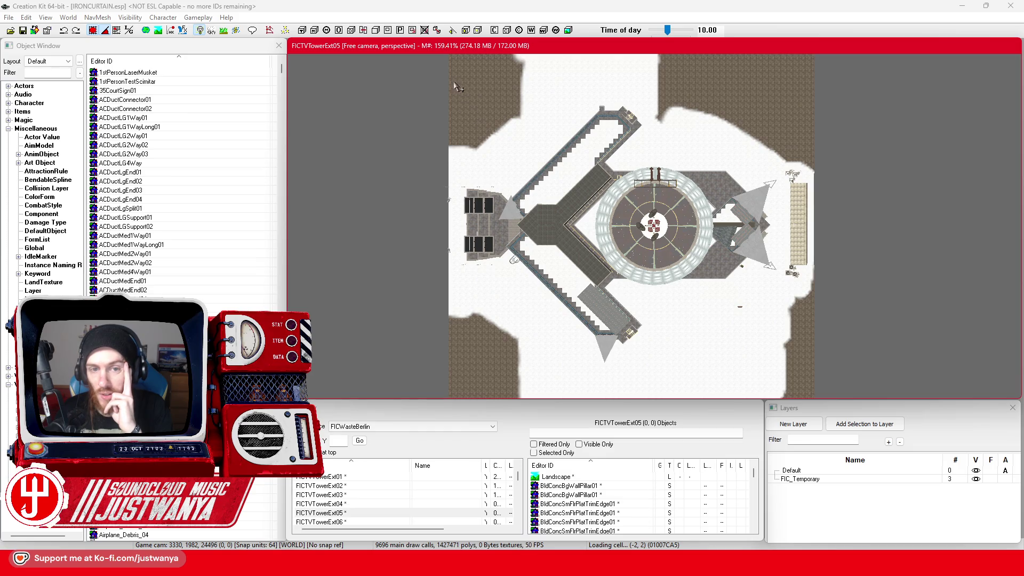
pyautogui.moveTo(453, 80)
pyautogui.mouseDown()
pyautogui.moveTo(523, 147)
pyautogui.moveTo(860, 388)
pyautogui.mouseUp()
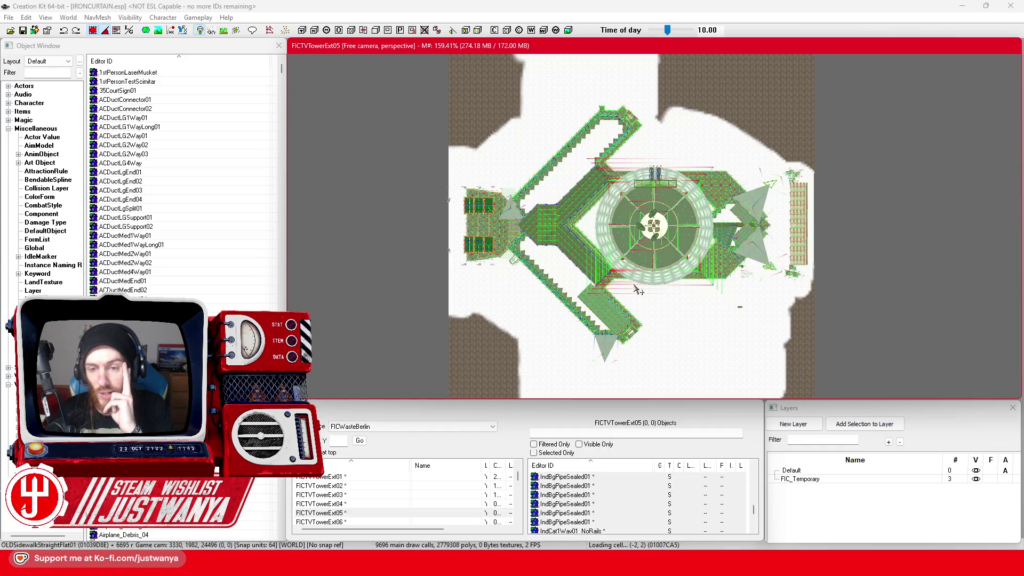
# Delete the central cross and satellite dishes from the top of the tower
pyautogui.scroll(3, 639, 291)
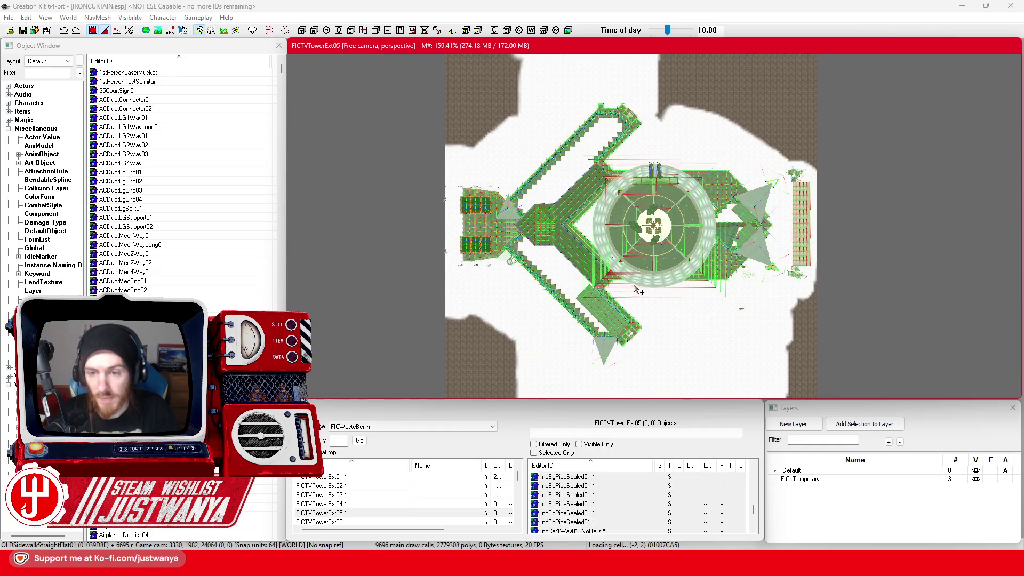
pyautogui.scroll(2, 638, 290)
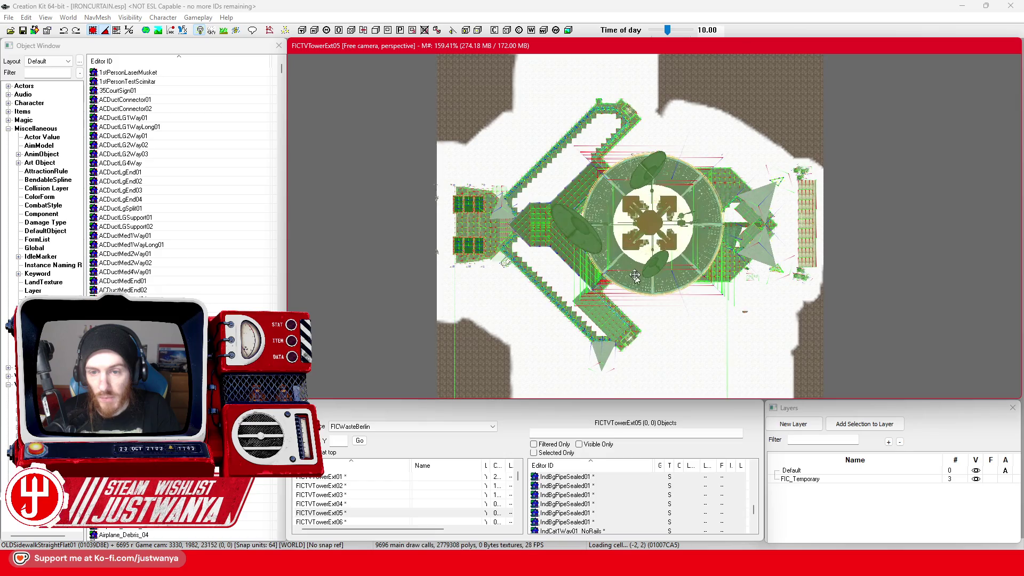
pyautogui.click(649, 225)
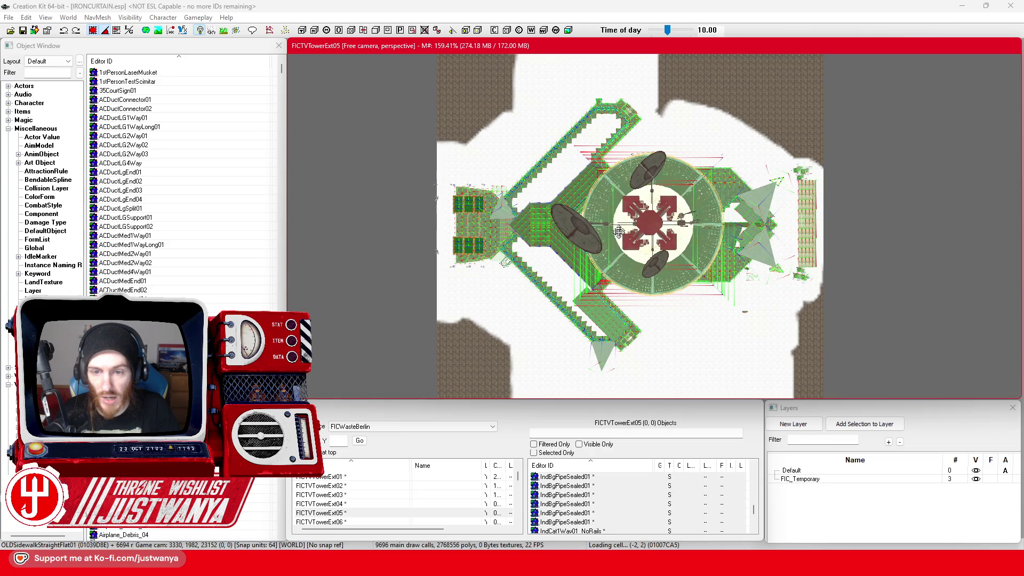
pyautogui.press('Delete')
# Switch the selected tower complex to the rotate gizmo
pyautogui.scroll(-3, 589, 240)
pyautogui.hotkey('ctrl', 'z')
pyautogui.scroll(-4, 616, 303)
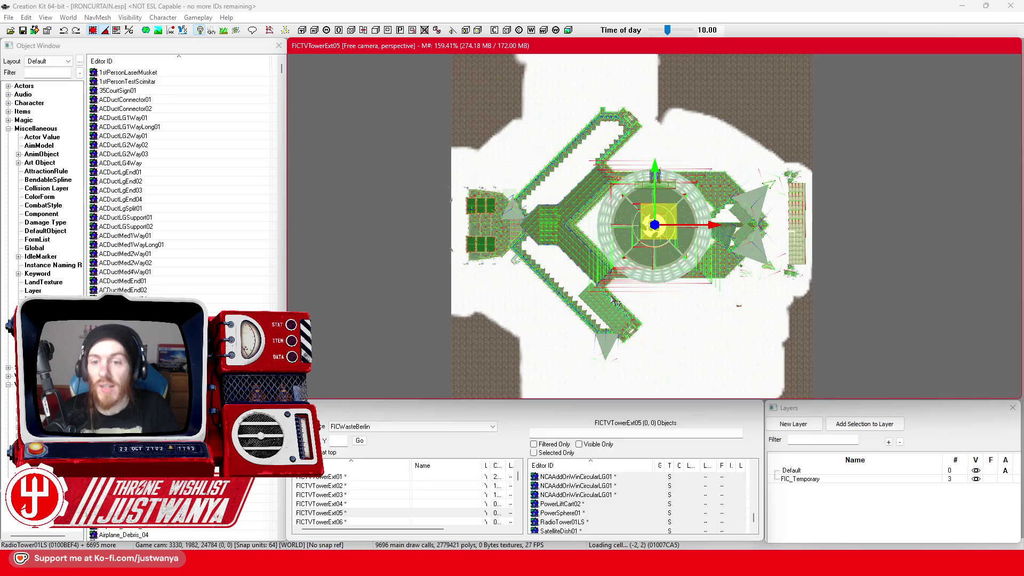
pyautogui.press('e')
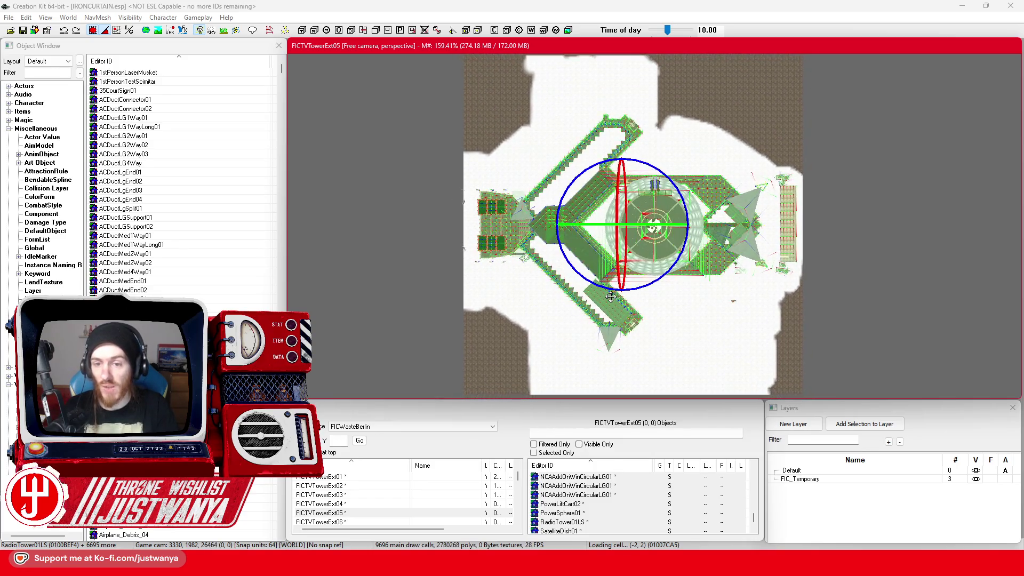
pyautogui.scroll(-2, 614, 298)
# Orbit around the tower and add another catwalk ring to the selection
pyautogui.moveTo(612, 293)
pyautogui.mouseDown()
pyautogui.moveTo(614, 193)
pyautogui.moveTo(611, 203)
pyautogui.moveTo(611, 216)
pyautogui.moveTo(622, 187)
pyautogui.moveTo(617, 258)
pyautogui.moveTo(638, 243)
pyautogui.mouseUp()
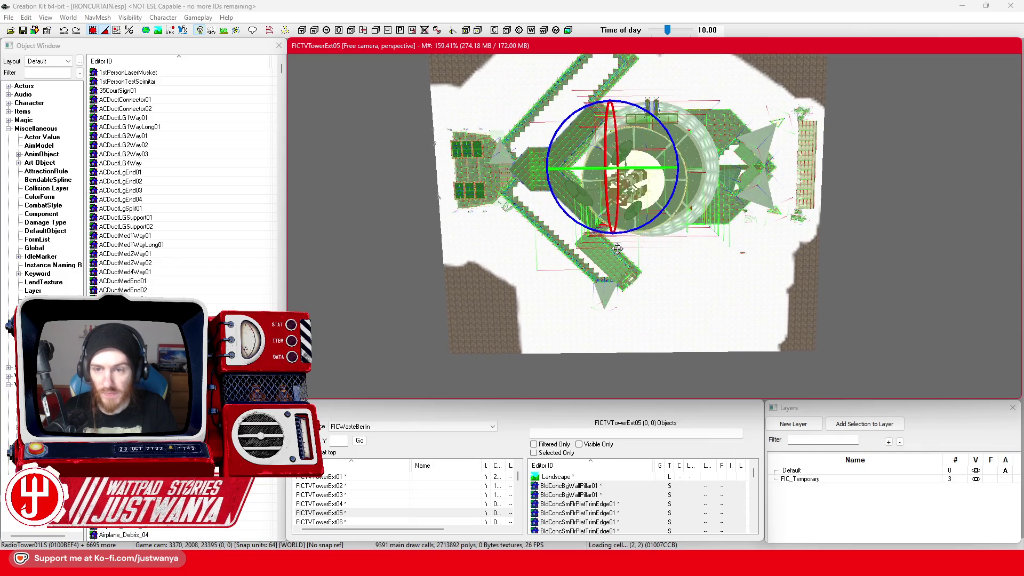
pyautogui.keyDown('ctrl'); pyautogui.click(677, 203); pyautogui.keyUp('ctrl')
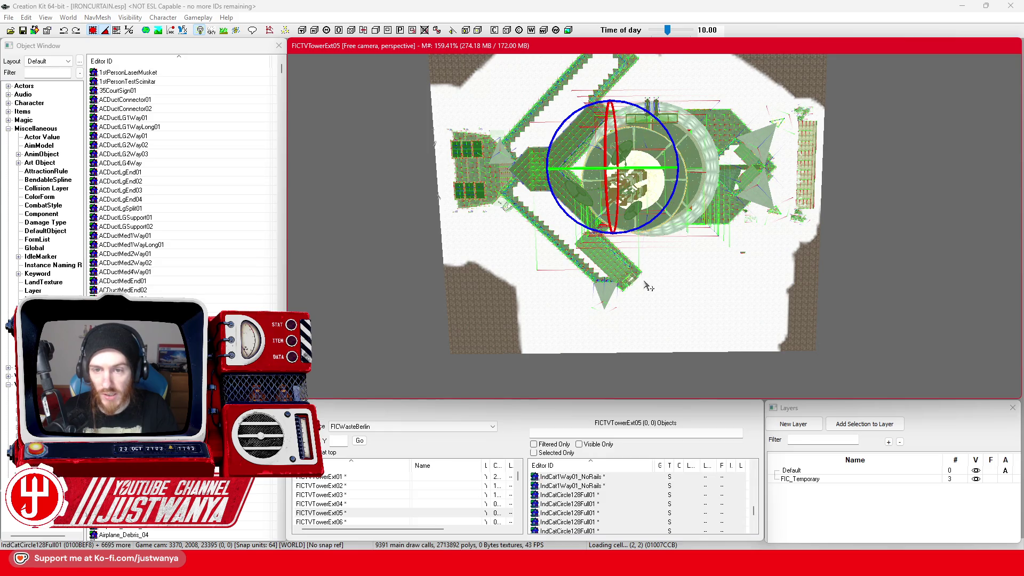
pyautogui.moveTo(648, 286); pyautogui.dragTo(642, 265)
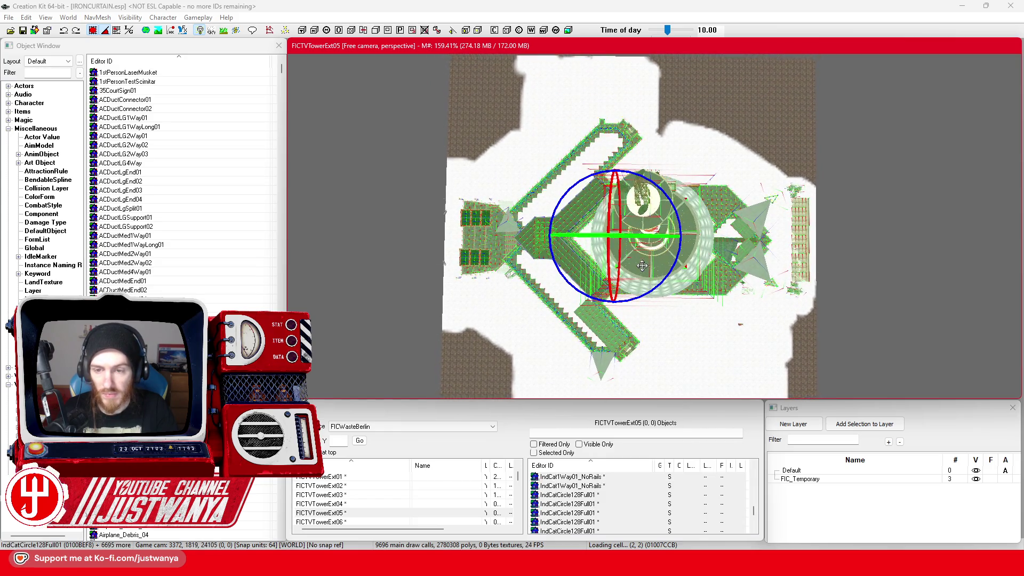
pyautogui.scroll(-2, 643, 265)
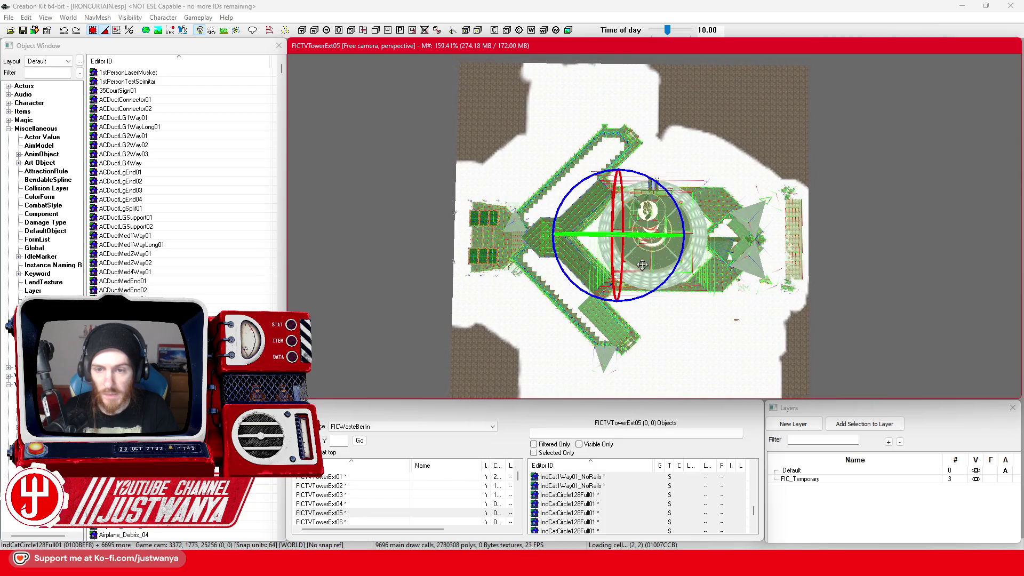
pyautogui.scroll(-2, 669, 330)
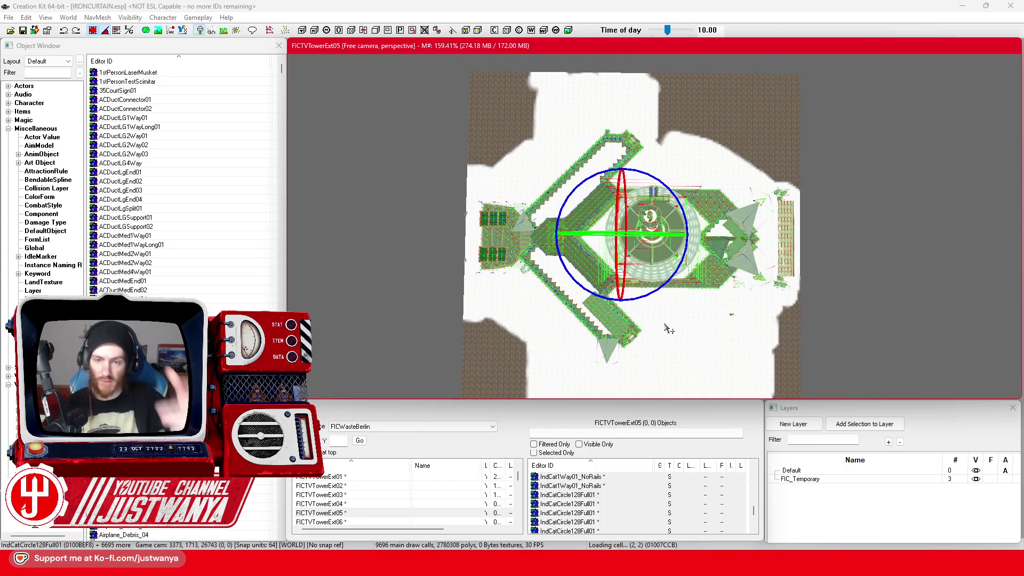
pyautogui.scroll(-1, 669, 329)
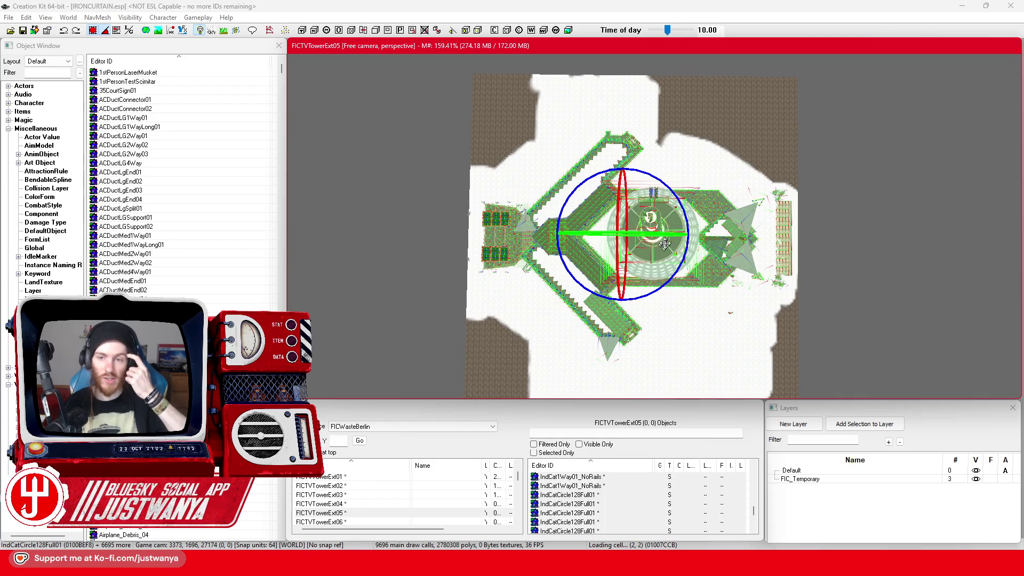
pyautogui.moveTo(652, 326)
pyautogui.mouseDown()
pyautogui.moveTo(680, 278)
pyautogui.moveTo(665, 315)
pyautogui.moveTo(661, 254)
pyautogui.moveTo(668, 268)
pyautogui.moveTo(705, 283)
pyautogui.mouseUp()
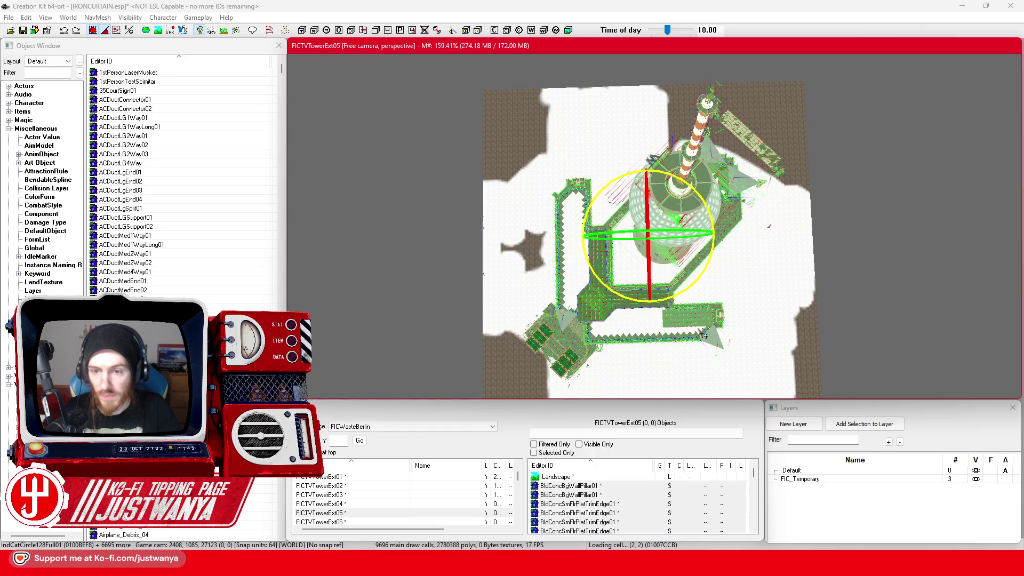
# Select the antenna tip, then open the IndSilo256Shrink01 silo's Reference dialog
pyautogui.click(710, 101)
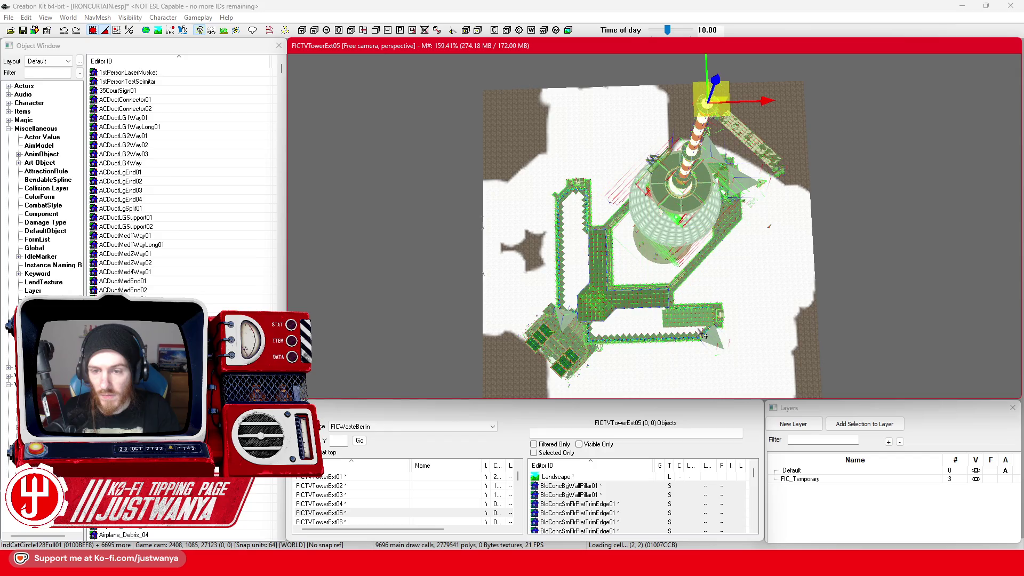
pyautogui.moveTo(678, 273)
pyautogui.mouseDown()
pyautogui.moveTo(663, 356)
pyautogui.moveTo(631, 356)
pyautogui.mouseUp()
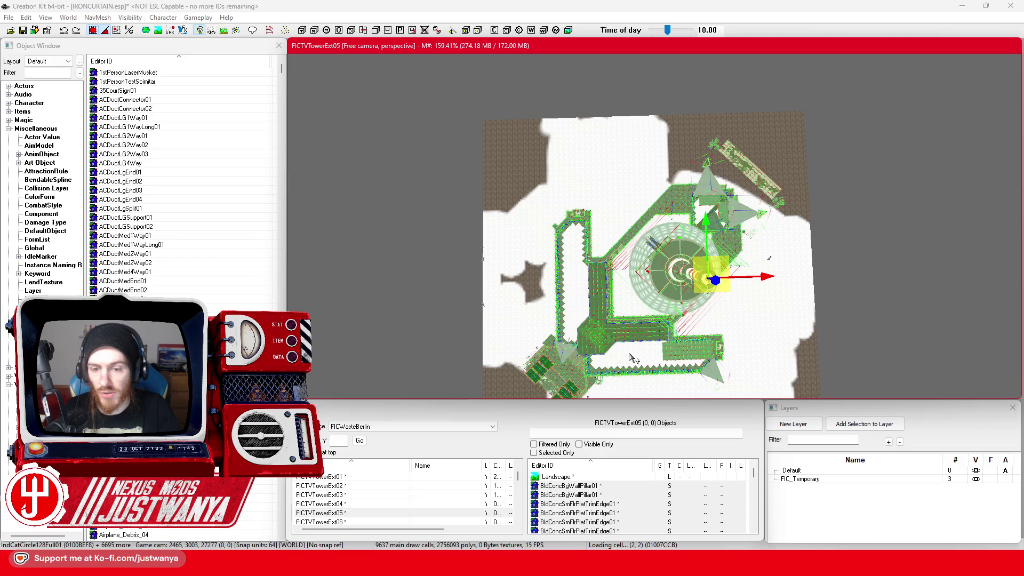
pyautogui.moveTo(633, 356)
pyautogui.mouseDown()
pyautogui.moveTo(658, 195)
pyautogui.moveTo(655, 223)
pyautogui.mouseUp()
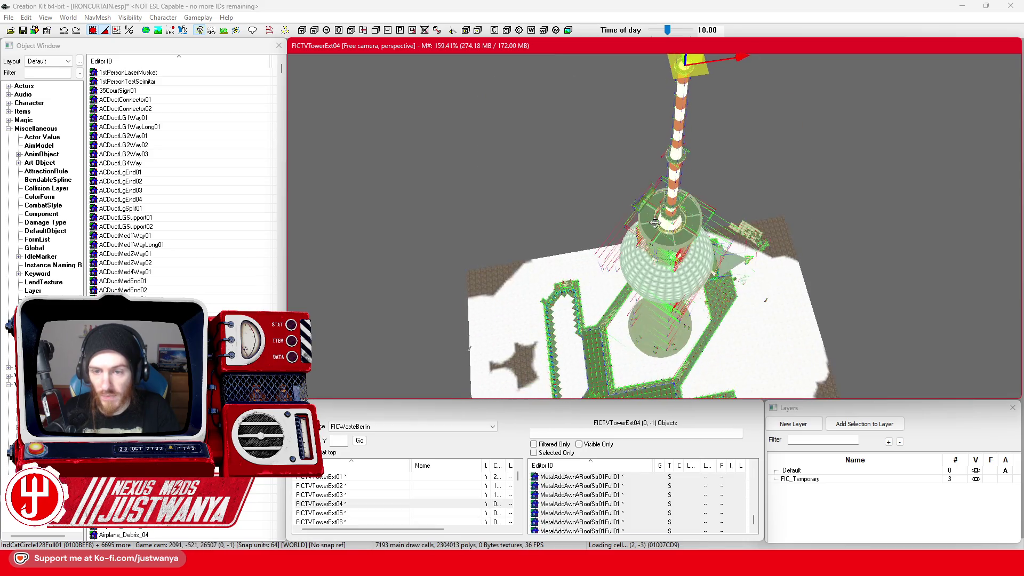
pyautogui.moveTo(638, 353); pyautogui.dragTo(646, 315)
pyautogui.doubleClick(647, 317)
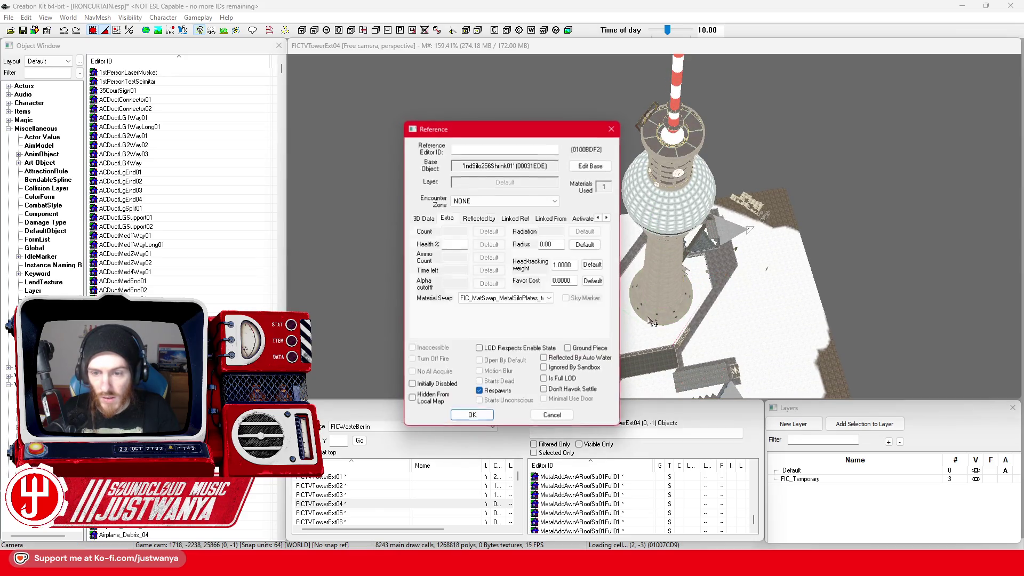
# Check the silo's 3D Data (scale 8.82, 45° Z rotation), cancel unchanged, and reselect the tower base
pyautogui.click(424, 219)
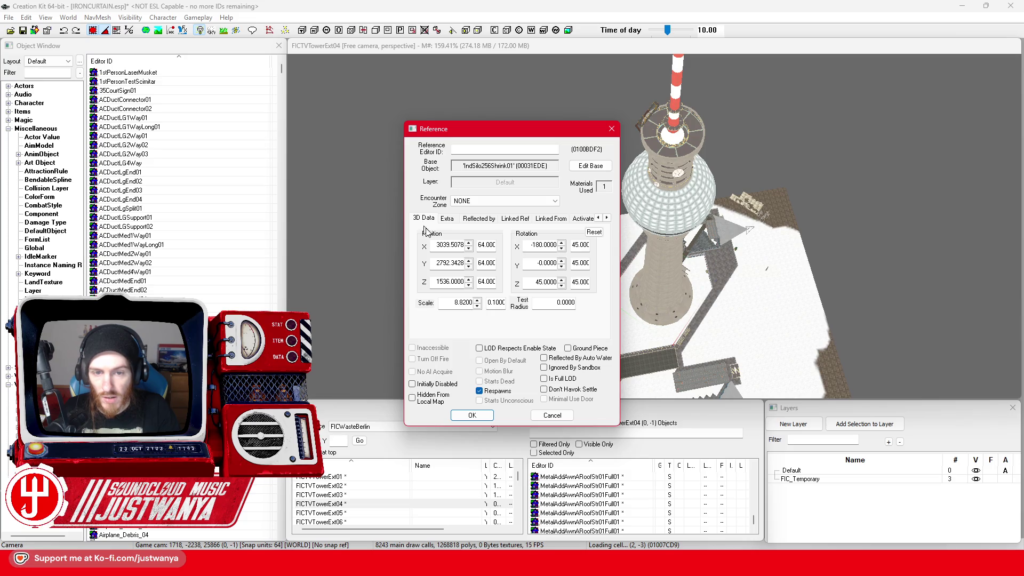
pyautogui.click(554, 415)
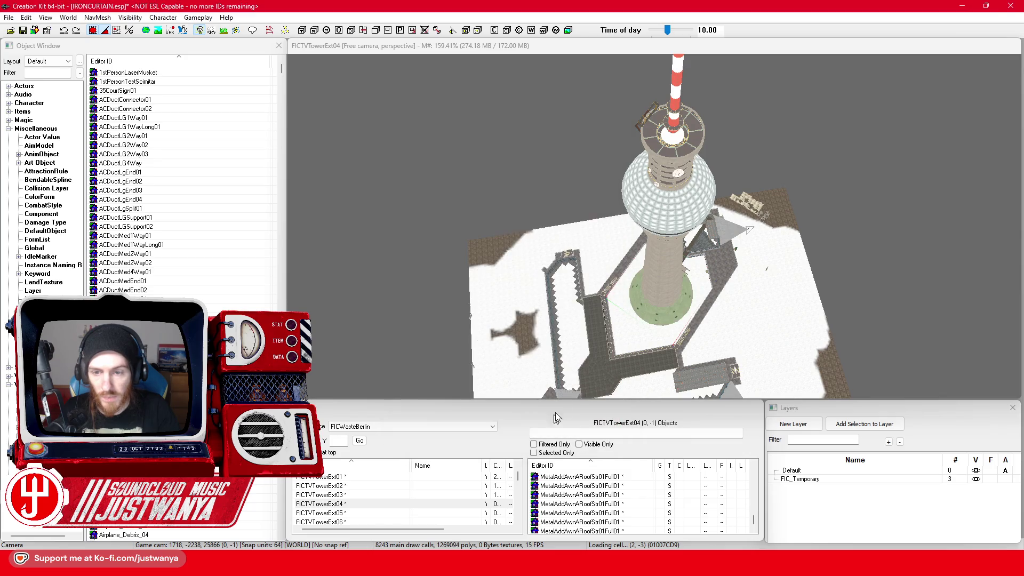
pyautogui.click(648, 317)
pyautogui.scroll(3, 606, 308)
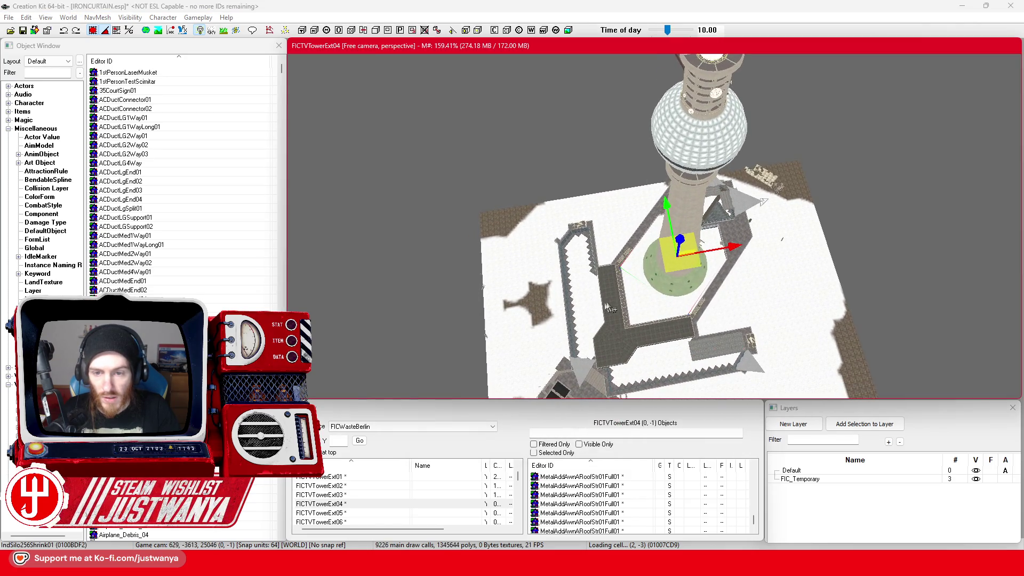
# Select the small roof piece beside the tower and zoom in close to it
pyautogui.click(614, 302)
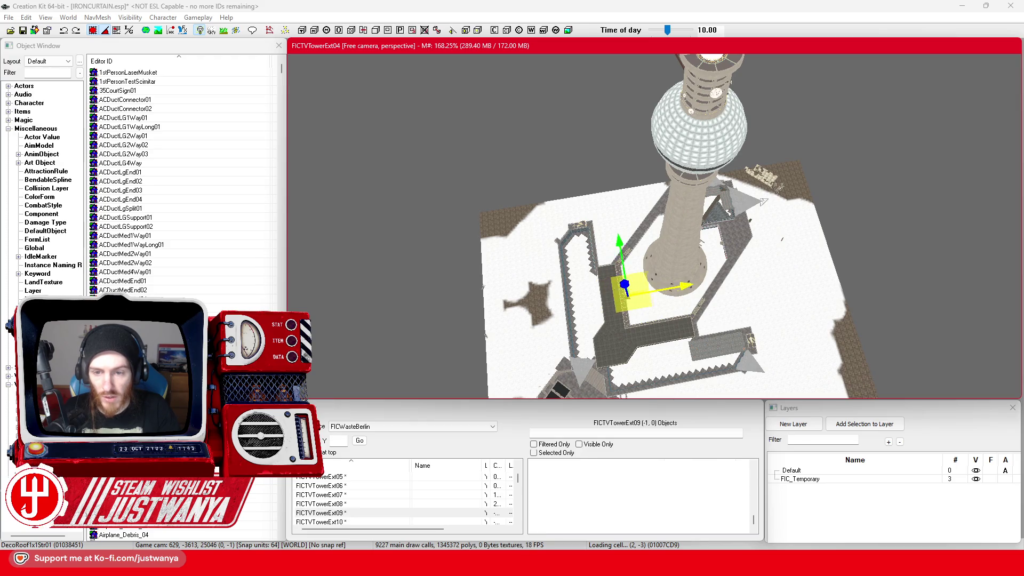
pyautogui.scroll(2, 632, 332)
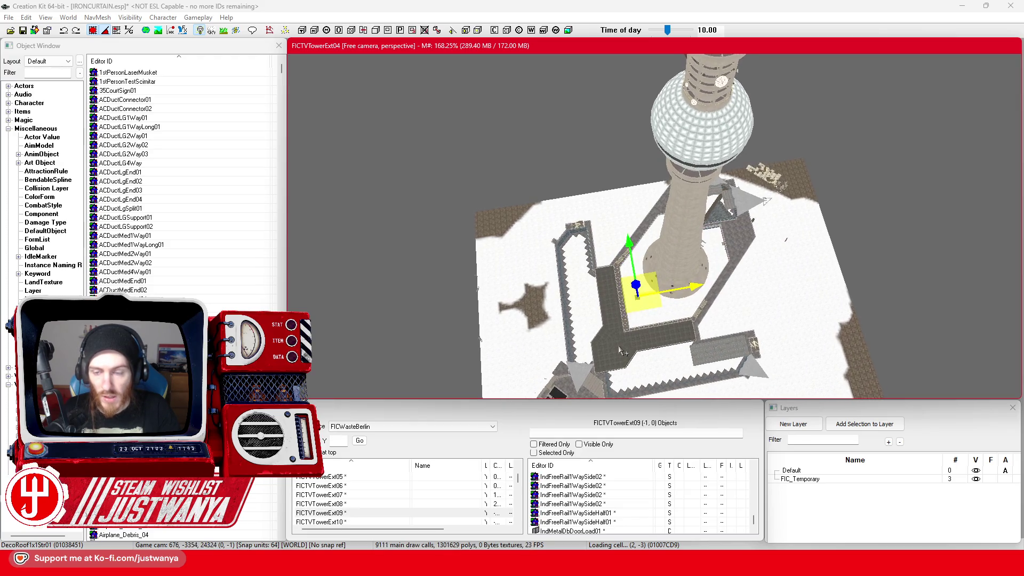
pyautogui.scroll(1, 610, 368)
pyautogui.scroll(3, 609, 368)
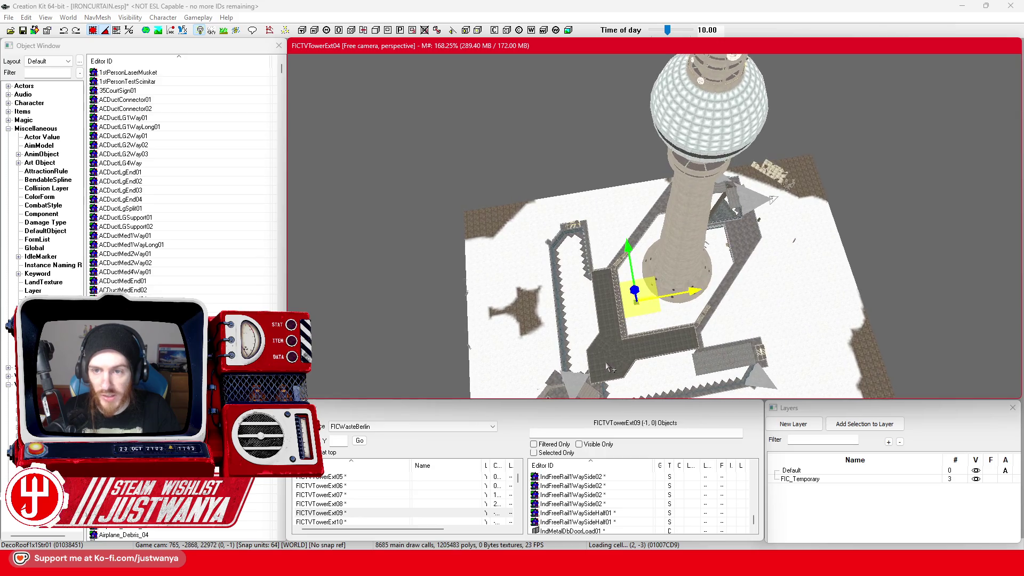
pyautogui.scroll(3, 607, 379)
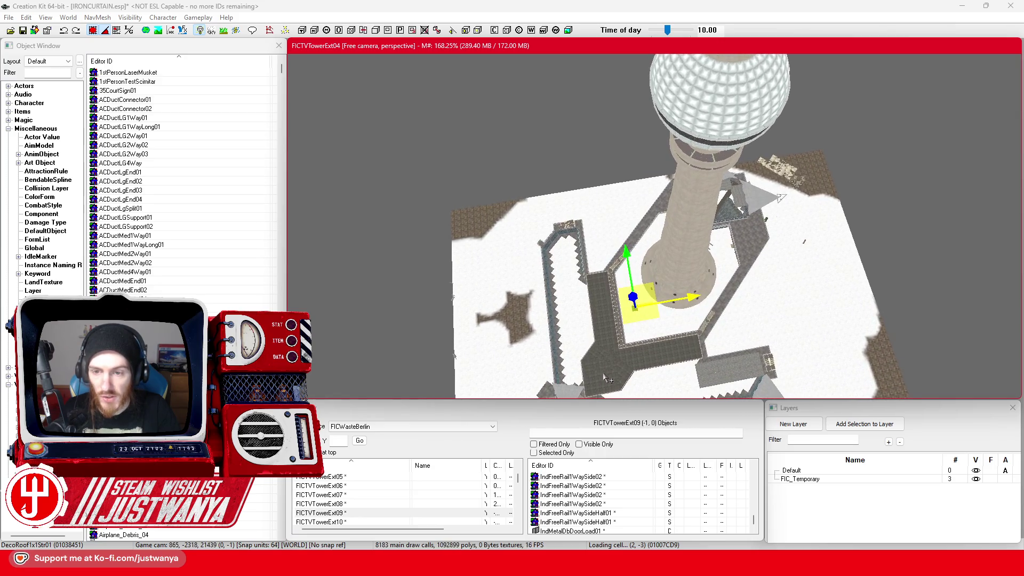
pyautogui.scroll(3, 607, 380)
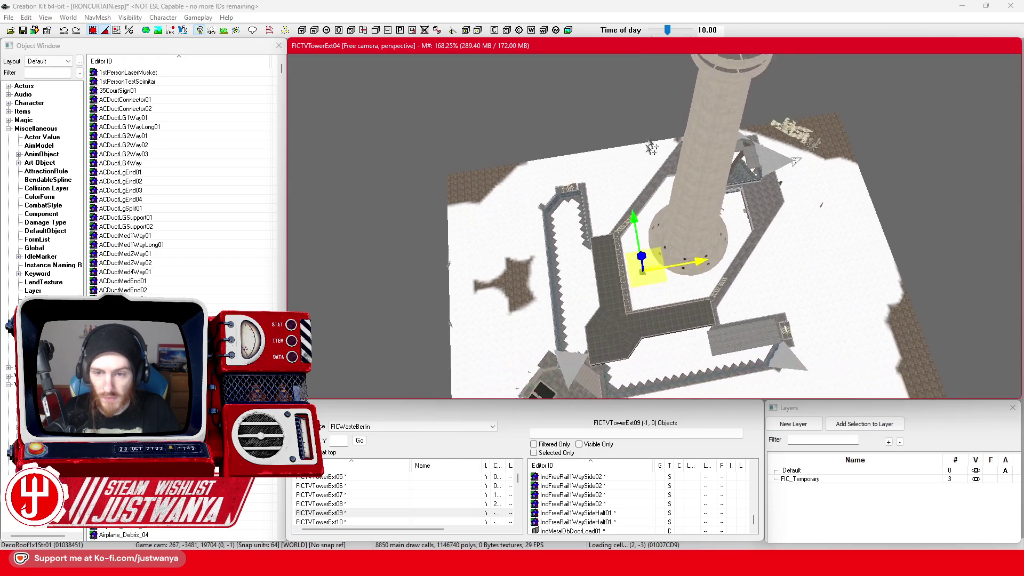
pyautogui.scroll(2, 627, 347)
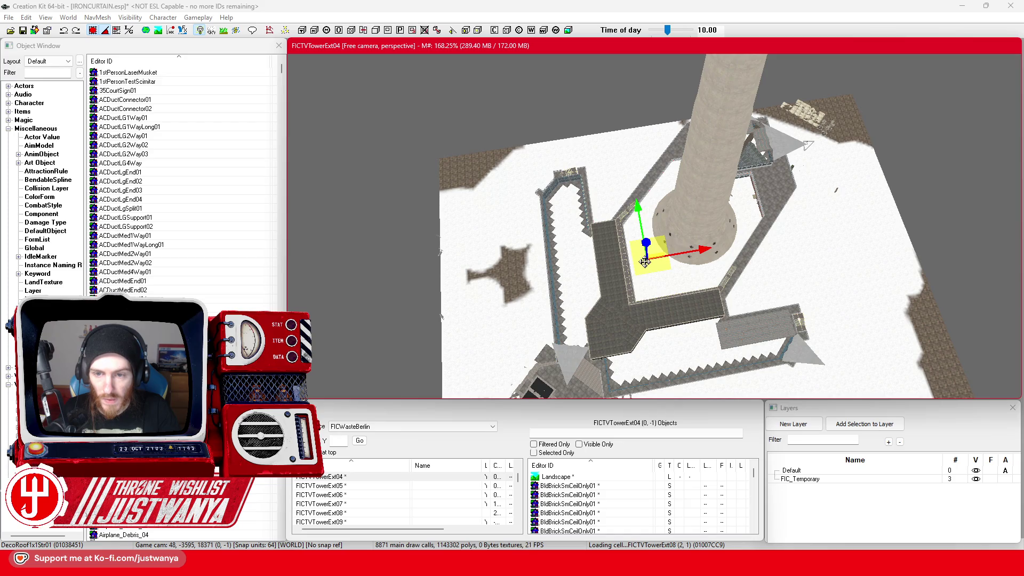
pyautogui.scroll(1, 634, 331)
pyautogui.scroll(5, 633, 332)
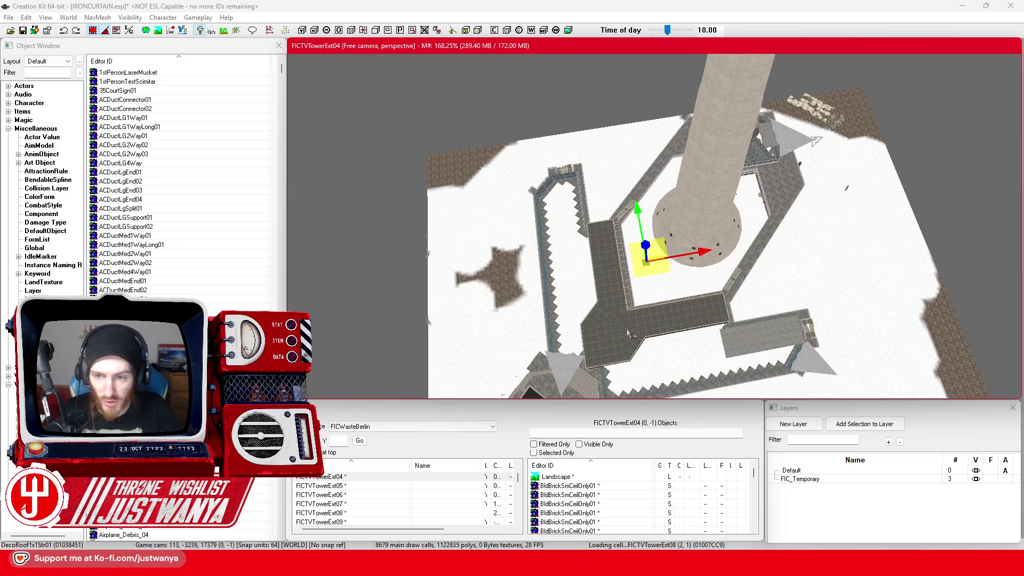
pyautogui.scroll(5, 633, 334)
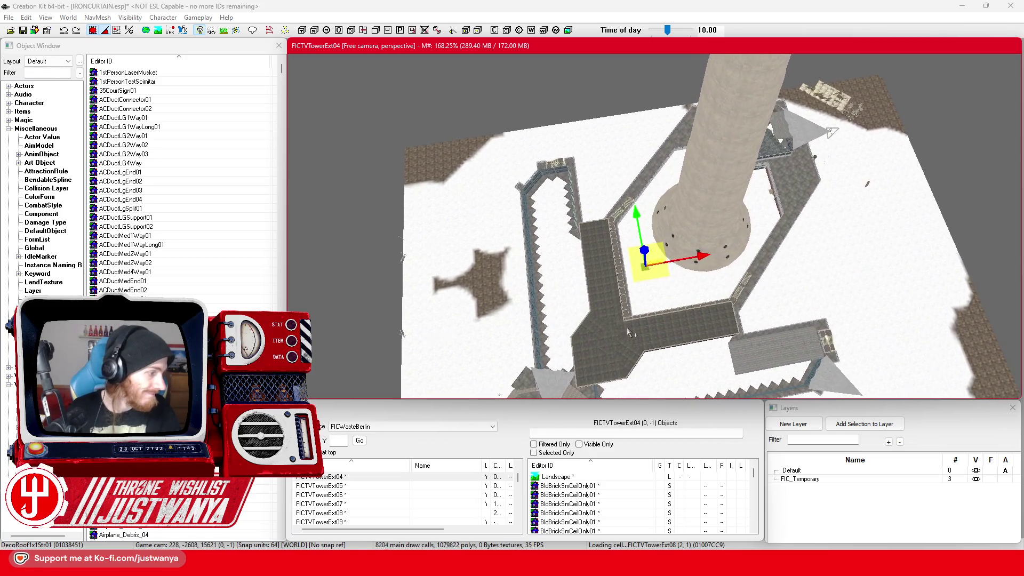
pyautogui.scroll(5, 633, 334)
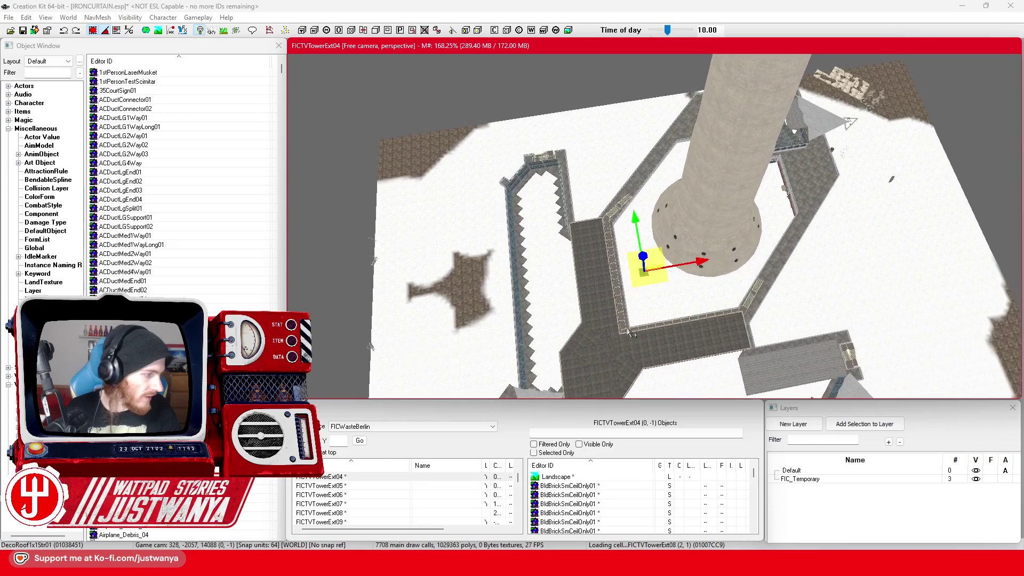
pyautogui.scroll(5, 632, 333)
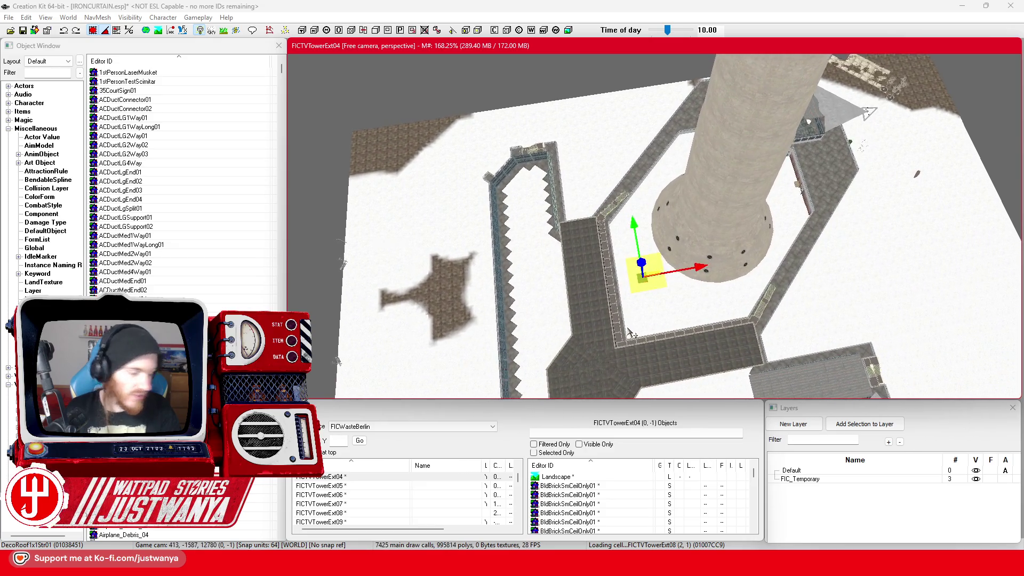
pyautogui.scroll(5, 632, 334)
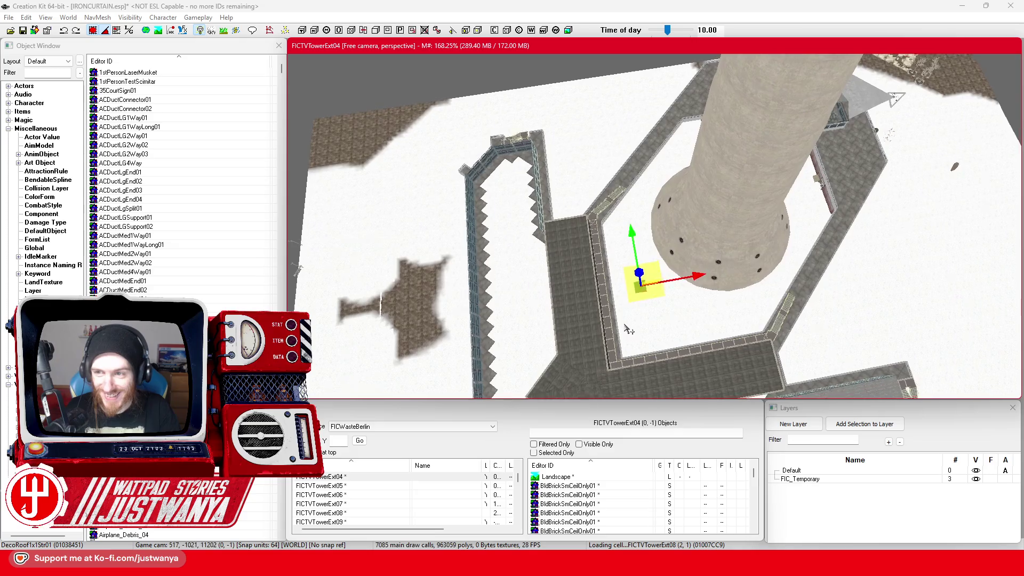
pyautogui.scroll(4, 627, 328)
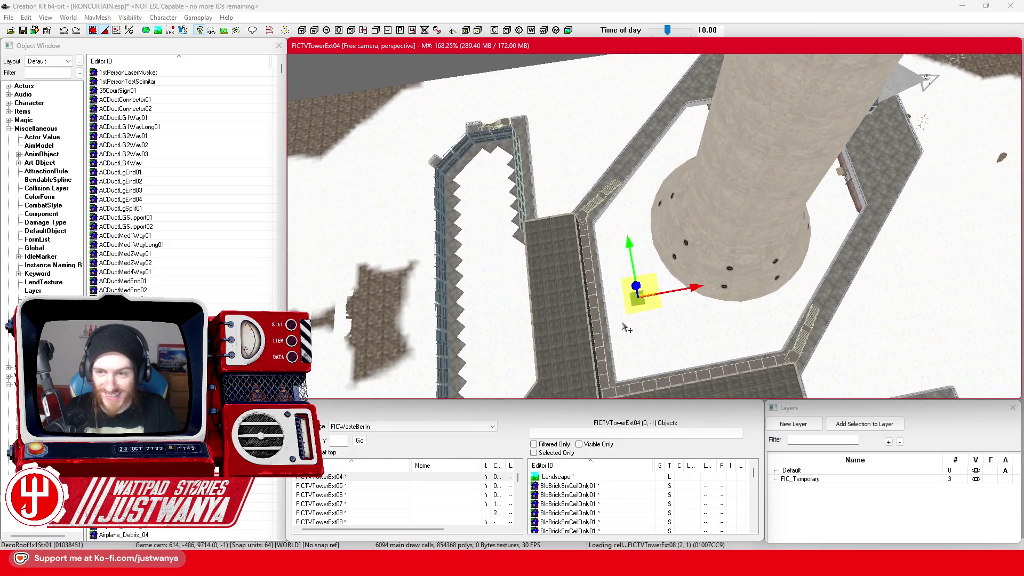
pyautogui.scroll(5, 630, 341)
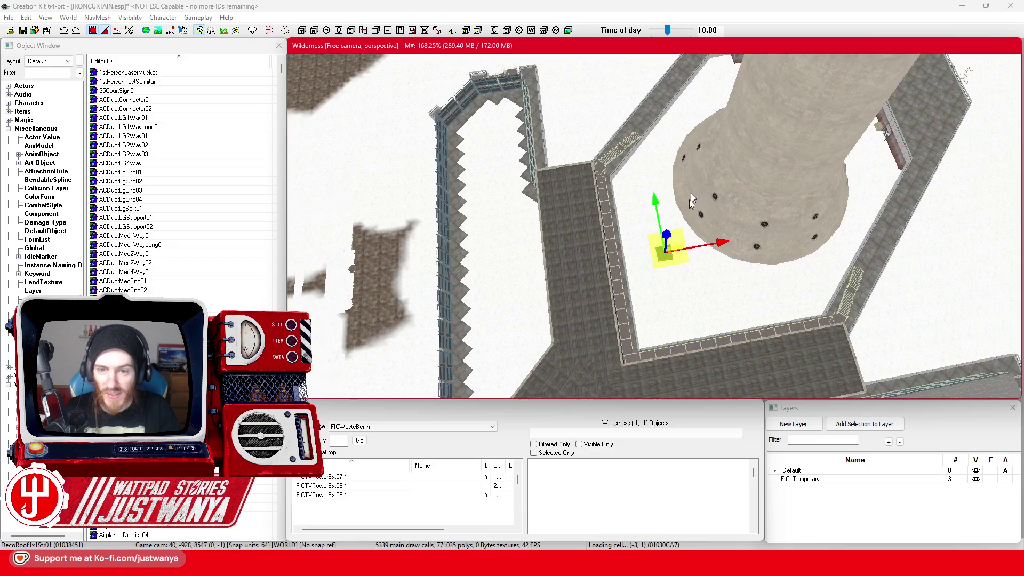
pyautogui.scroll(4, 712, 244)
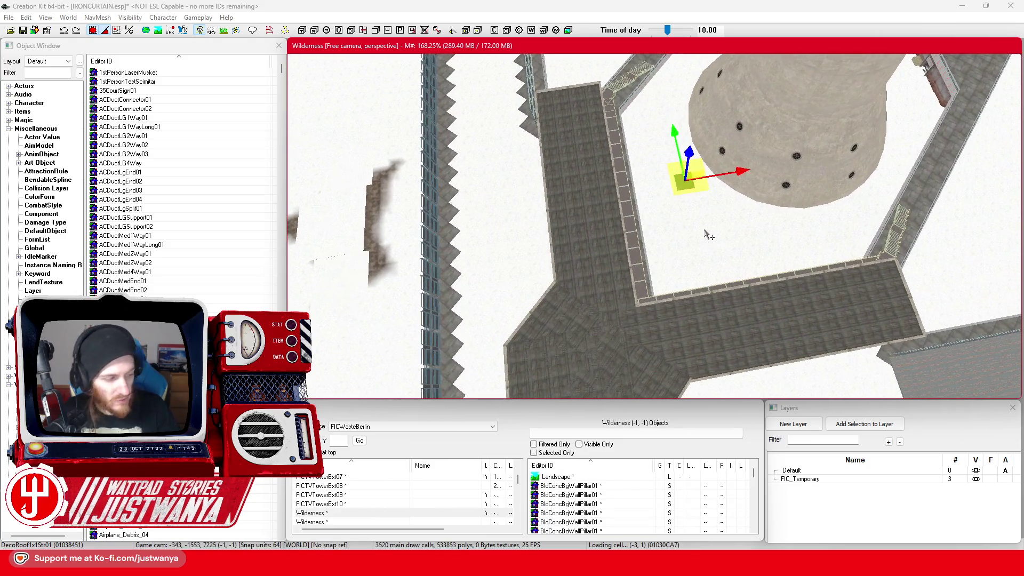
pyautogui.scroll(4, 709, 226)
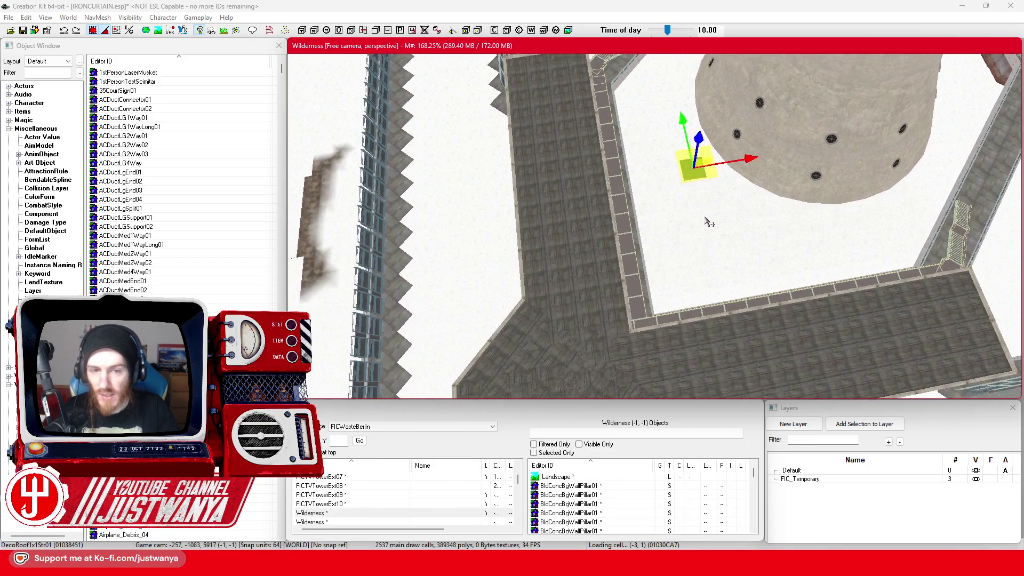
pyautogui.scroll(5, 600, 271)
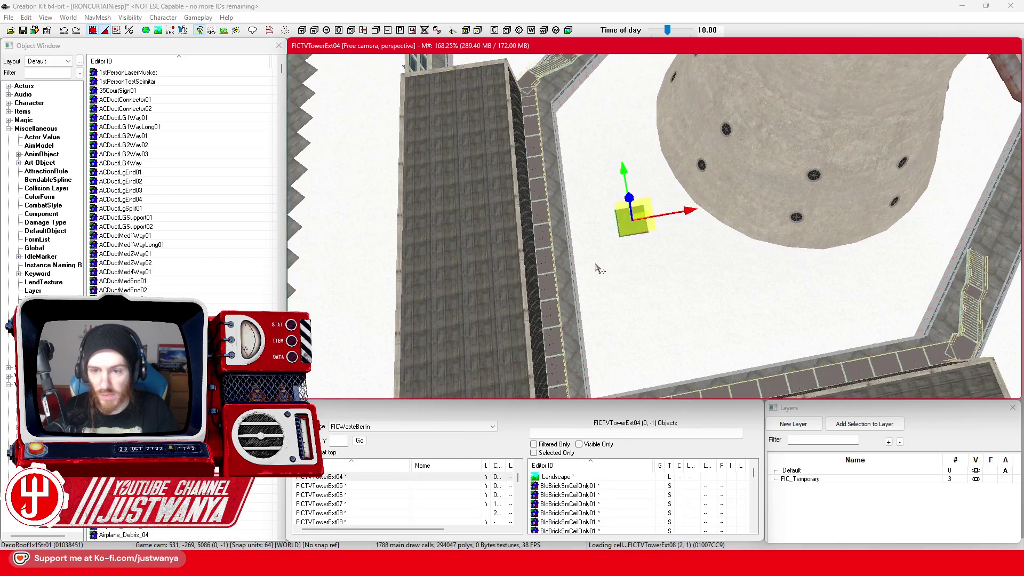
pyautogui.scroll(2, 589, 268)
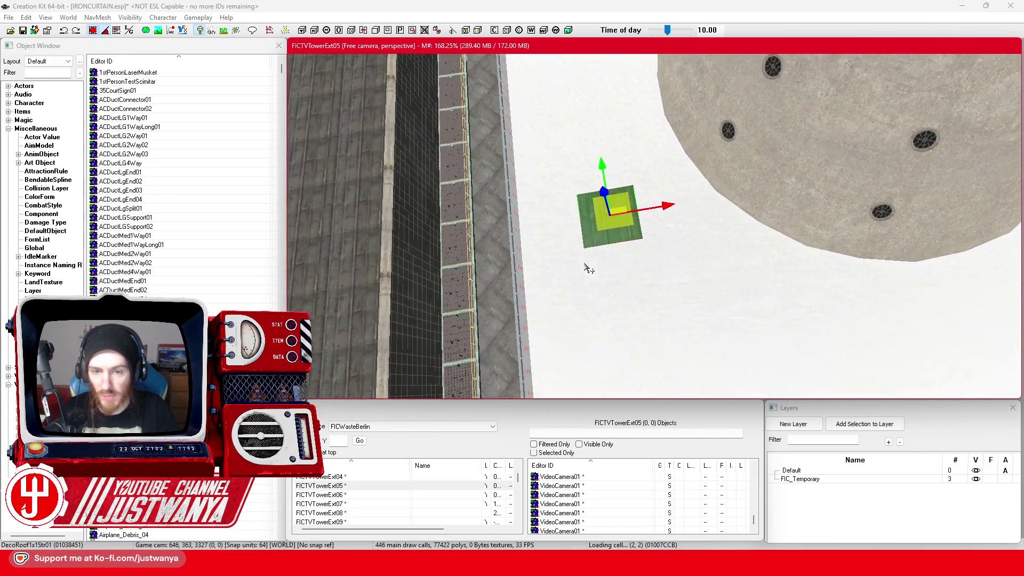
# Set the DecoRoof1x1Str01 cube's position to X 0, Y 0, Z 1536
pyautogui.doubleClick(591, 238)
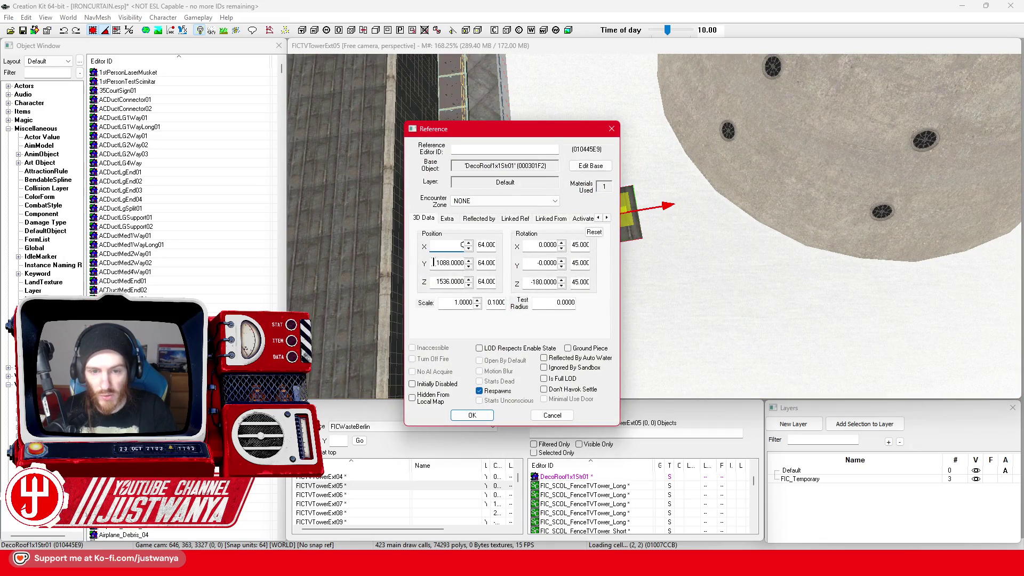
pyautogui.click(472, 415)
pyautogui.scroll(-3, 612, 328)
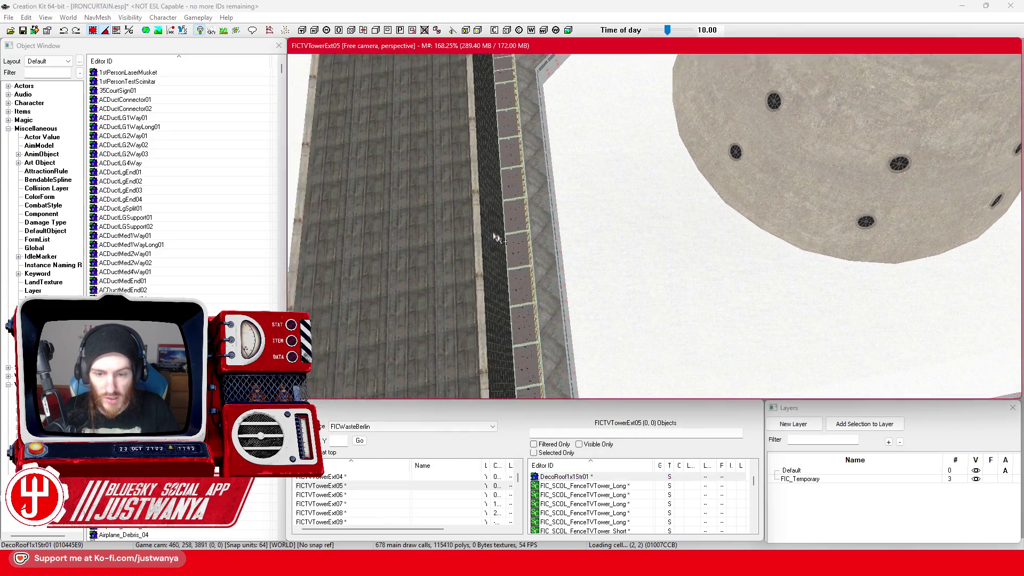
pyautogui.press('c')
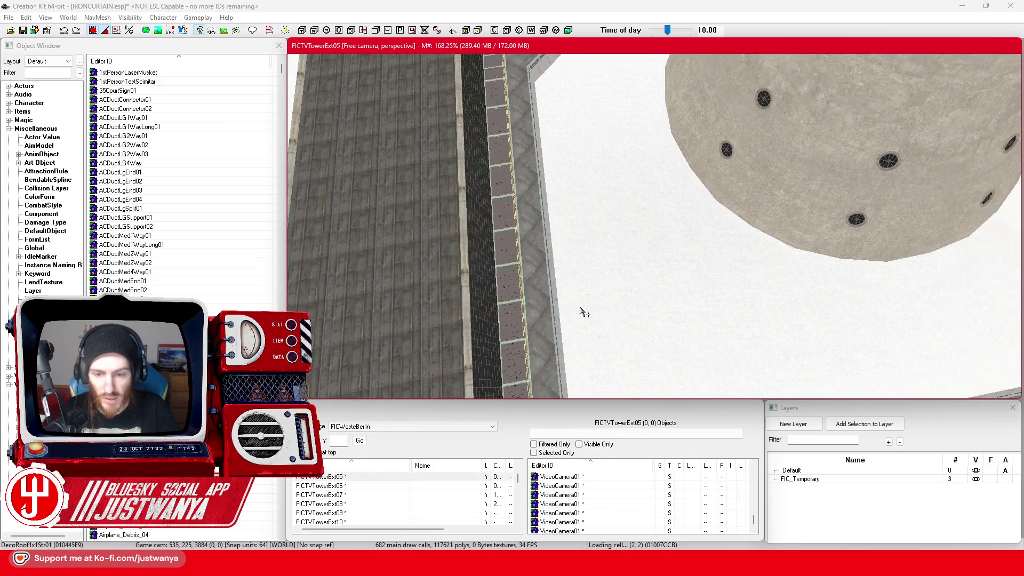
pyautogui.scroll(-1, 591, 267)
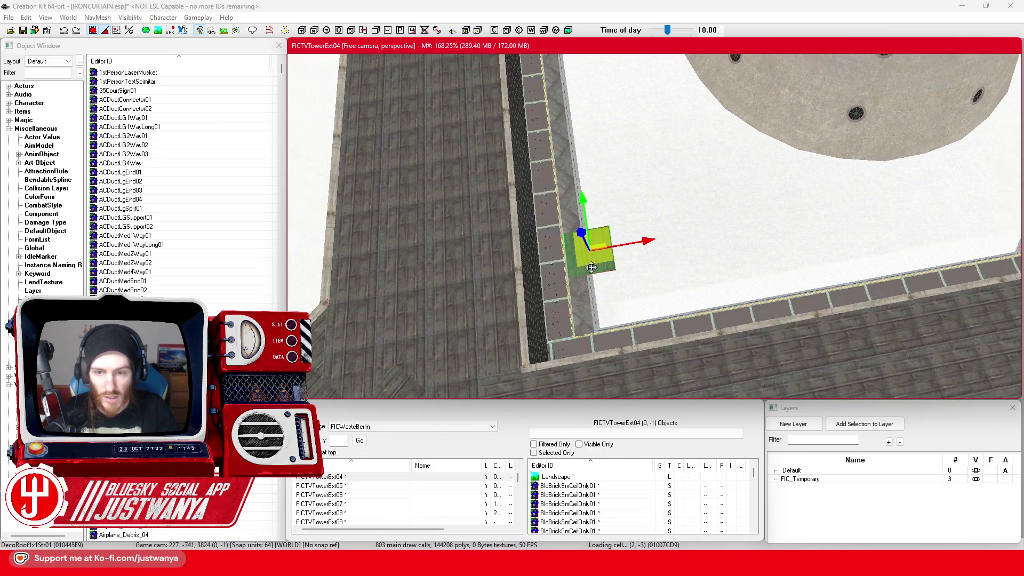
pyautogui.press('shift')
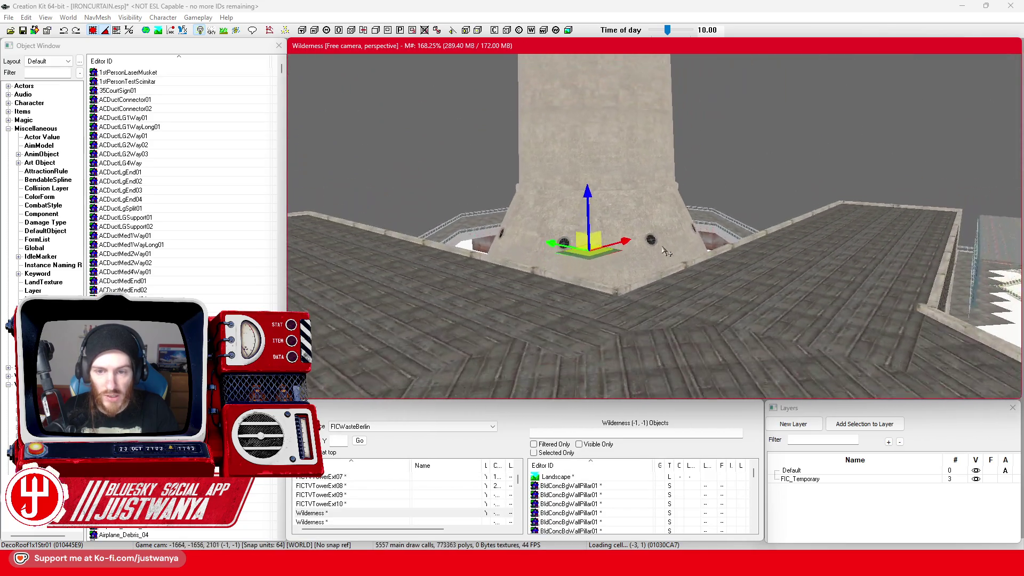
pyautogui.press('shift')
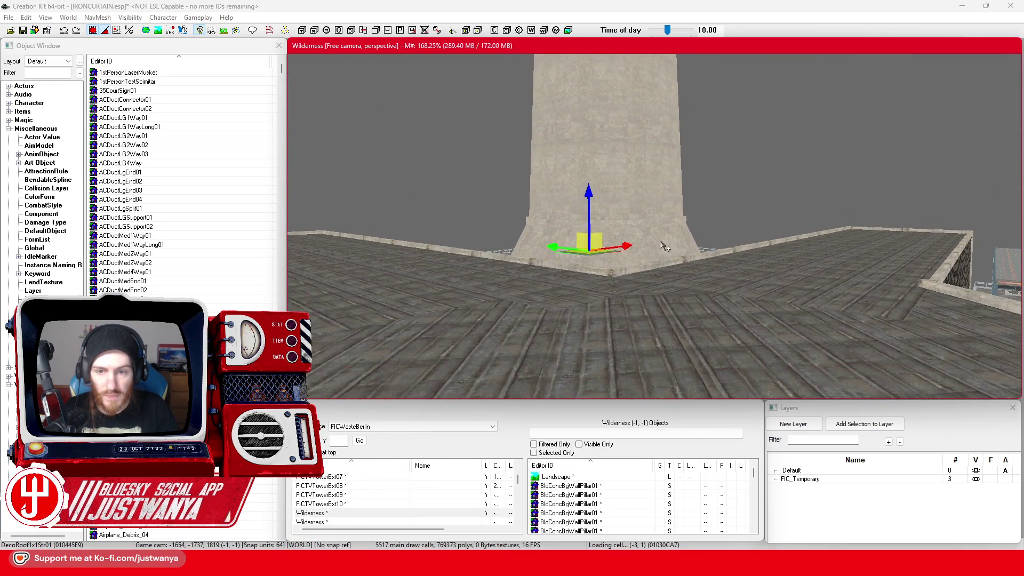
pyautogui.press('shift')
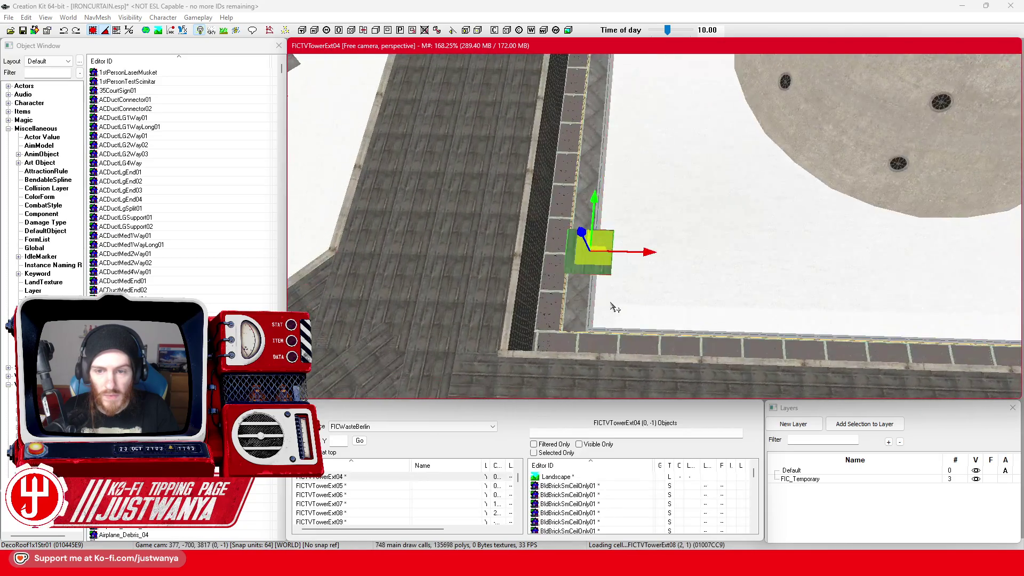
pyautogui.press('shift')
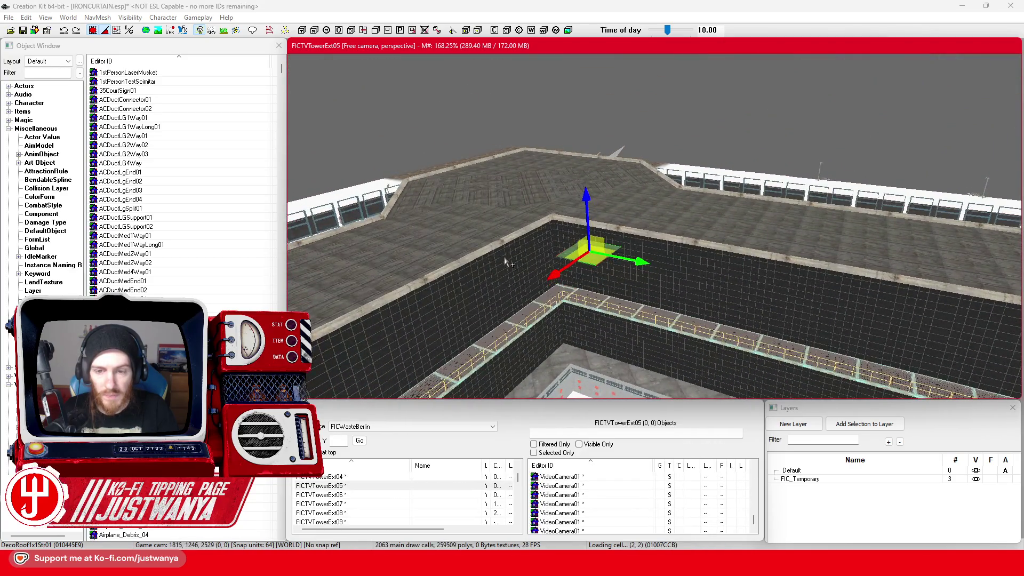
pyautogui.press('shift')
pyautogui.press('shift')
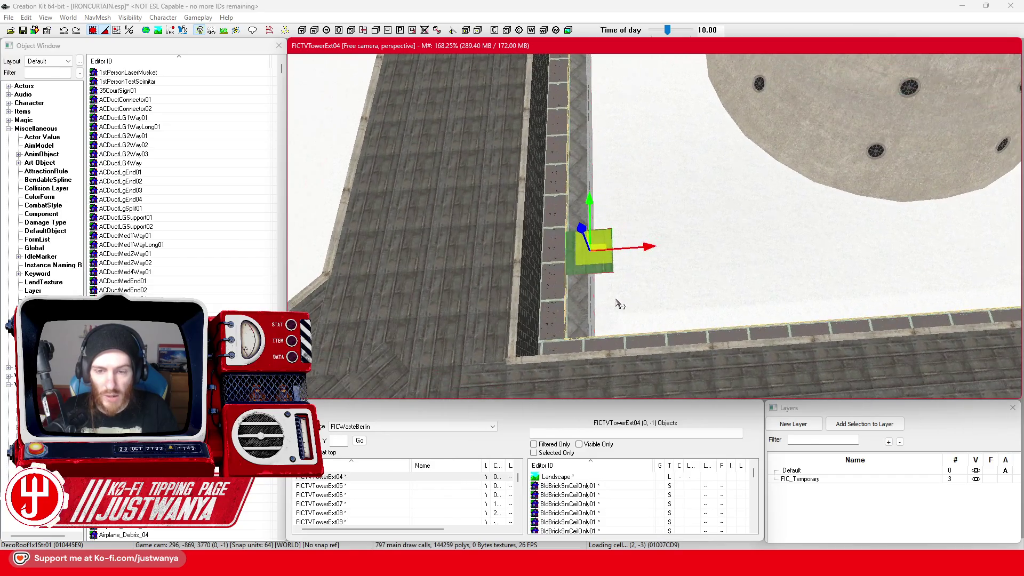
pyautogui.press('shift')
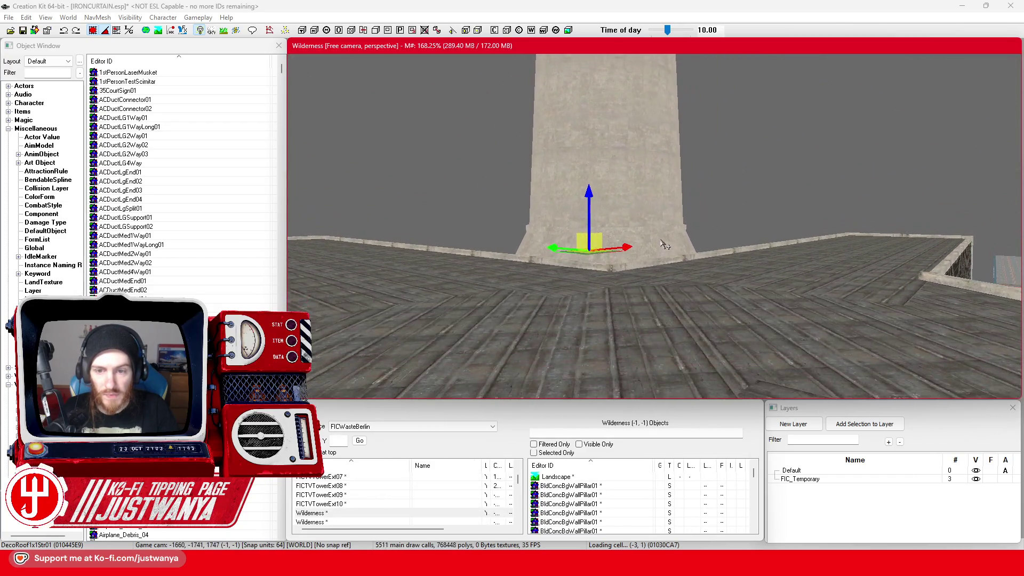
pyautogui.press('shift')
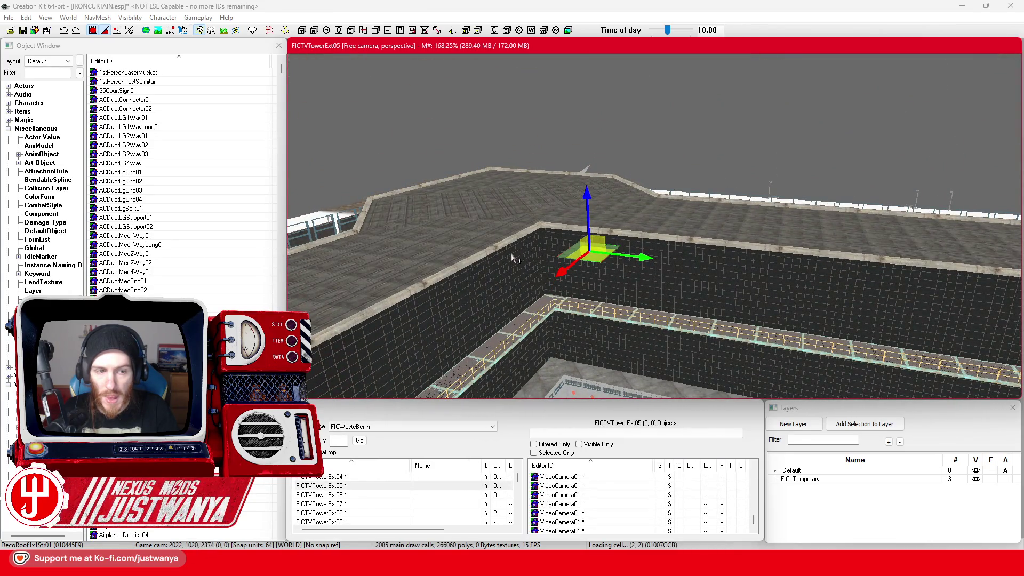
pyautogui.press('shift')
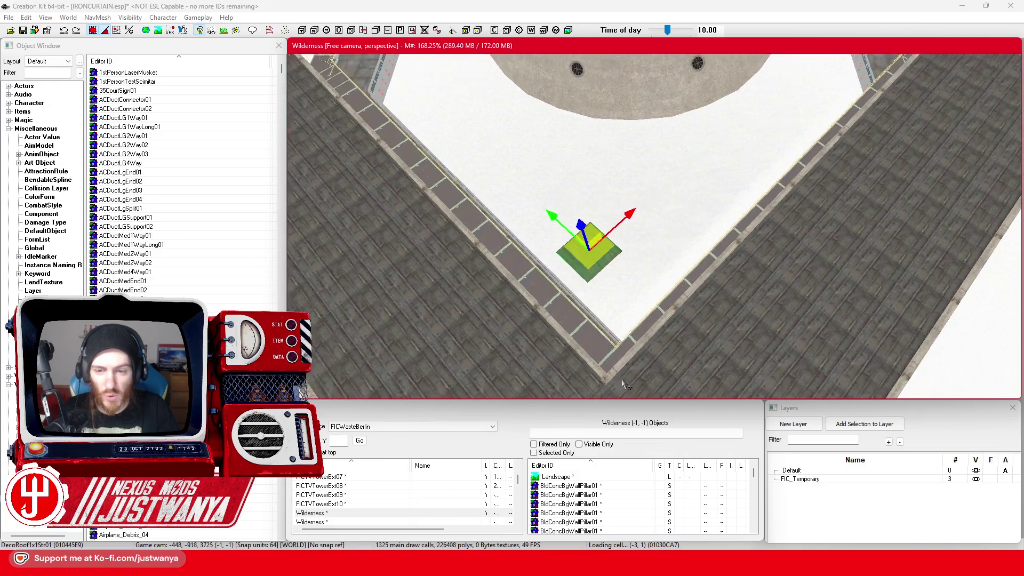
pyautogui.scroll(3, 689, 253)
pyautogui.press('shift')
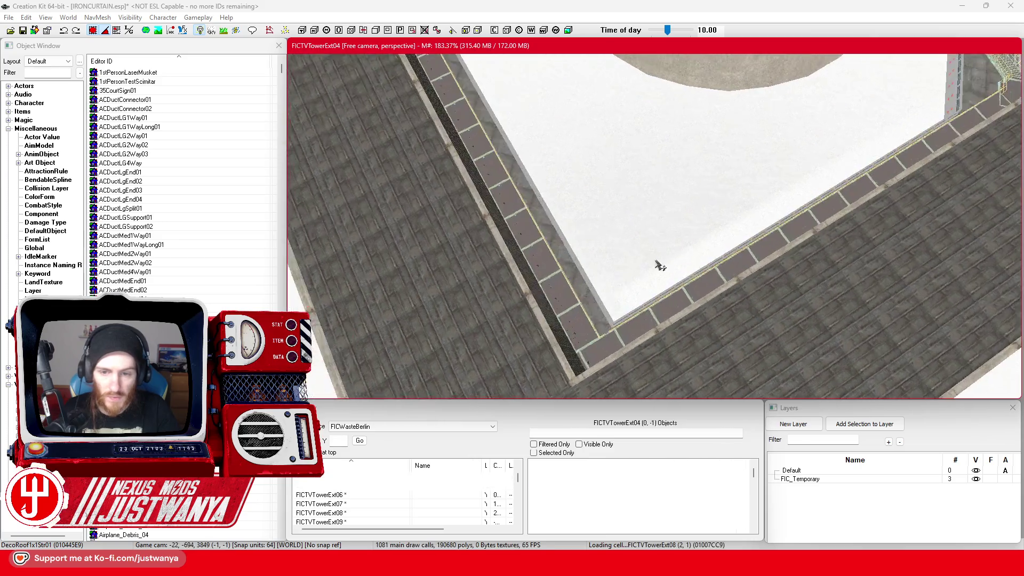
# Zoom out a little and save the IRONCURTAIN.esp plugin
pyautogui.scroll(-5, 598, 296)
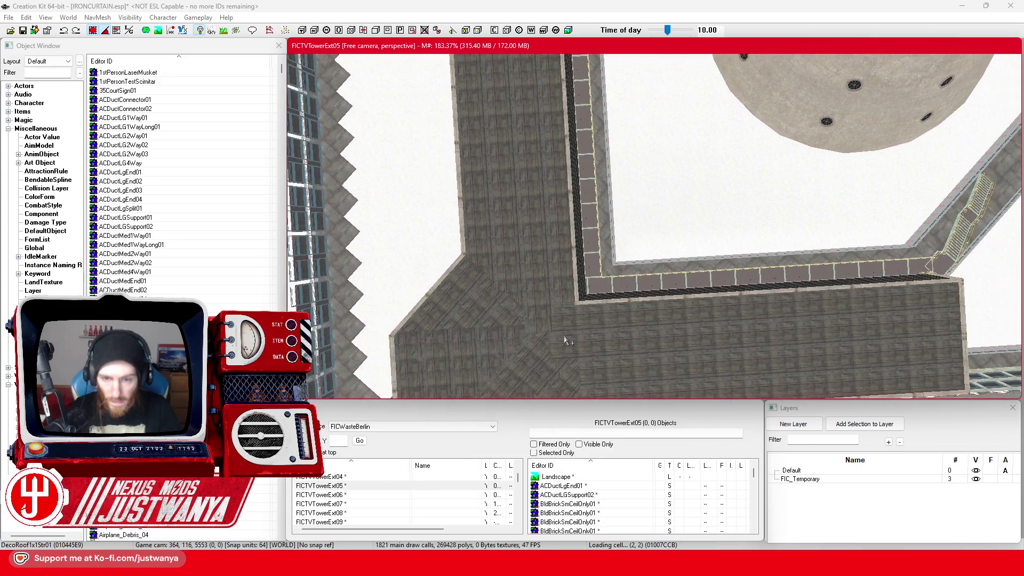
pyautogui.scroll(-4, 567, 340)
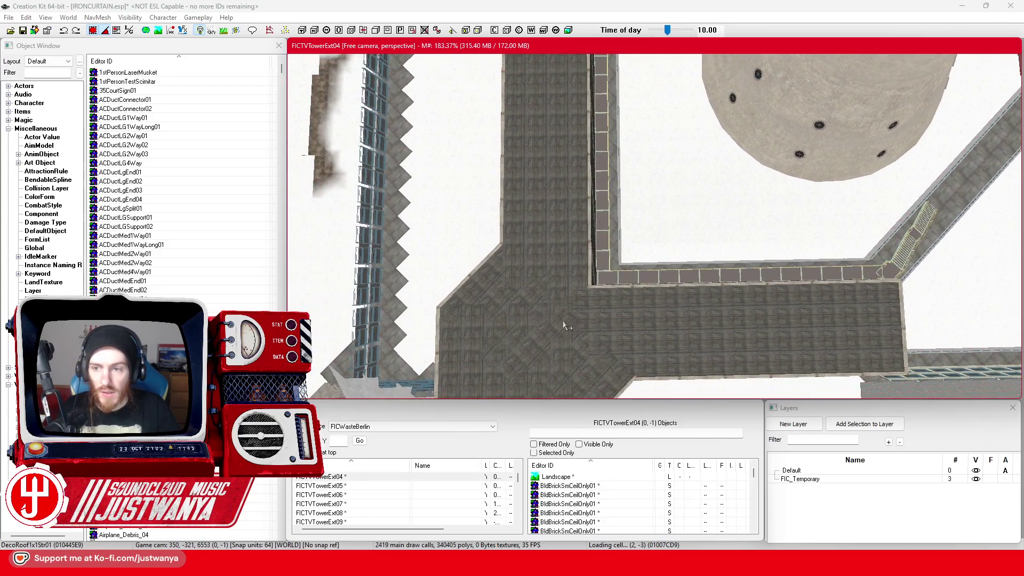
pyautogui.scroll(-4, 564, 324)
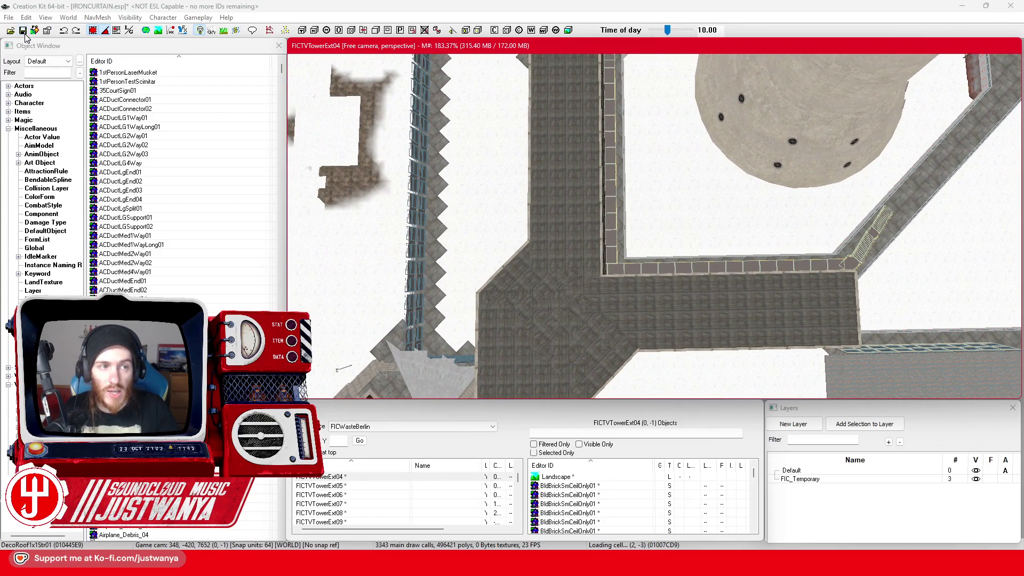
pyautogui.click(24, 32)
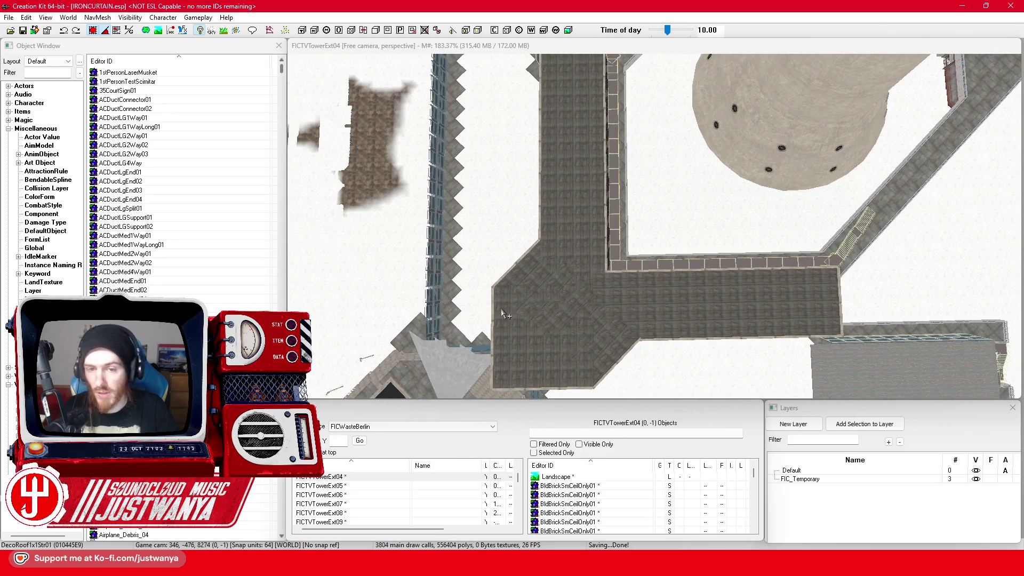
# Zoom out and recentre until the whole tower complex is visible from overhead
pyautogui.scroll(-4, 505, 318)
pyautogui.scroll(-4, 504, 320)
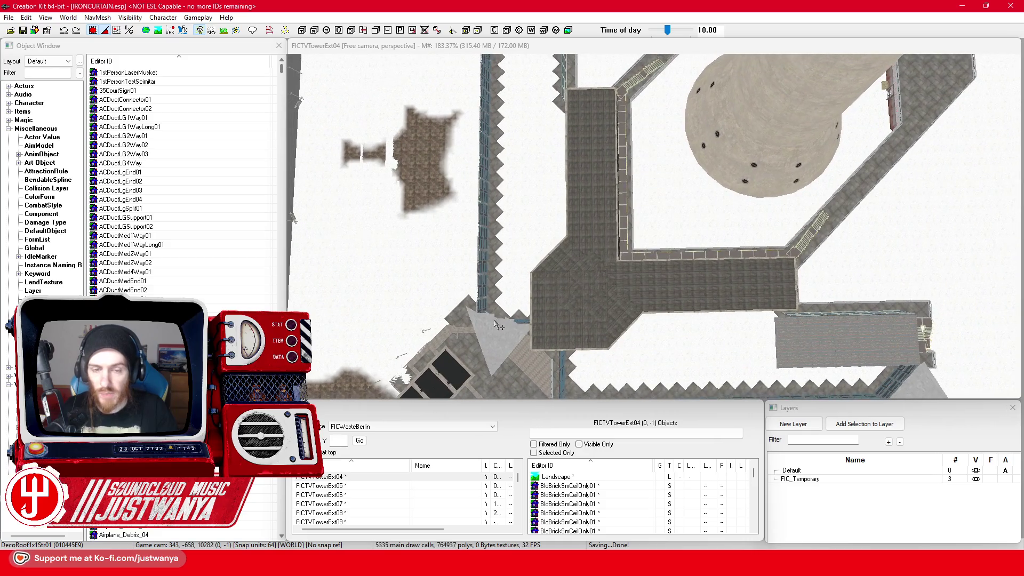
pyautogui.scroll(-4, 498, 325)
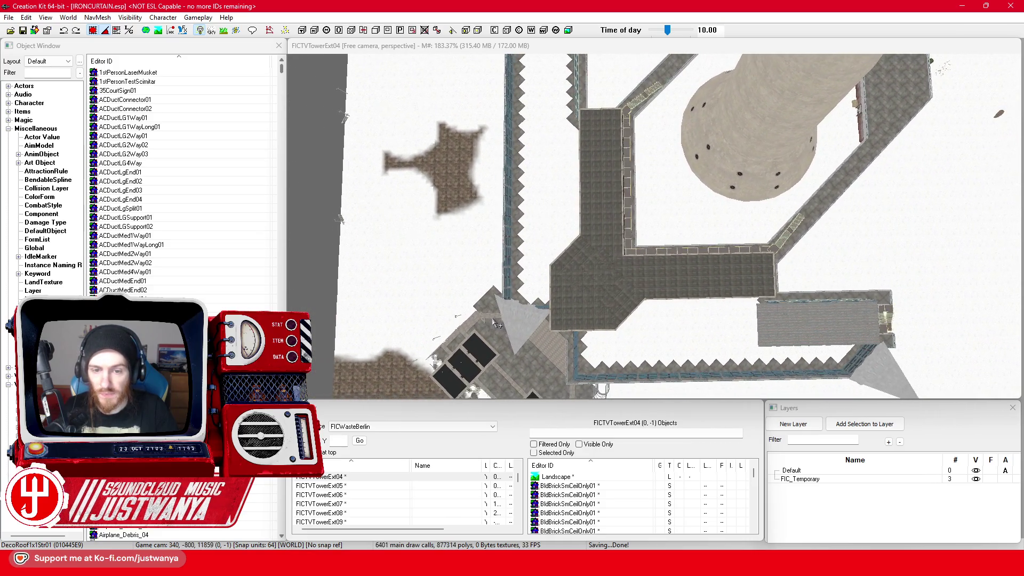
pyautogui.scroll(-4, 498, 324)
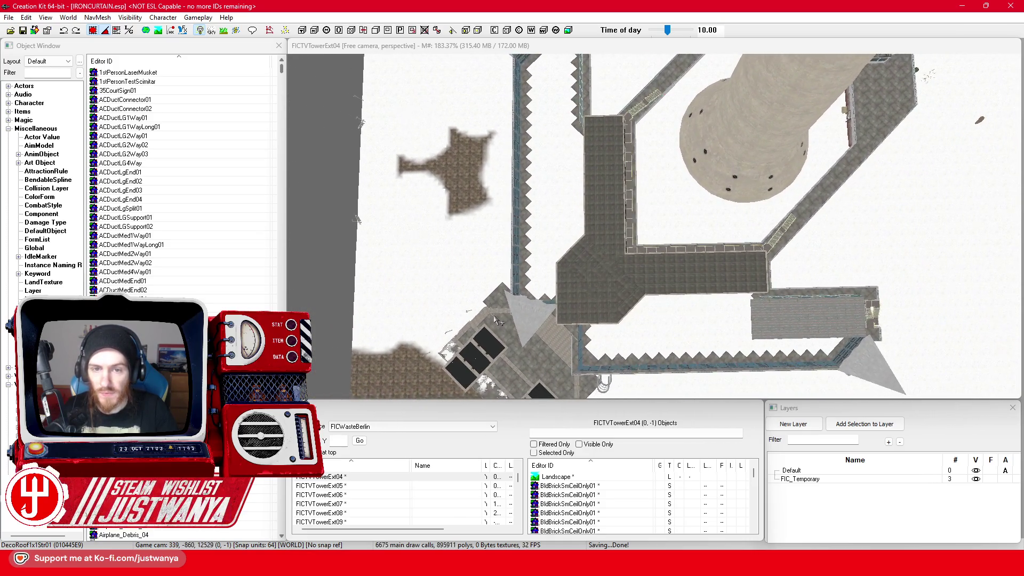
pyautogui.scroll(-4, 499, 323)
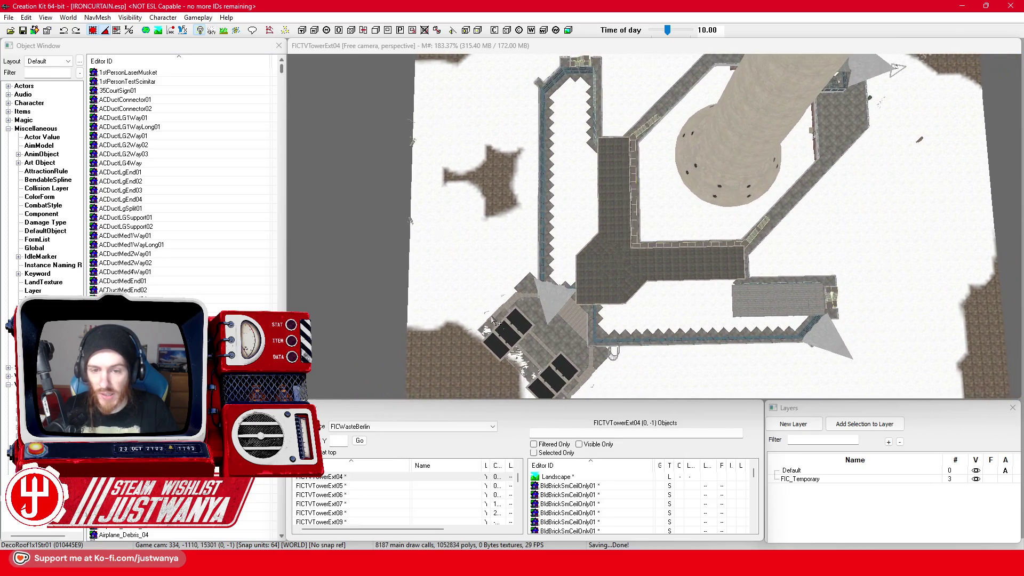
pyautogui.scroll(-4, 554, 318)
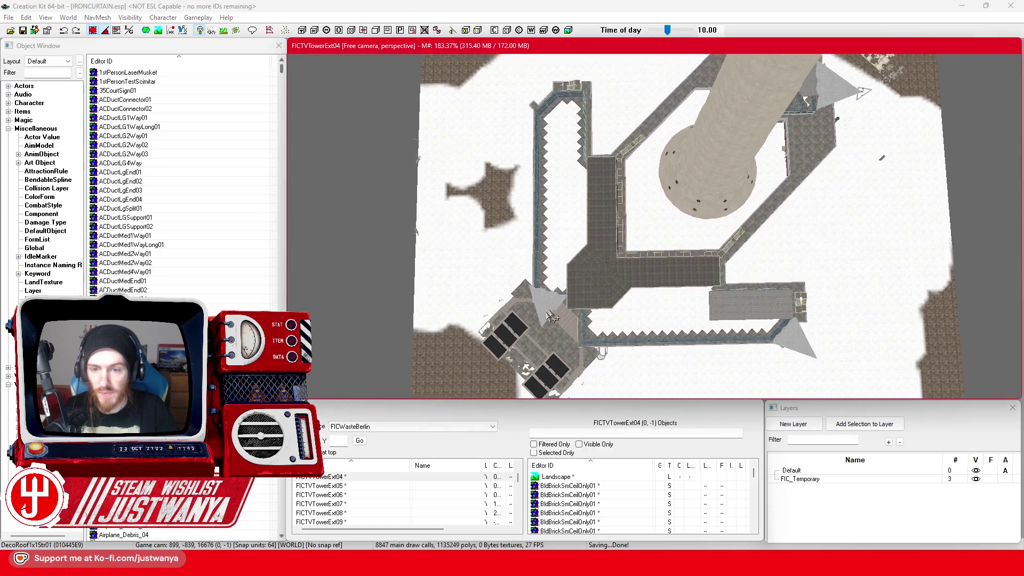
pyautogui.scroll(-4, 553, 318)
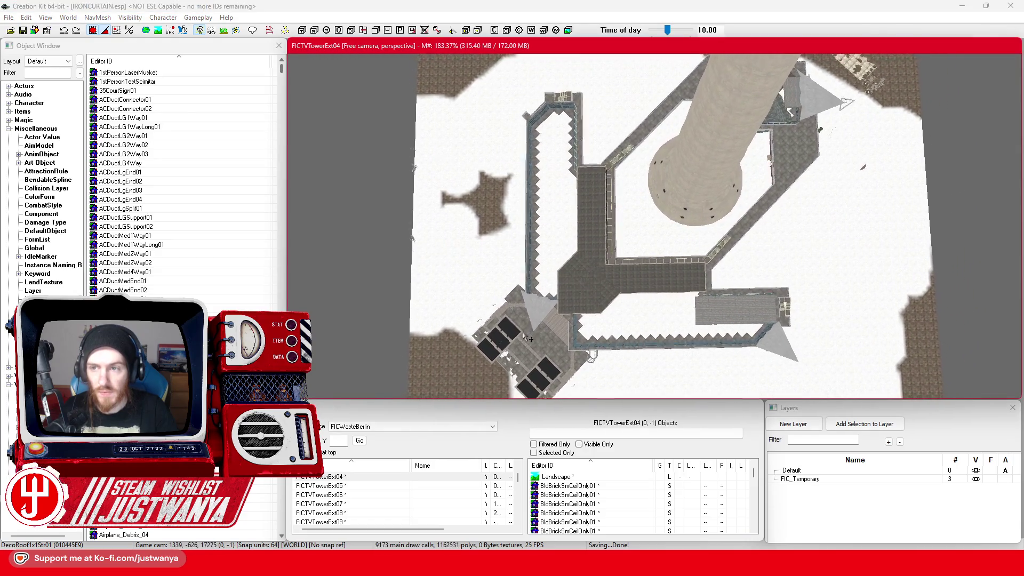
pyautogui.scroll(-3, 525, 338)
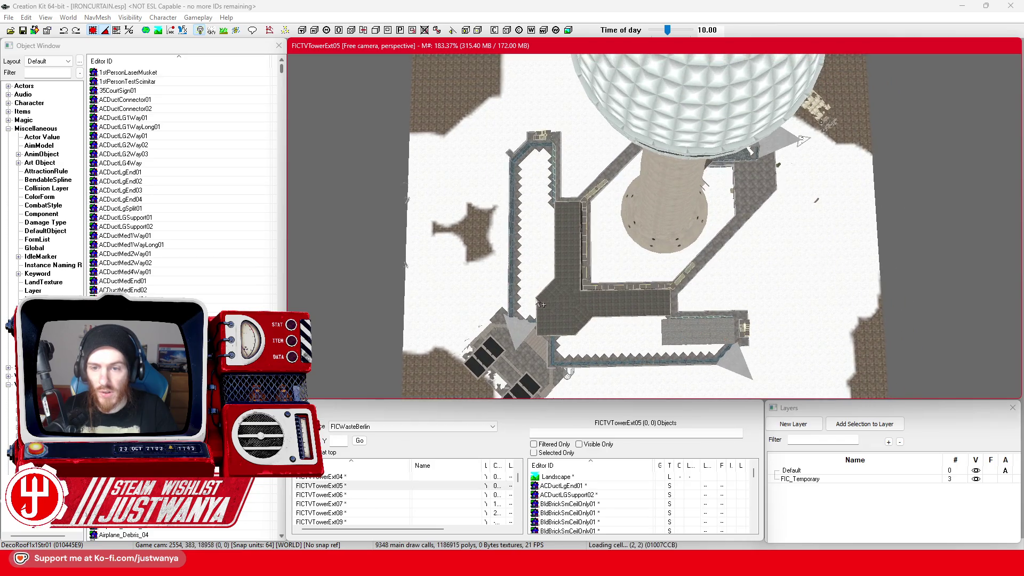
pyautogui.scroll(-3, 536, 300)
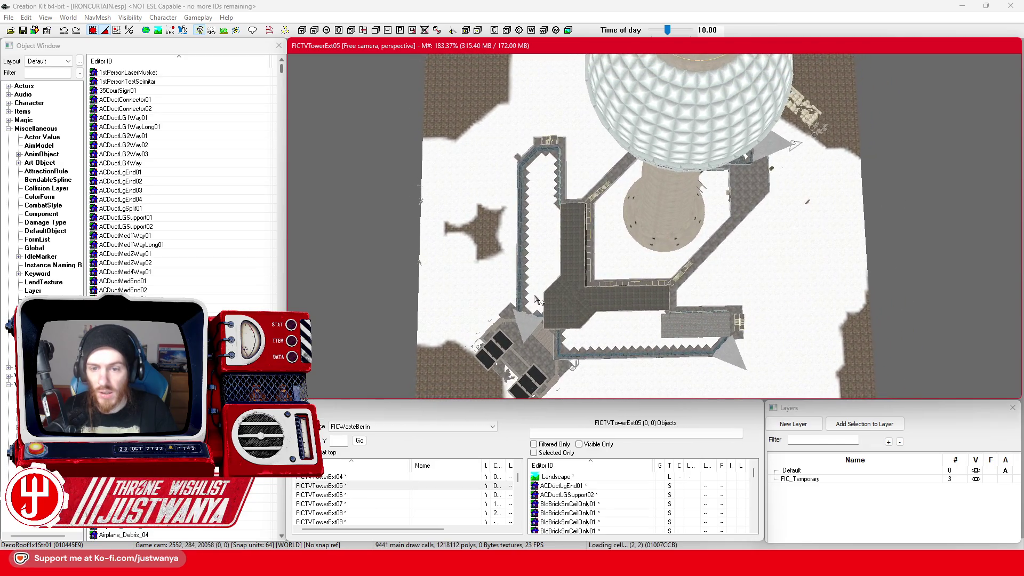
pyautogui.scroll(-3, 536, 300)
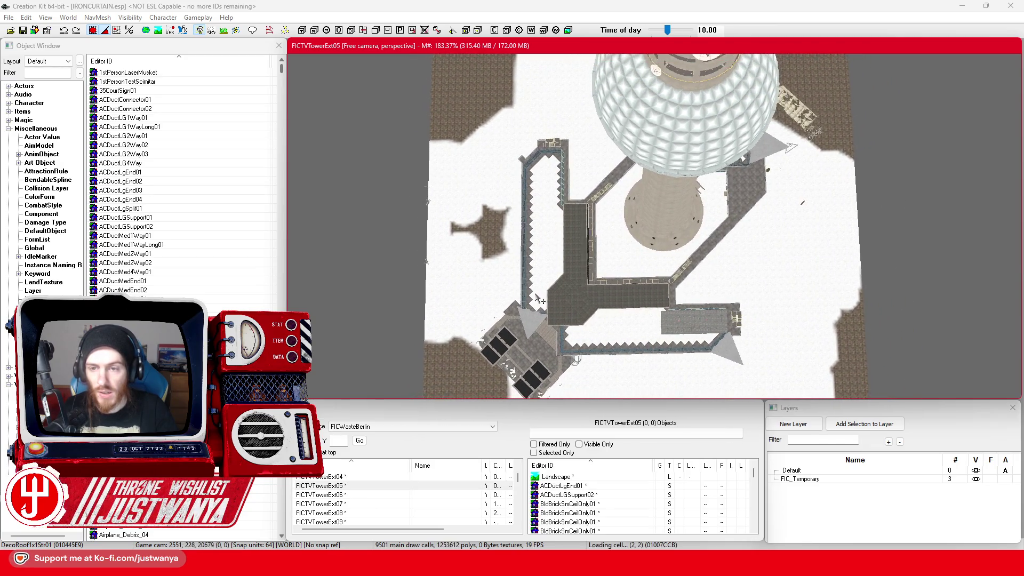
pyautogui.scroll(-3, 627, 272)
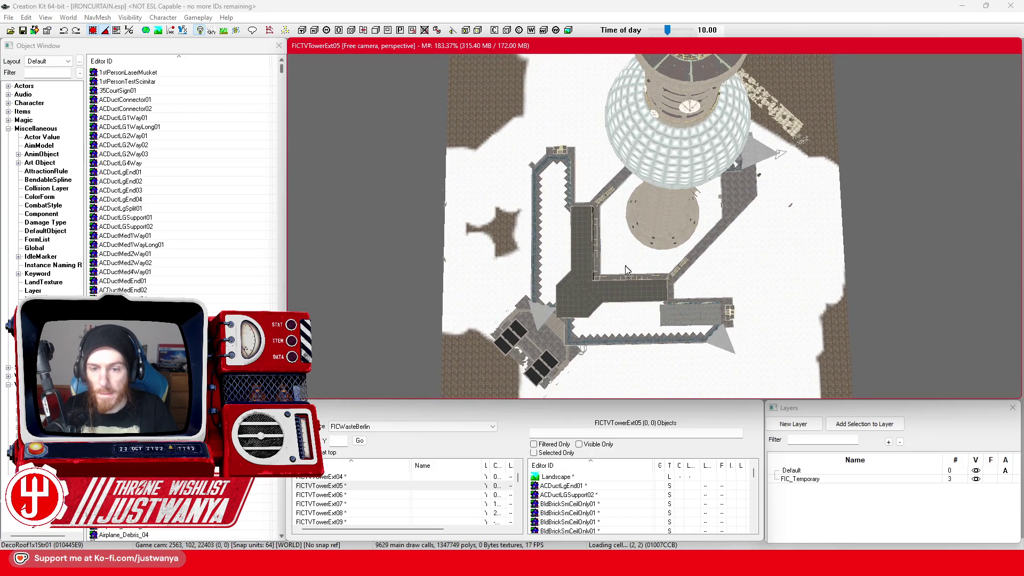
pyautogui.scroll(-3, 627, 271)
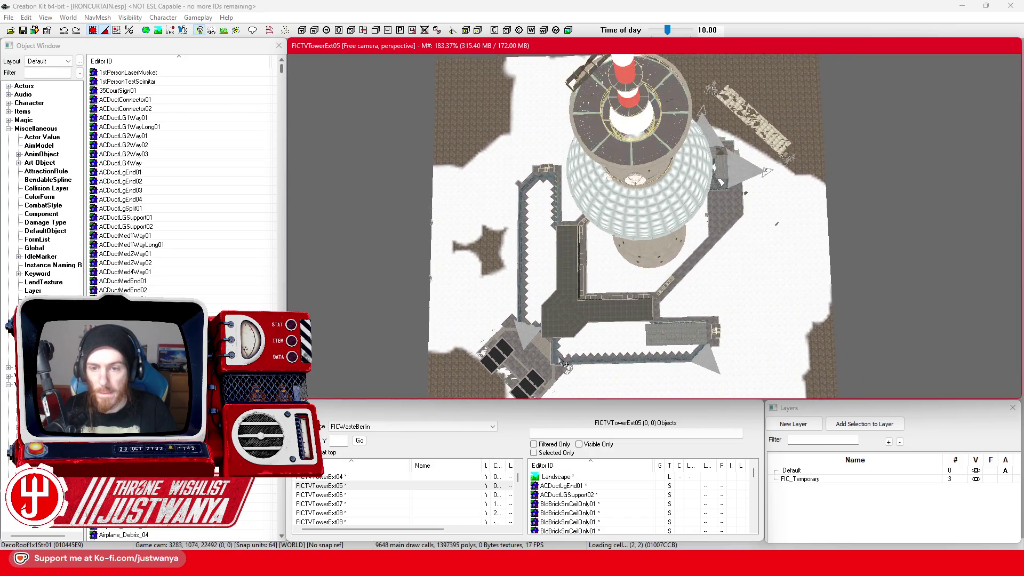
pyautogui.moveTo(590, 335)
pyautogui.mouseDown()
pyautogui.moveTo(595, 309)
pyautogui.moveTo(586, 332)
pyautogui.mouseUp()
pyautogui.scroll(-6, 588, 332)
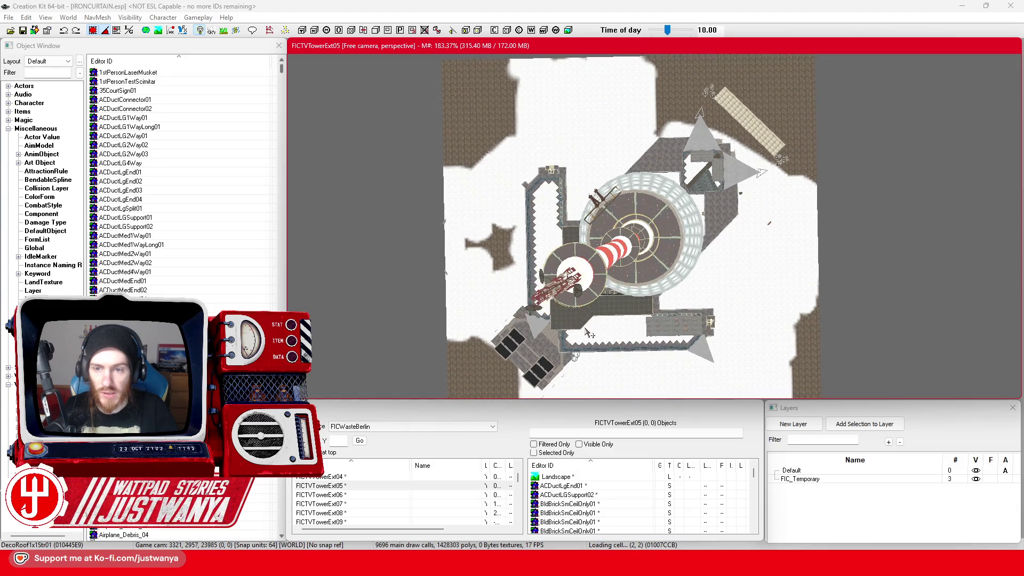
pyautogui.moveTo(571, 331)
pyautogui.mouseDown()
pyautogui.moveTo(610, 307)
pyautogui.moveTo(590, 335)
pyautogui.mouseUp()
pyautogui.scroll(-6, 589, 335)
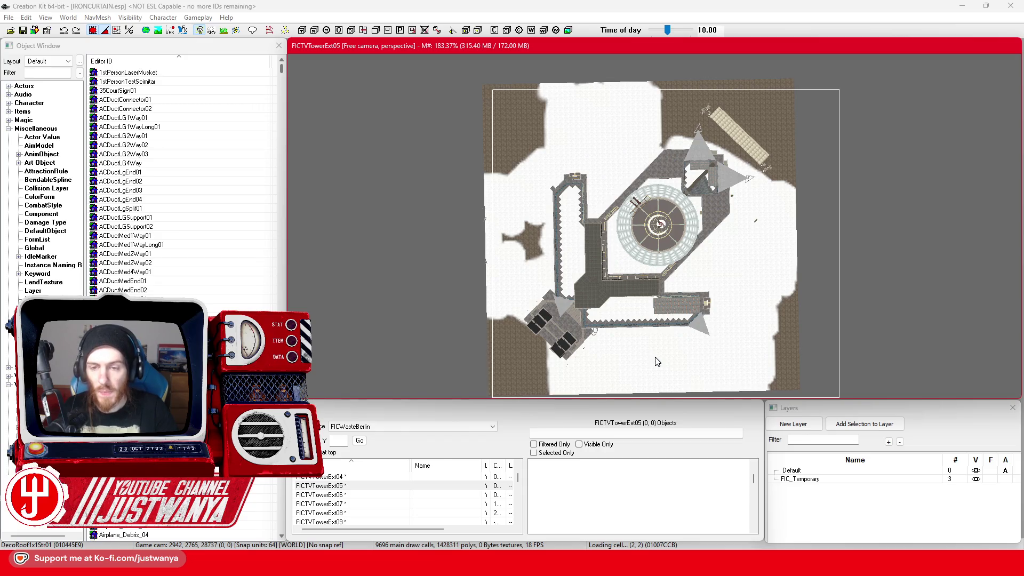
# Select all references in the FICTVTowerExt05 cell and orbit around the complex
pyautogui.hotkey('ctrl', 'a')
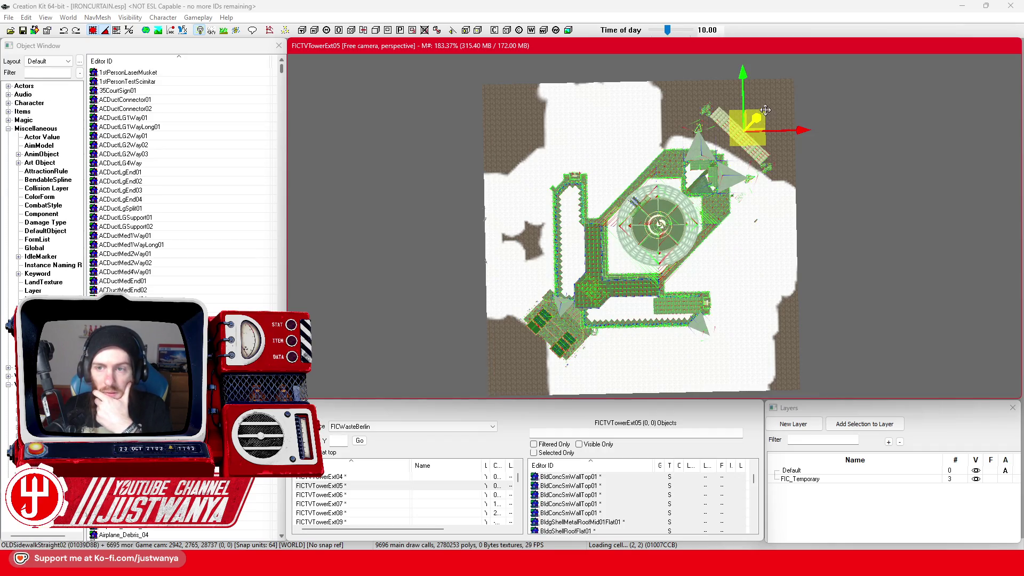
pyautogui.moveTo(720, 218)
pyautogui.mouseDown()
pyautogui.moveTo(918, 316)
pyautogui.moveTo(575, 234)
pyautogui.moveTo(712, 158)
pyautogui.mouseUp()
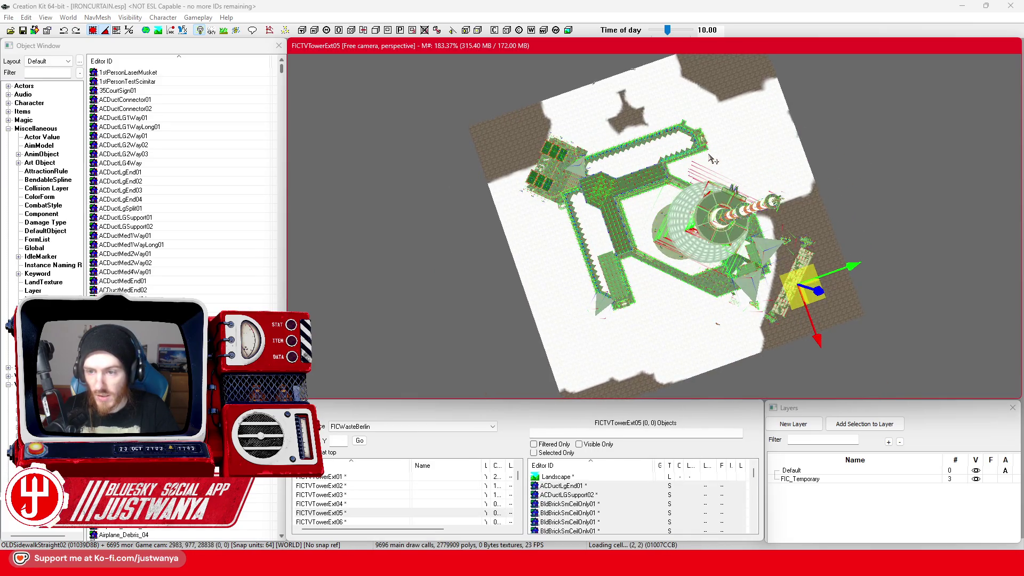
pyautogui.click(814, 304)
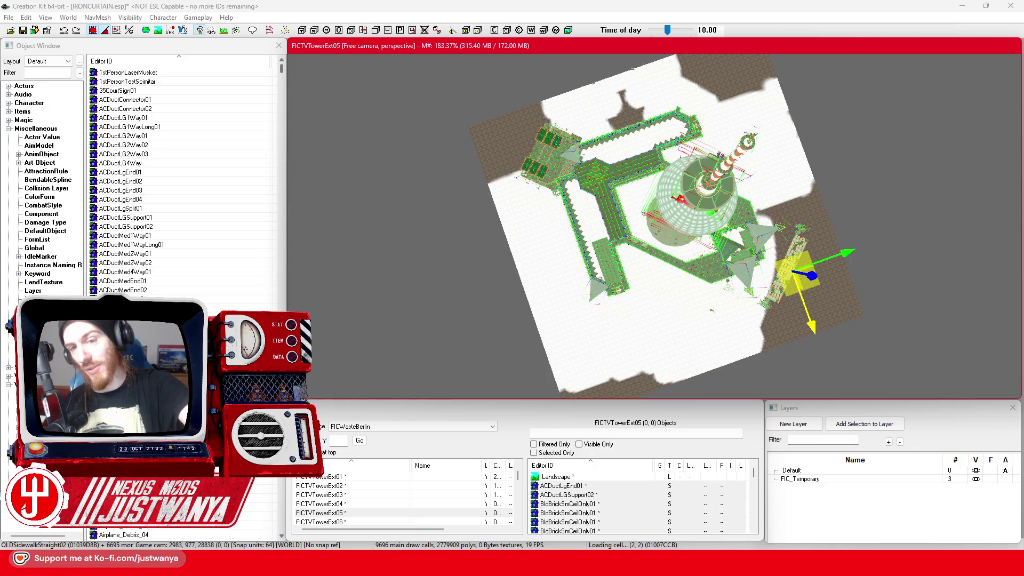
# Rotate the whole selected tower complex to its new orientation and save IRONCURTAIN.esp
pyautogui.press('shift')
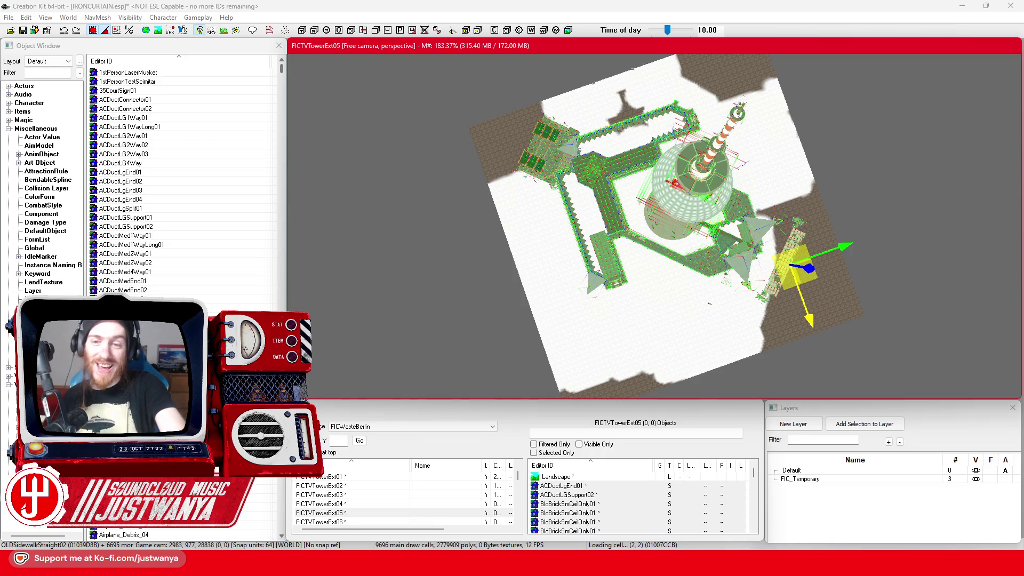
pyautogui.moveTo(811, 267); pyautogui.dragTo(832, 256)
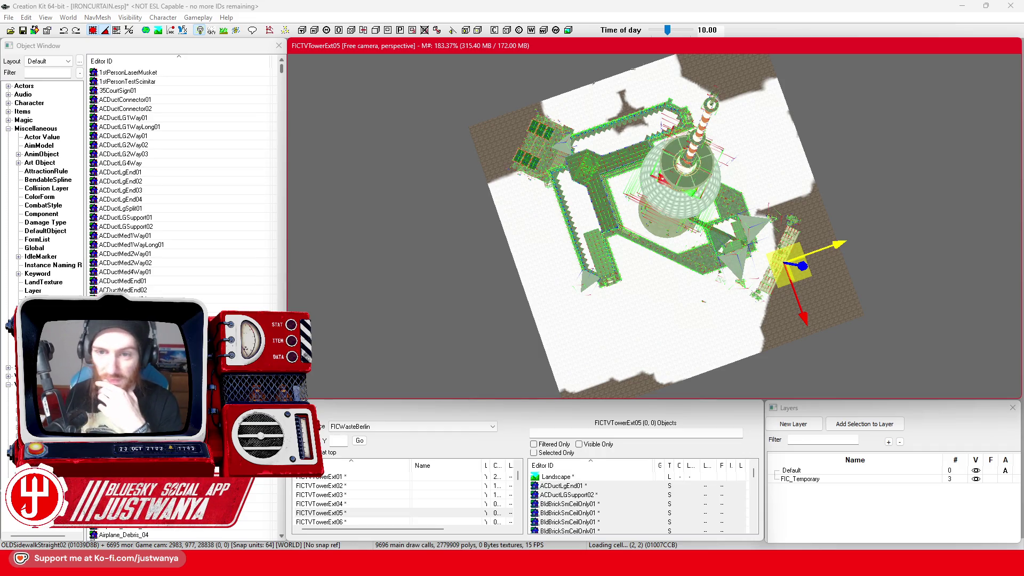
pyautogui.moveTo(811, 241); pyautogui.dragTo(841, 239)
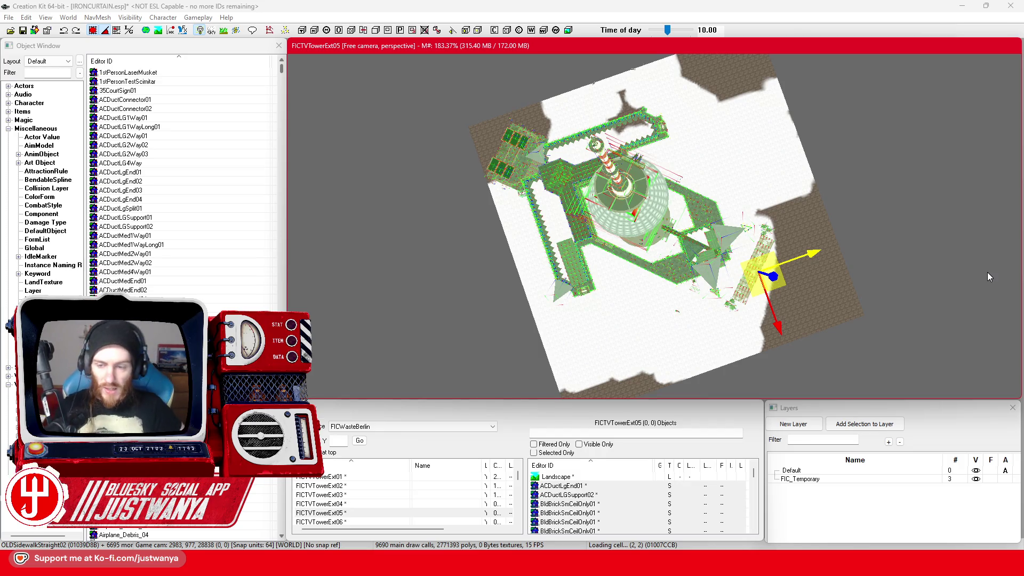
pyautogui.scroll(3, 655, 267)
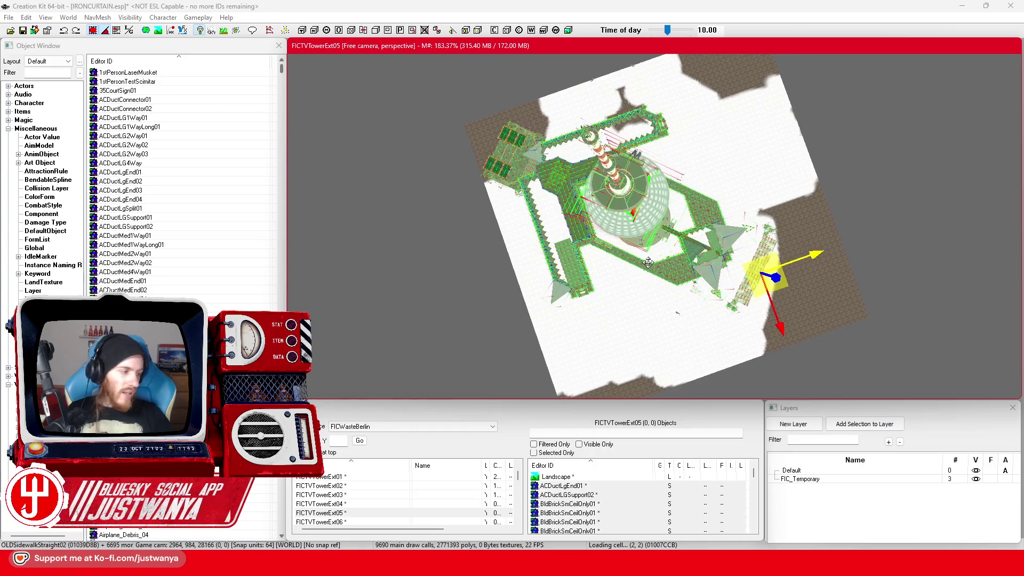
pyautogui.click(23, 30)
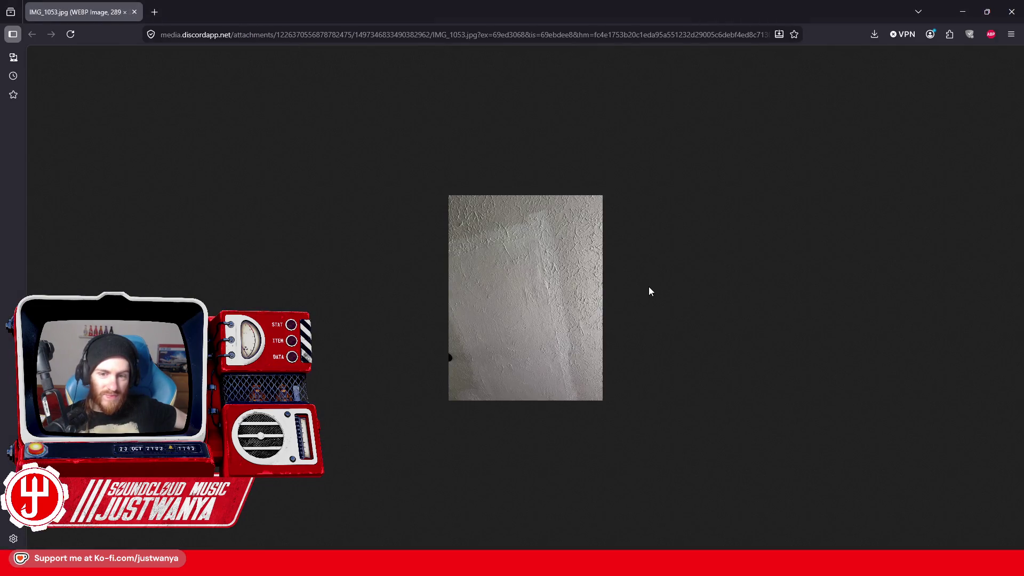
# Enlarge the IMG_1053.jpg wall photo to 200%, then return to Creation Kit
pyautogui.keyDown('ctrl'); pyautogui.scroll(6, 649, 286); pyautogui.keyUp('ctrl')
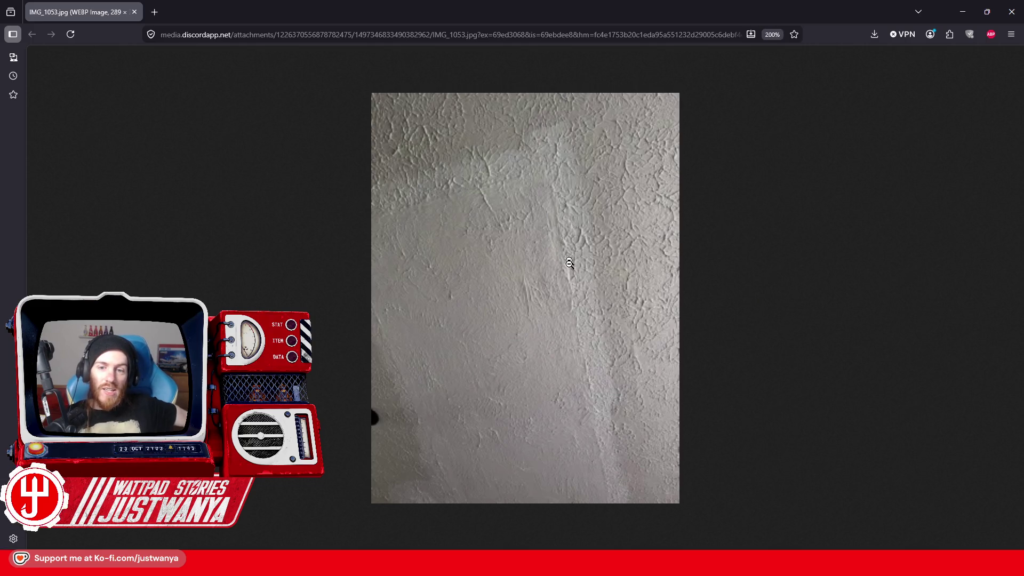
pyautogui.click(625, 140)
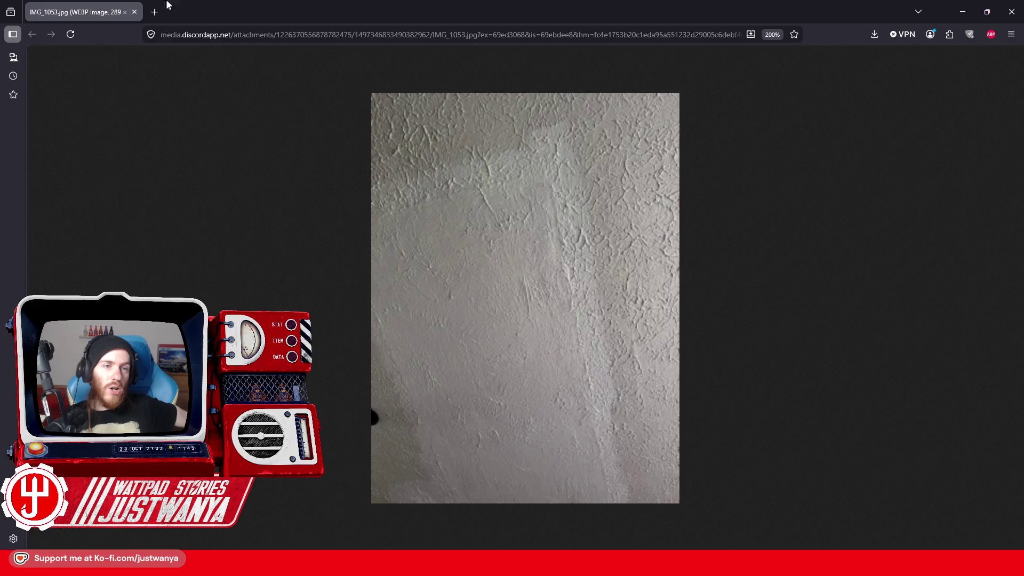
pyautogui.hotkey('alt', 'Tab')
pyautogui.scroll(4, 660, 314)
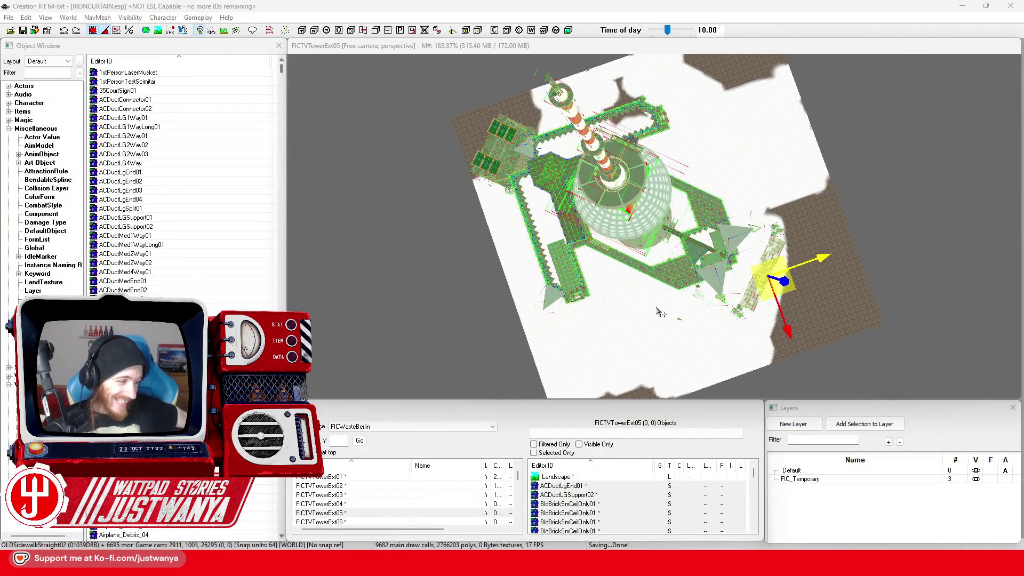
pyautogui.scroll(4, 660, 314)
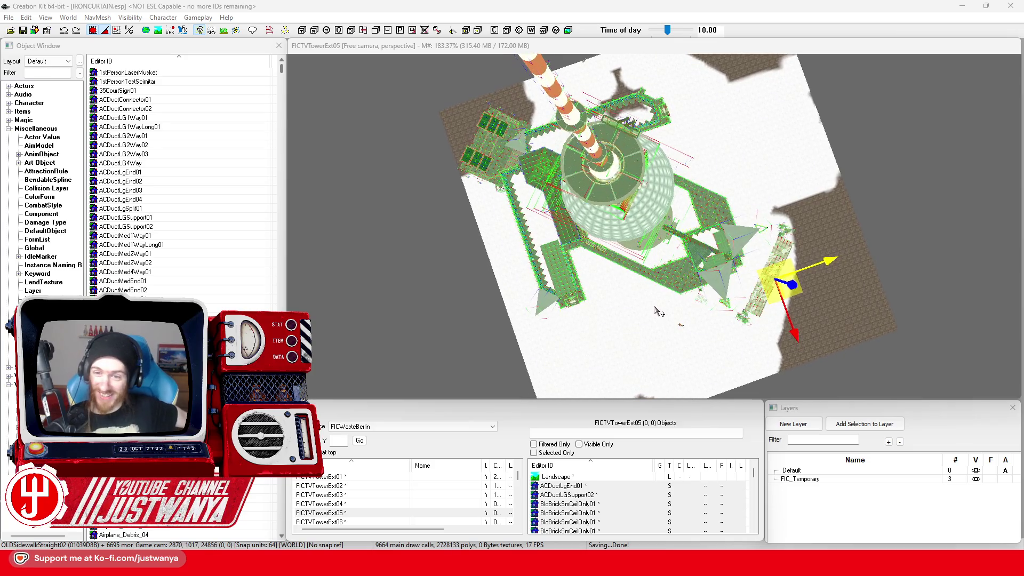
pyautogui.scroll(4, 660, 313)
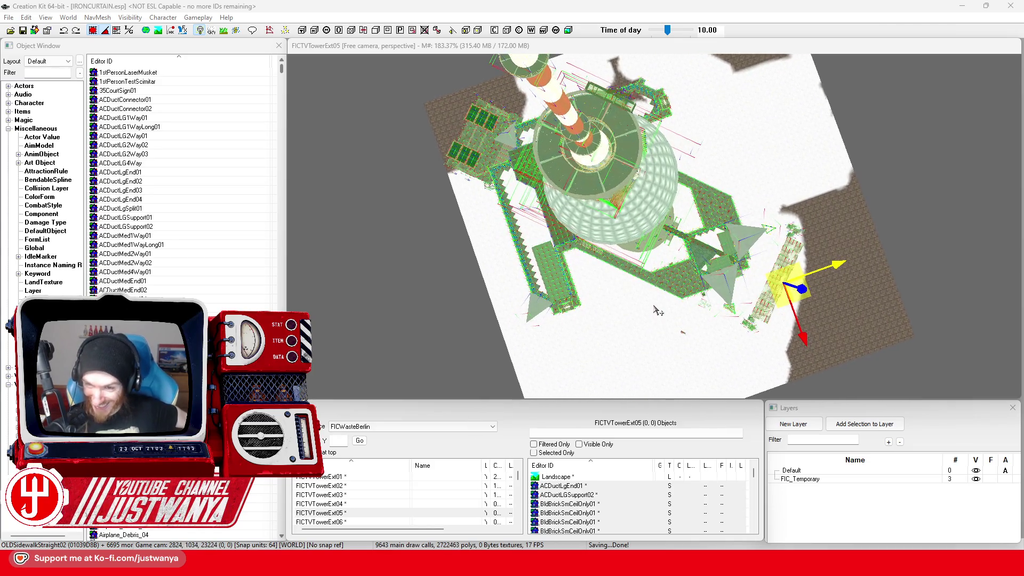
pyautogui.scroll(4, 658, 311)
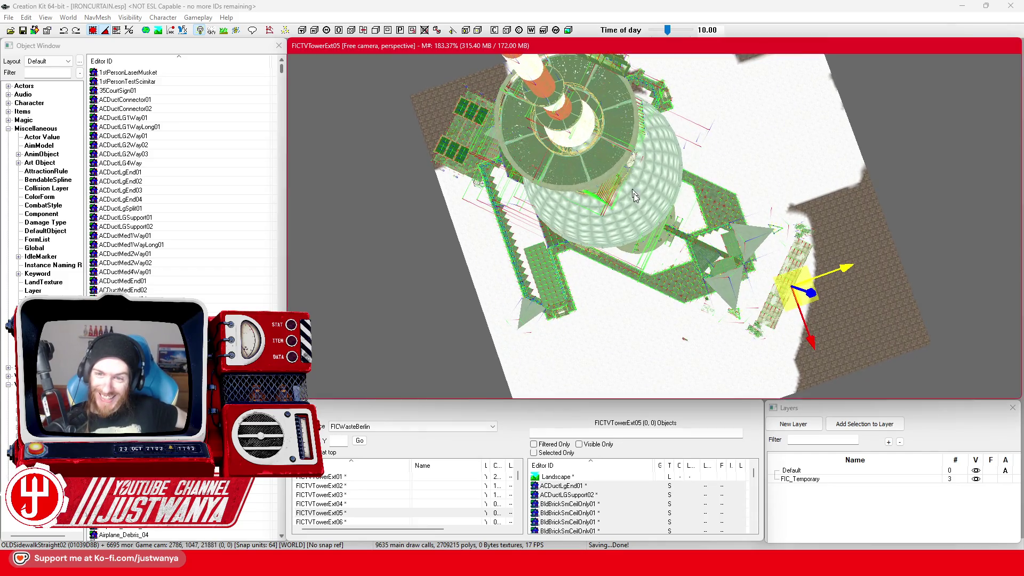
pyautogui.moveTo(634, 196); pyautogui.dragTo(683, 279)
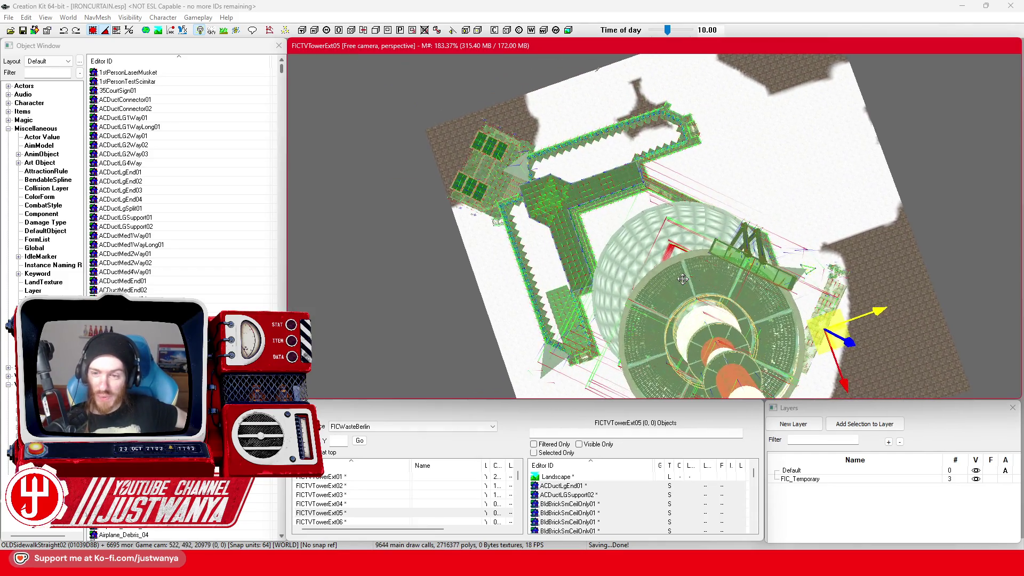
pyautogui.scroll(4, 683, 279)
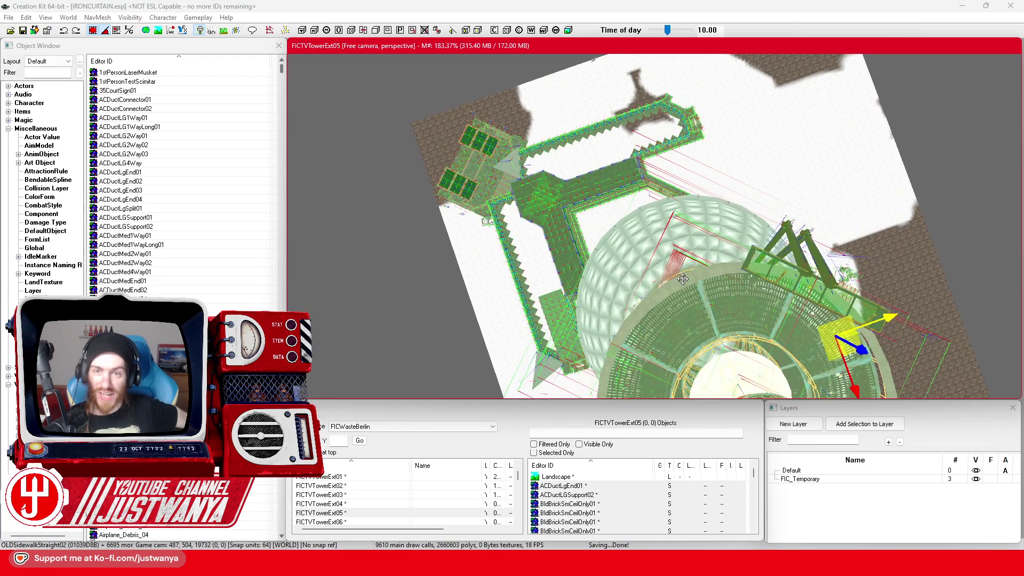
pyautogui.scroll(4, 683, 279)
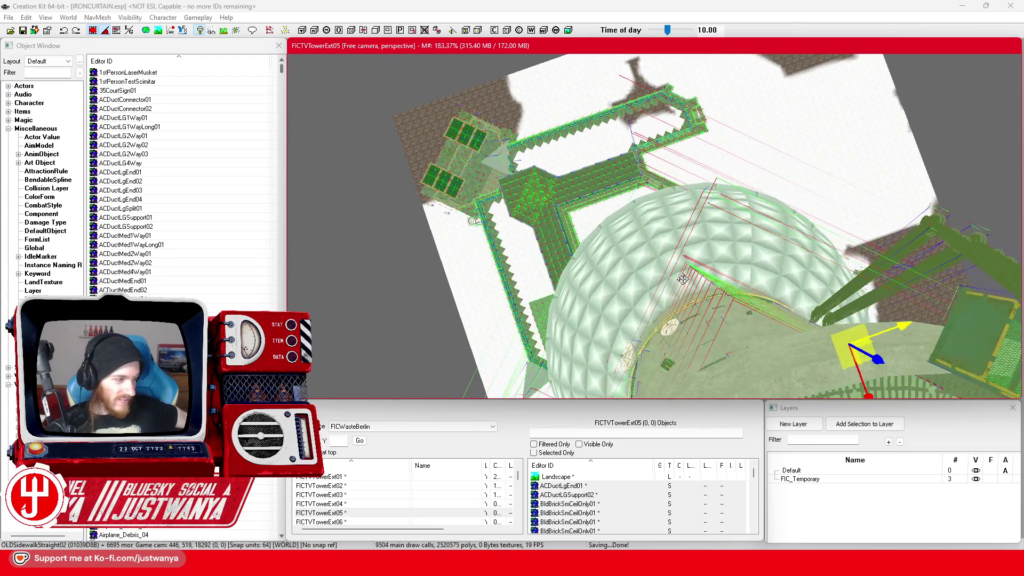
pyautogui.scroll(4, 683, 279)
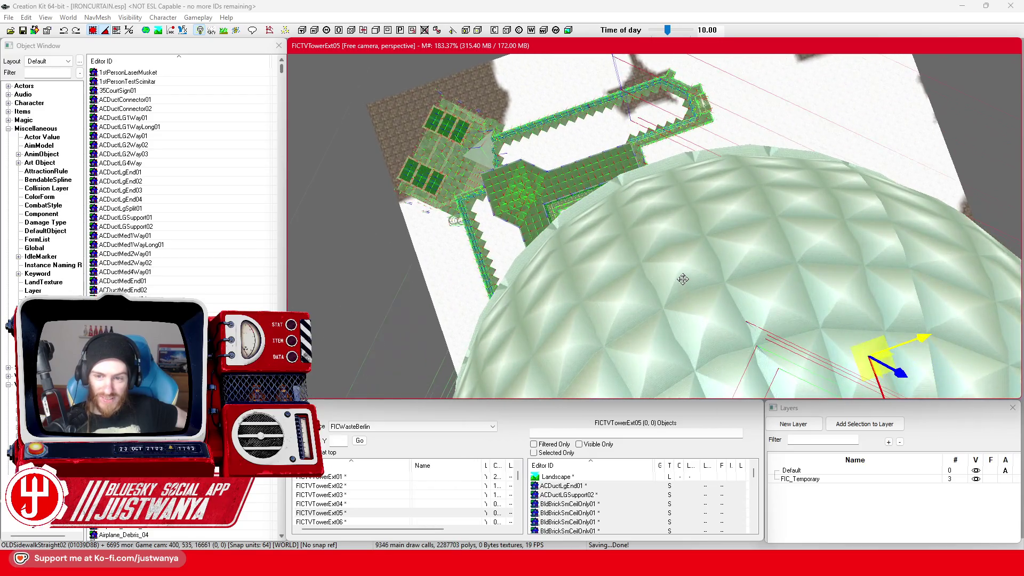
pyautogui.scroll(4, 683, 279)
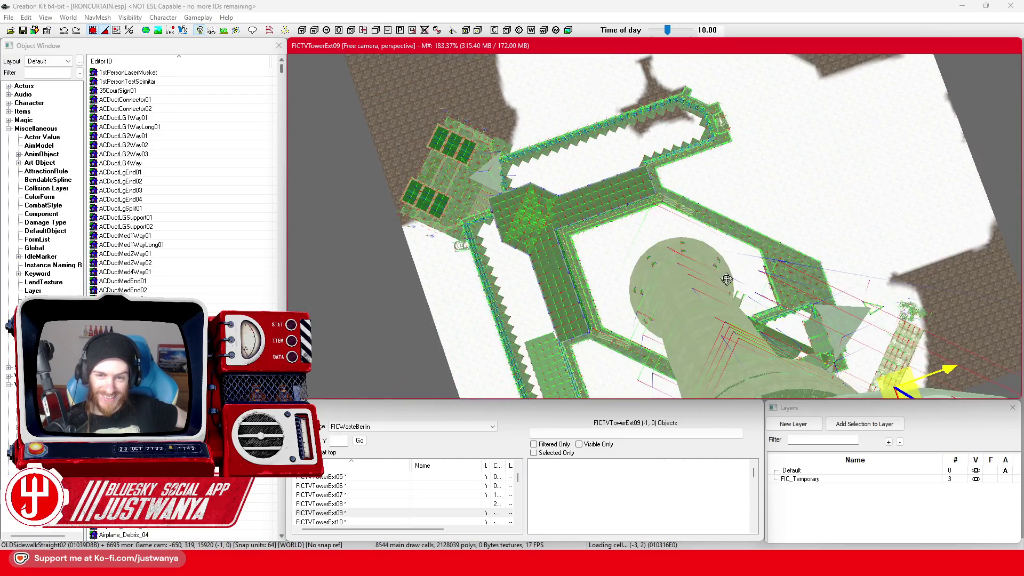
pyautogui.moveTo(727, 279); pyautogui.dragTo(603, 199)
pyautogui.scroll(4, 603, 199)
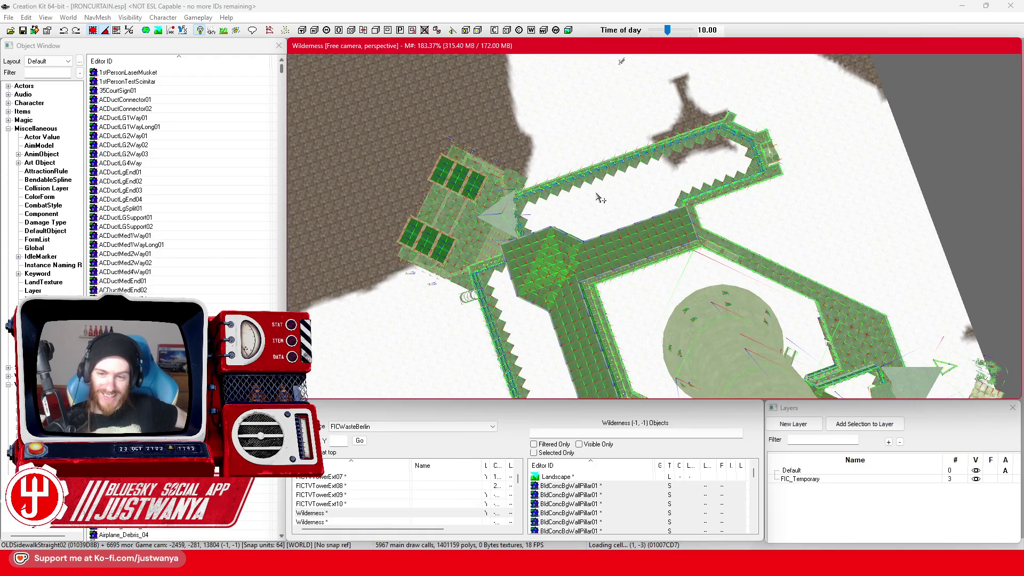
pyautogui.scroll(4, 601, 199)
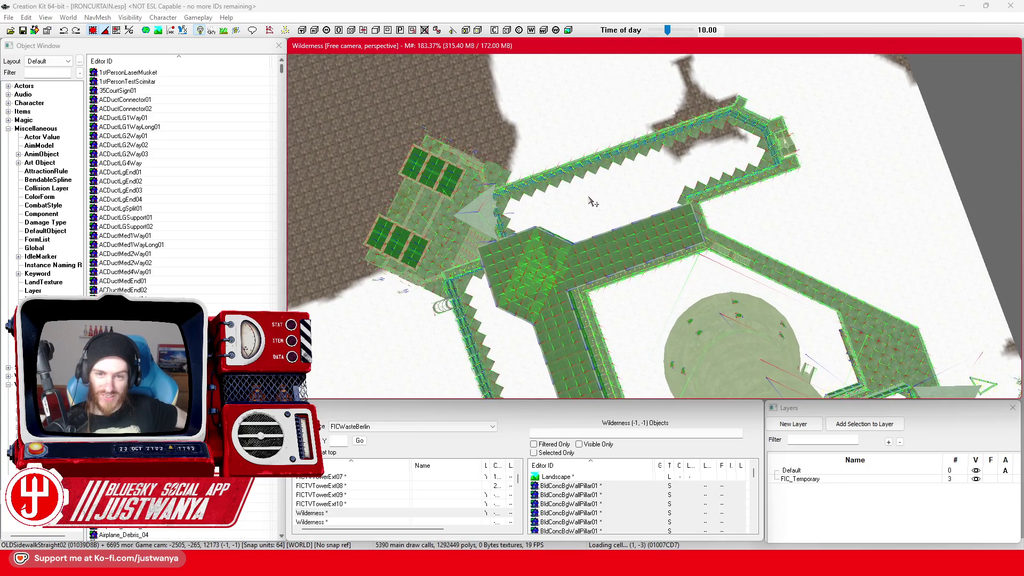
pyautogui.moveTo(589, 198)
pyautogui.mouseDown()
pyautogui.moveTo(669, 315)
pyautogui.moveTo(590, 343)
pyautogui.moveTo(582, 255)
pyautogui.mouseUp()
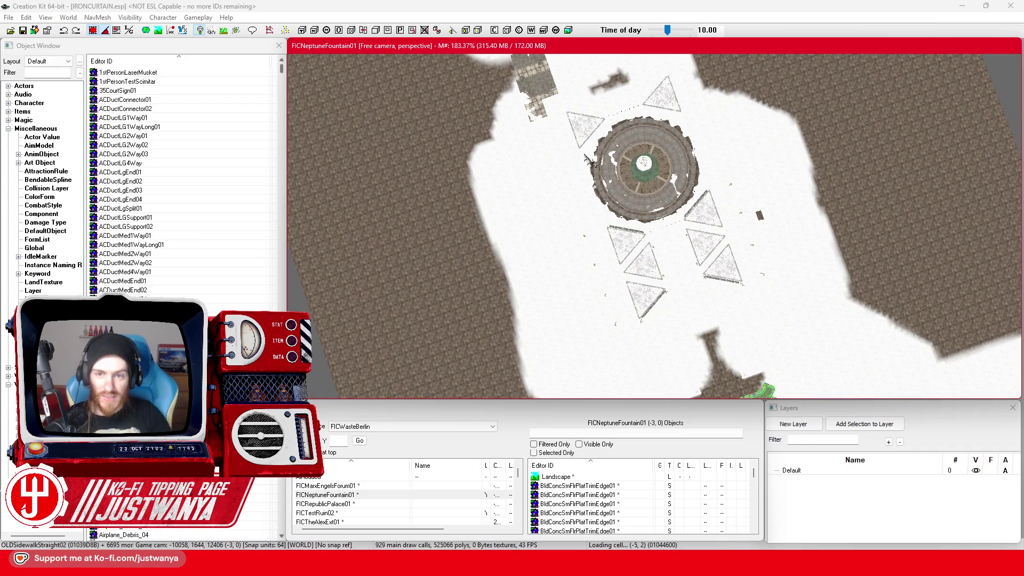
# Select the Neptune fountain plaza, then move the view past the glass ruin to the TV tower base
pyautogui.moveTo(662, 230)
pyautogui.mouseDown()
pyautogui.moveTo(686, 224)
pyautogui.moveTo(699, 179)
pyautogui.mouseUp()
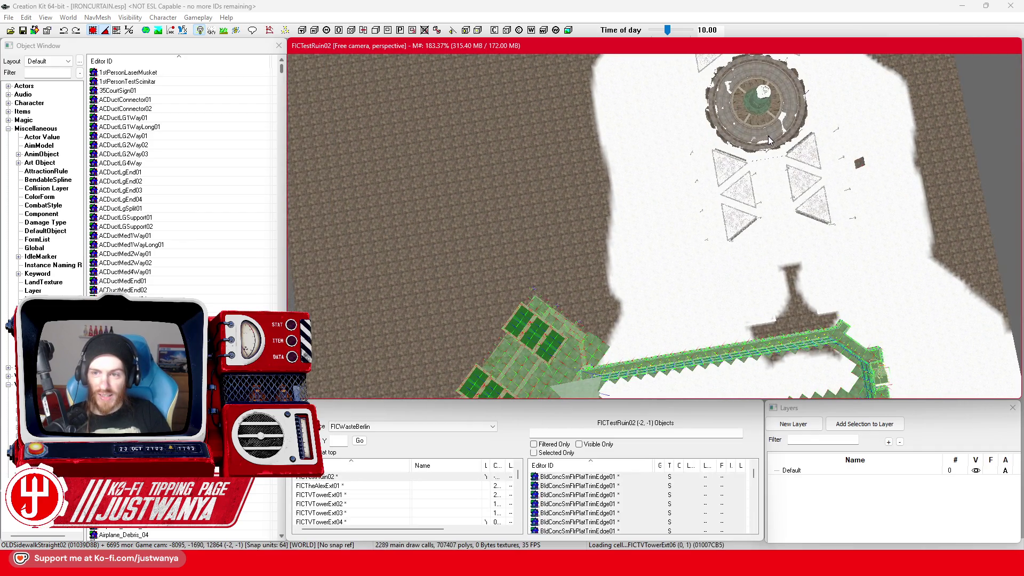
pyautogui.click(770, 141)
pyautogui.moveTo(770, 140); pyautogui.dragTo(669, 308)
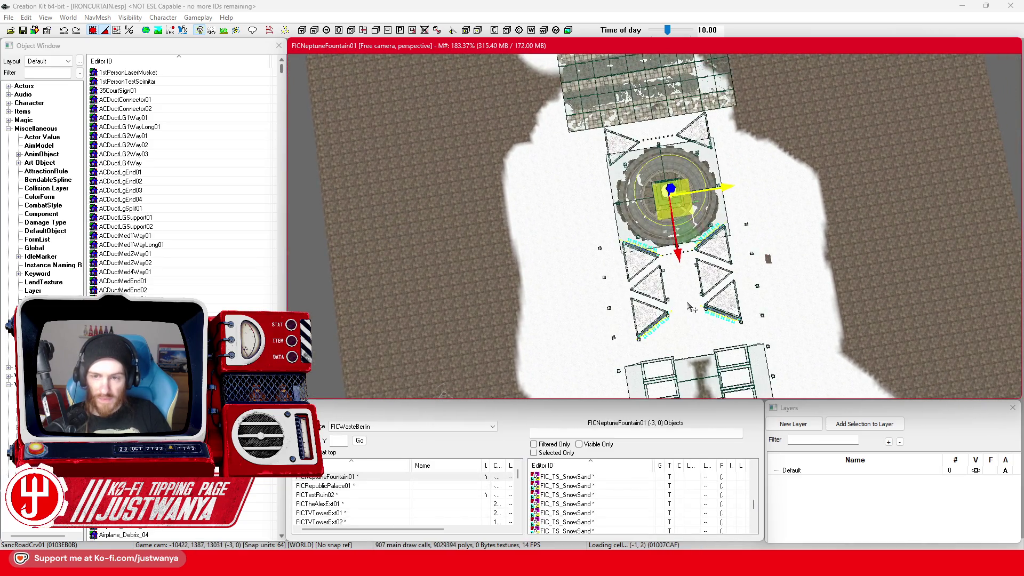
pyautogui.moveTo(644, 302); pyautogui.dragTo(507, 344)
pyautogui.moveTo(897, 140); pyautogui.dragTo(564, 280)
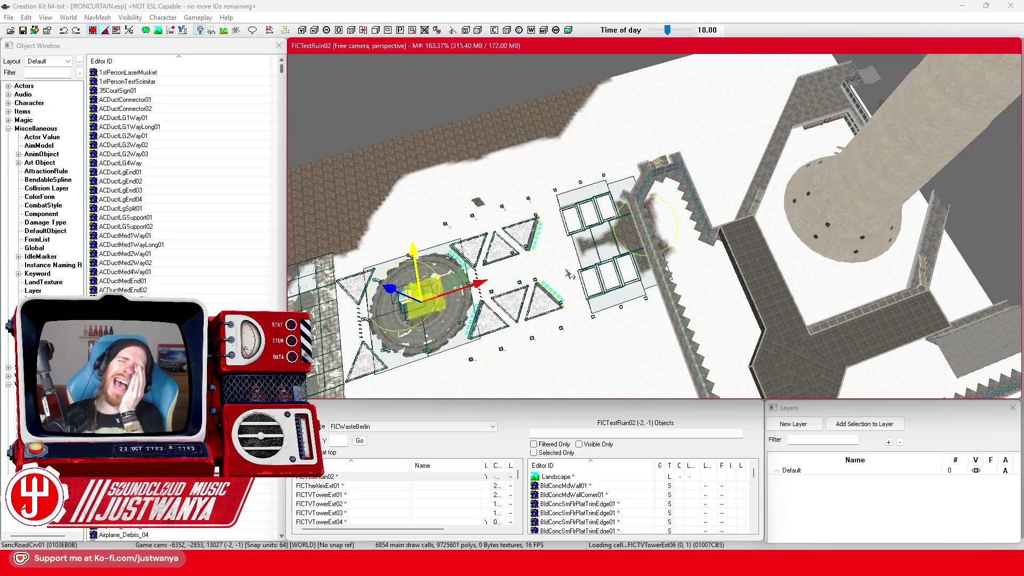
pyautogui.scroll(3, 575, 272)
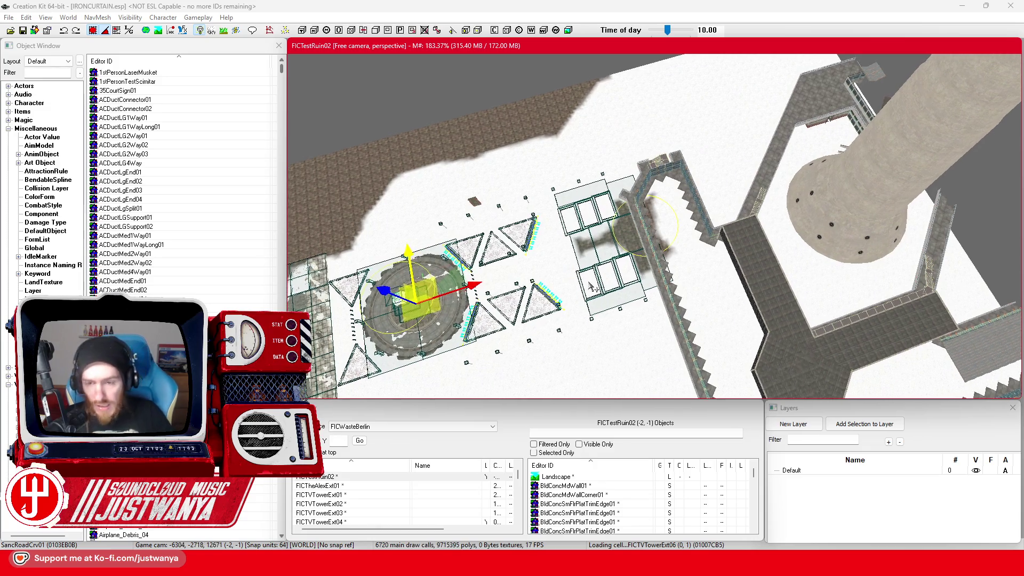
pyautogui.scroll(5, 755, 227)
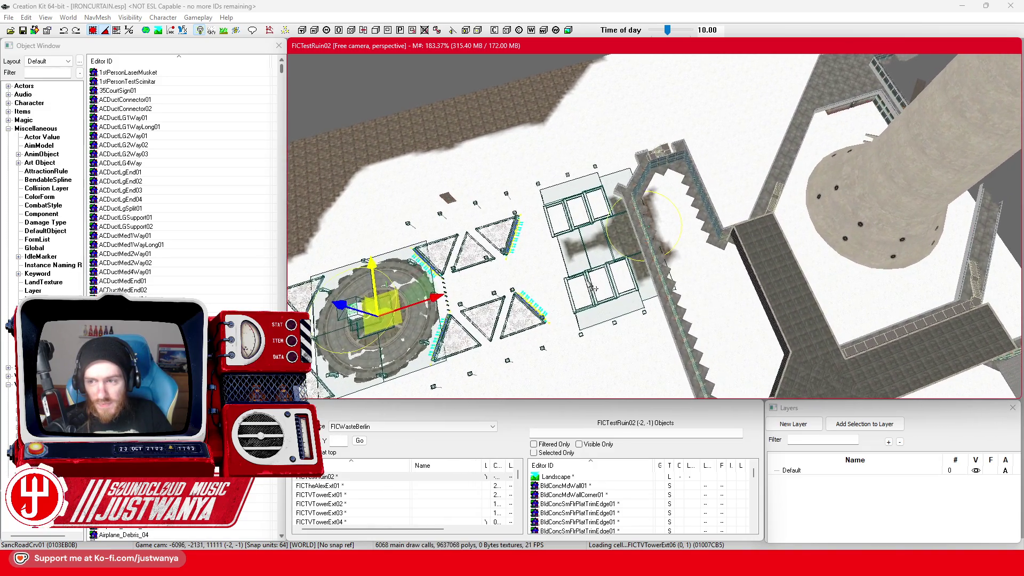
pyautogui.moveTo(754, 225); pyautogui.dragTo(453, 312)
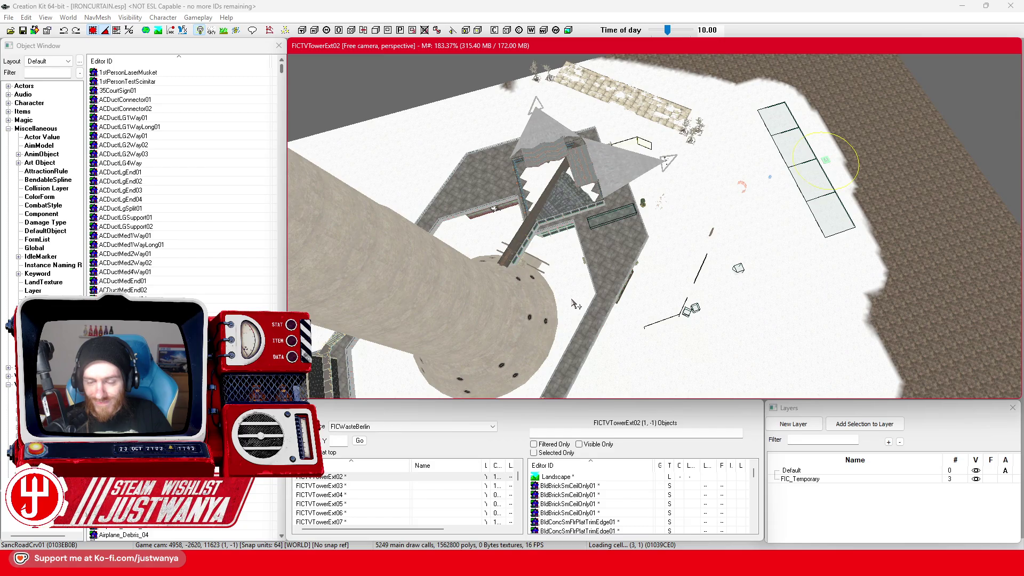
# Zoom in near the triangular entrance roof and select the CollisionMarker box beside it
pyautogui.scroll(3, 575, 305)
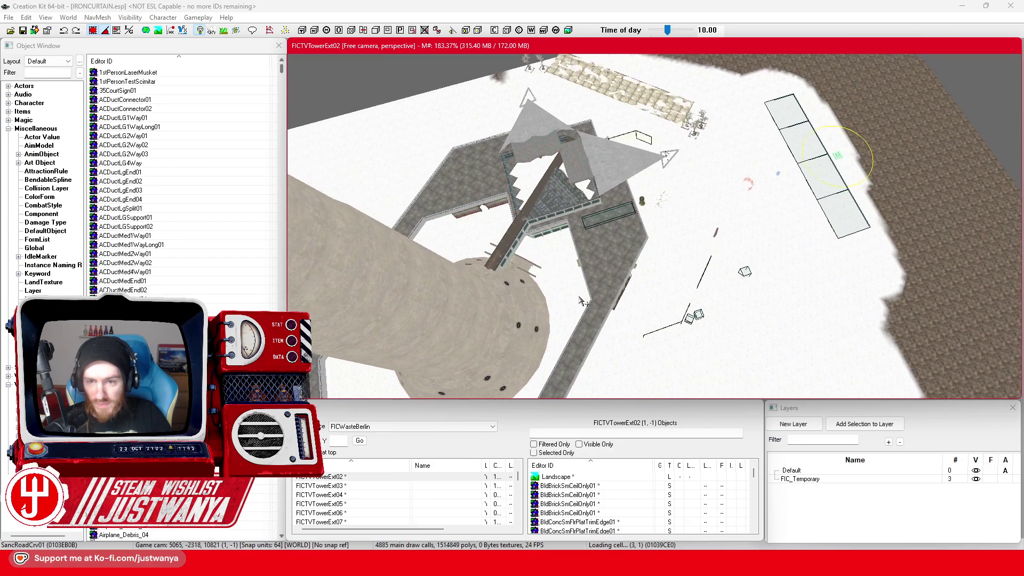
pyautogui.scroll(3, 581, 302)
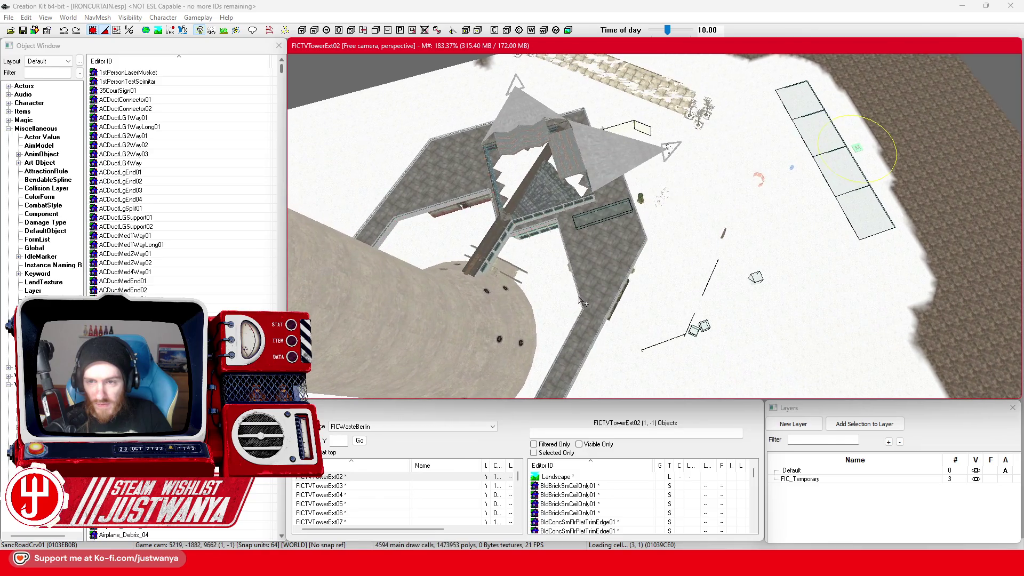
pyautogui.scroll(3, 583, 303)
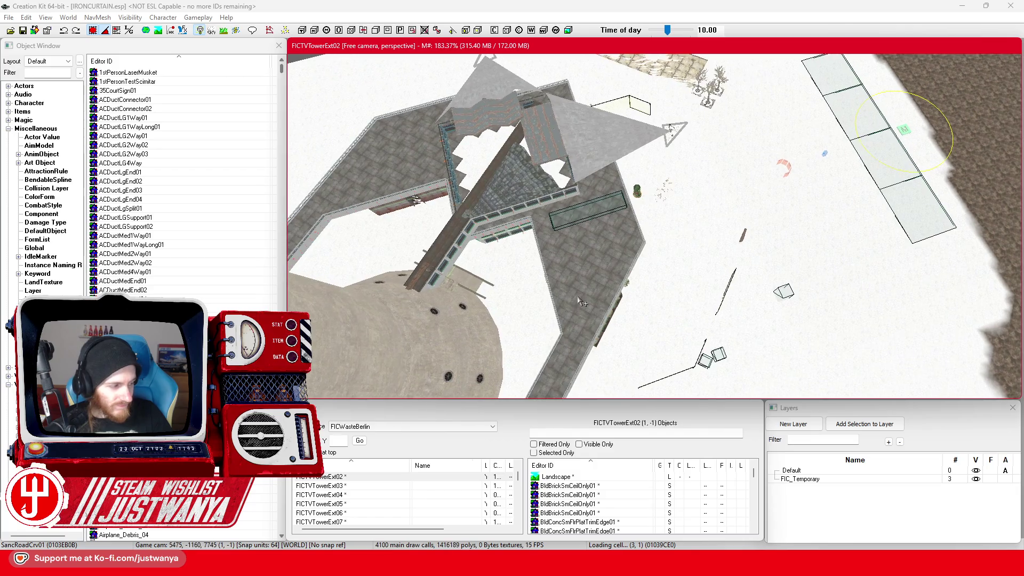
pyautogui.scroll(4, 582, 303)
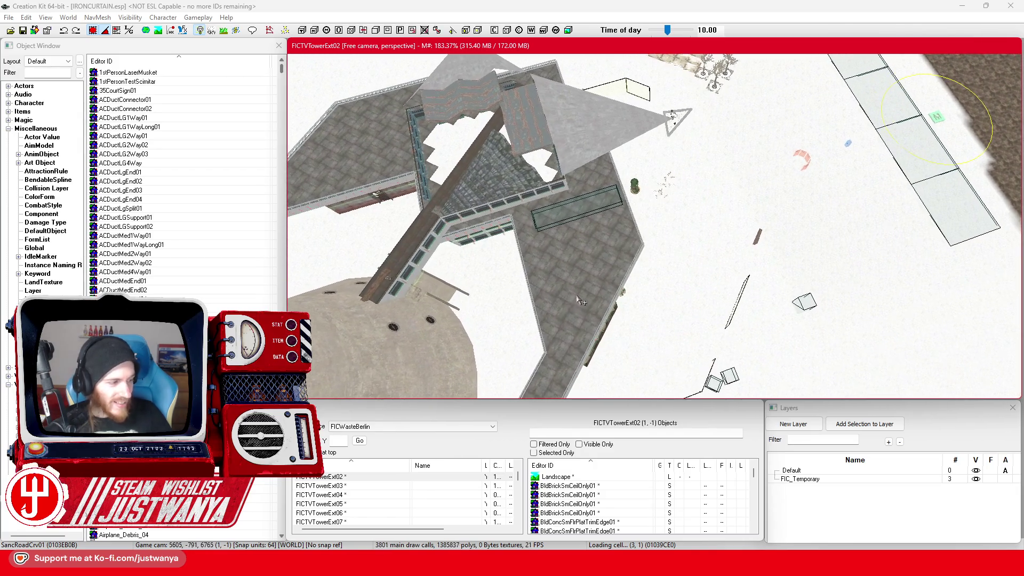
pyautogui.scroll(3, 650, 283)
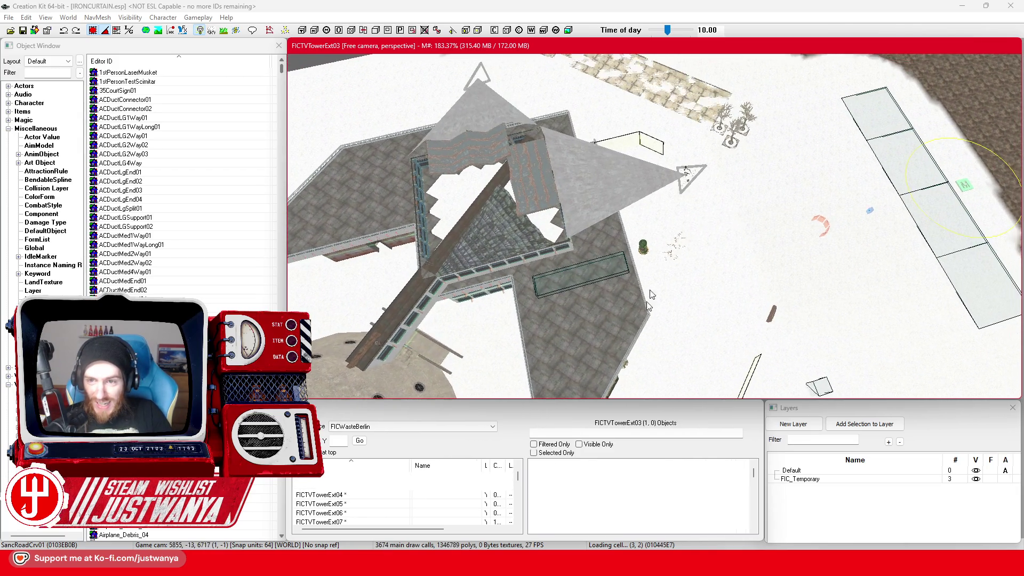
pyautogui.scroll(2, 651, 283)
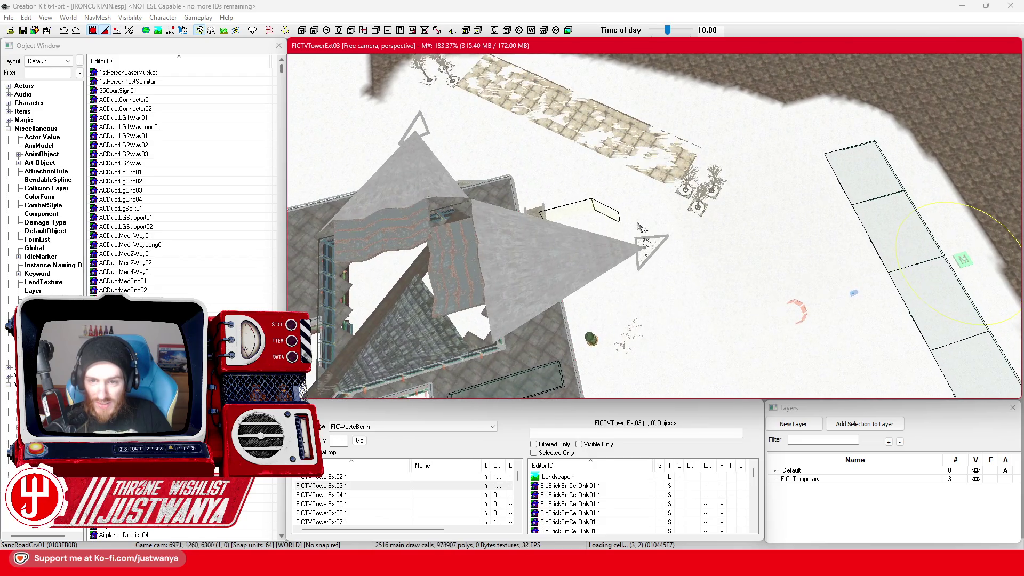
pyautogui.scroll(2, 642, 228)
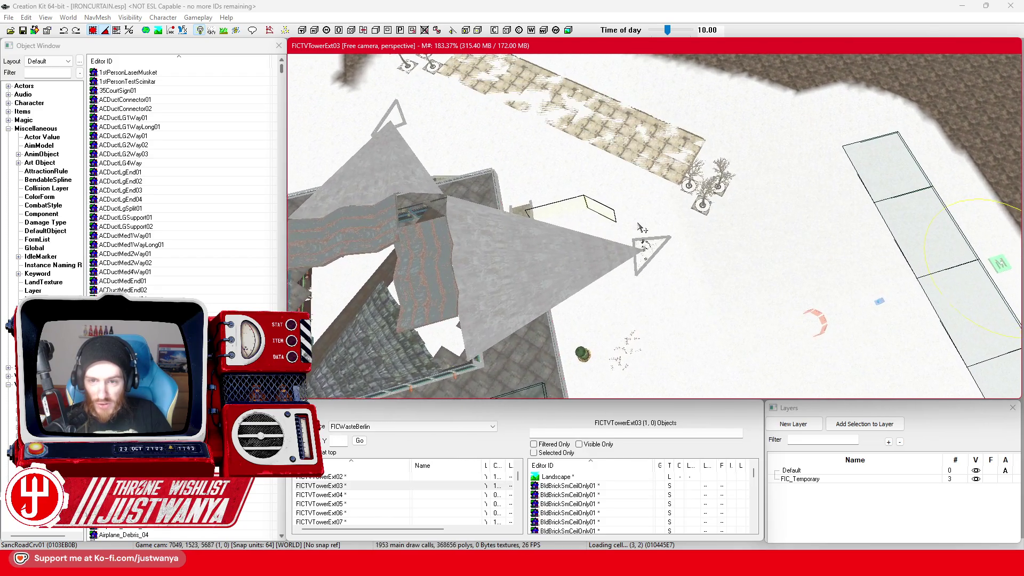
pyautogui.scroll(1, 642, 228)
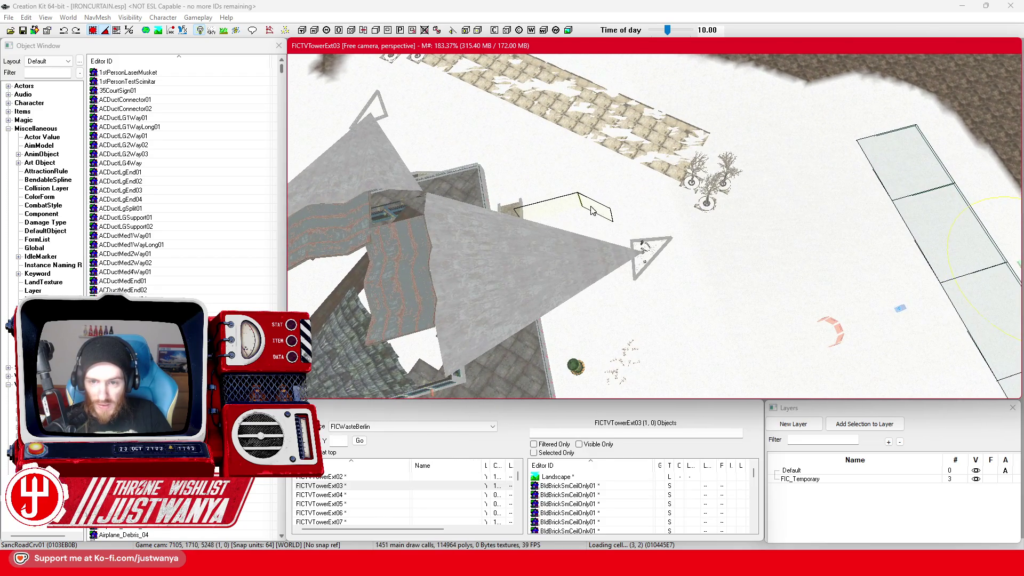
pyautogui.click(592, 211)
pyautogui.scroll(3, 608, 224)
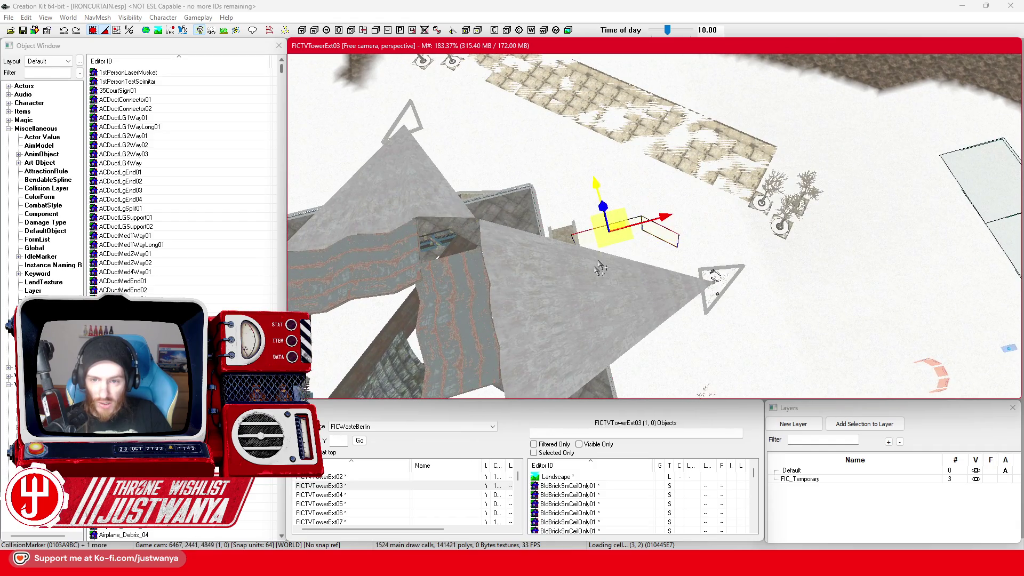
pyautogui.press('shift')
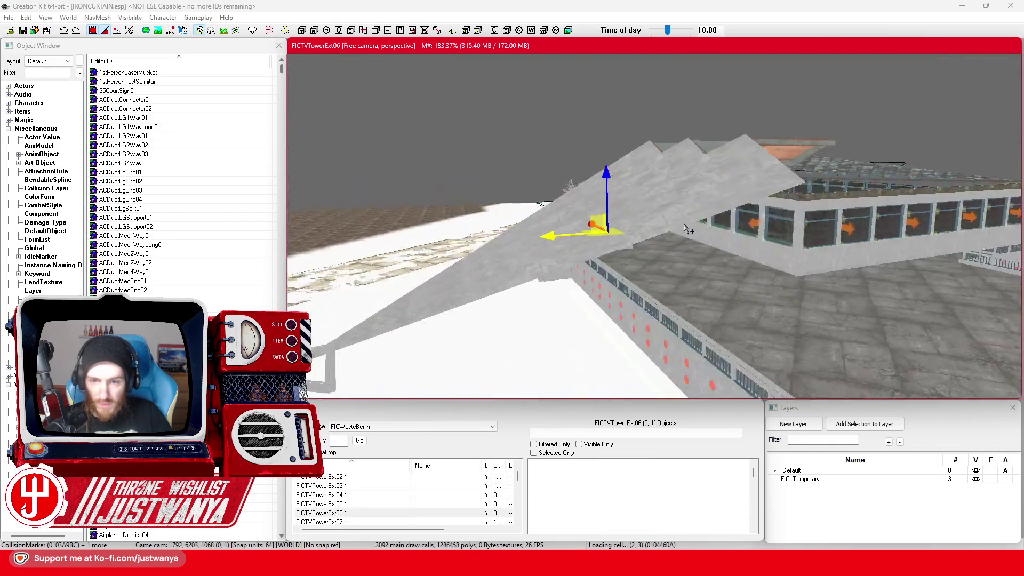
pyautogui.scroll(-5, 688, 230)
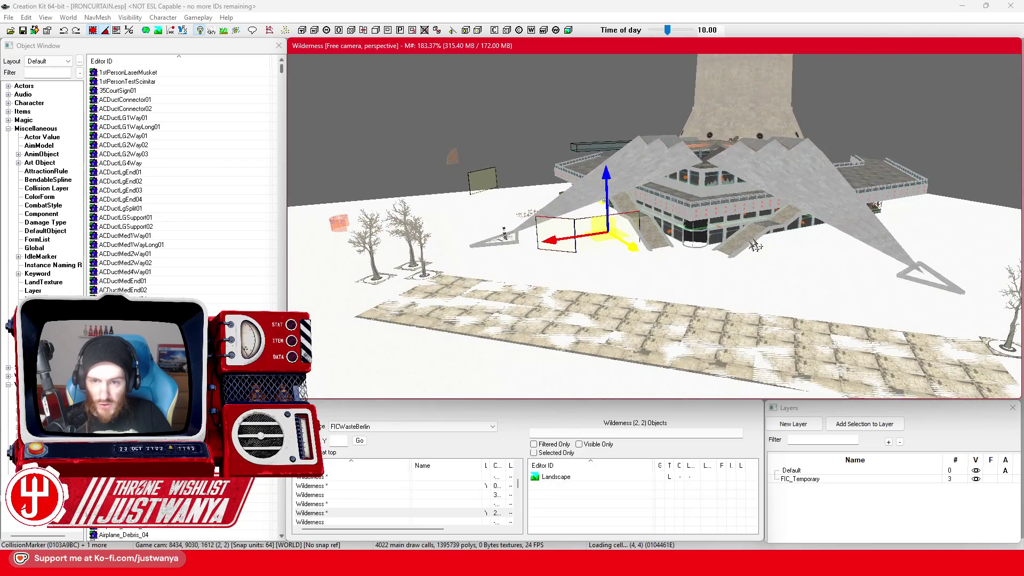
pyautogui.scroll(5, 759, 244)
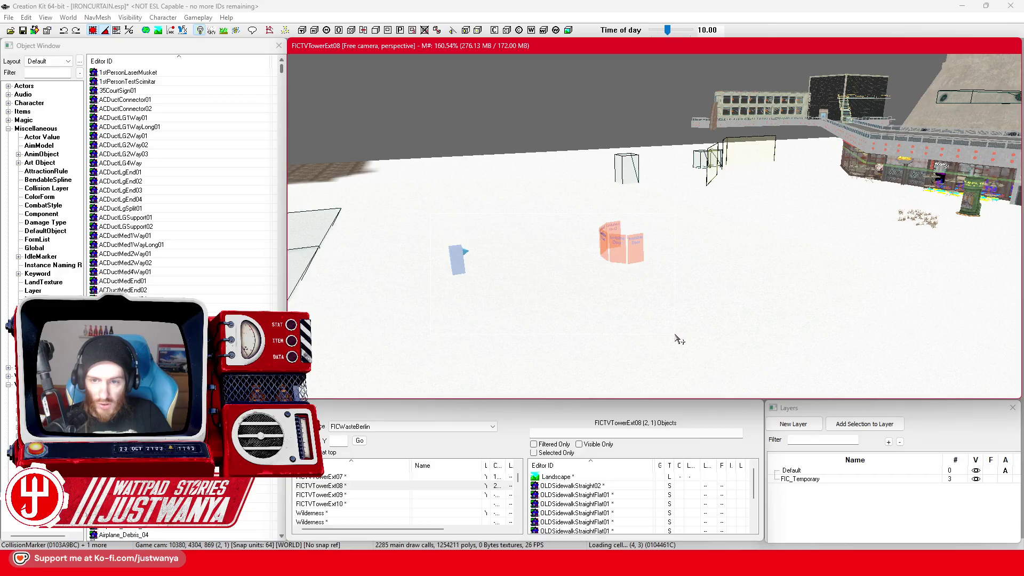
# Delete the flat FIC_TS_SnowSand slab pieces near the tower buildings and confirm with Ja
pyautogui.click(678, 340)
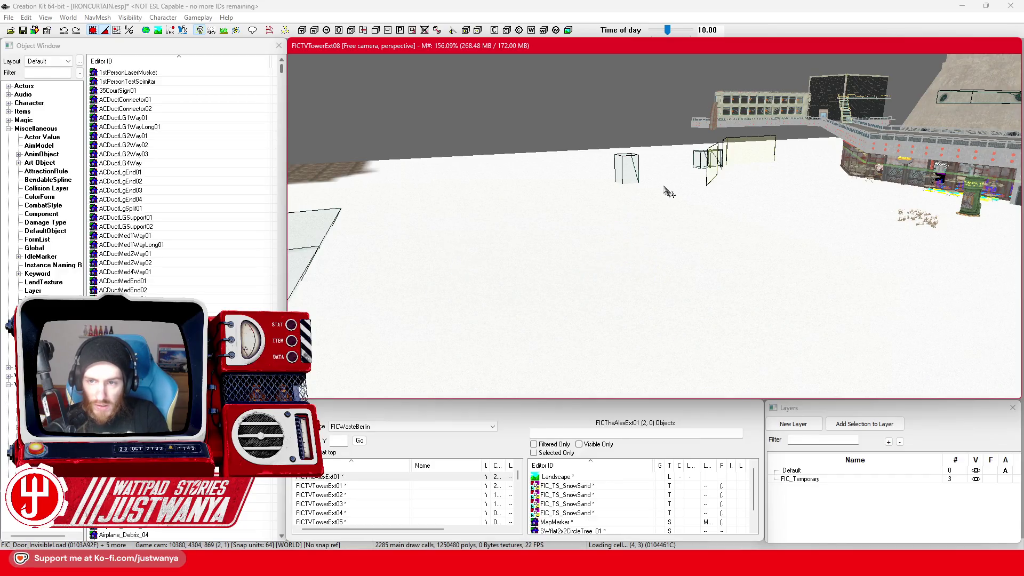
pyautogui.press('shift')
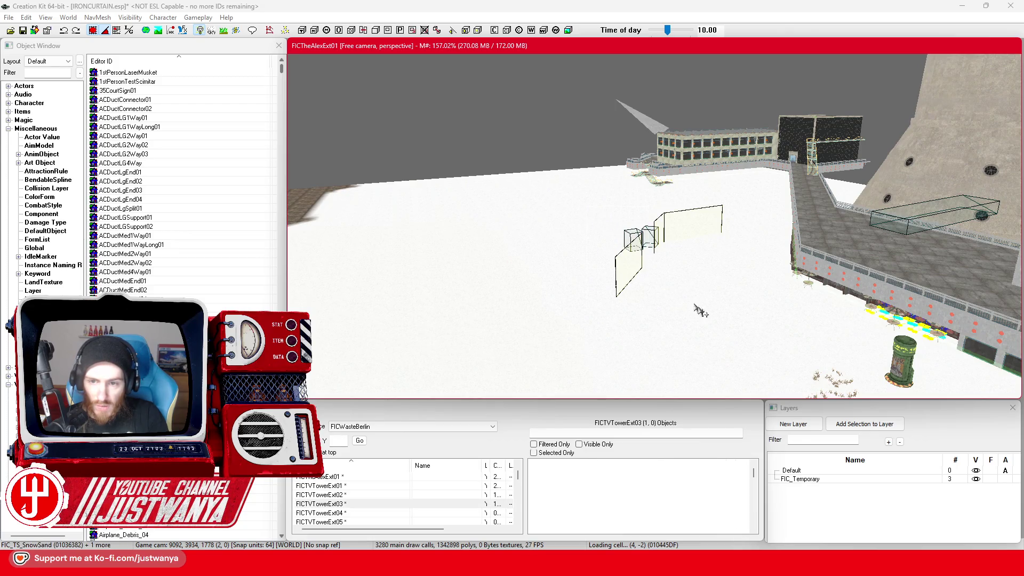
pyautogui.scroll(5, 721, 338)
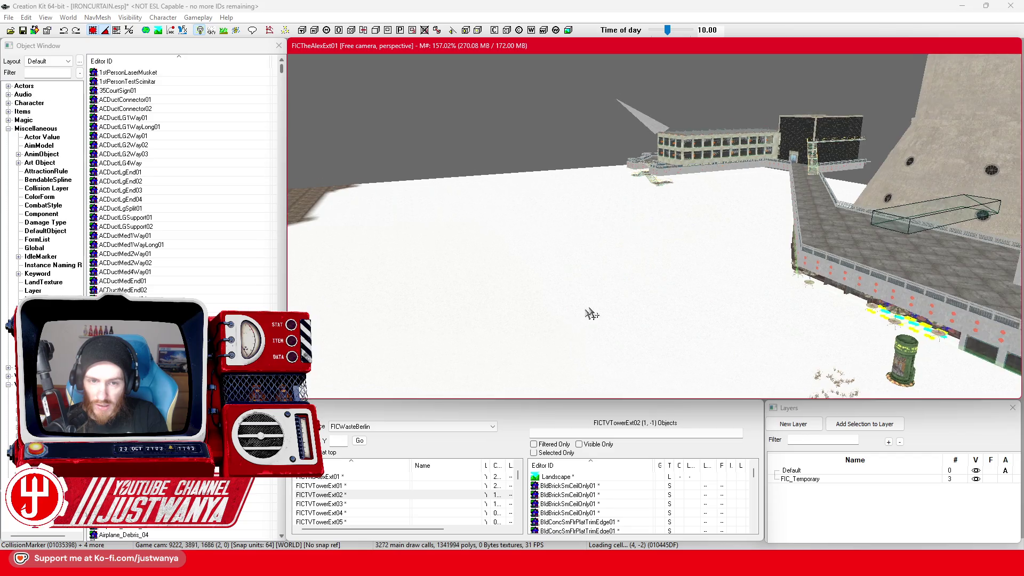
pyautogui.scroll(-3, 460, 204)
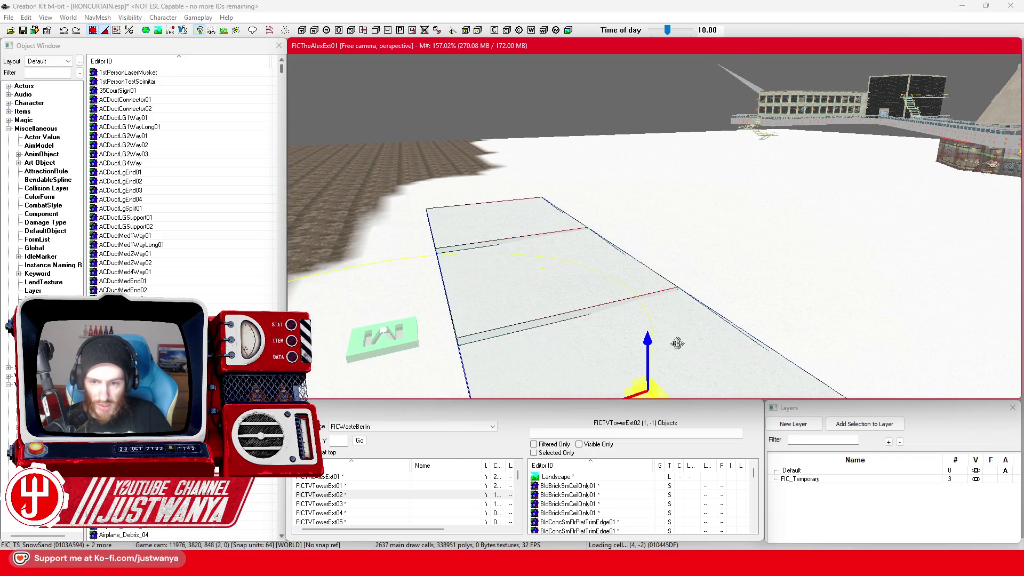
pyautogui.scroll(5, 682, 345)
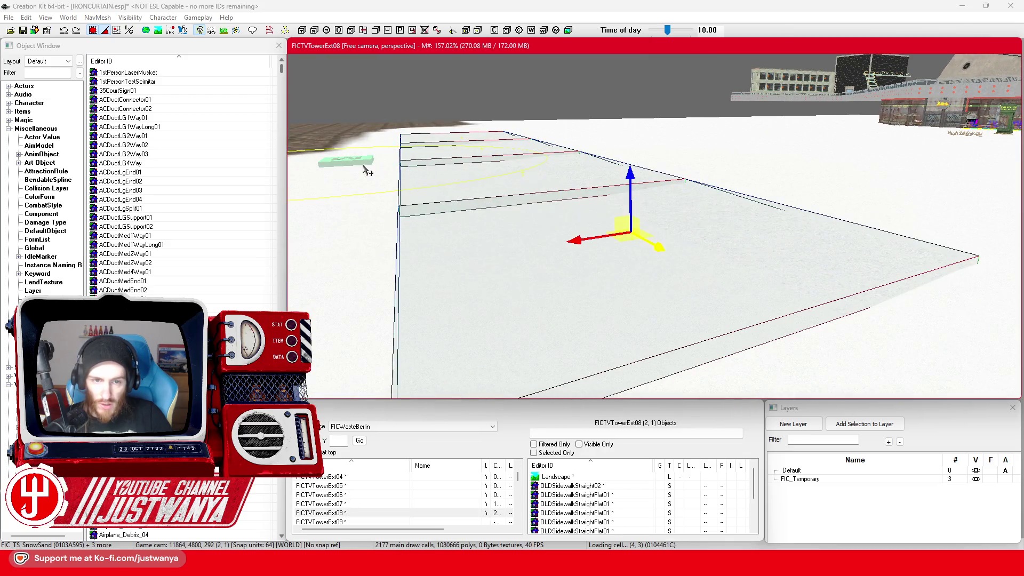
pyautogui.press('Delete')
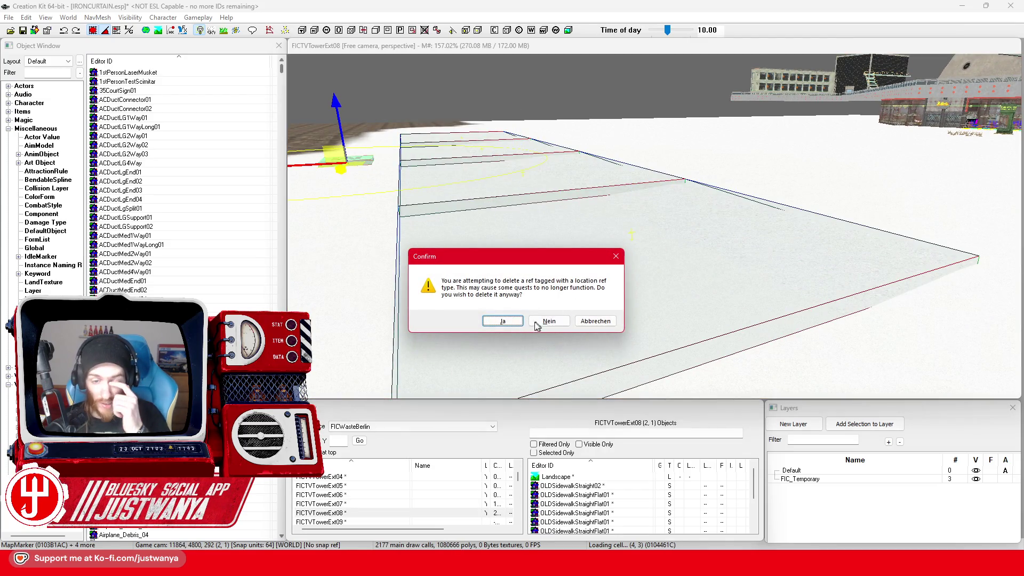
pyautogui.click(504, 321)
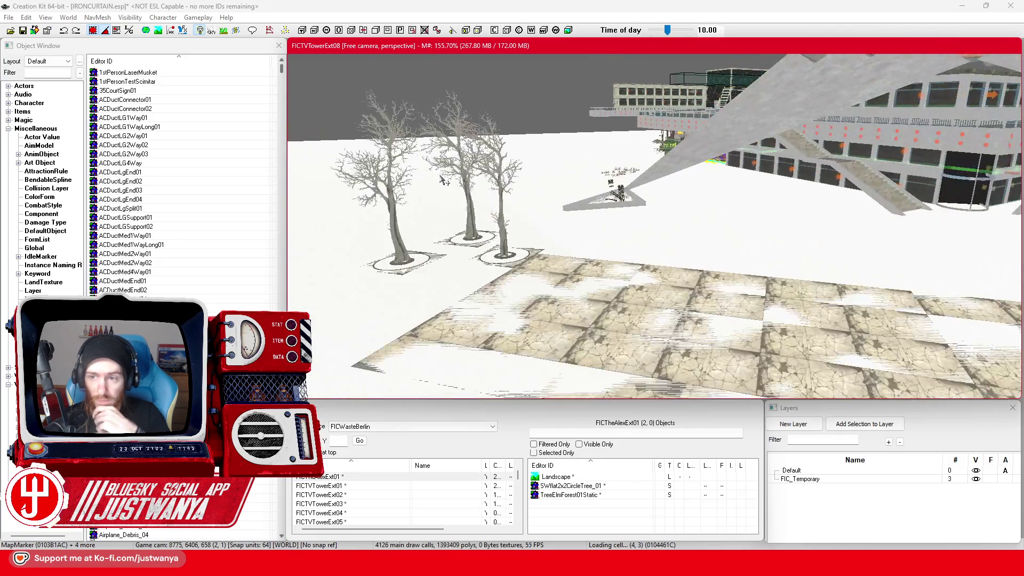
pyautogui.press('shift')
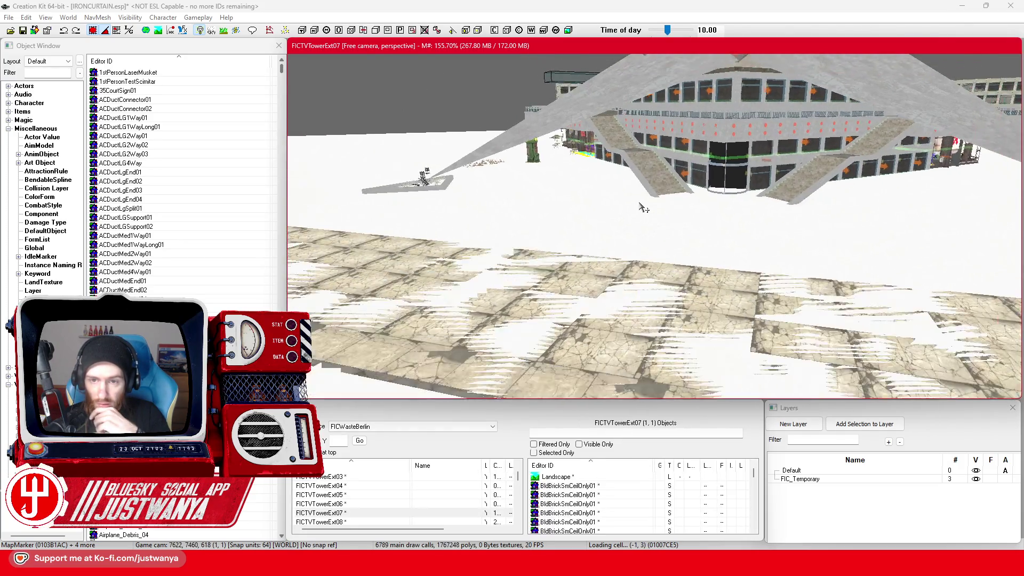
pyautogui.press('shift')
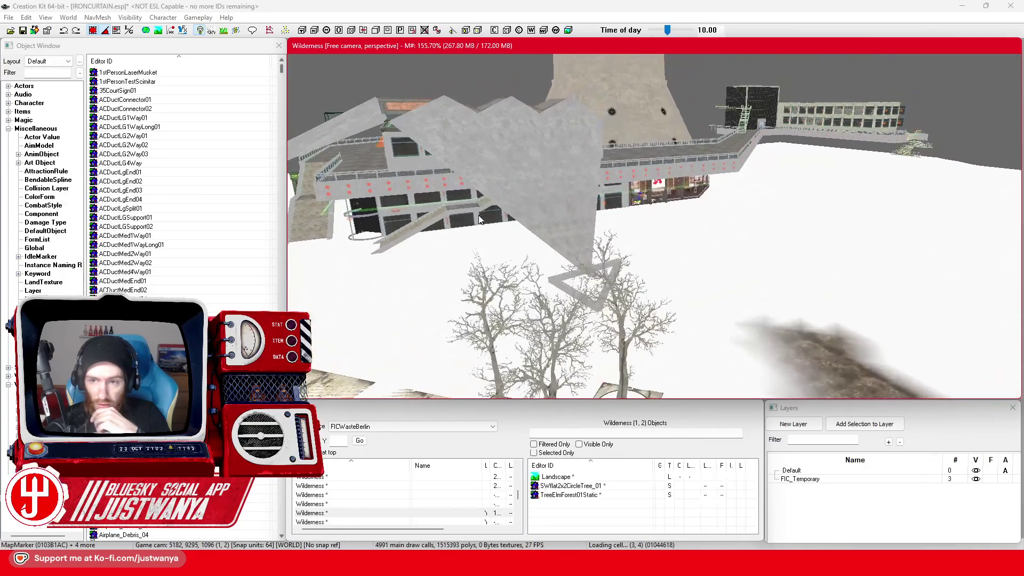
pyautogui.press('w')
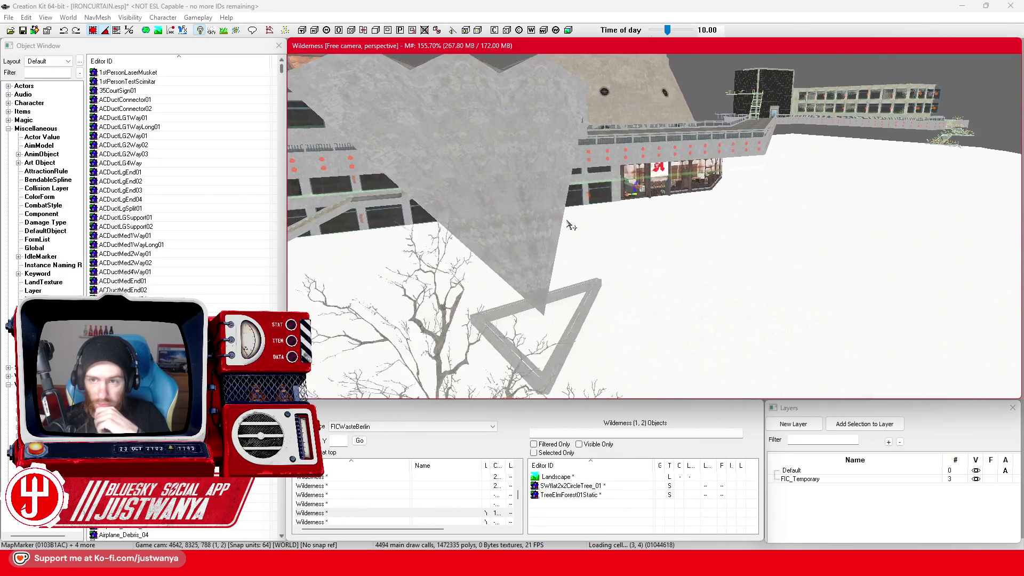
pyautogui.press('w')
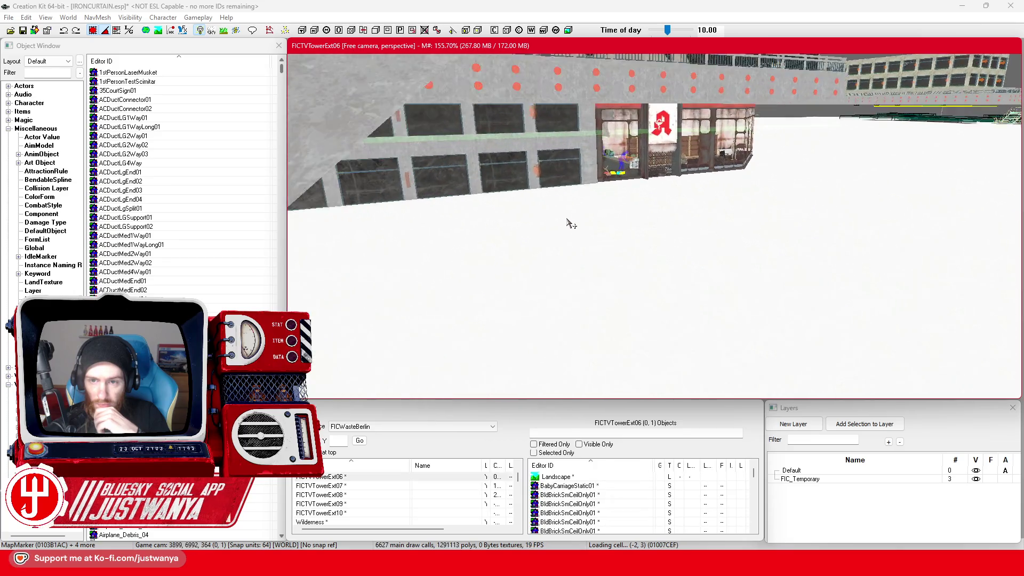
pyautogui.press('w')
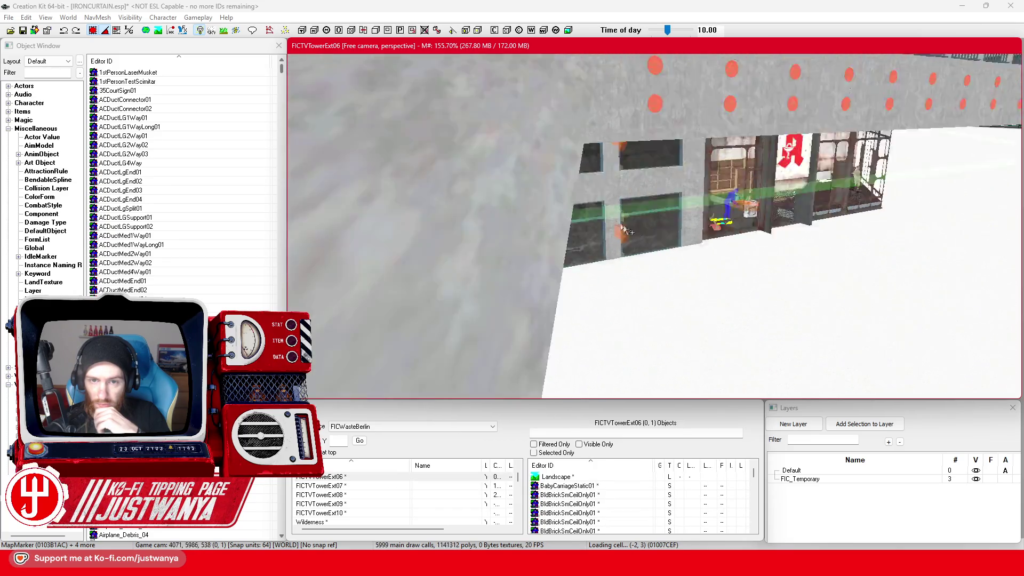
pyautogui.press('w')
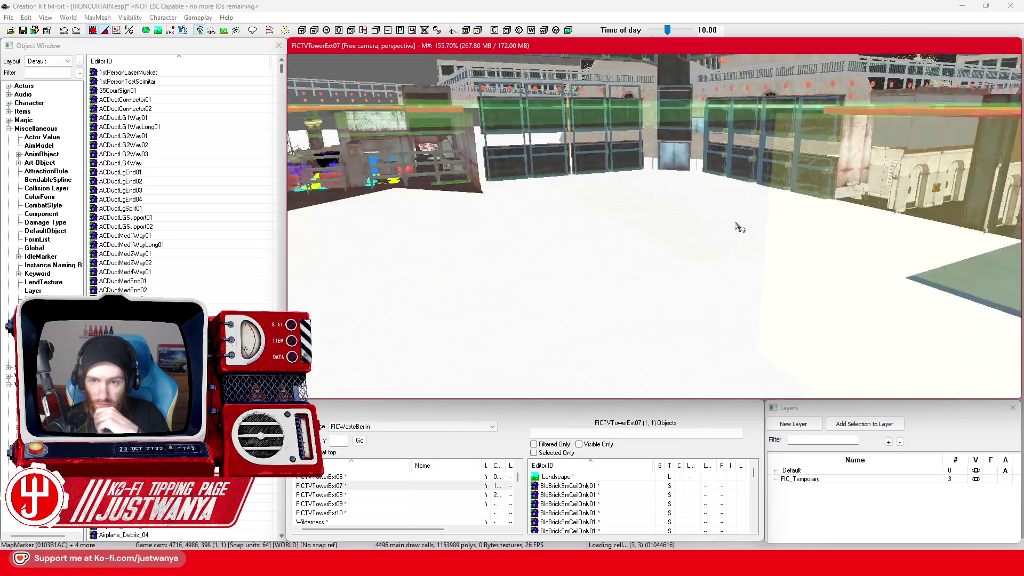
pyautogui.press('s')
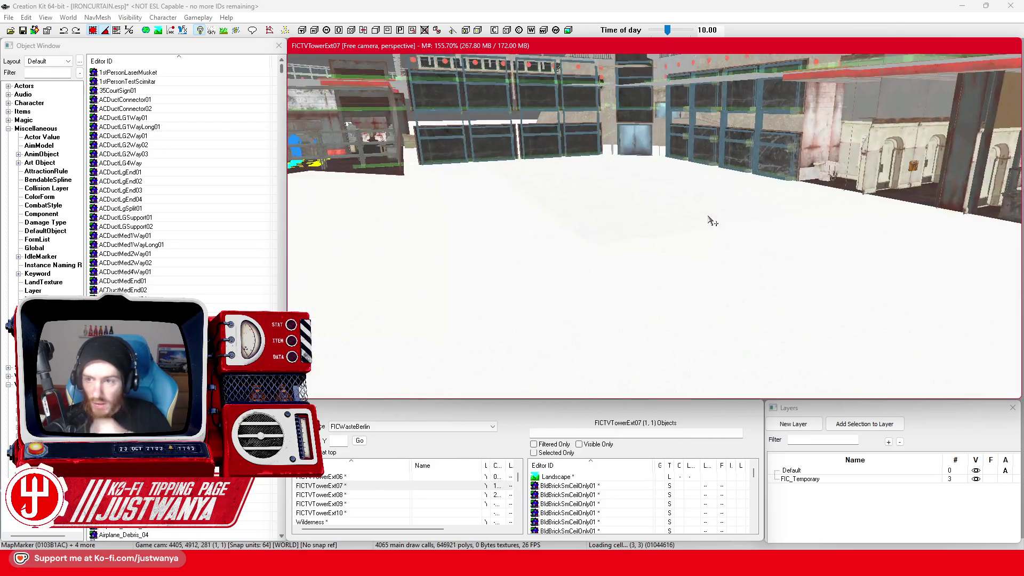
pyautogui.press('w')
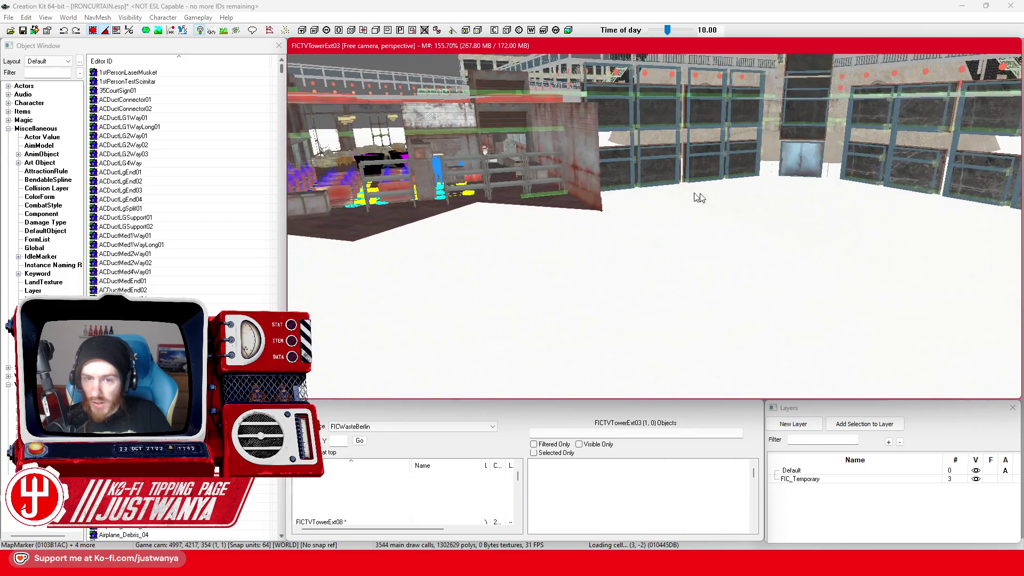
pyautogui.press('w')
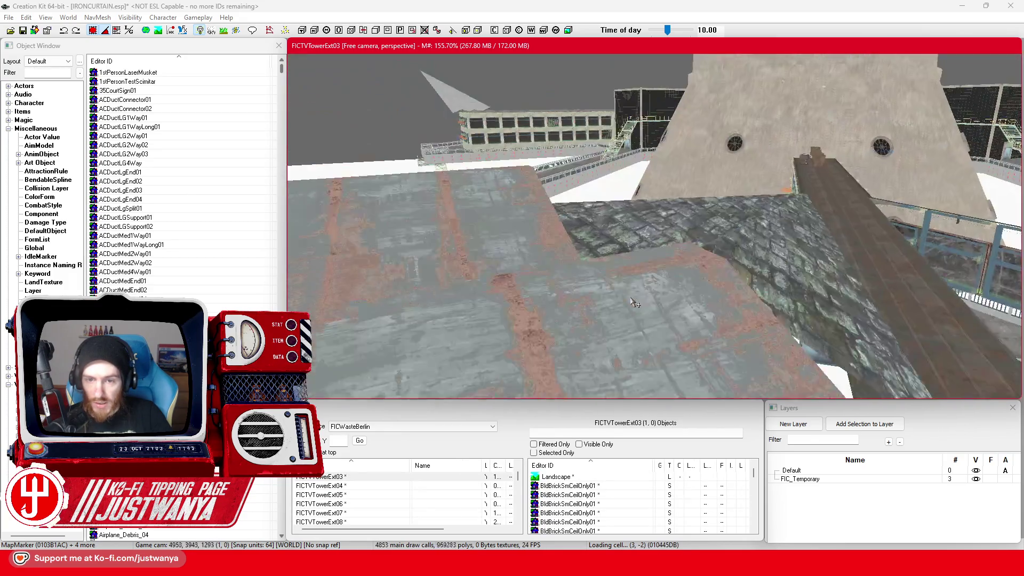
pyautogui.press('w')
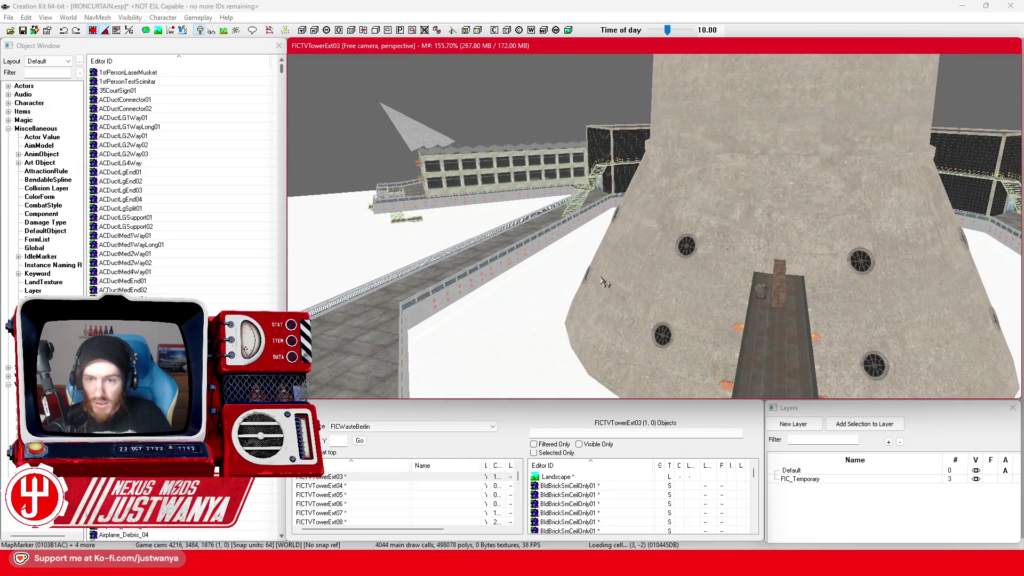
pyautogui.press('w')
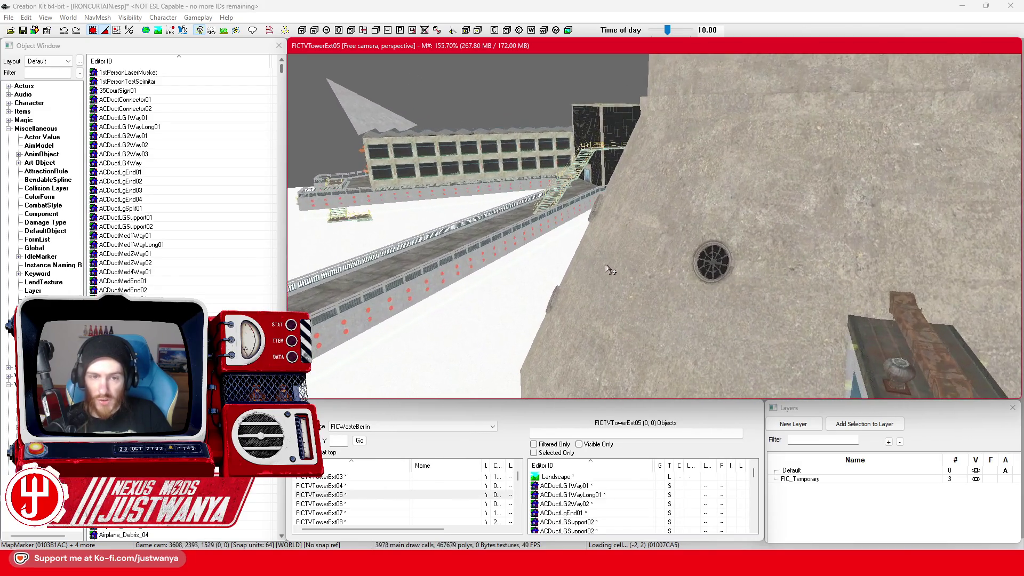
pyautogui.press('w')
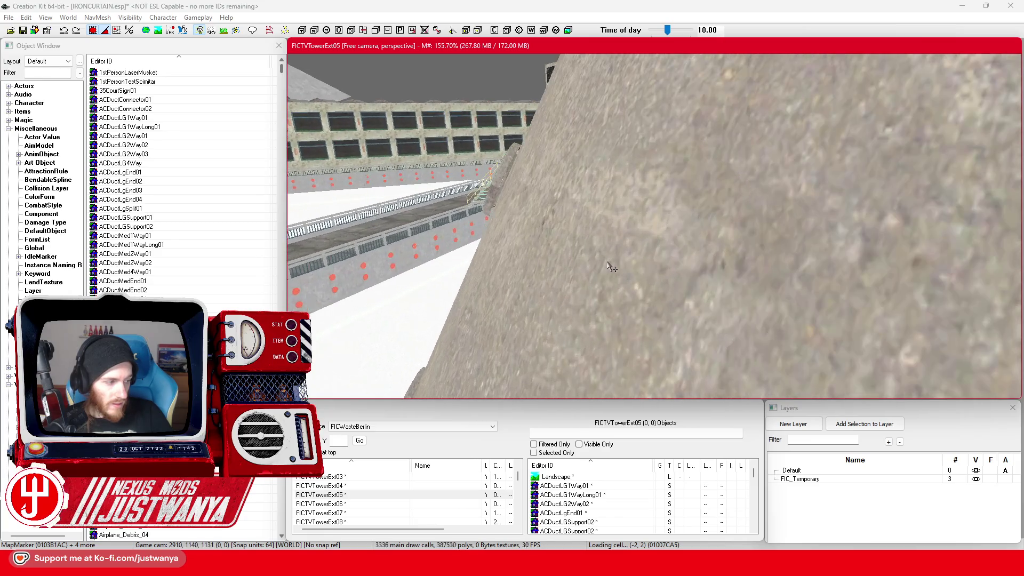
pyautogui.press('w')
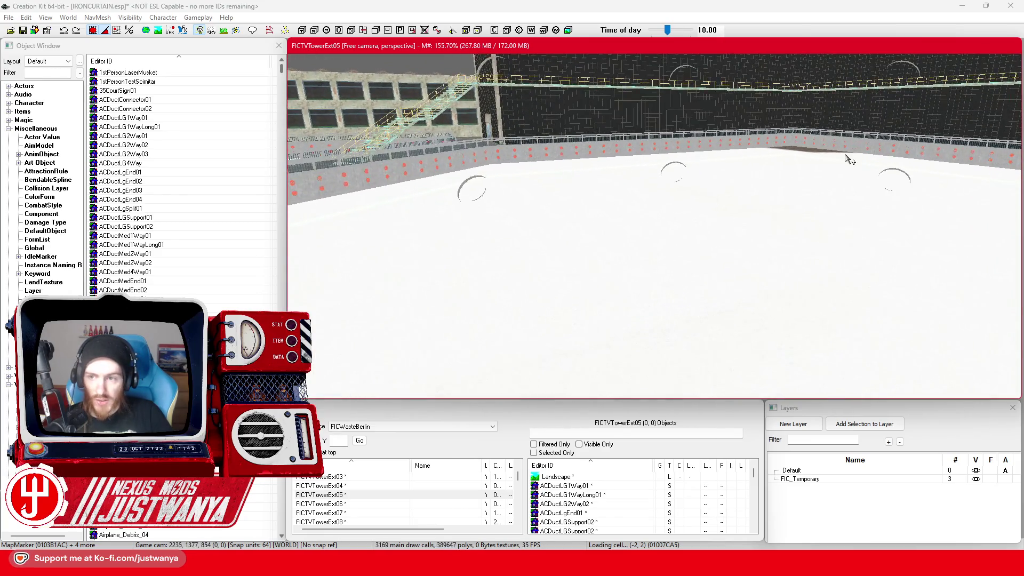
pyautogui.press('w')
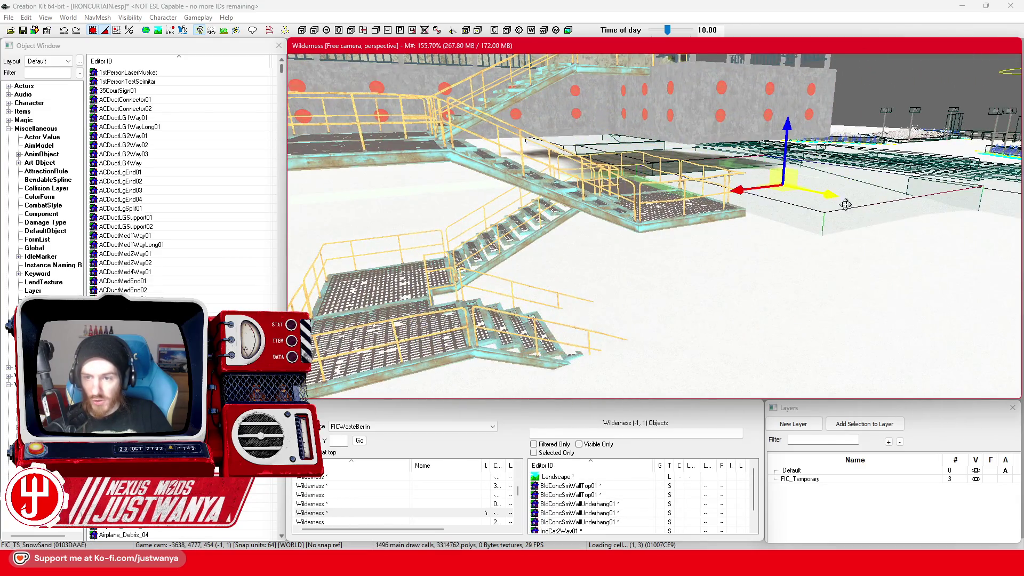
# Delete the FIC_TS_SnowSand snow patches covering the dirt path beside the tower
pyautogui.press('w')
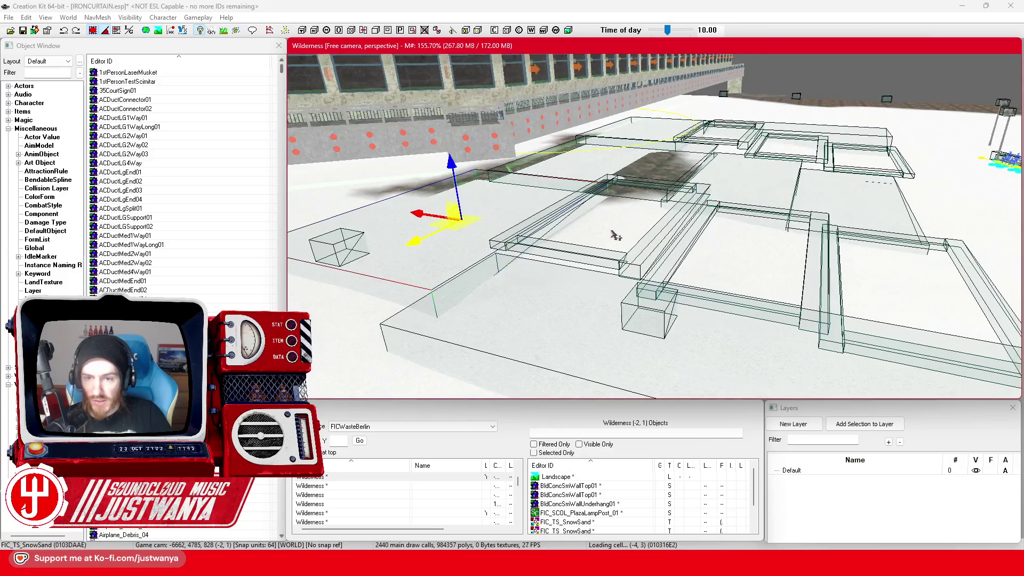
pyautogui.press('w')
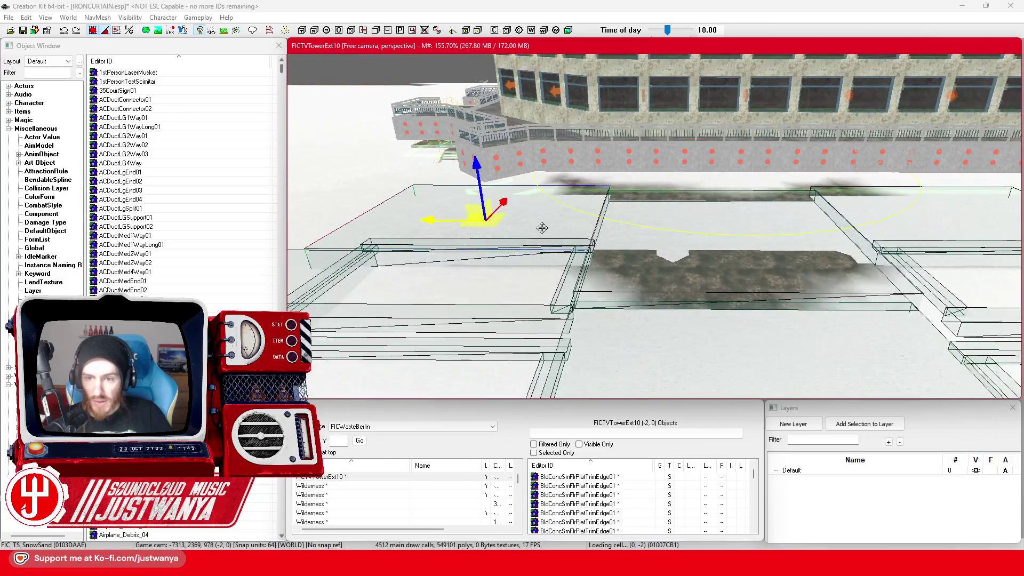
pyautogui.press('a')
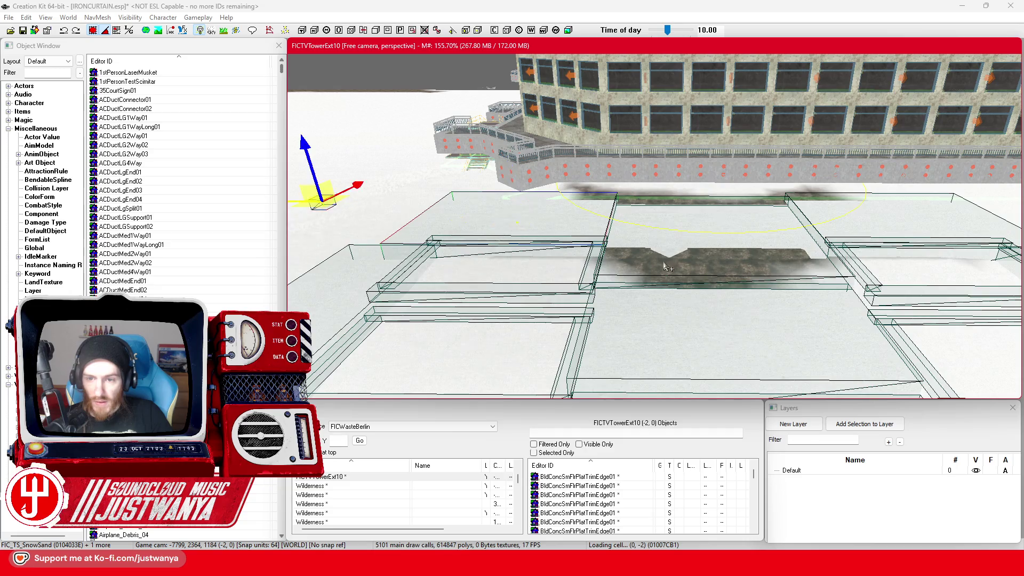
pyautogui.click(730, 250)
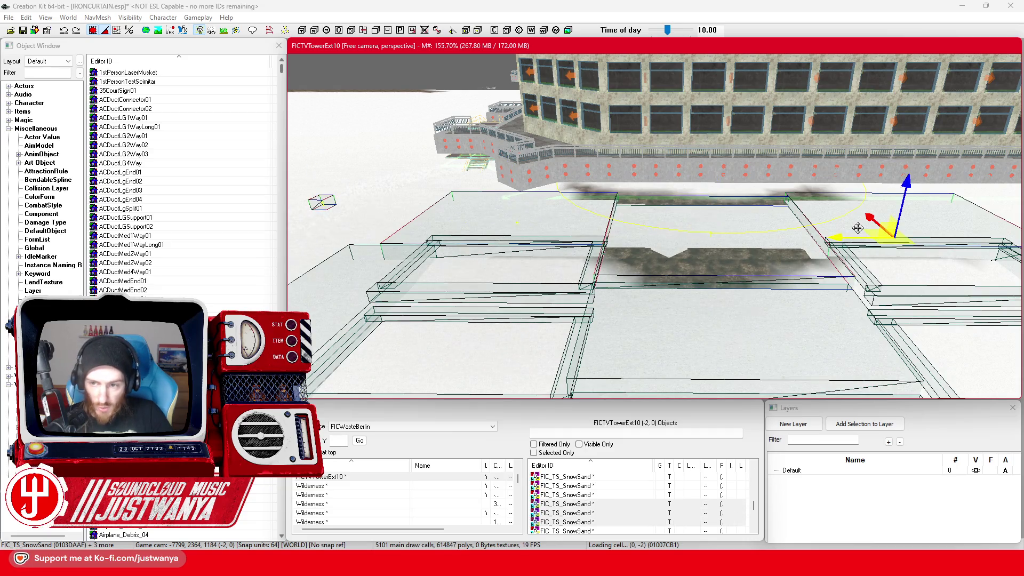
pyautogui.keyDown('ctrl'); pyautogui.click(858, 275); pyautogui.keyUp('ctrl')
pyautogui.press('1')
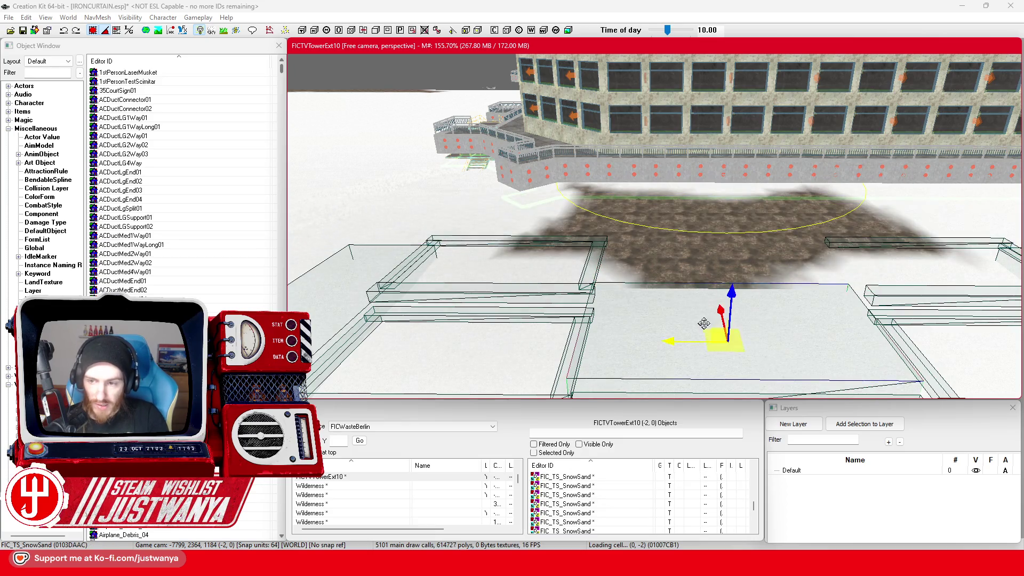
pyautogui.press('1')
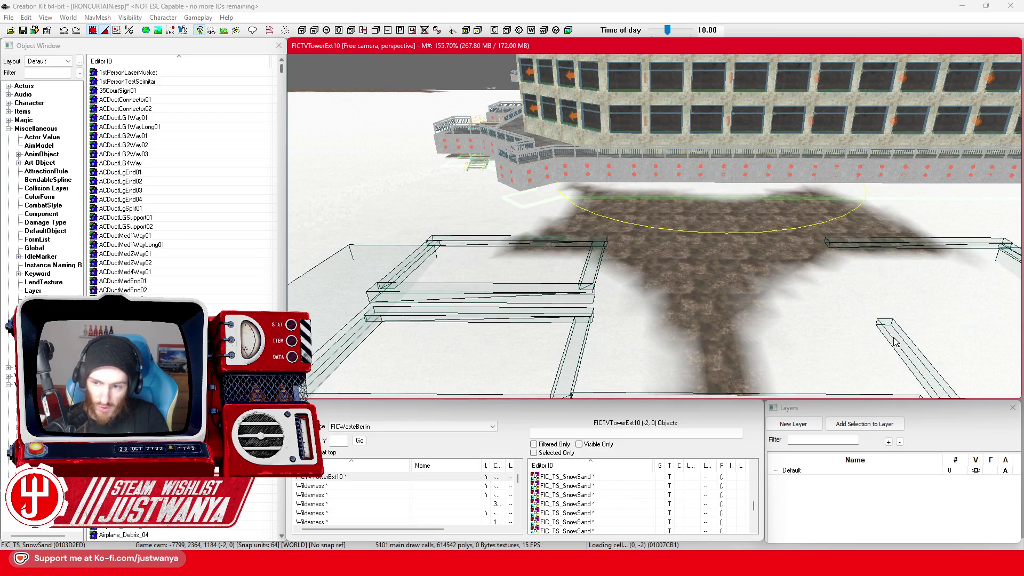
# Delete the stray horizontal duct piece near the walkway
pyautogui.scroll(5, 827, 272)
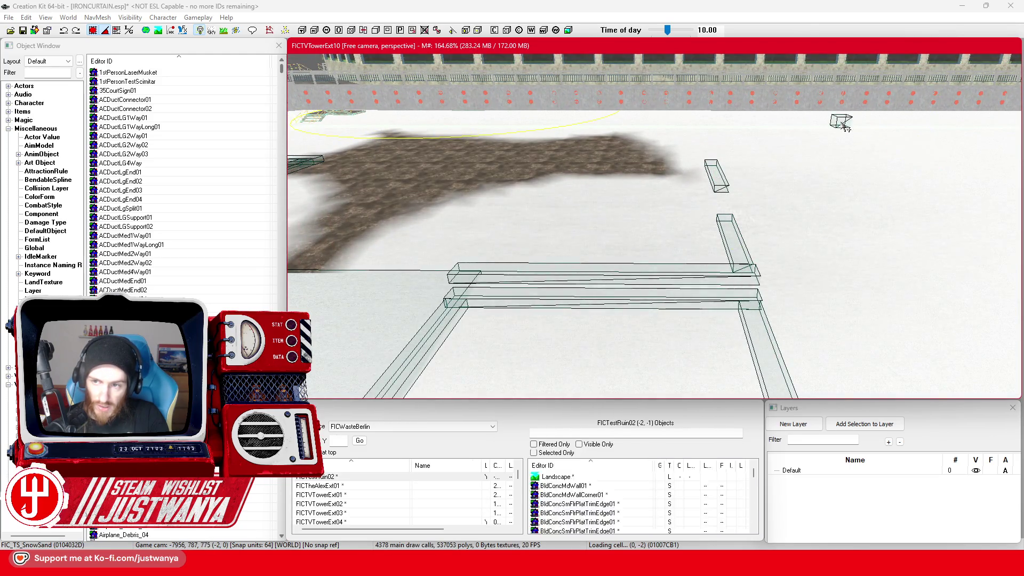
pyautogui.click(734, 239)
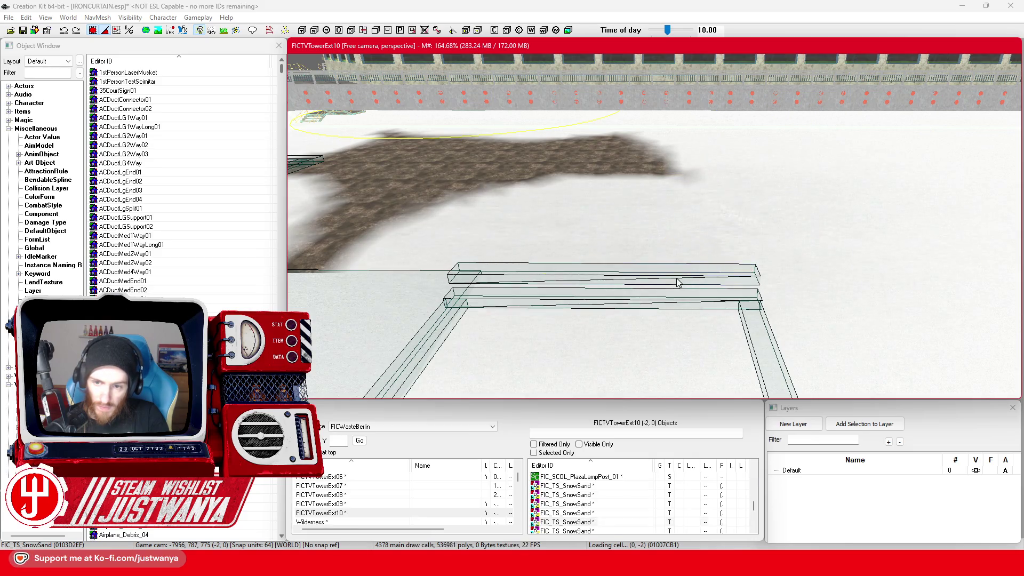
pyautogui.scroll(5, 728, 239)
pyautogui.scroll(-3, 727, 238)
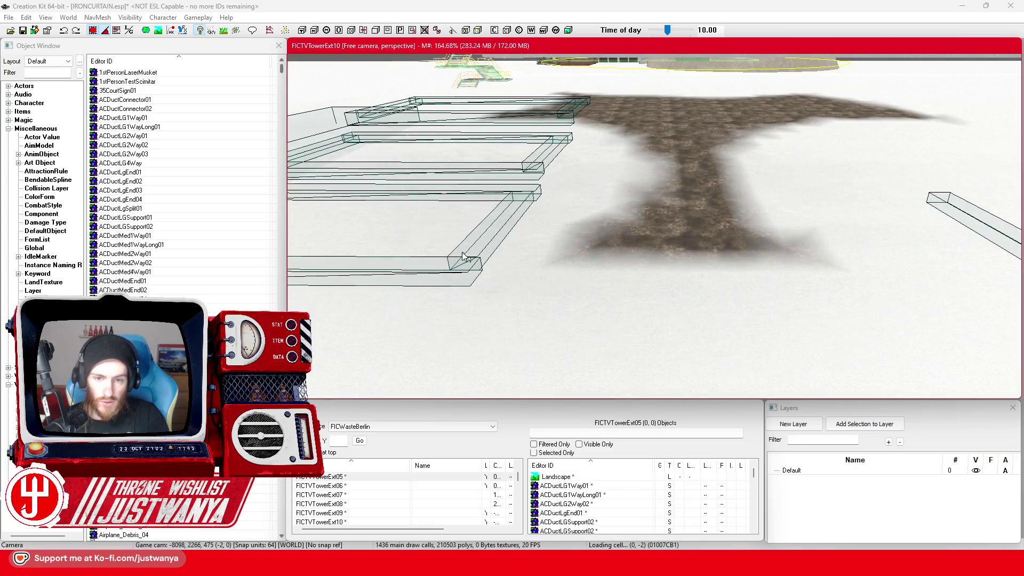
pyautogui.click(446, 276)
pyautogui.press('Delete')
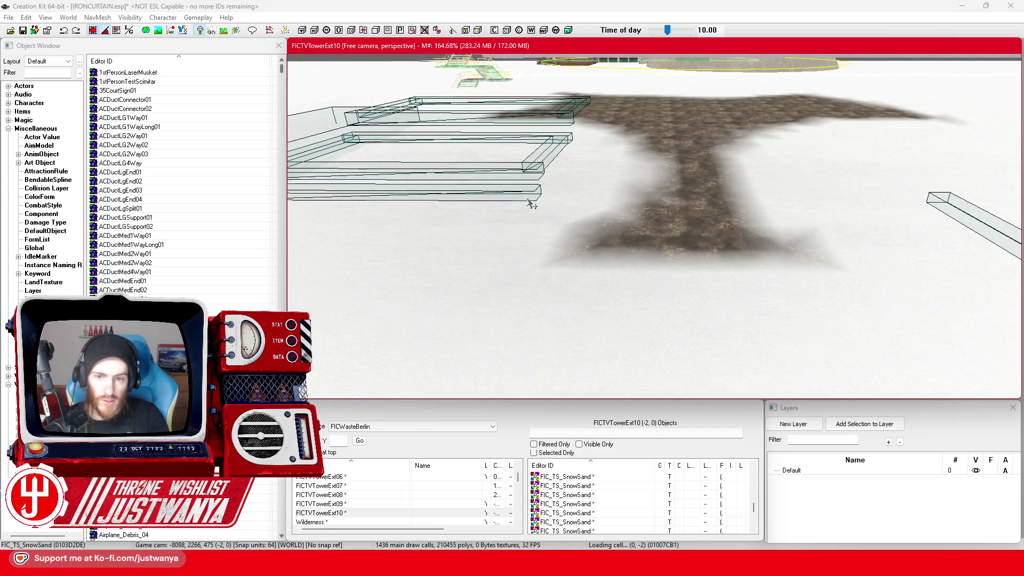
# Select the small duct end, vertical duct, long duct and the map marker by the building
pyautogui.click(539, 168)
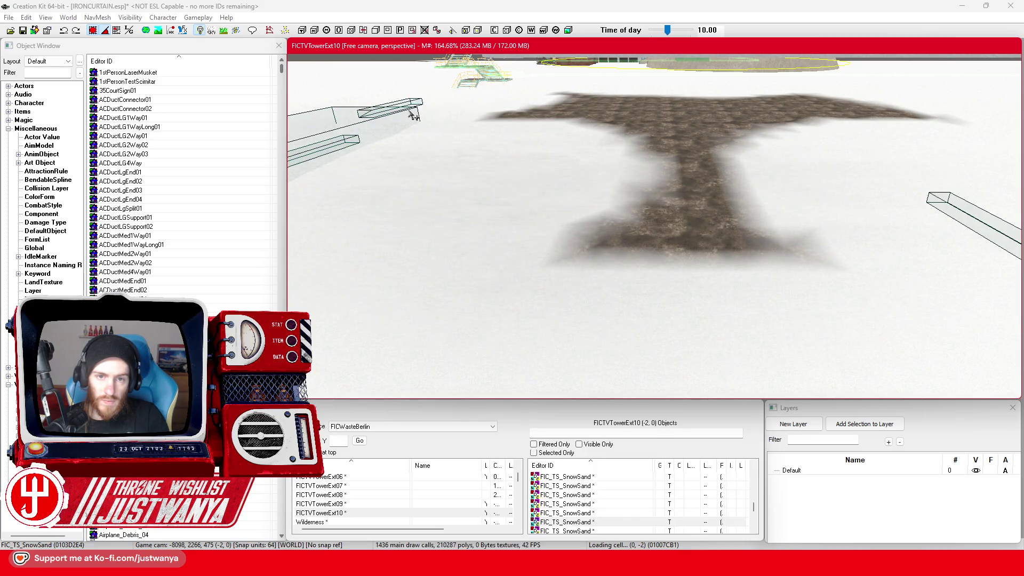
pyautogui.scroll(5, 492, 199)
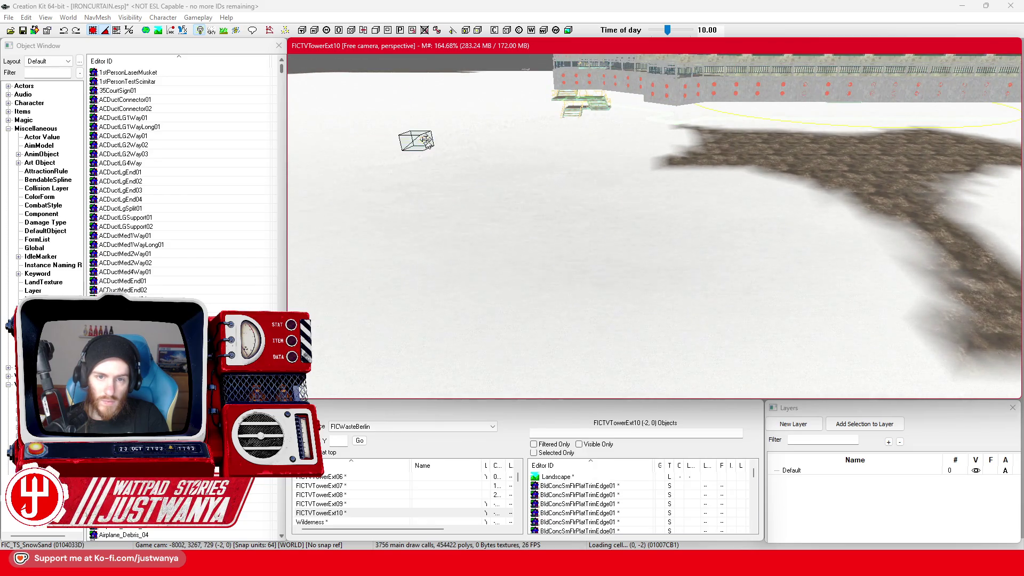
pyautogui.scroll(10, 818, 236)
pyautogui.click(585, 229)
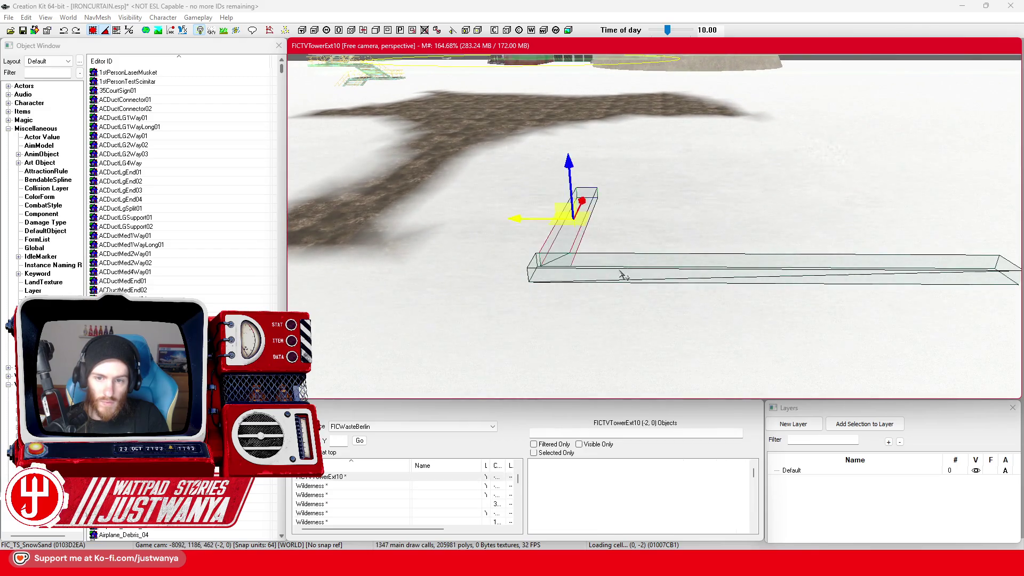
pyautogui.click(651, 274)
pyautogui.scroll(-5, 754, 194)
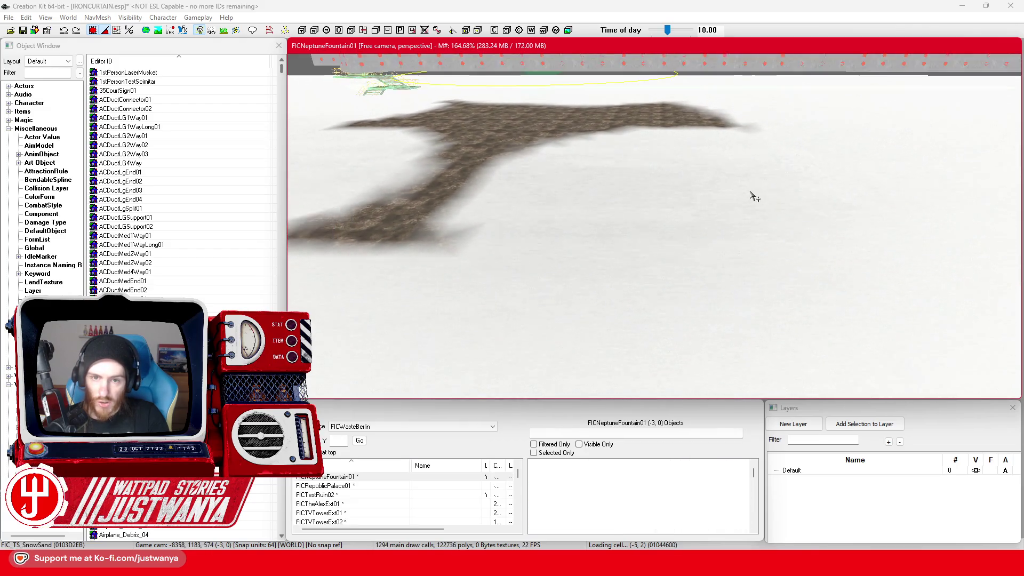
pyautogui.scroll(10, 611, 162)
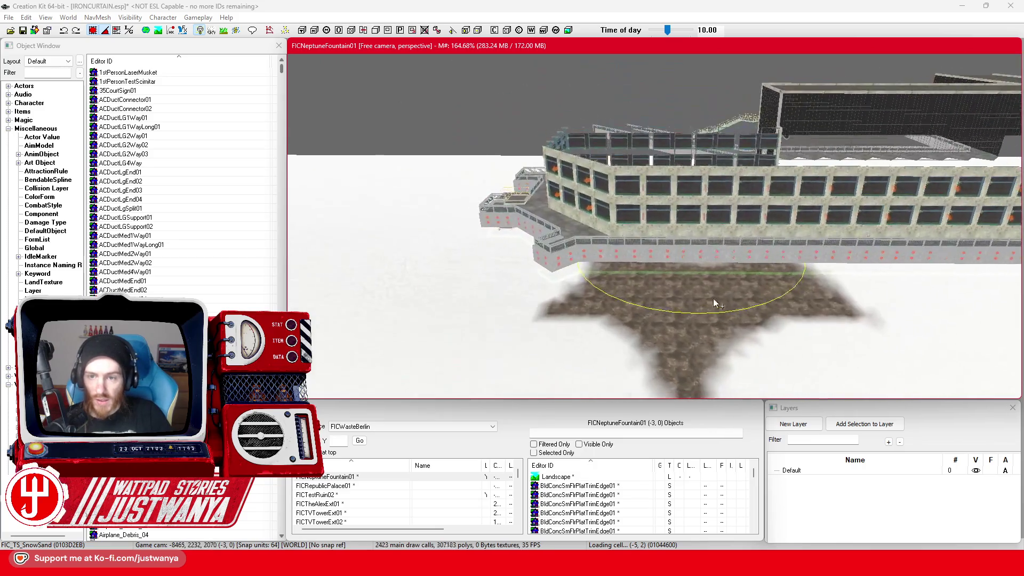
pyautogui.scroll(5, 660, 326)
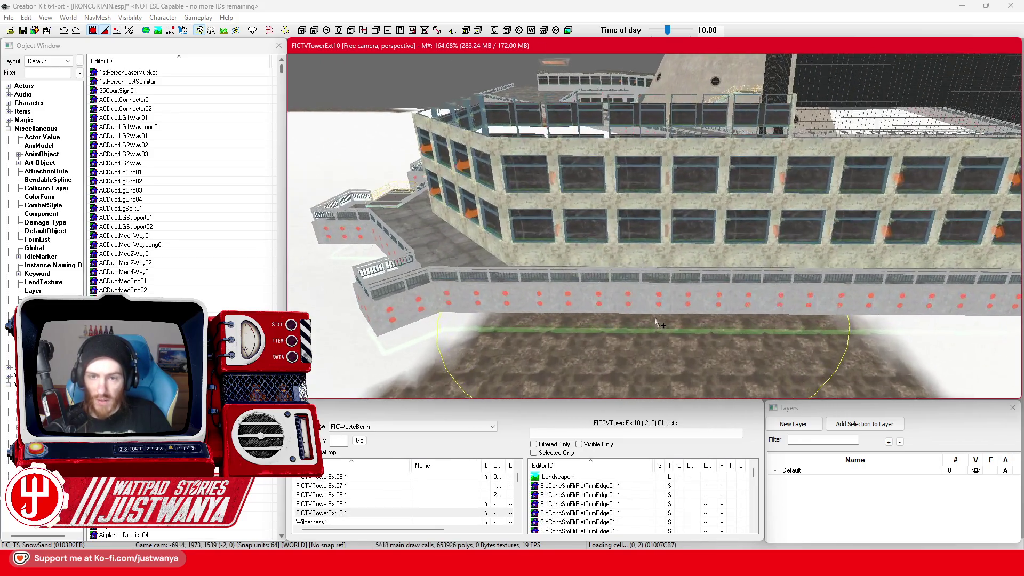
pyautogui.scroll(3, 648, 198)
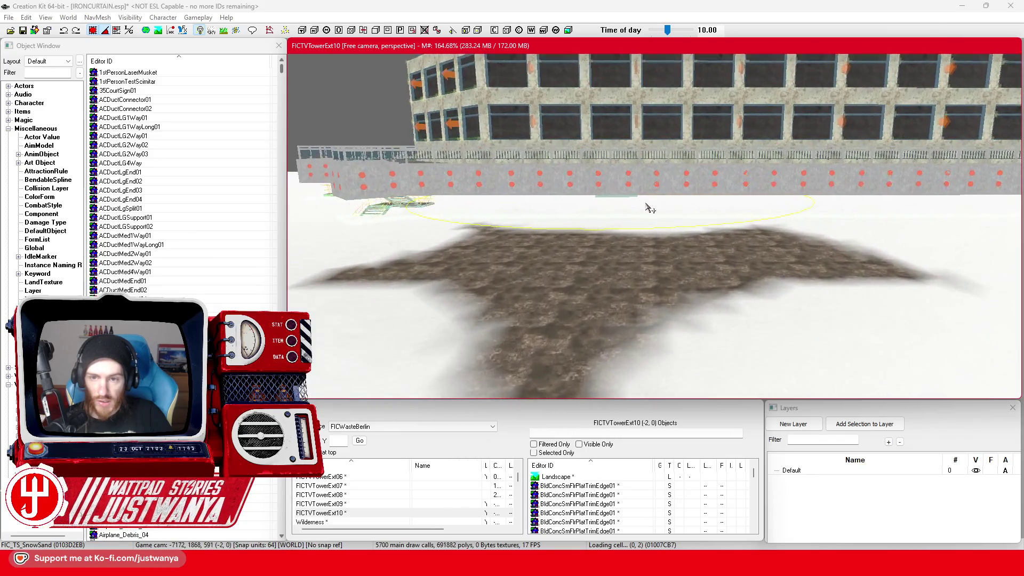
pyautogui.click(620, 197)
pyautogui.moveTo(733, 248); pyautogui.dragTo(637, 216)
pyautogui.moveTo(969, 198); pyautogui.dragTo(518, 251)
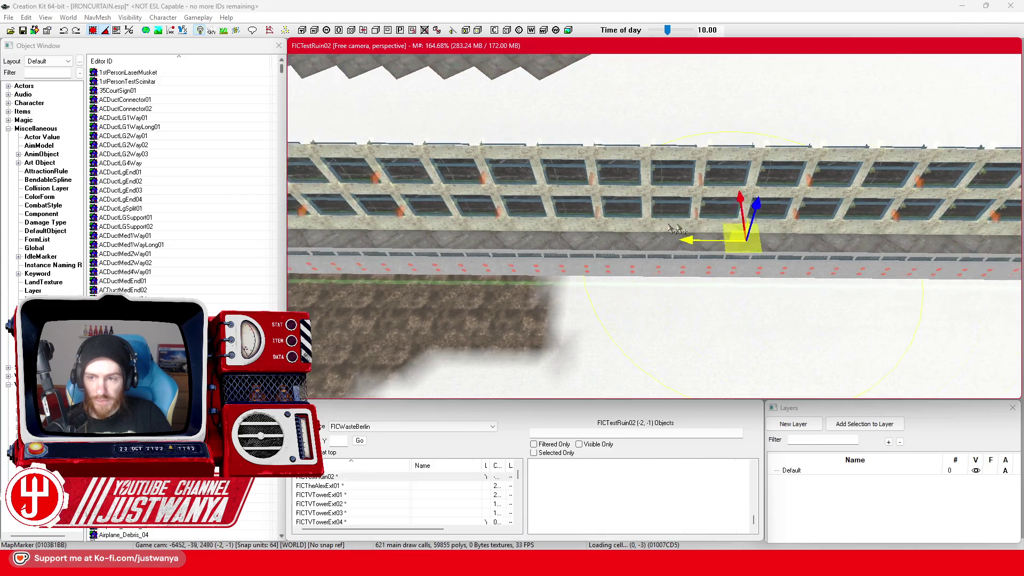
pyautogui.moveTo(607, 249); pyautogui.dragTo(571, 299)
pyautogui.moveTo(955, 275)
pyautogui.mouseDown()
pyautogui.moveTo(708, 263)
pyautogui.moveTo(693, 223)
pyautogui.mouseUp()
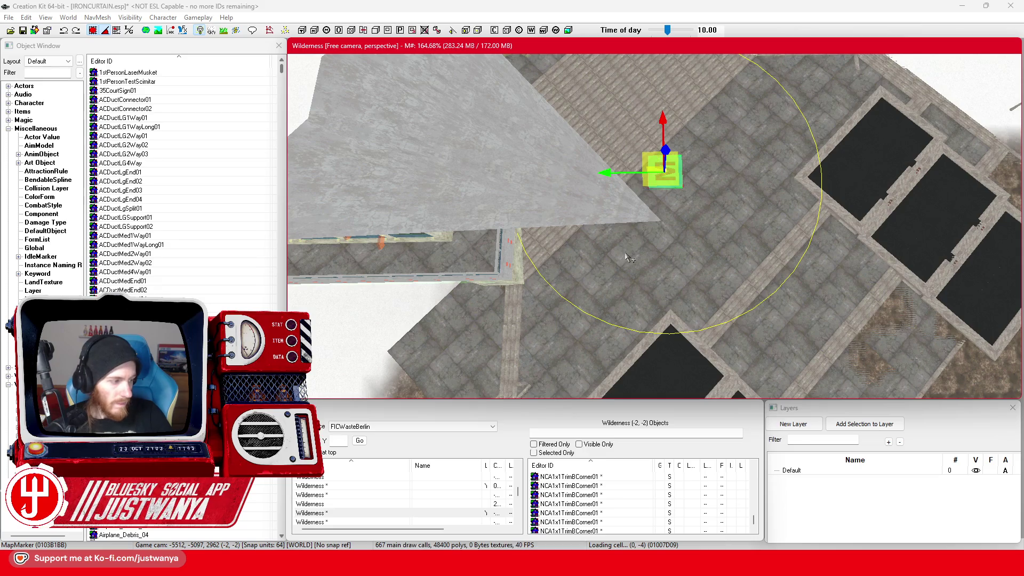
pyautogui.moveTo(632, 252); pyautogui.dragTo(610, 155)
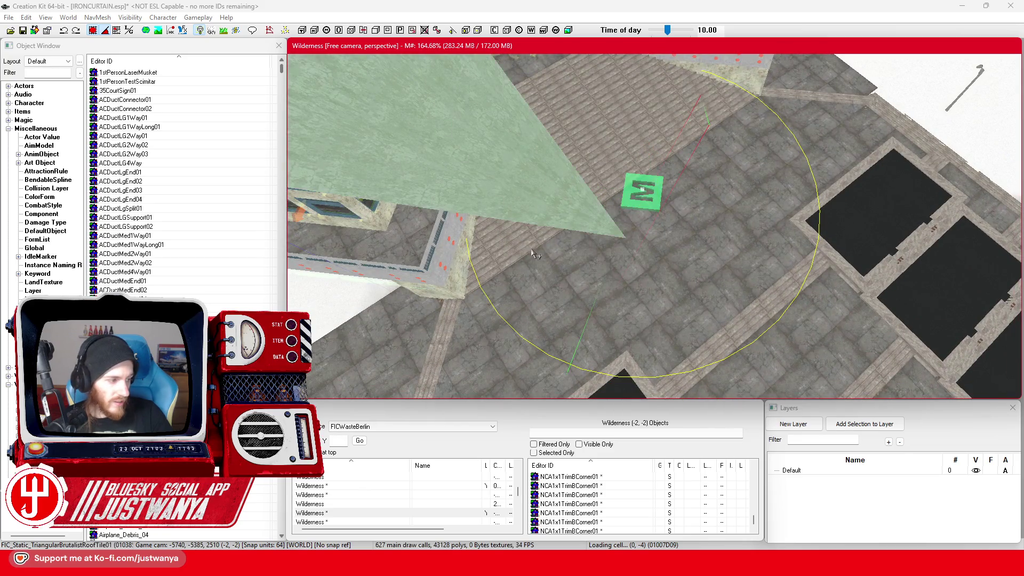
pyautogui.scroll(-5, 533, 253)
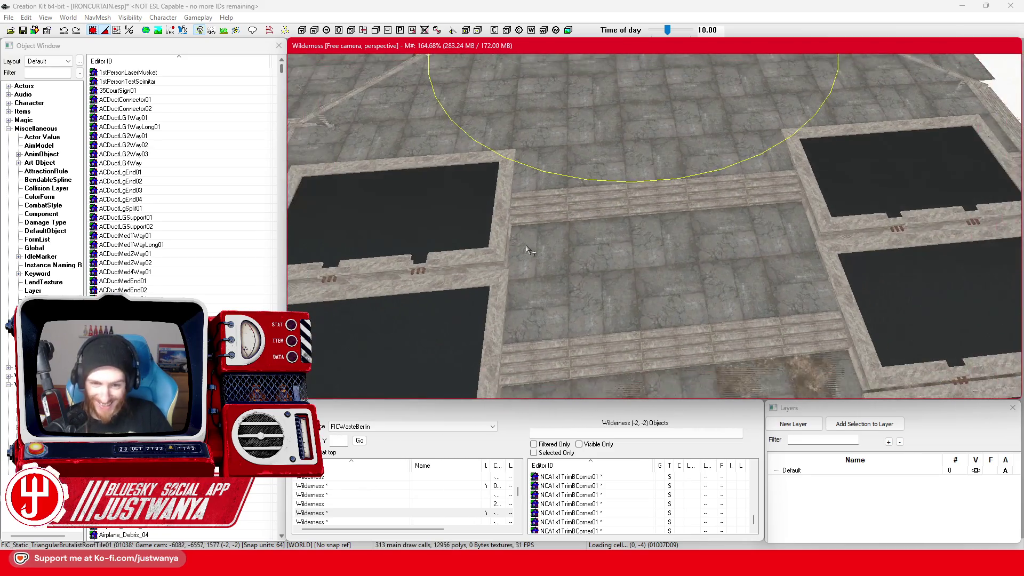
pyautogui.scroll(8, 530, 250)
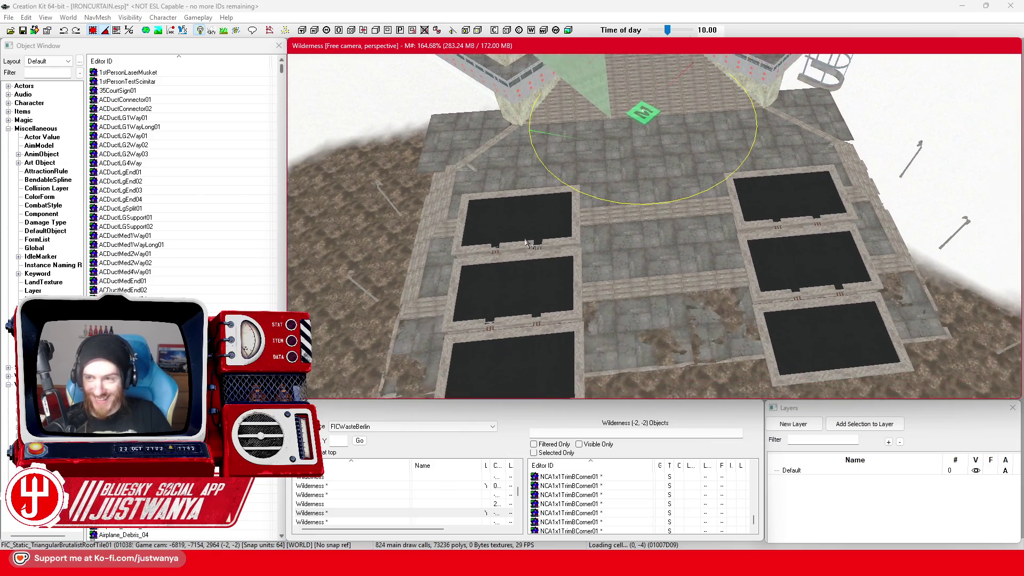
pyautogui.scroll(-5, 528, 242)
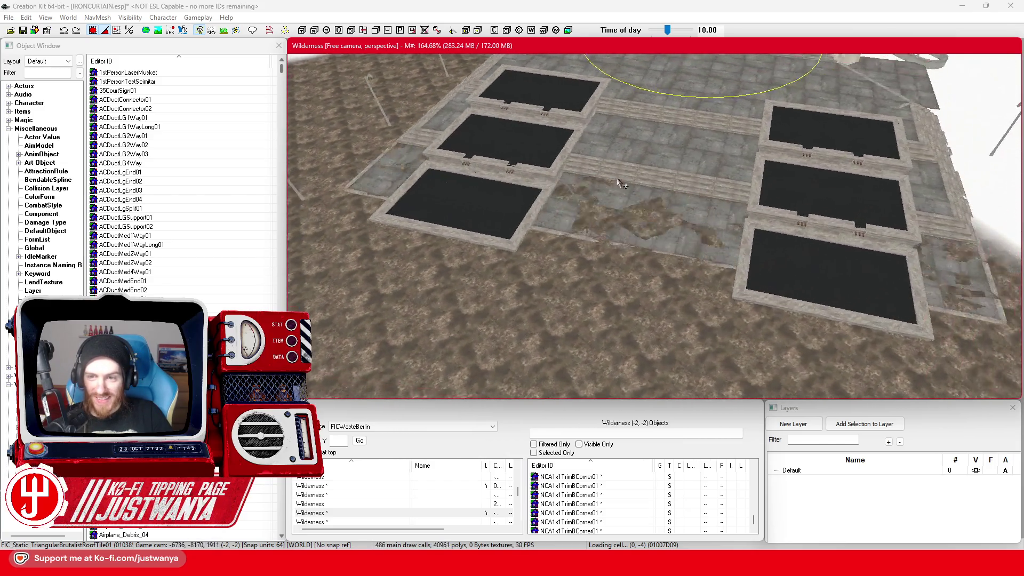
pyautogui.scroll(10, 619, 182)
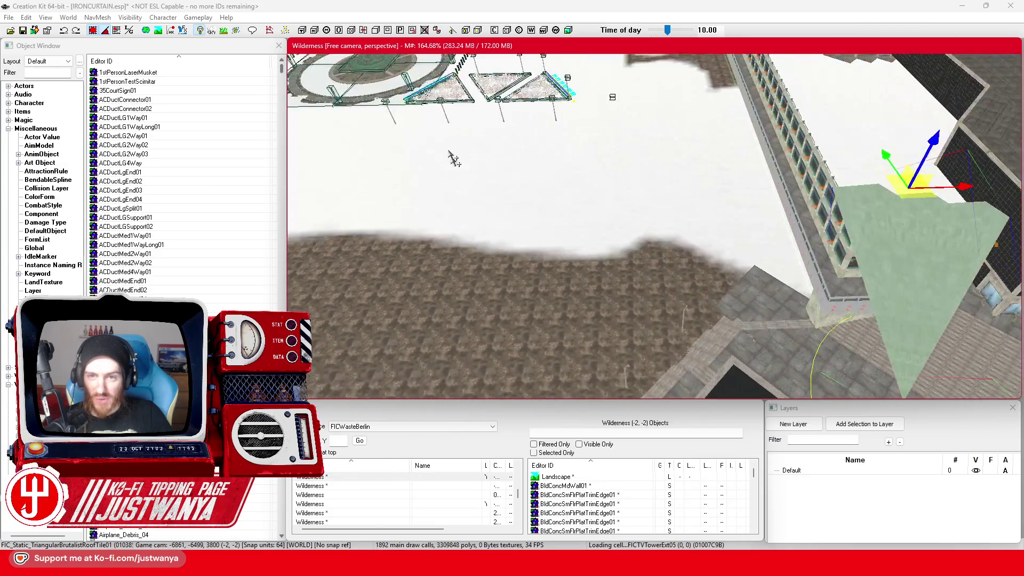
pyautogui.scroll(10, 452, 155)
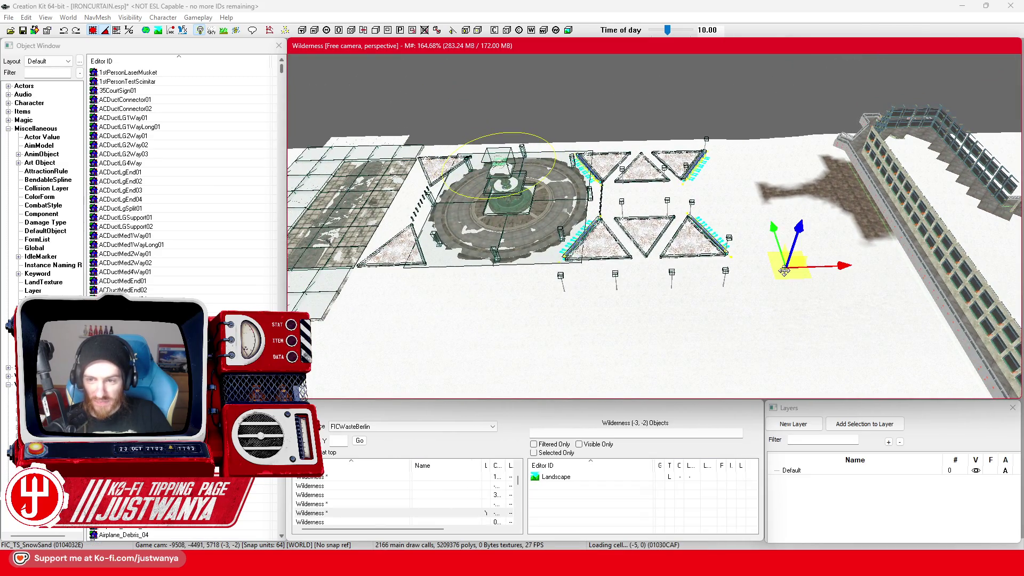
# Box-select the whole fountain plaza group from a top-down view
pyautogui.moveTo(607, 183)
pyautogui.mouseDown()
pyautogui.moveTo(696, 301)
pyautogui.moveTo(566, 244)
pyautogui.mouseUp()
pyautogui.scroll(5, 566, 245)
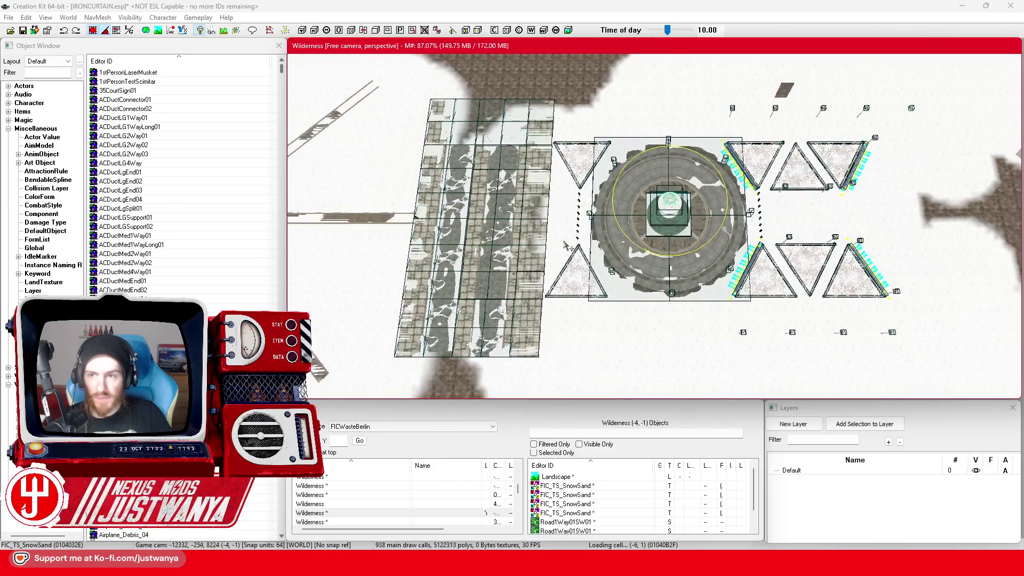
pyautogui.scroll(1, 564, 240)
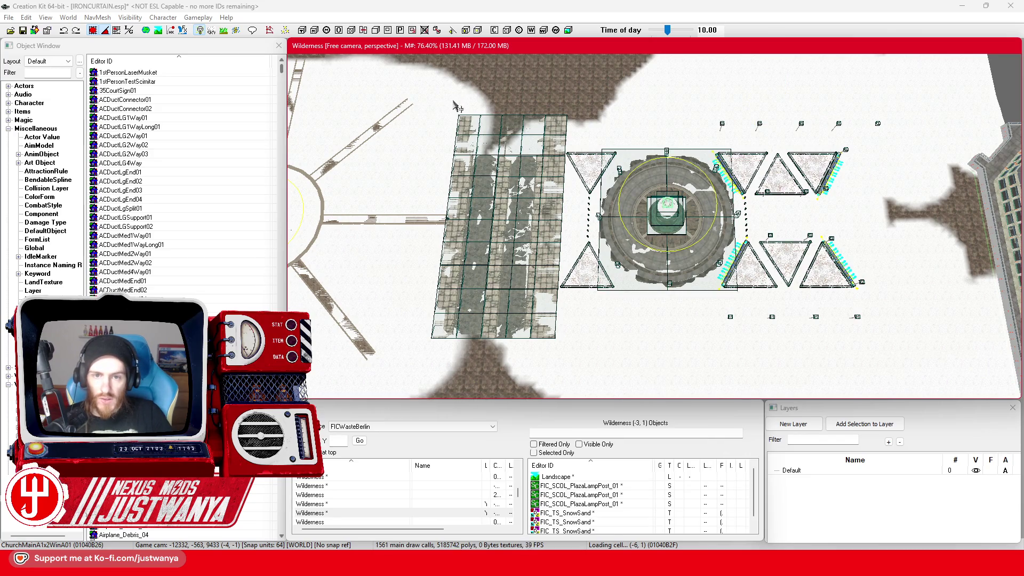
pyautogui.scroll(3, 456, 104)
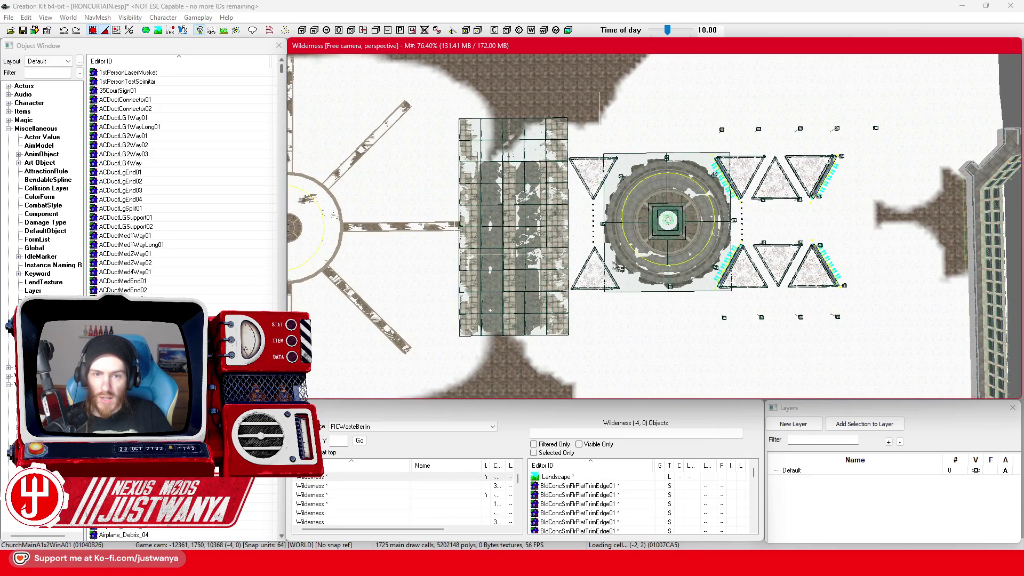
pyautogui.moveTo(915, 370); pyautogui.dragTo(414, 261)
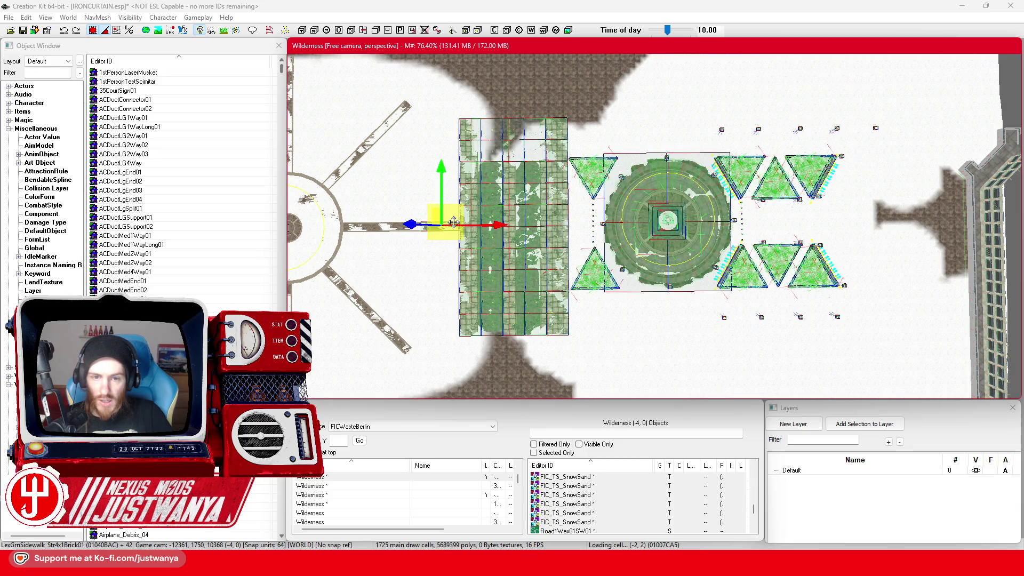
# Drag the fountain plaza south to sit beside the TV tower's stepped base
pyautogui.scroll(-3, 454, 222)
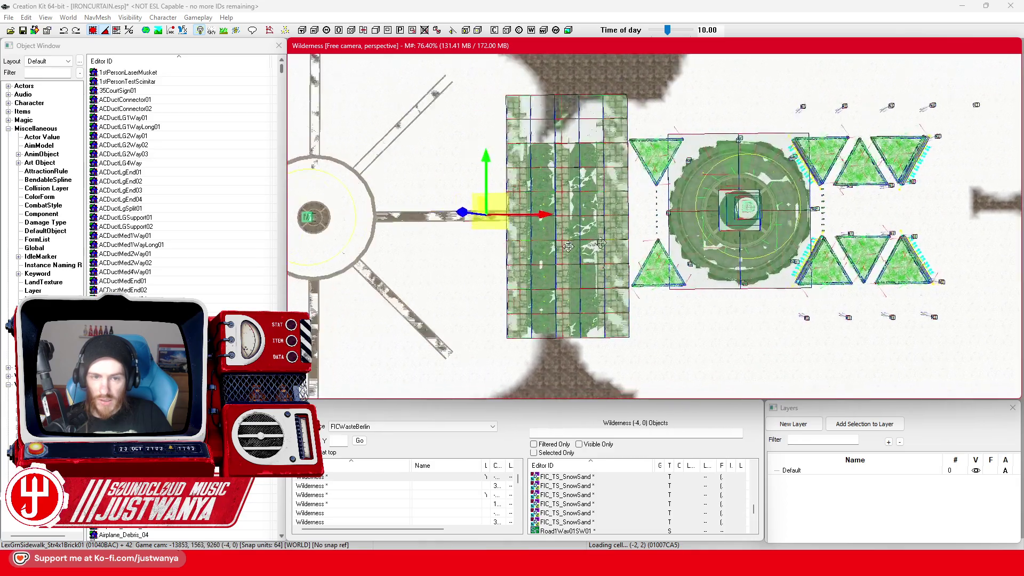
pyautogui.scroll(-3, 527, 270)
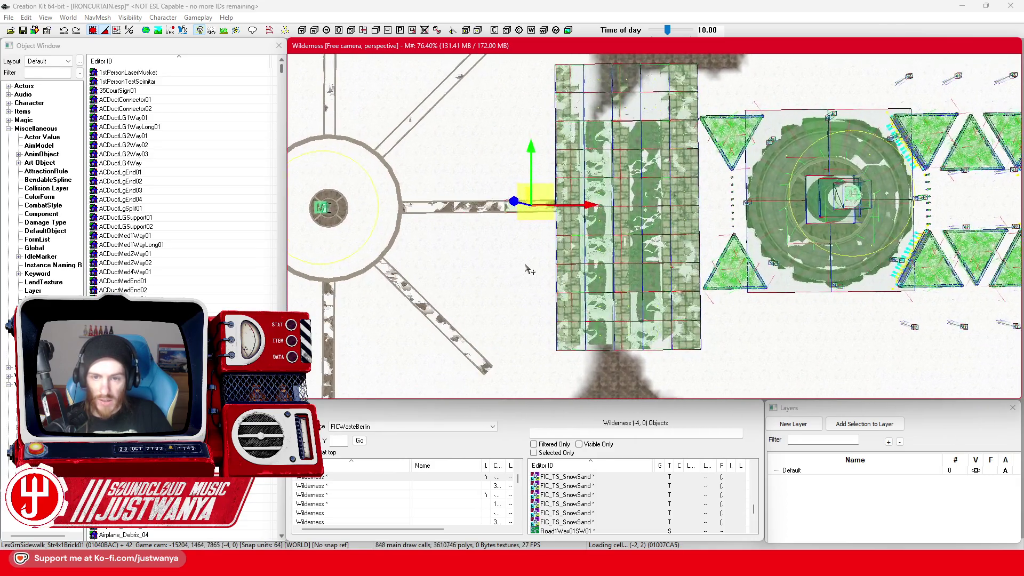
pyautogui.scroll(-3, 527, 269)
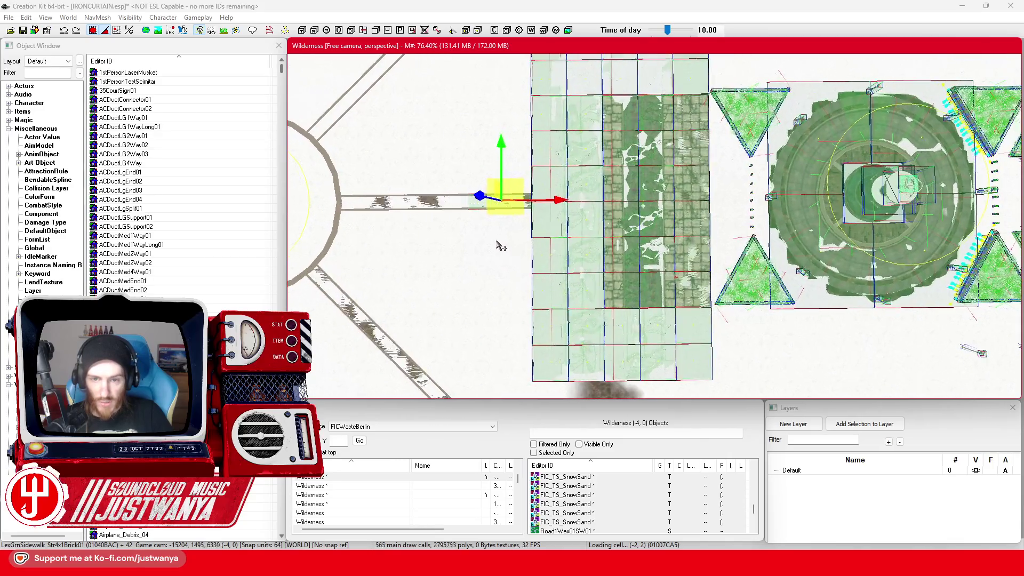
pyautogui.scroll(-3, 500, 246)
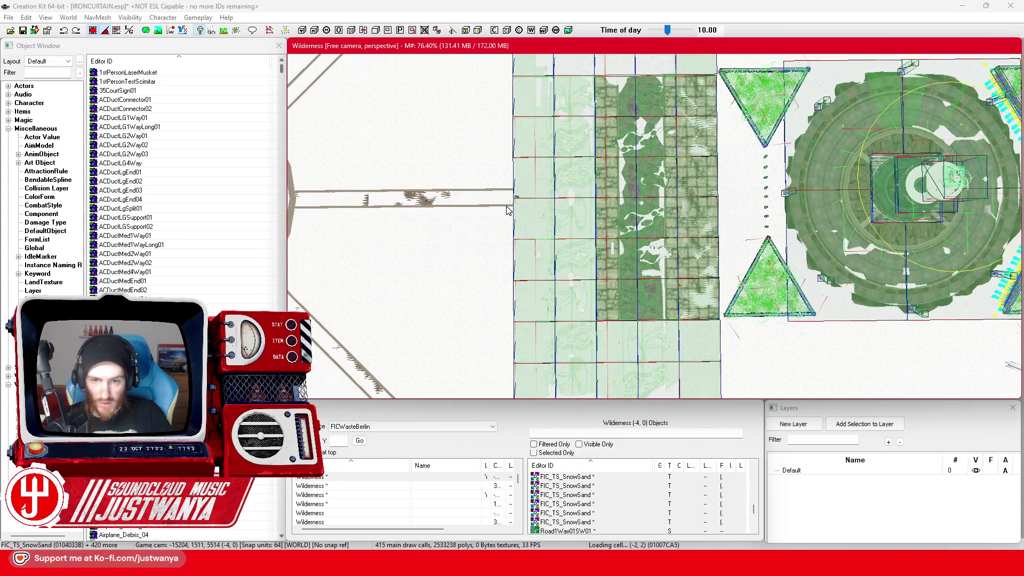
pyautogui.scroll(1, 515, 294)
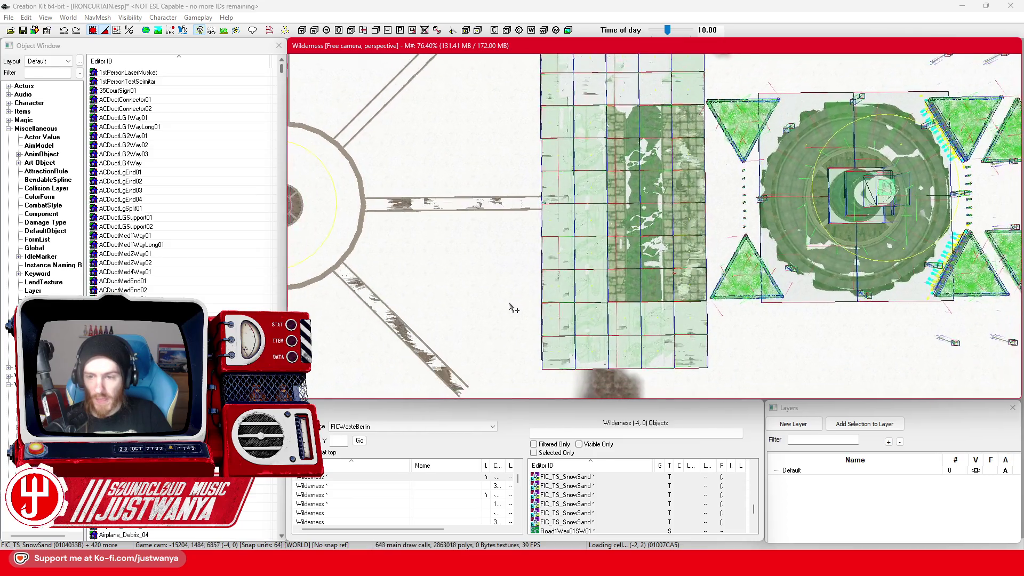
pyautogui.scroll(4, 510, 308)
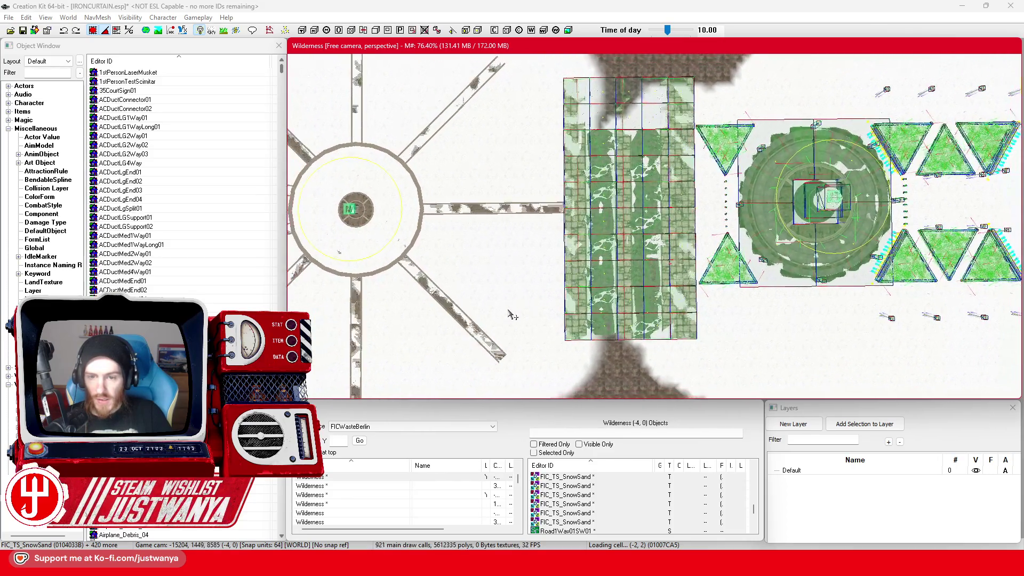
pyautogui.scroll(1, 511, 309)
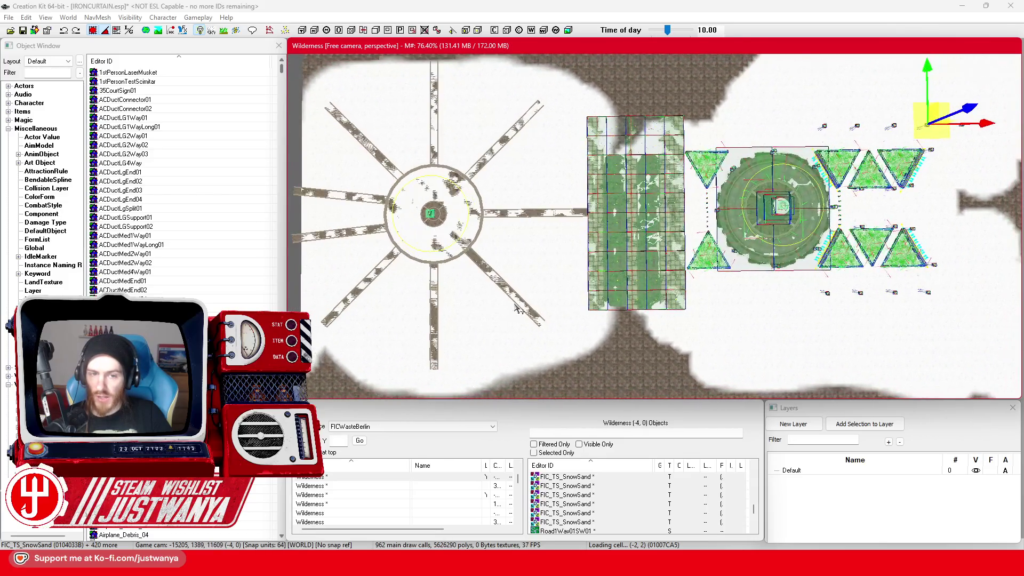
pyautogui.moveTo(514, 309)
pyautogui.mouseDown()
pyautogui.moveTo(365, 244)
pyautogui.moveTo(785, 293)
pyautogui.moveTo(602, 319)
pyautogui.mouseUp()
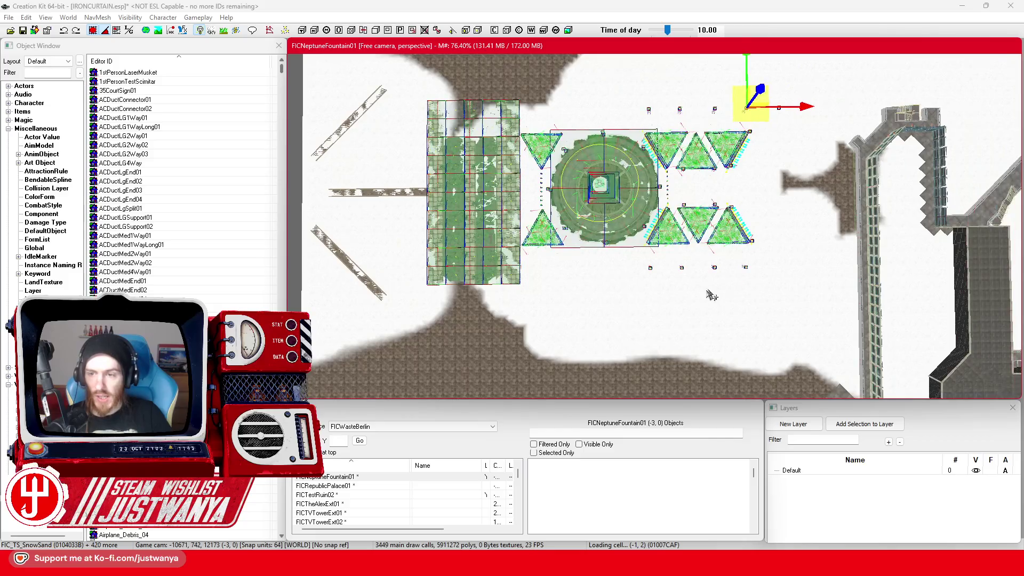
pyautogui.scroll(-5, 598, 319)
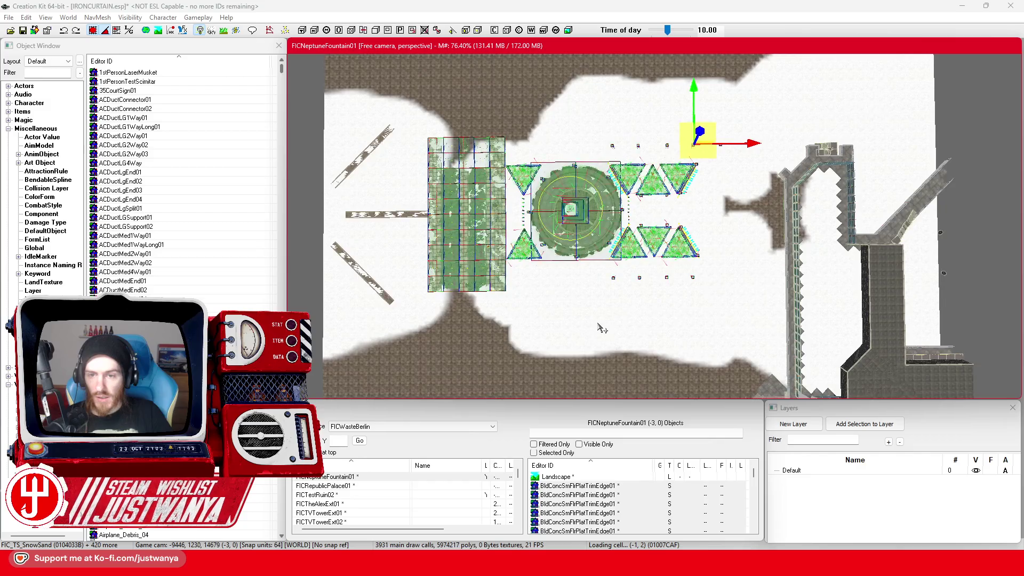
pyautogui.scroll(-3, 598, 326)
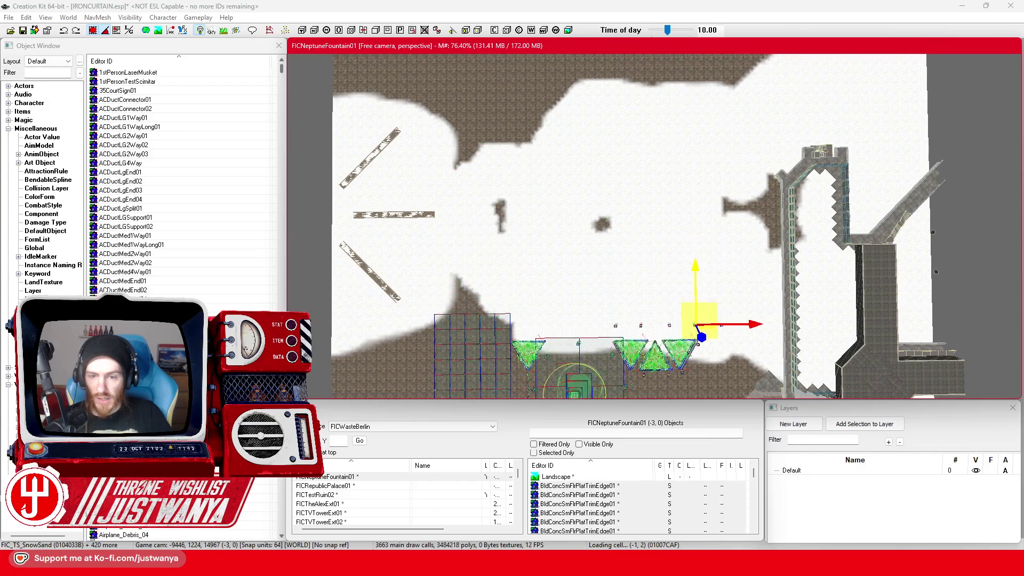
pyautogui.moveTo(598, 326)
pyautogui.mouseDown()
pyautogui.moveTo(586, 209)
pyautogui.moveTo(592, 176)
pyautogui.mouseUp()
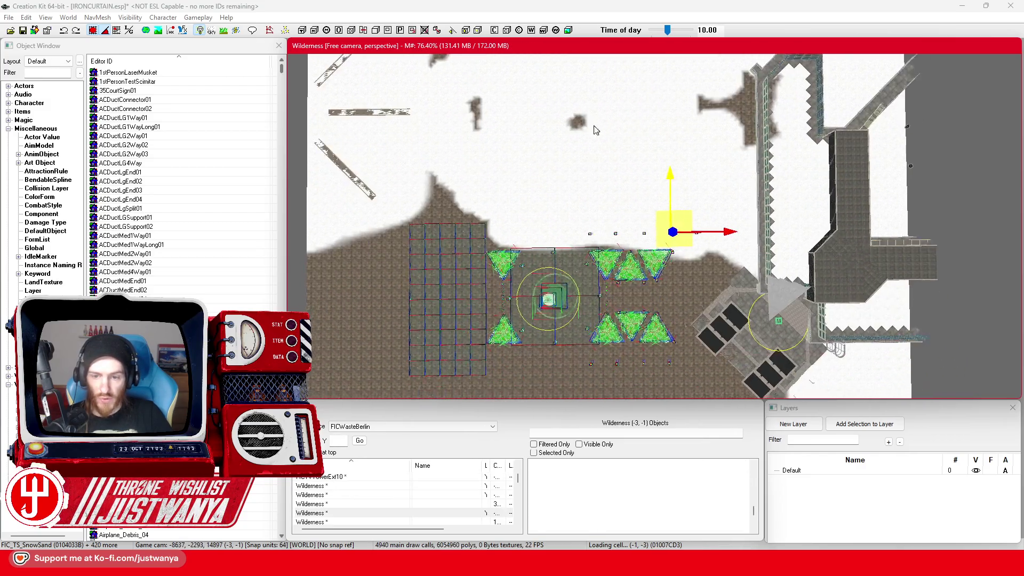
pyautogui.moveTo(603, 224)
pyautogui.mouseDown()
pyautogui.moveTo(610, 182)
pyautogui.moveTo(542, 229)
pyautogui.moveTo(552, 239)
pyautogui.mouseUp()
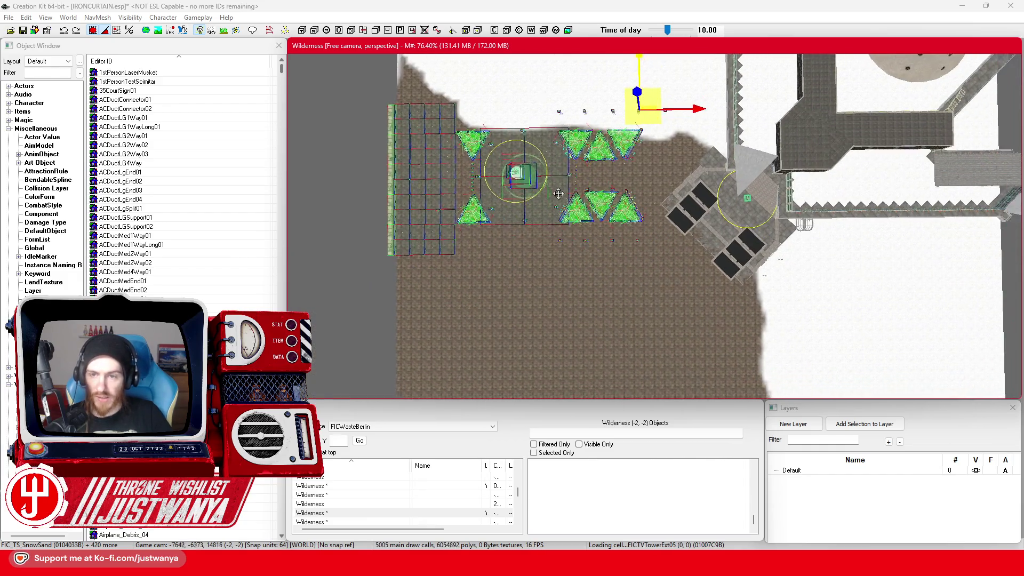
pyautogui.moveTo(633, 87); pyautogui.dragTo(634, 218)
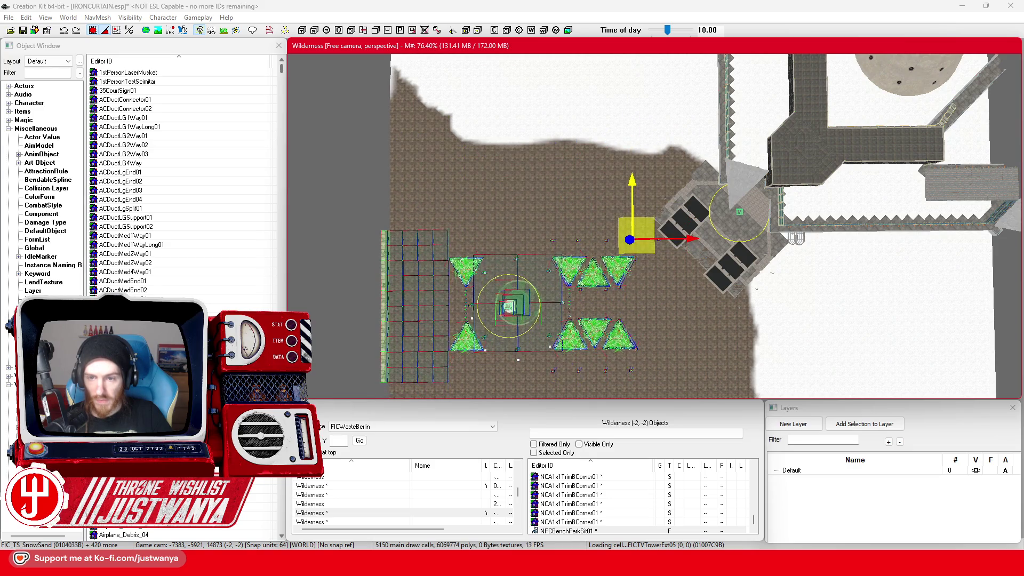
# Rotate the plaza group to align with the tower and slide it toward the tower
pyautogui.press('e')
pyautogui.press('shift')
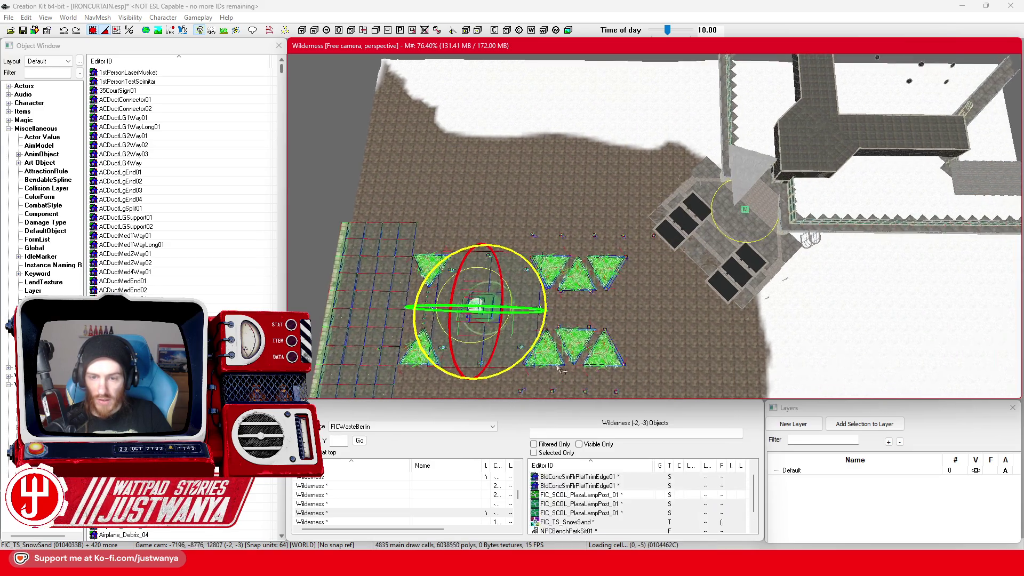
pyautogui.press('shift')
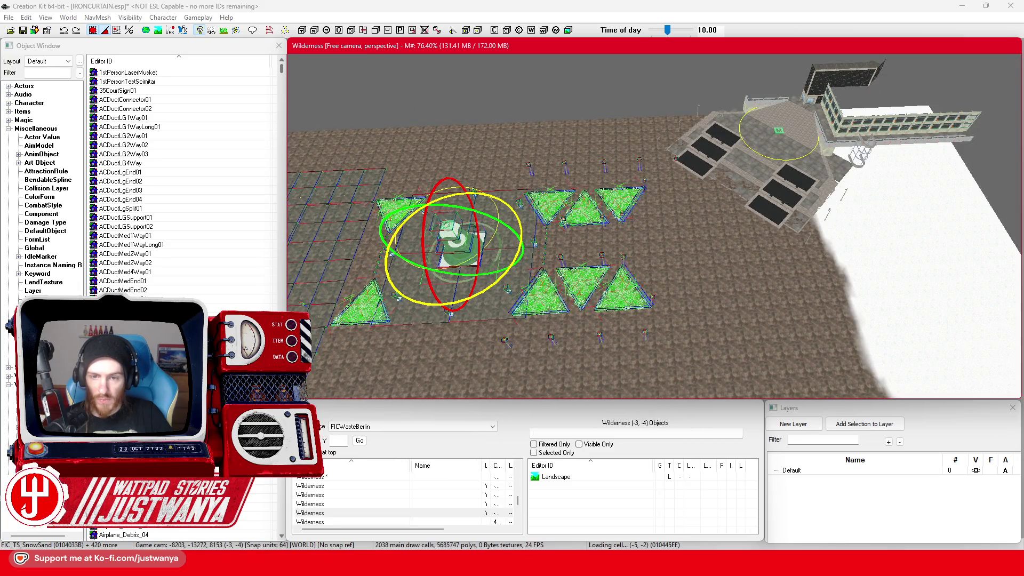
pyautogui.moveTo(488, 269); pyautogui.dragTo(489, 282)
pyautogui.press('w')
pyautogui.moveTo(594, 103); pyautogui.dragTo(712, 91)
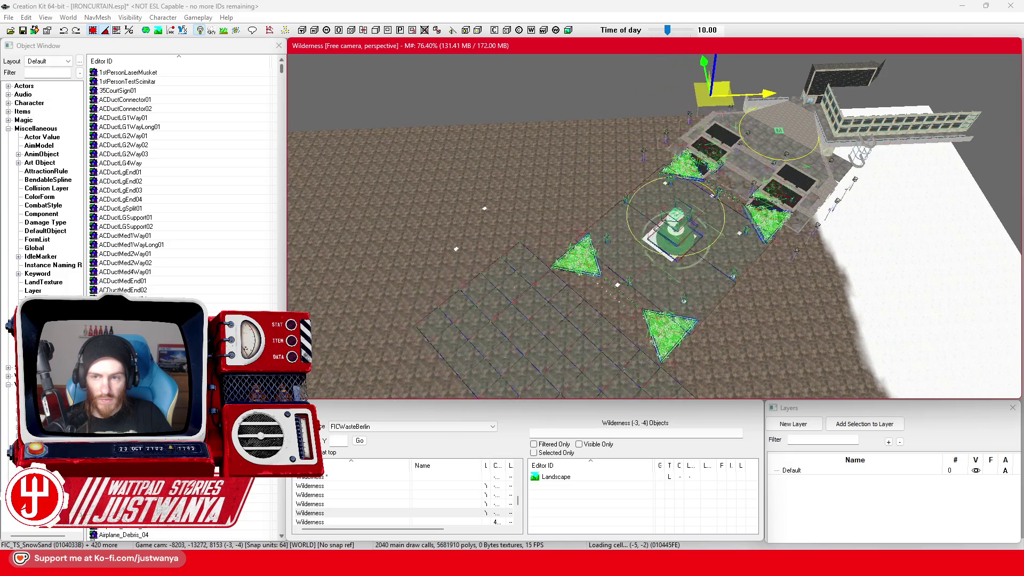
# With local axes on, slide the plaza diagonally along the tower steps
pyautogui.click(106, 30)
pyautogui.moveTo(746, 71)
pyautogui.mouseDown()
pyautogui.moveTo(704, 82)
pyautogui.moveTo(689, 115)
pyautogui.mouseUp()
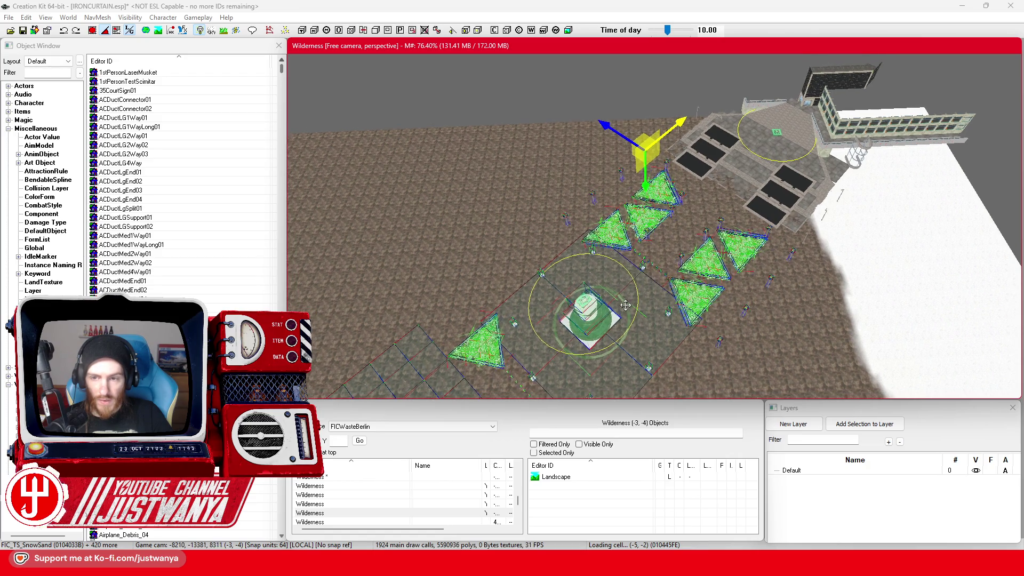
pyautogui.moveTo(636, 314)
pyautogui.mouseDown()
pyautogui.moveTo(629, 245)
pyautogui.moveTo(754, 109)
pyautogui.moveTo(621, 309)
pyautogui.mouseUp()
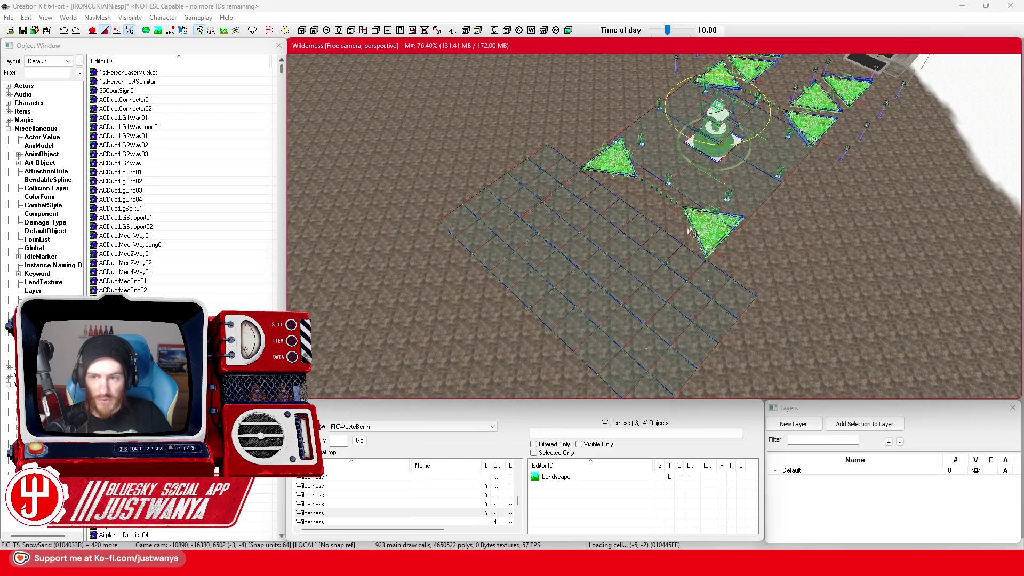
pyautogui.moveTo(694, 233); pyautogui.dragTo(513, 367)
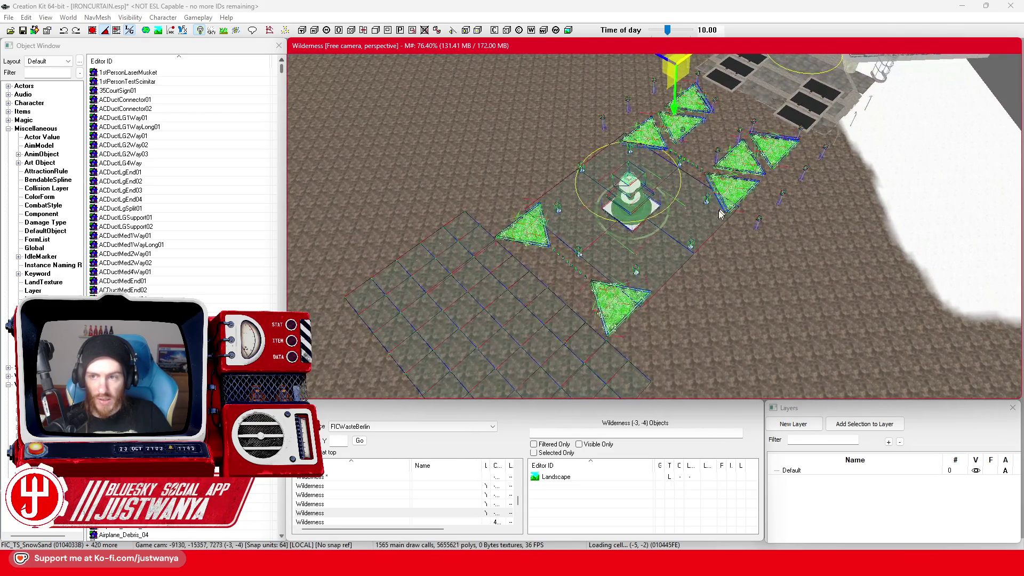
pyautogui.moveTo(724, 204); pyautogui.dragTo(701, 307)
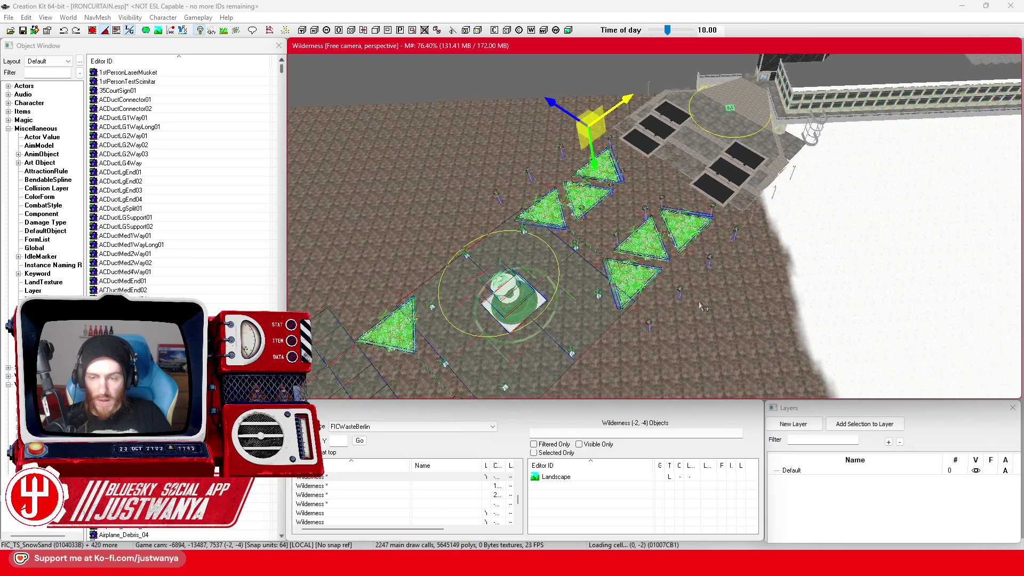
# Check the plaza placement beside the tower base and save IRONCURTAIN.esp
pyautogui.scroll(3, 701, 307)
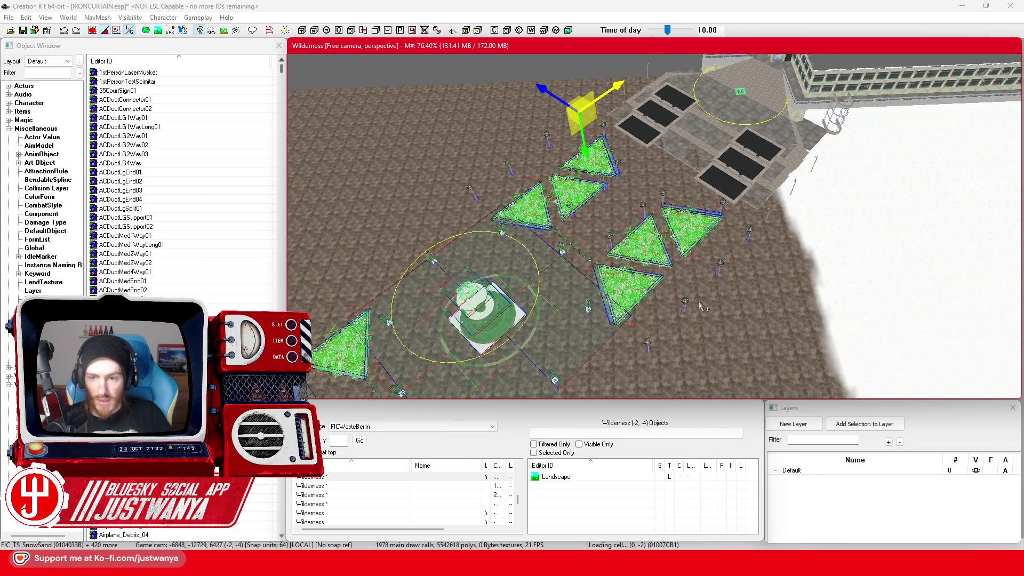
pyautogui.scroll(2, 700, 307)
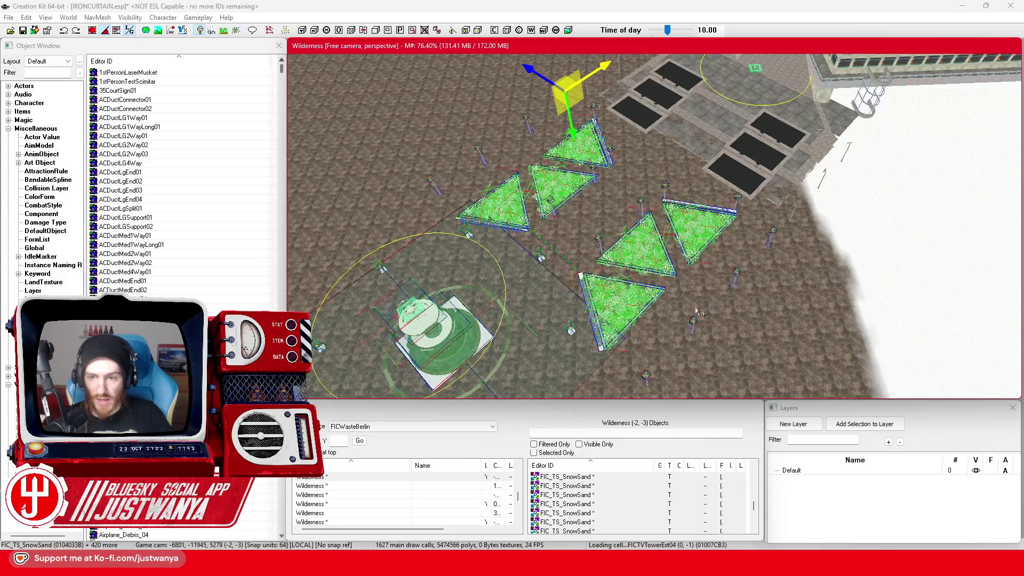
pyautogui.scroll(5, 613, 184)
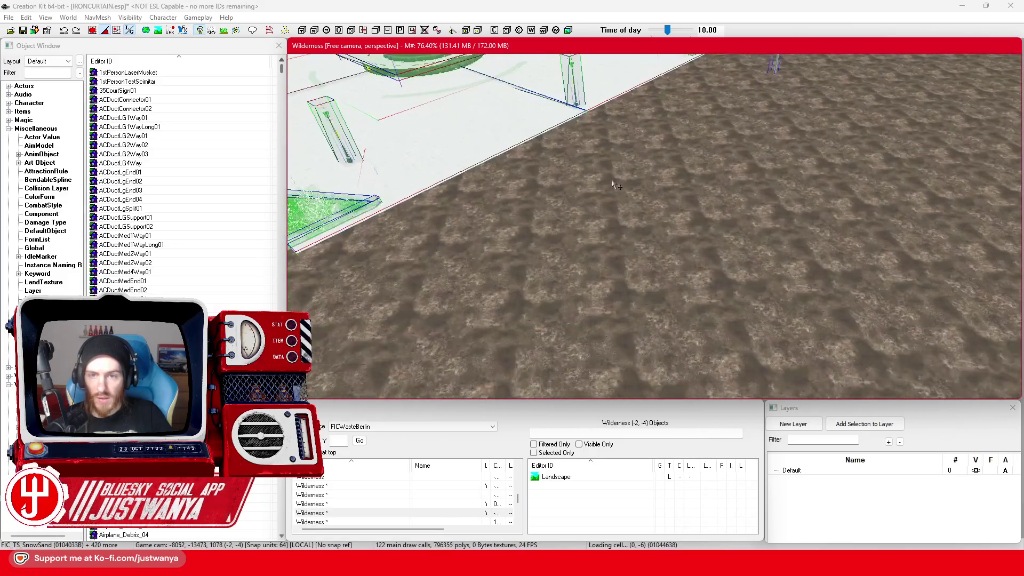
pyautogui.scroll(-5, 614, 184)
pyautogui.scroll(3, 606, 297)
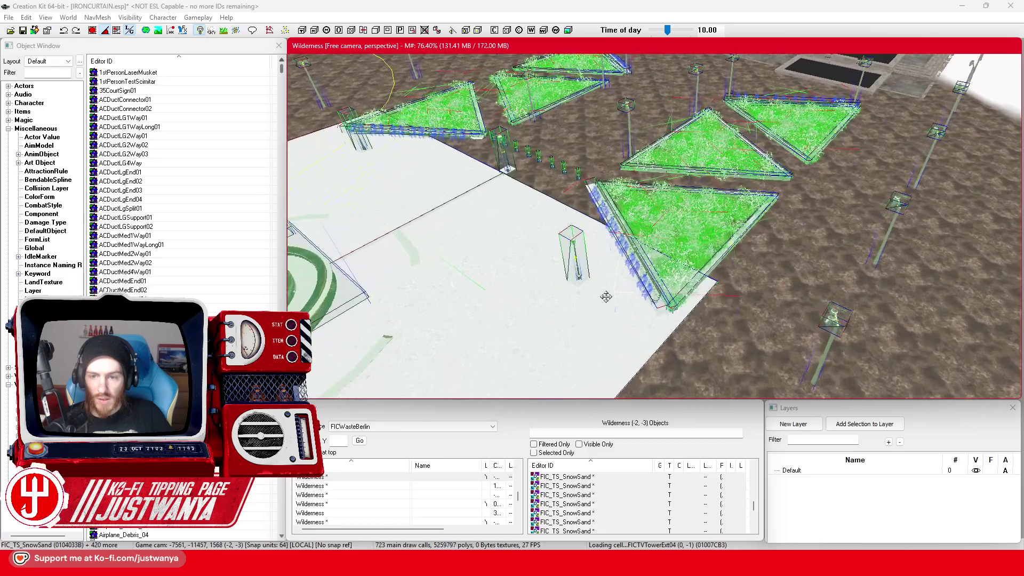
pyautogui.scroll(2, 607, 296)
pyautogui.scroll(-3, 623, 252)
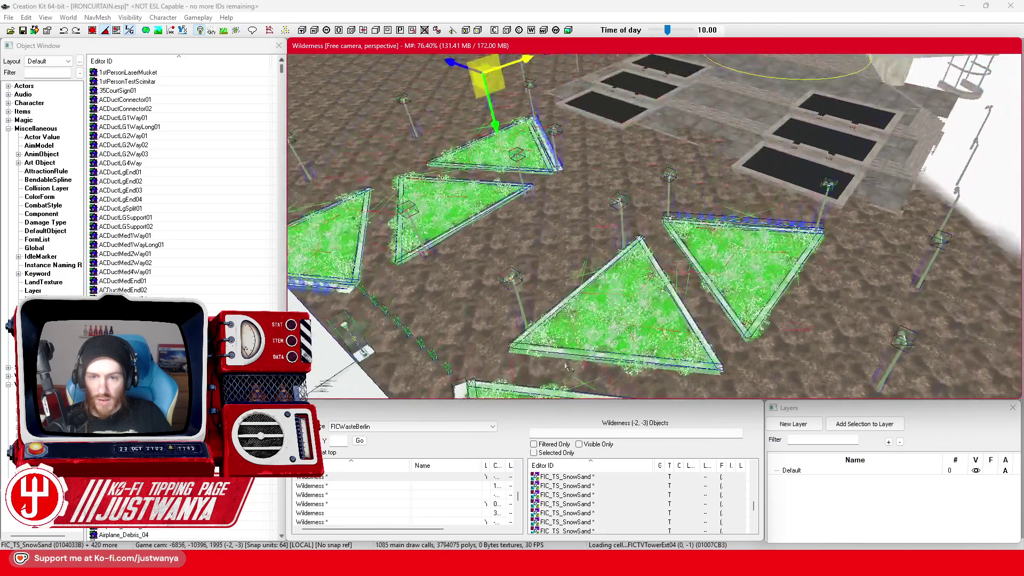
pyautogui.scroll(-3, 642, 231)
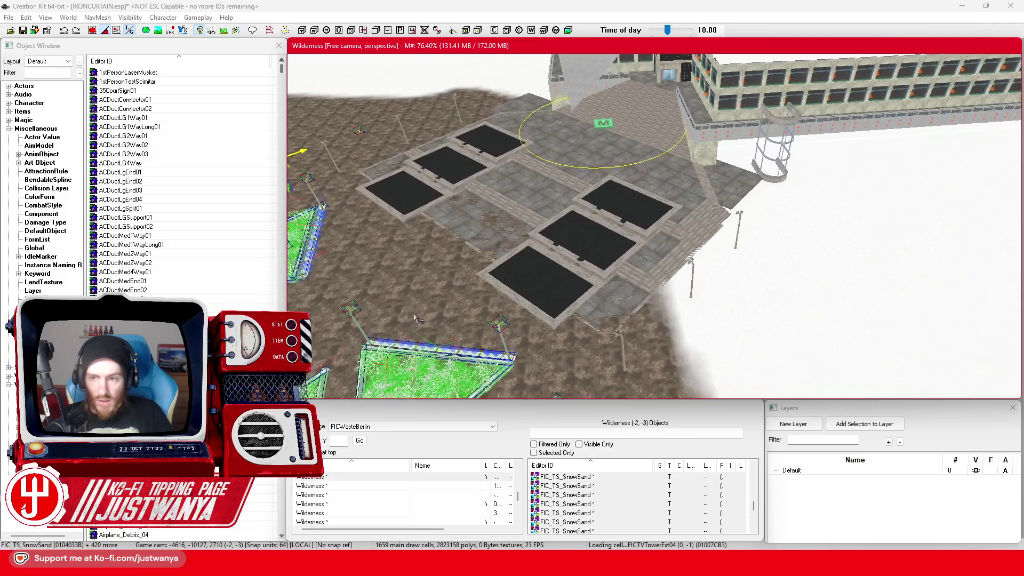
pyautogui.scroll(3, 421, 288)
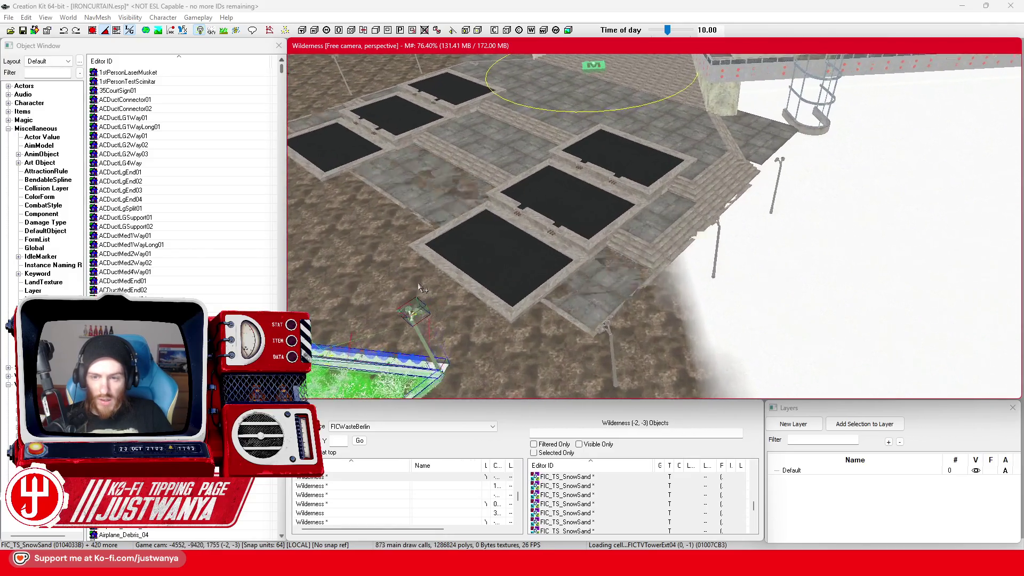
pyautogui.scroll(5, 663, 353)
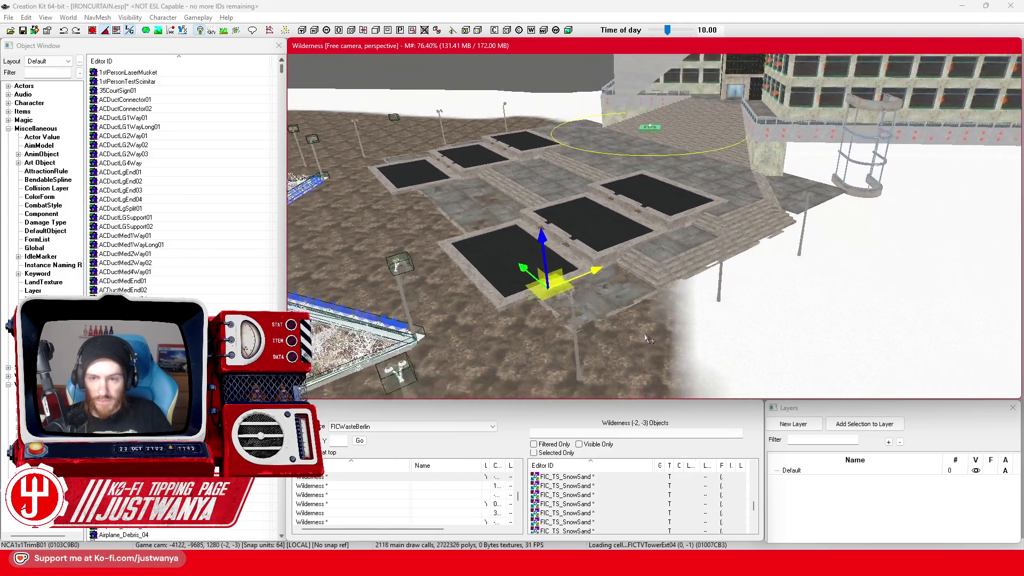
pyautogui.scroll(-5, 619, 287)
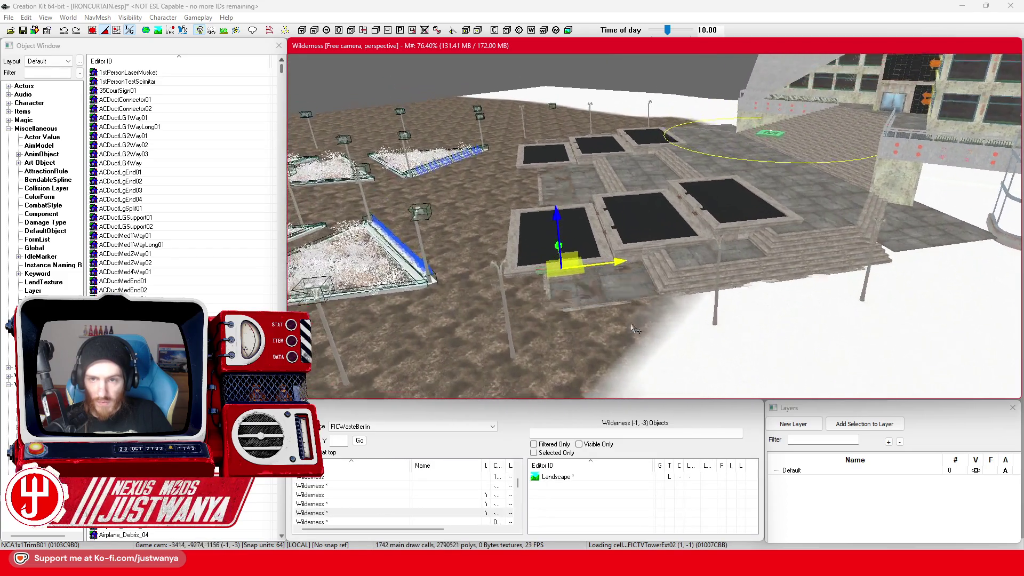
pyautogui.scroll(-5, 586, 250)
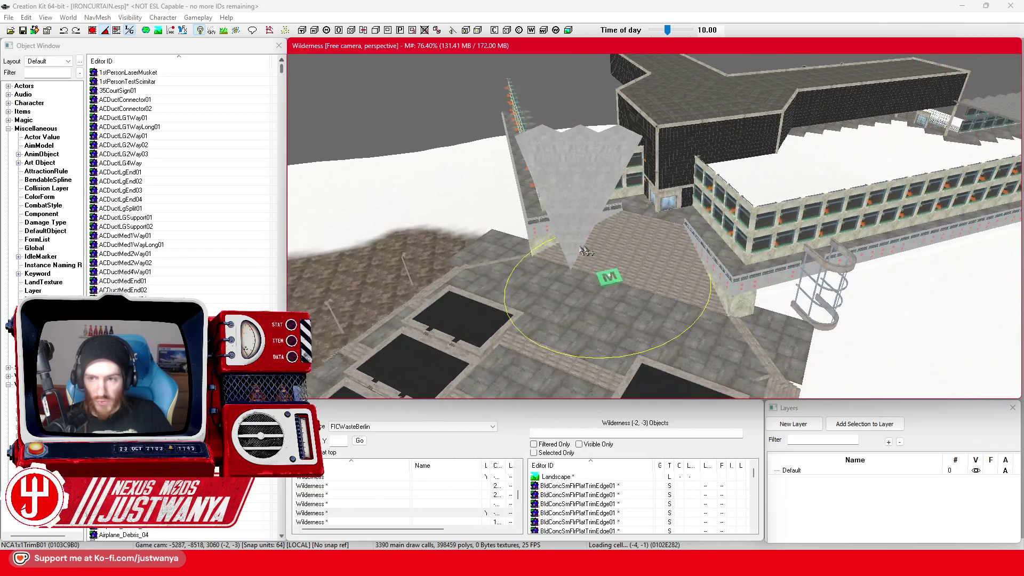
pyautogui.scroll(1, 745, 305)
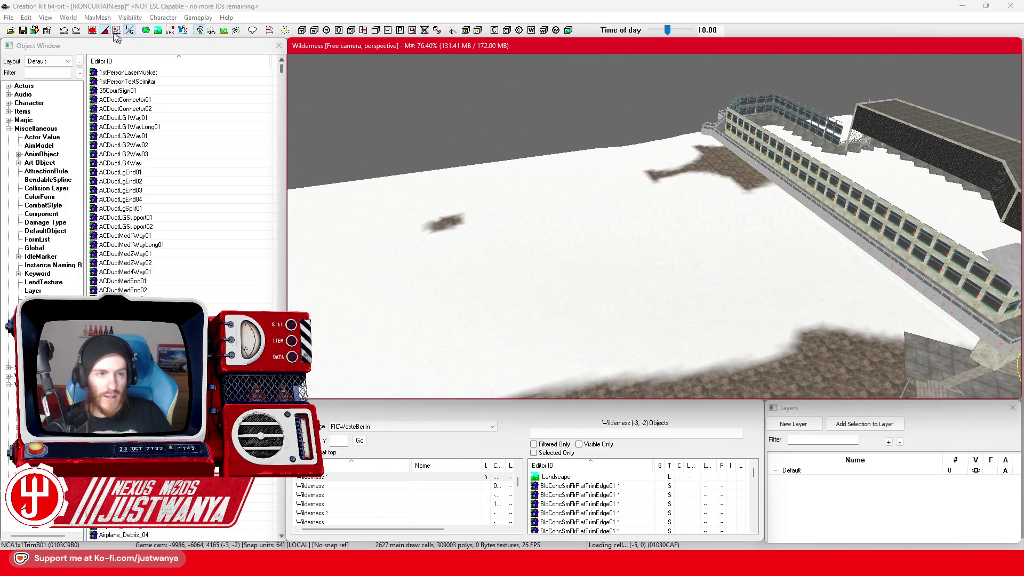
pyautogui.click(128, 21)
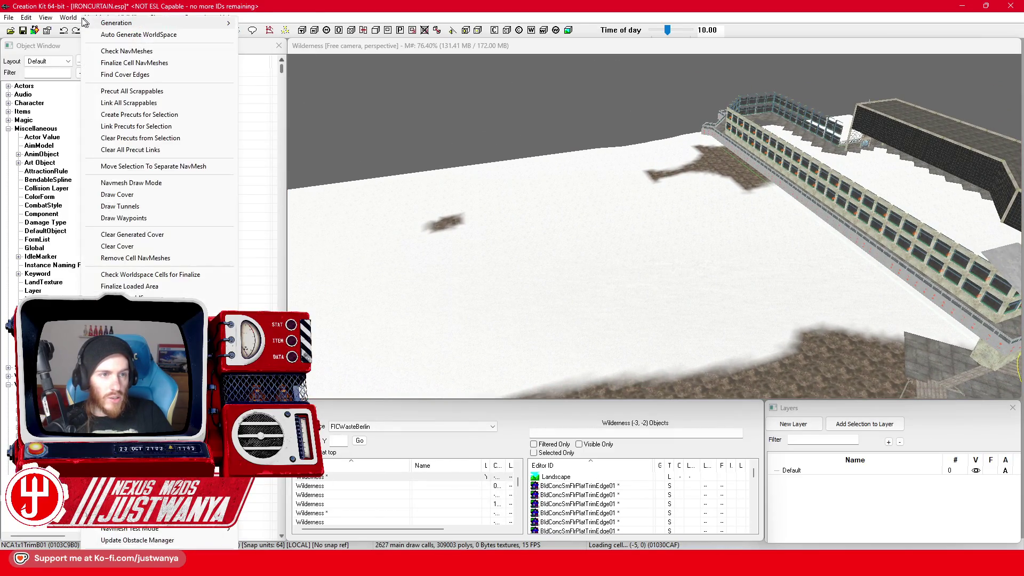
pyautogui.click(41, 19)
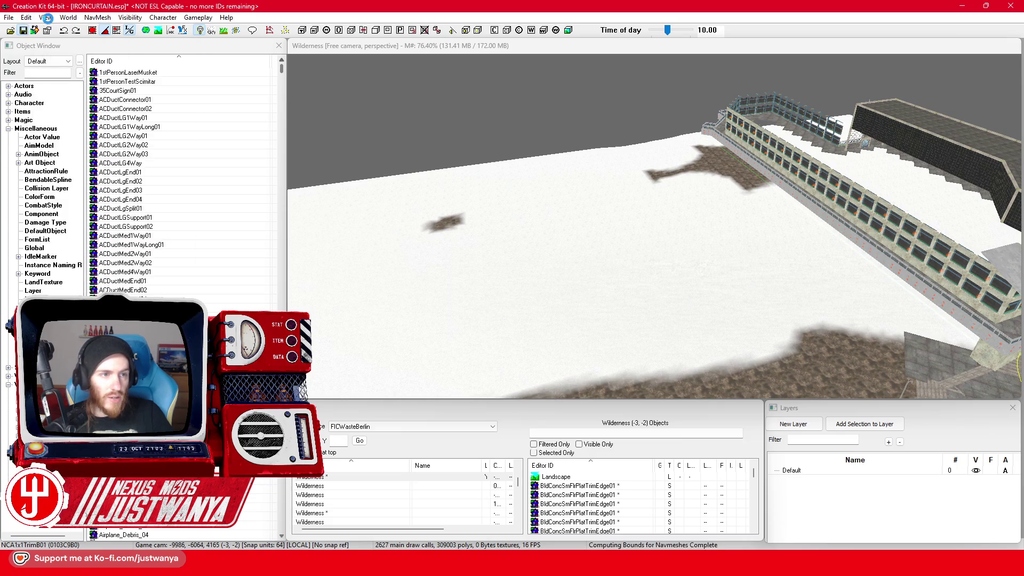
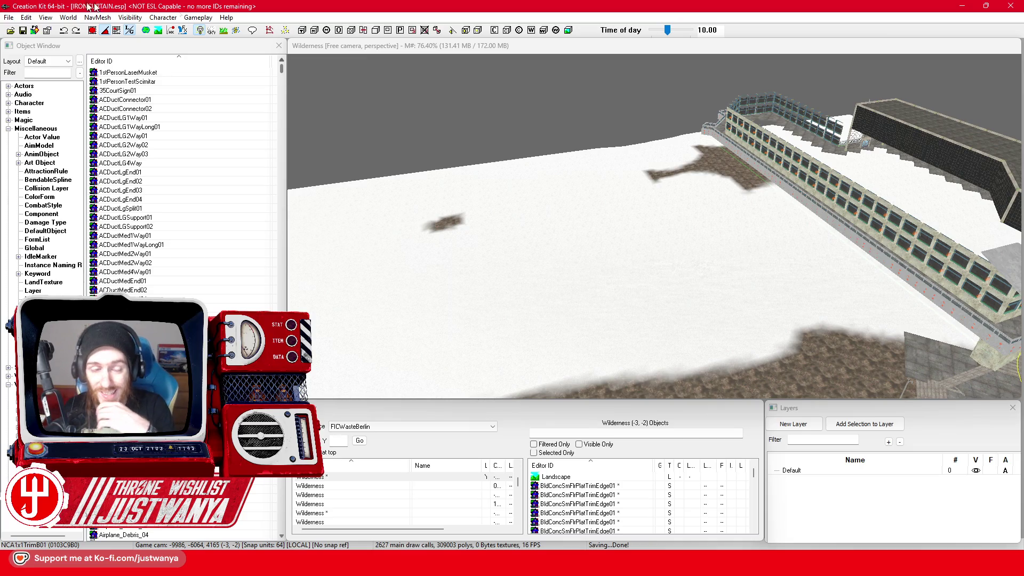
# Enter landscape editing with Edit Radius 10 and Flatten Vertices enabled
pyautogui.scroll(5, 521, 134)
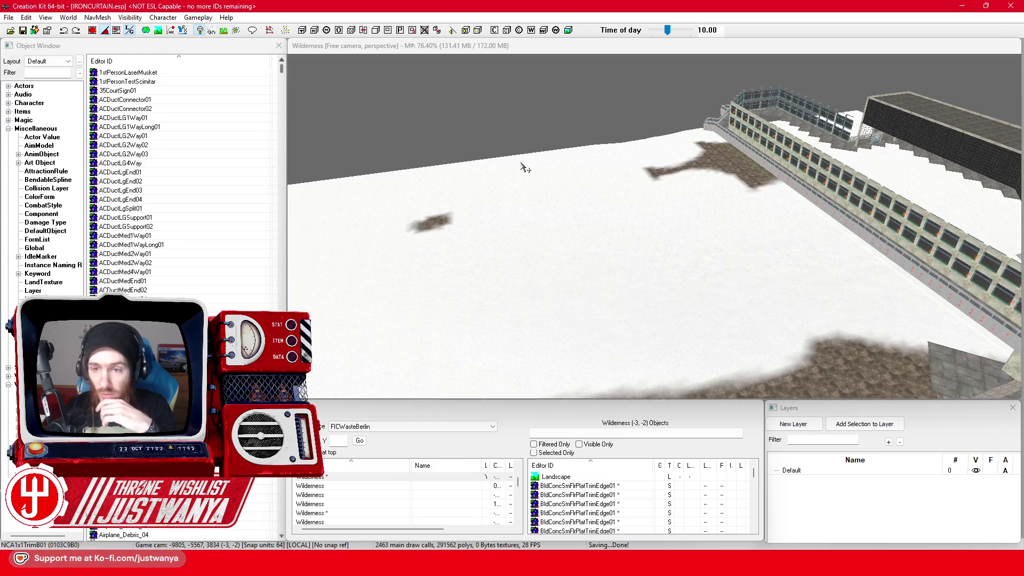
pyautogui.scroll(8, 521, 167)
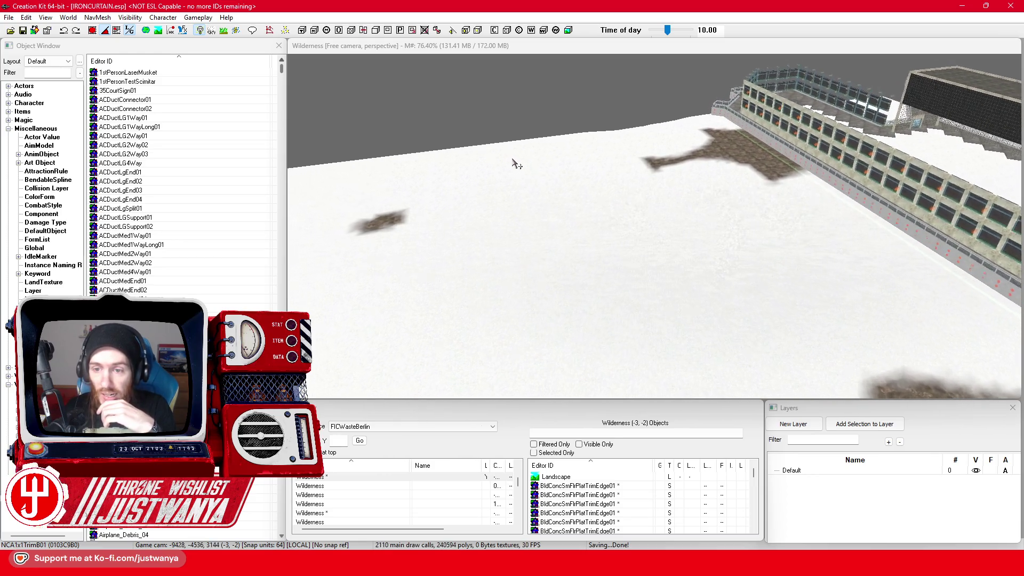
pyautogui.scroll(8, 521, 187)
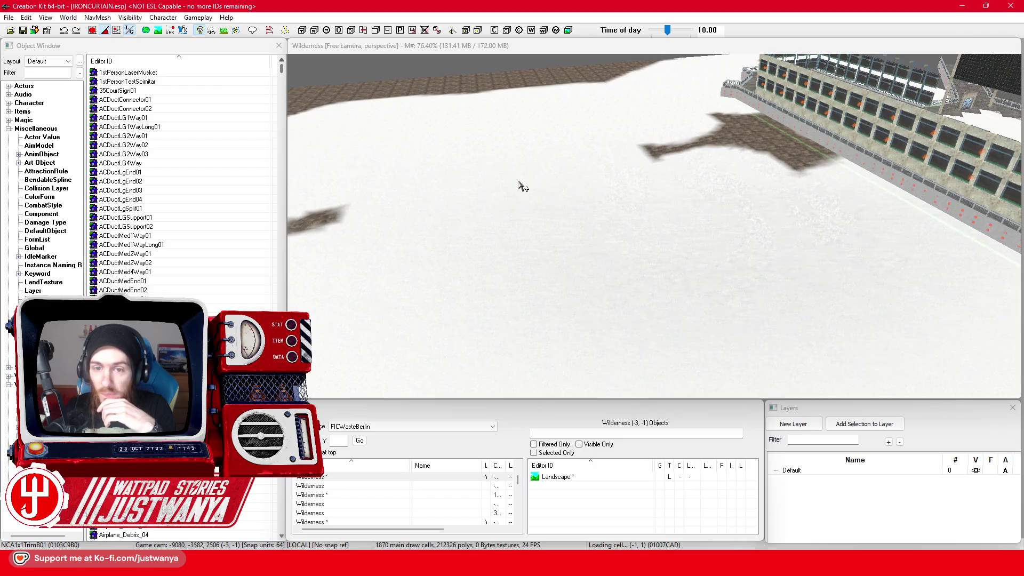
pyautogui.scroll(-8, 529, 192)
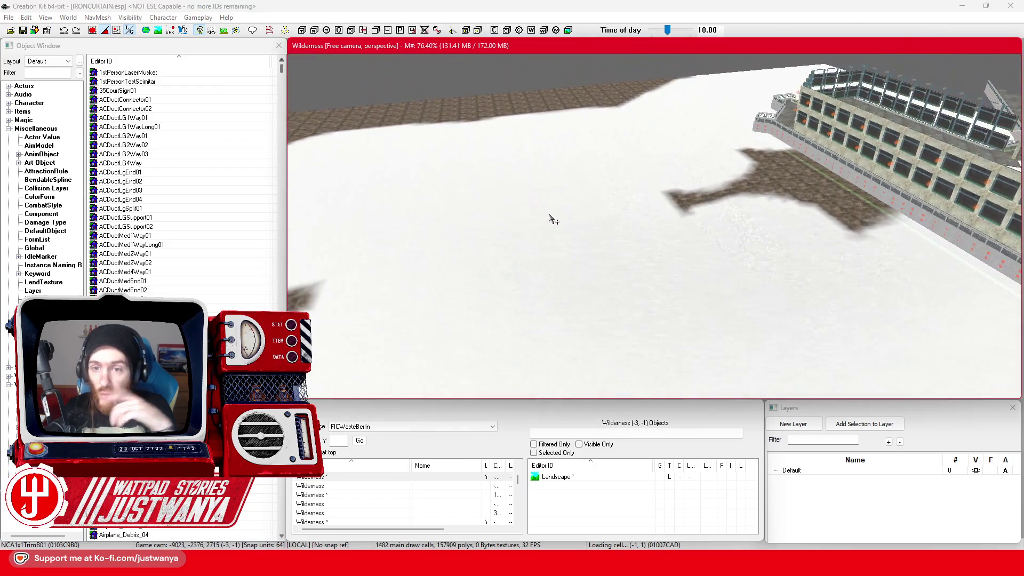
pyautogui.click(46, 17)
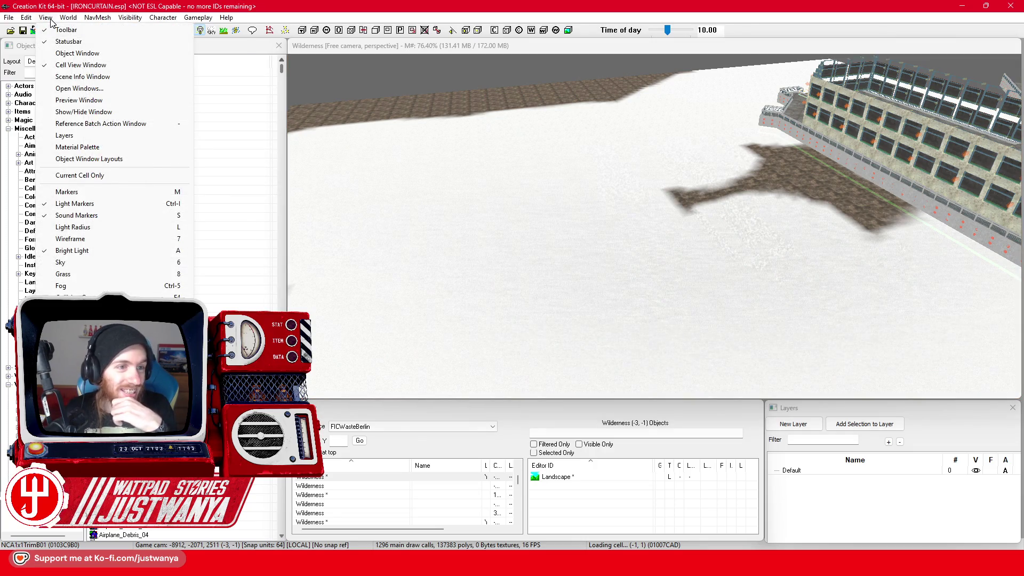
pyautogui.moveTo(66, 18)
pyautogui.click(145, 155)
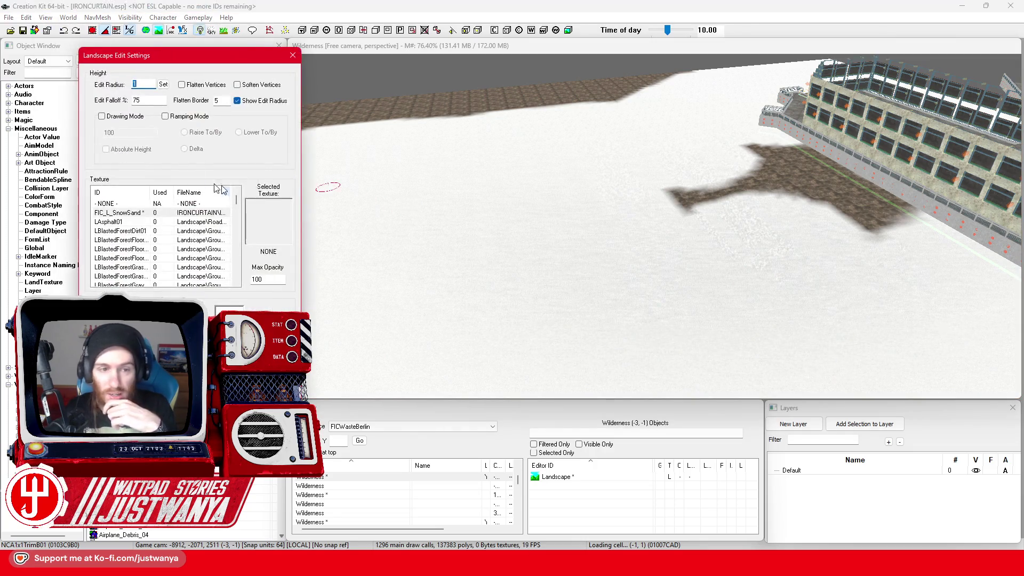
pyautogui.click(135, 83)
pyautogui.write('0')
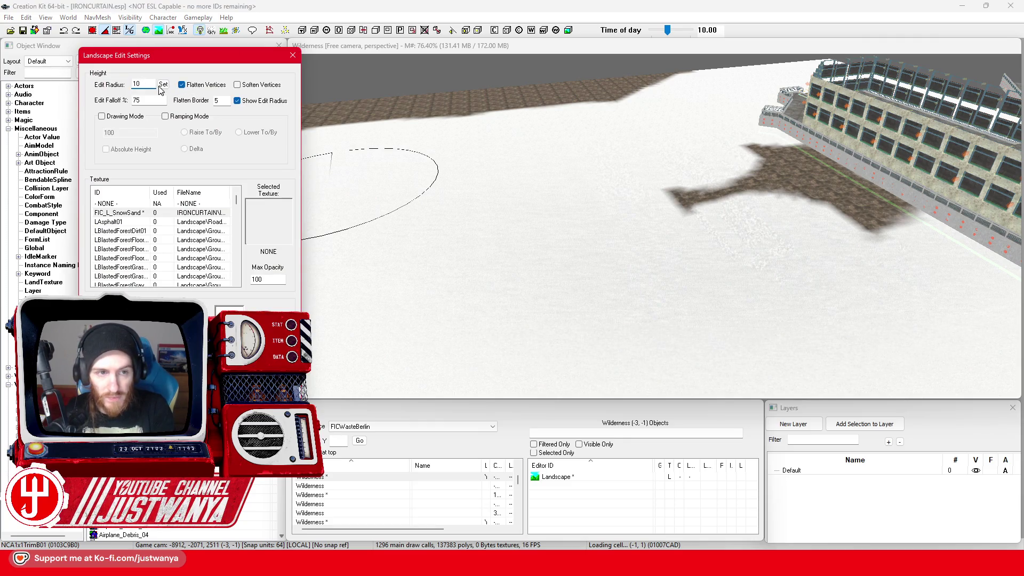
pyautogui.click(822, 185)
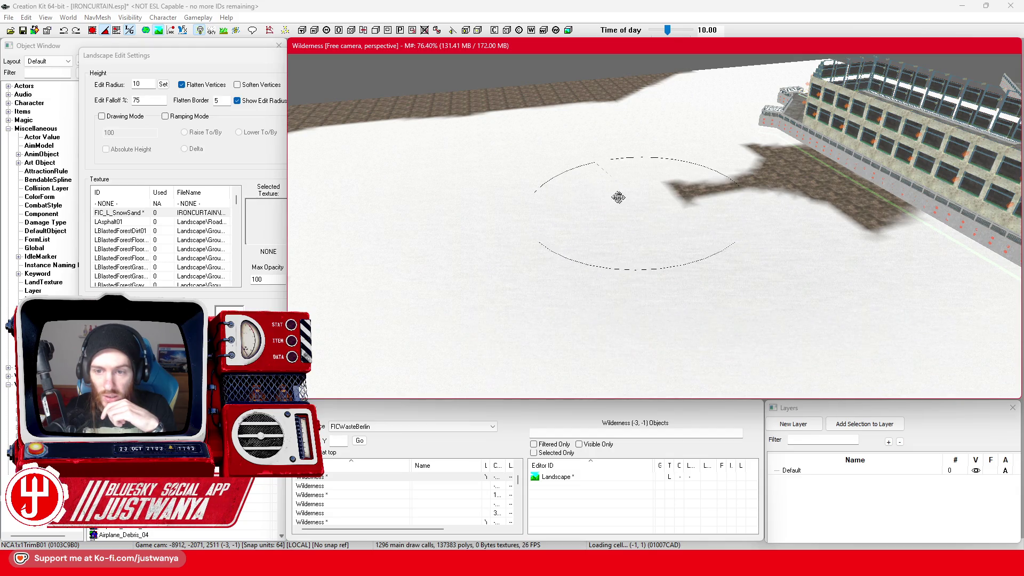
# Flatten the snowy terrain near the walkway, then exit landscape editing
pyautogui.moveTo(389, 244)
pyautogui.mouseDown()
pyautogui.moveTo(636, 195)
pyautogui.moveTo(842, 133)
pyautogui.mouseUp()
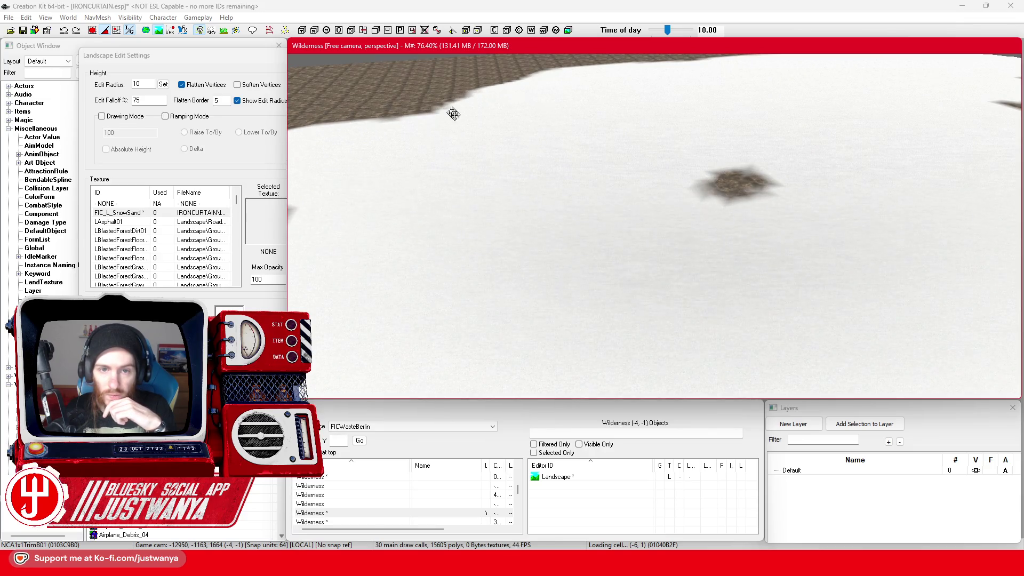
pyautogui.moveTo(558, 101)
pyautogui.mouseDown()
pyautogui.moveTo(621, 276)
pyautogui.moveTo(599, 285)
pyautogui.moveTo(583, 271)
pyautogui.moveTo(667, 195)
pyautogui.mouseUp()
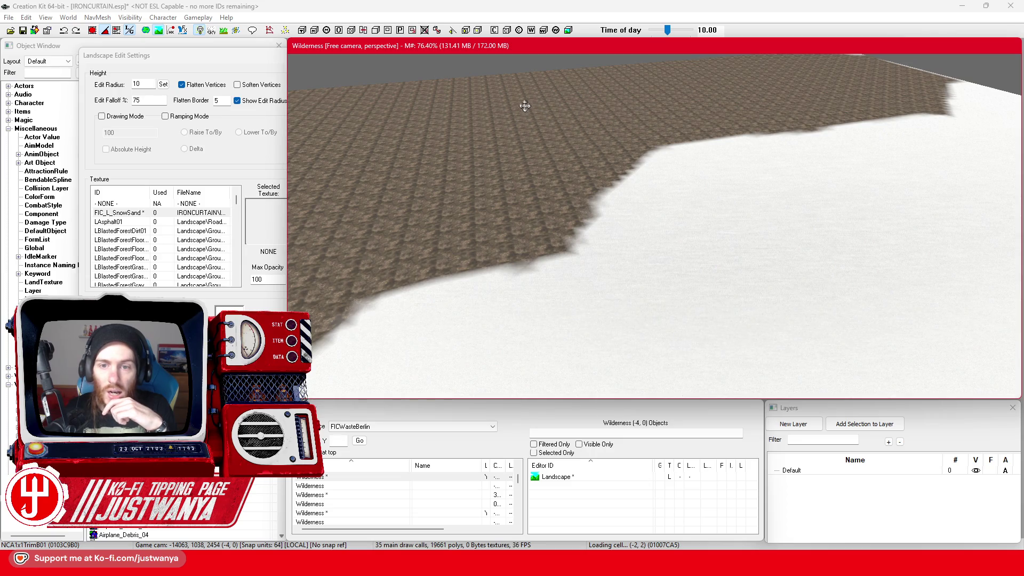
pyautogui.scroll(5, 738, 224)
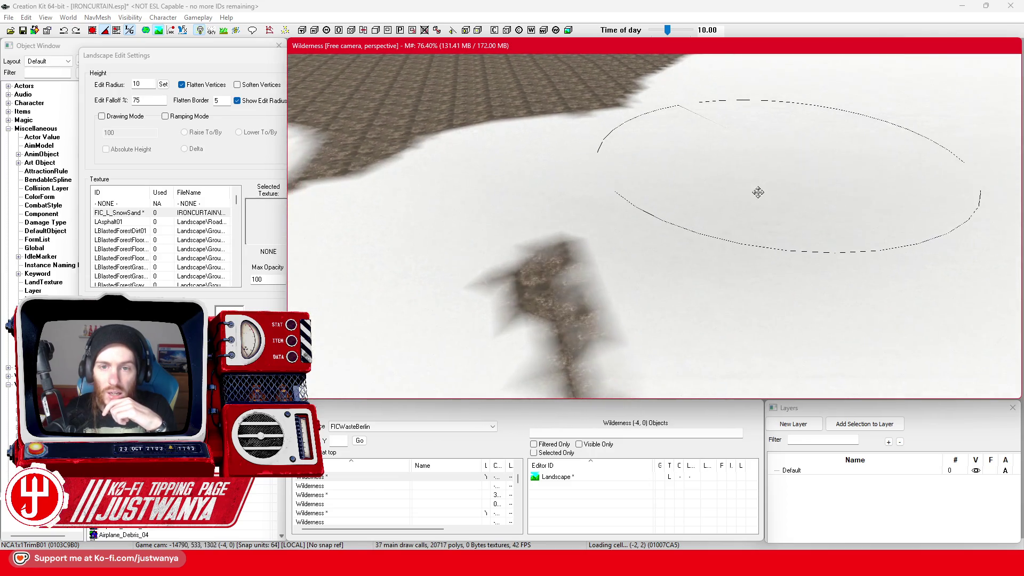
pyautogui.scroll(-3, 658, 247)
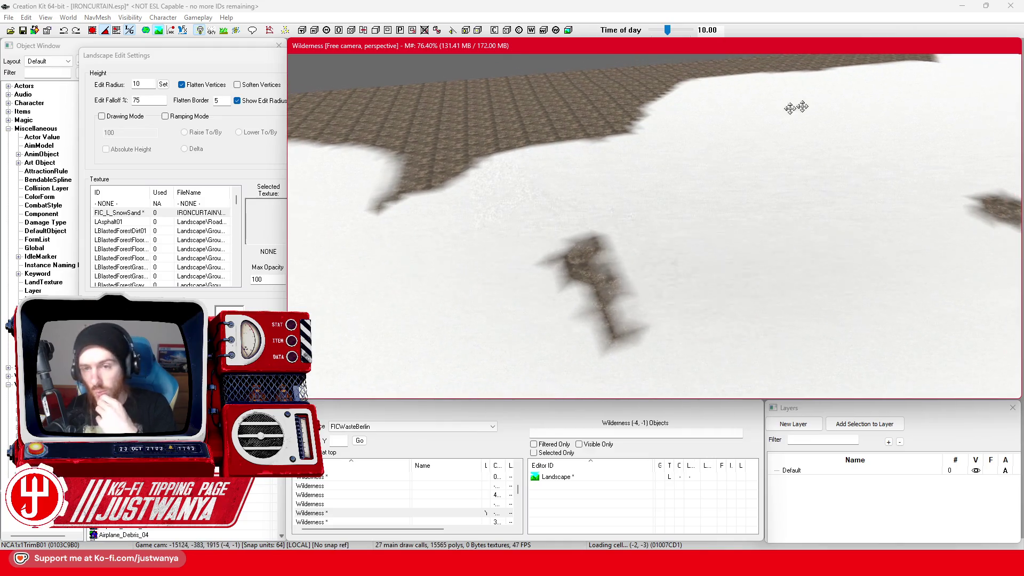
pyautogui.scroll(3, 740, 317)
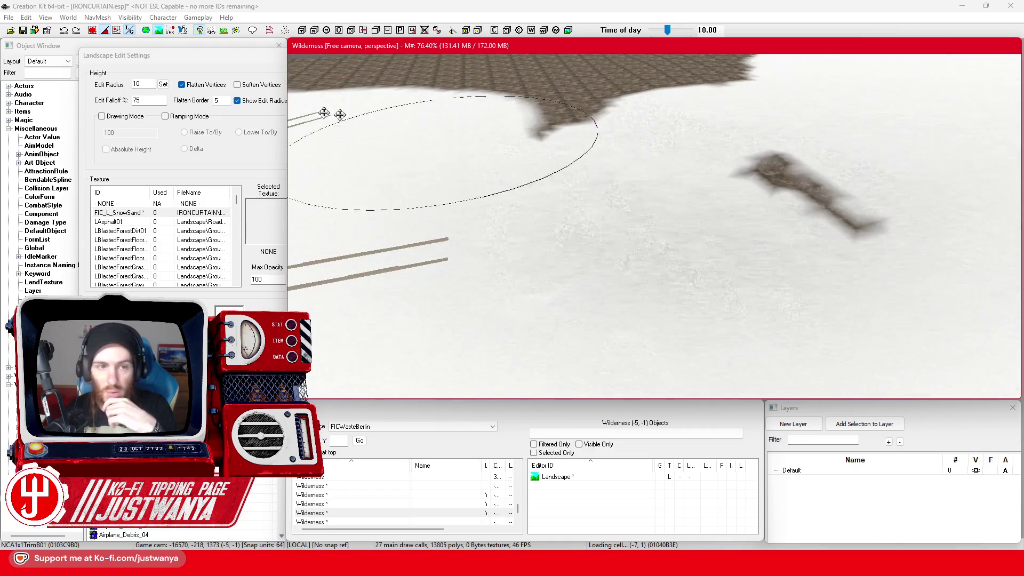
pyautogui.click(238, 63)
pyautogui.press('h')
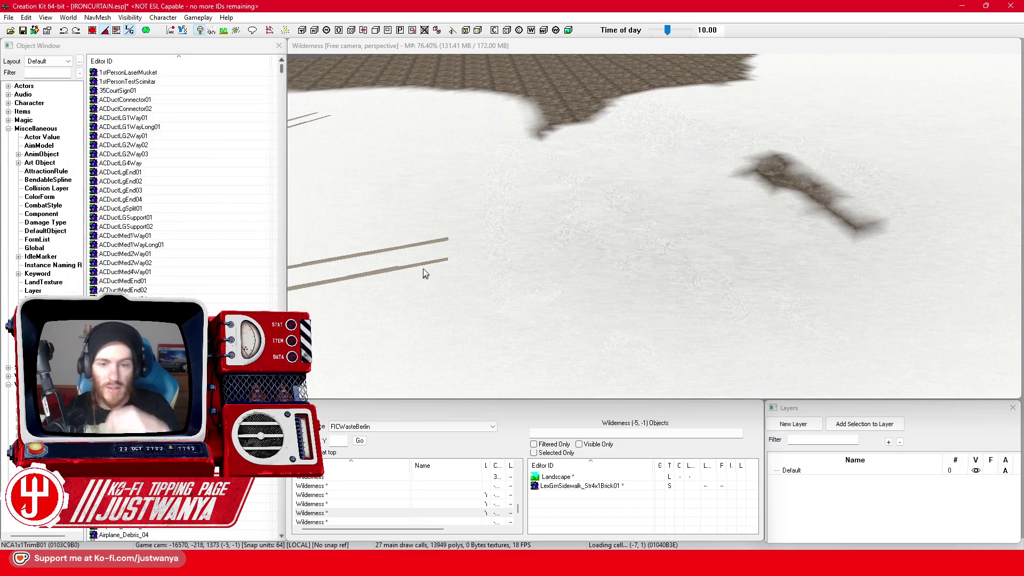
# Select a brick sidewalk piece and zoom out over the FICMarxEngelsForum01 star-shaped roundabout
pyautogui.click(431, 264)
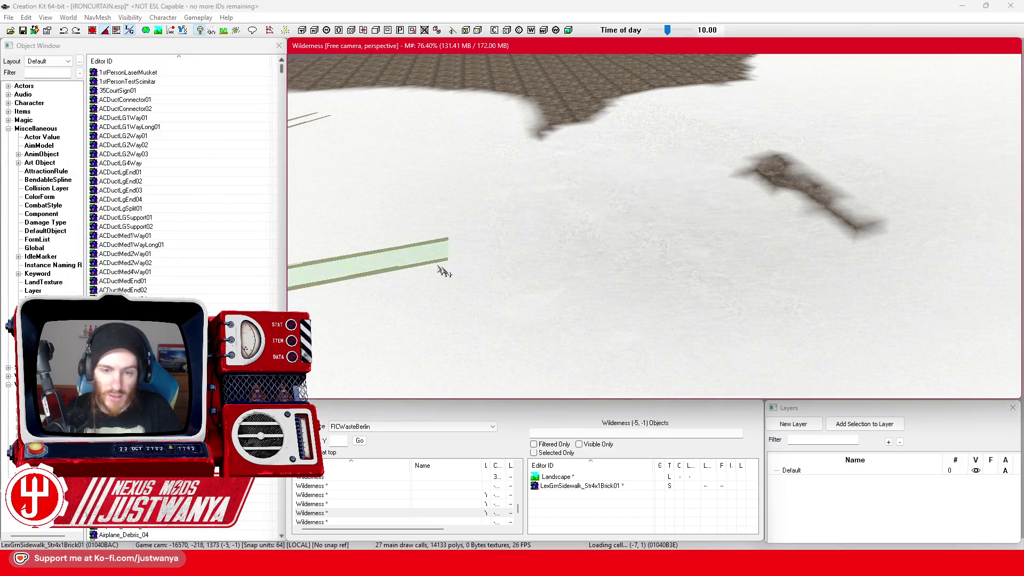
pyautogui.scroll(-5, 501, 289)
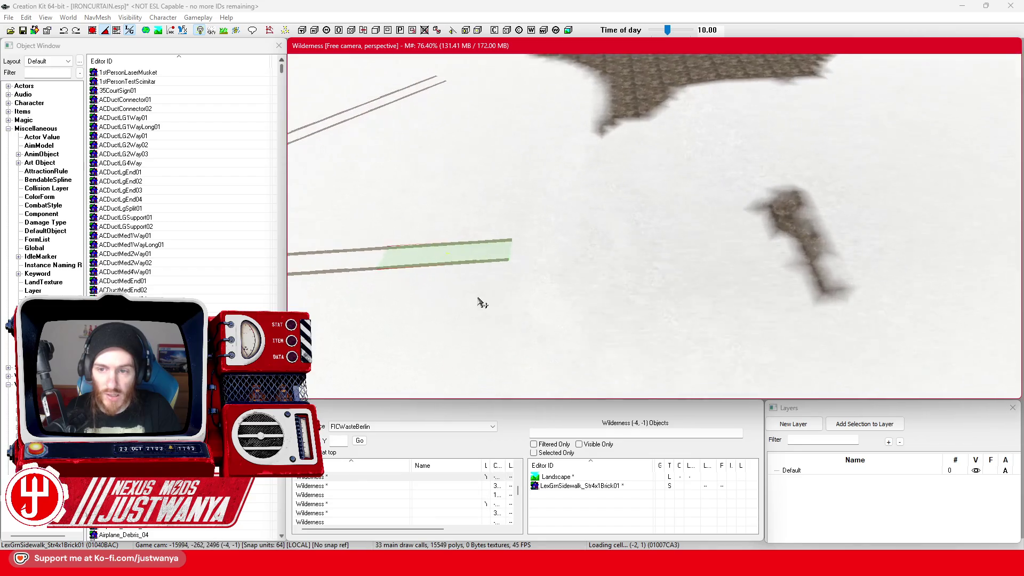
pyautogui.scroll(-5, 408, 305)
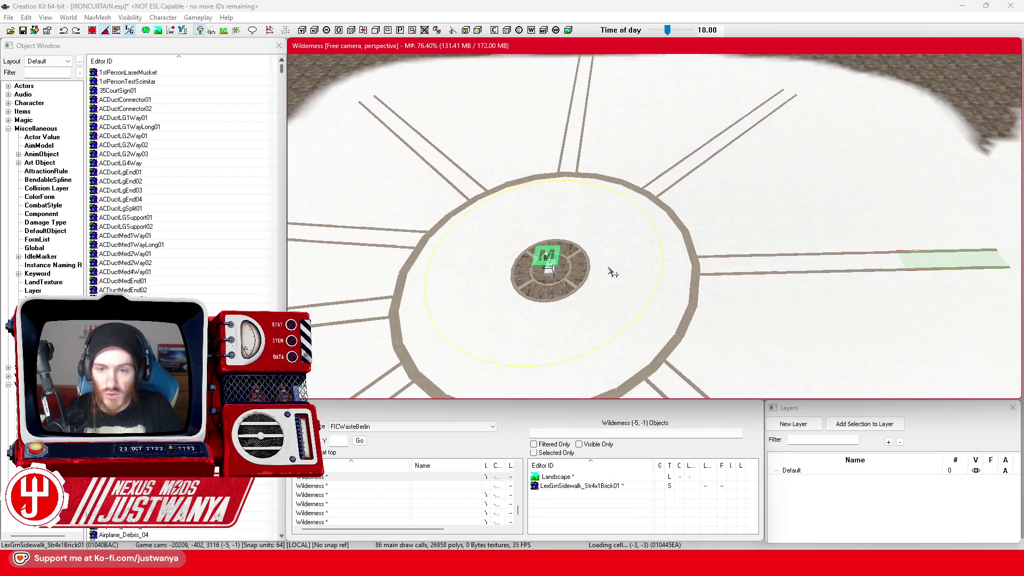
pyautogui.scroll(-5, 612, 272)
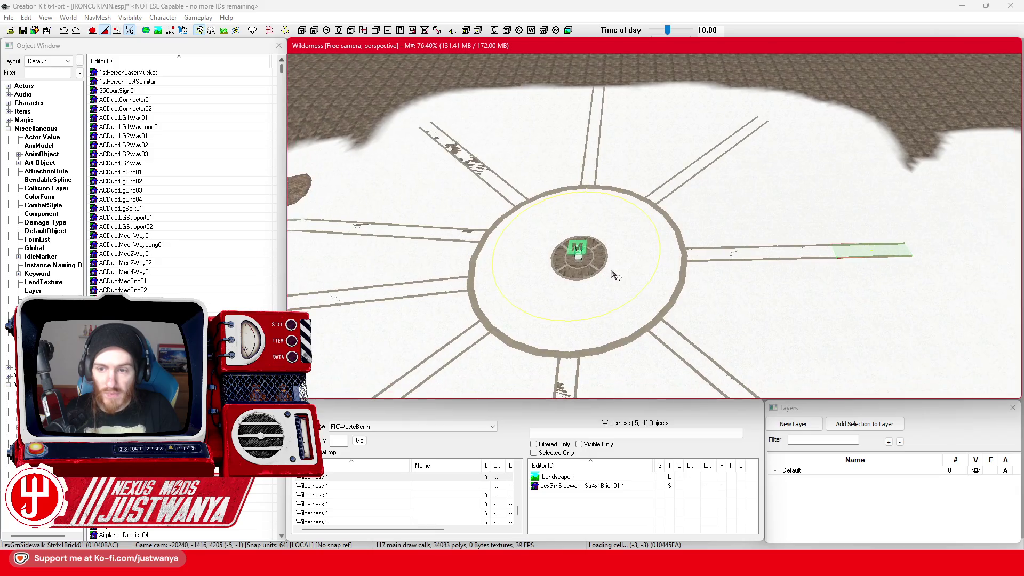
pyautogui.scroll(-5, 615, 277)
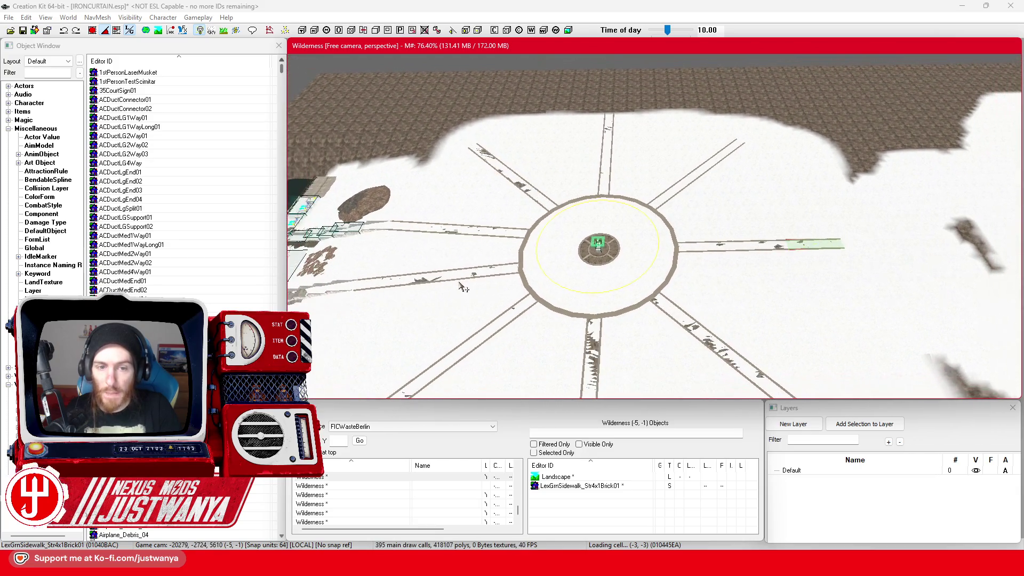
pyautogui.scroll(-5, 533, 285)
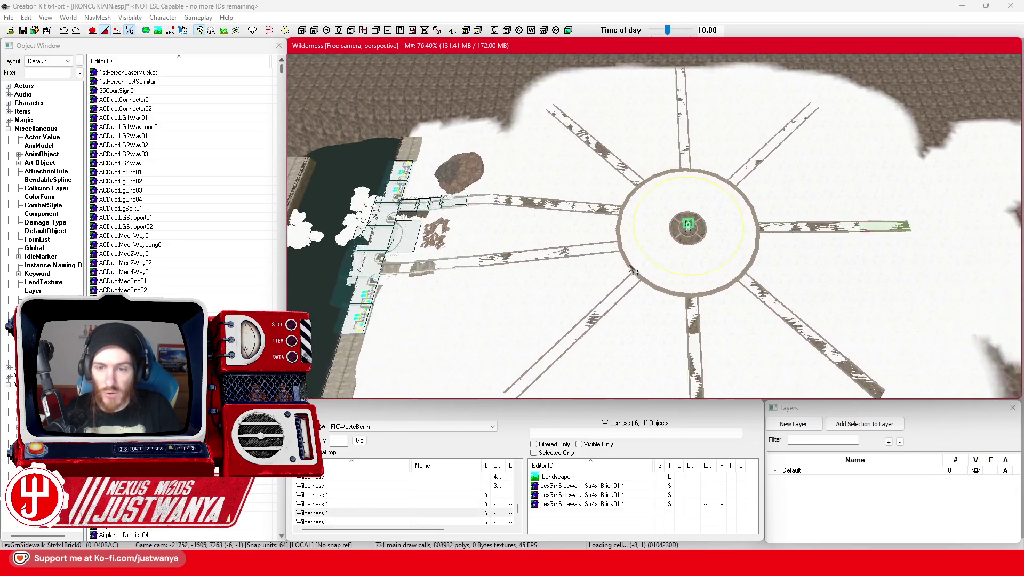
pyautogui.scroll(-5, 545, 293)
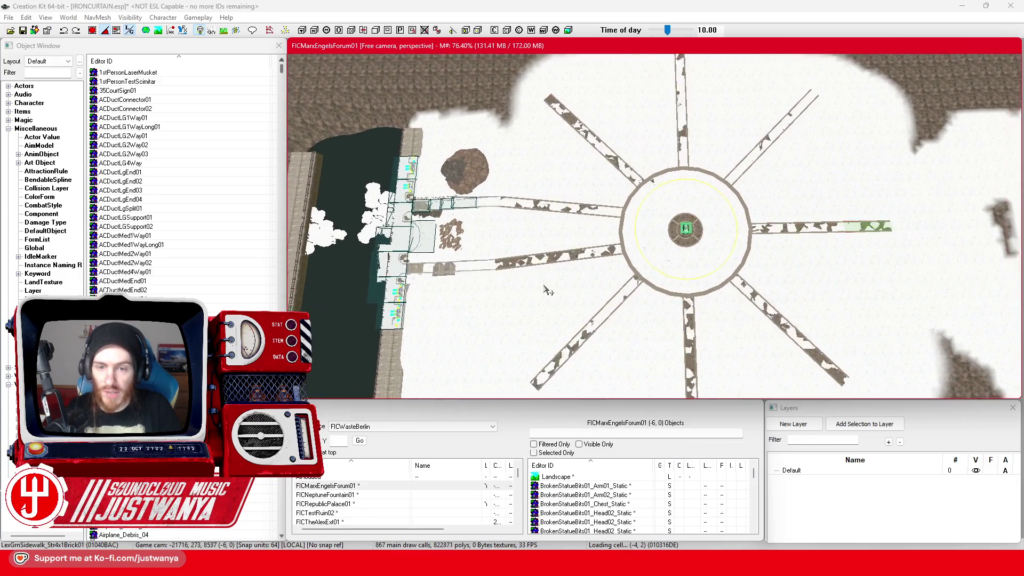
pyautogui.scroll(-5, 544, 293)
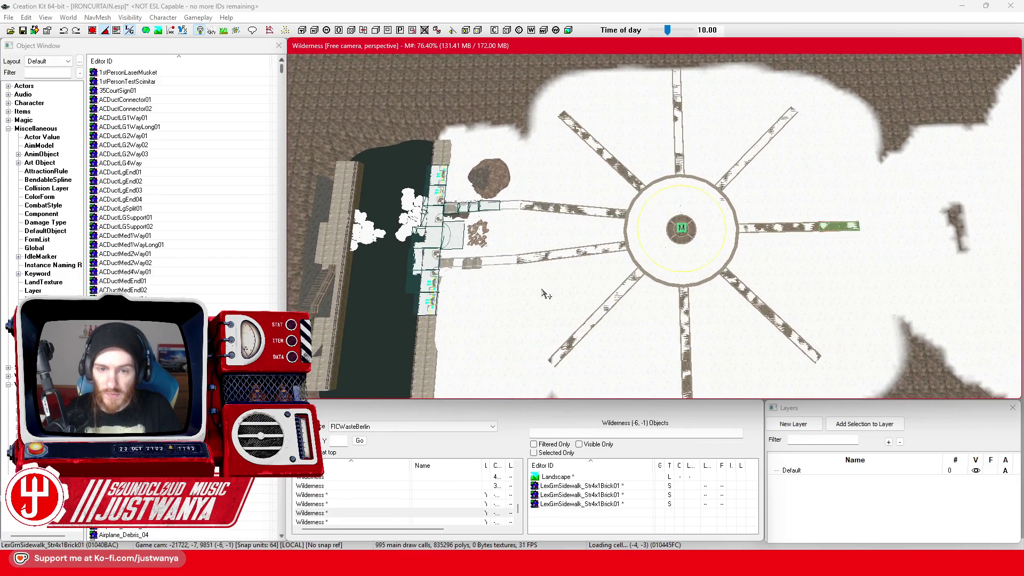
pyautogui.scroll(-5, 544, 293)
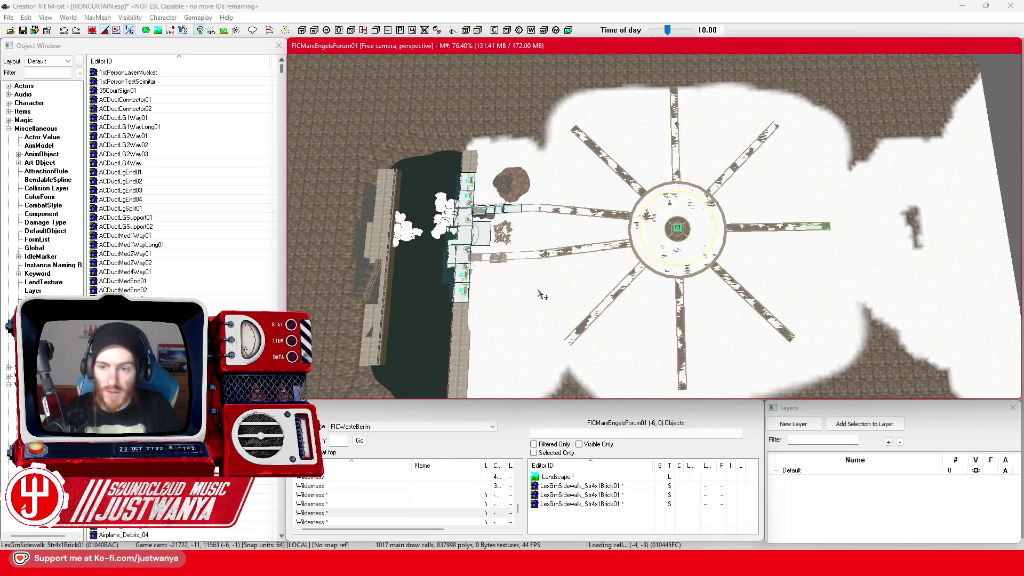
pyautogui.scroll(-2, 549, 118)
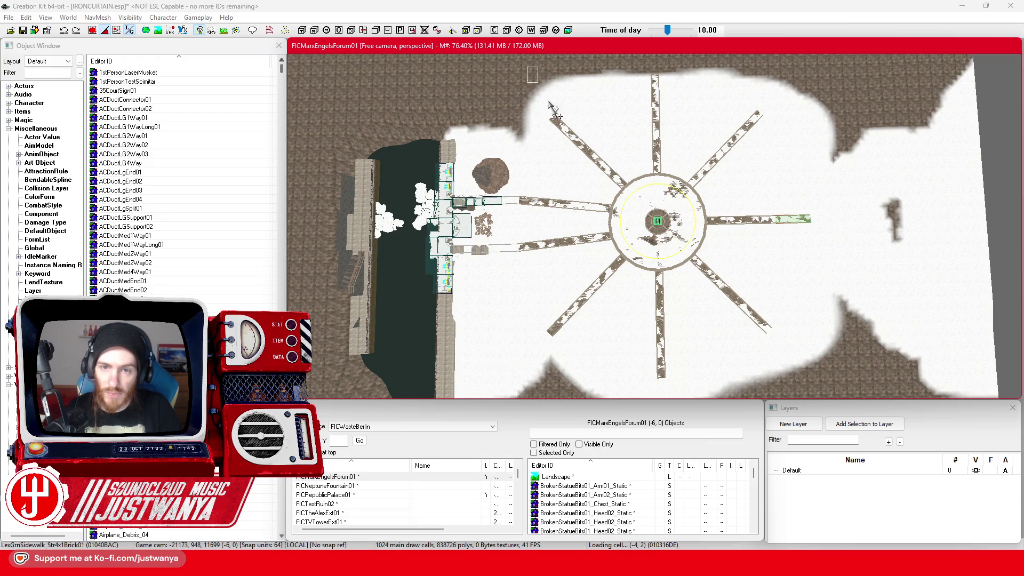
# Select all the roundabout's sidewalk pieces plus the central map marker
pyautogui.moveTo(745, 355)
pyautogui.mouseDown()
pyautogui.moveTo(849, 398)
pyautogui.moveTo(826, 399)
pyautogui.mouseUp()
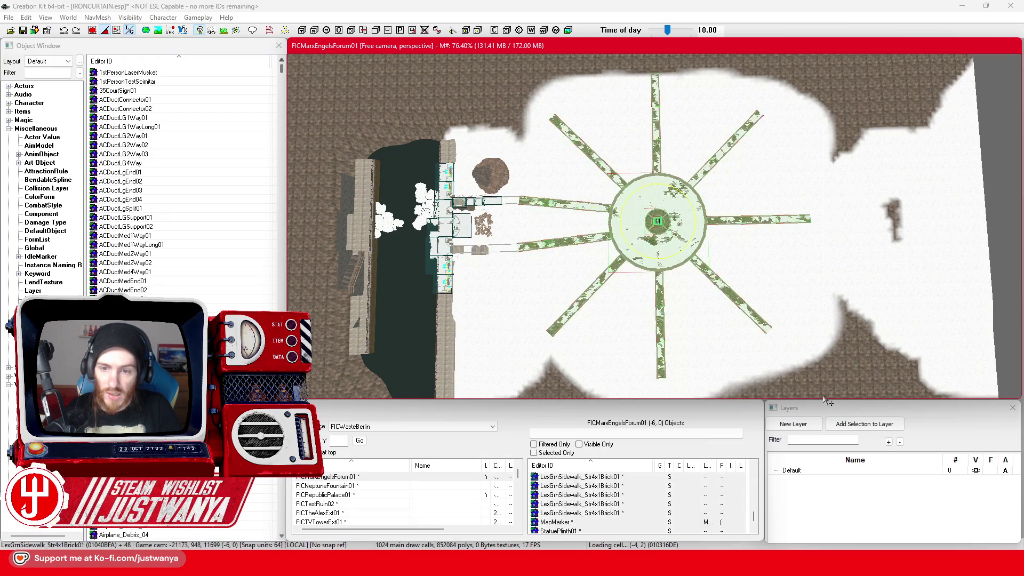
pyautogui.scroll(2, 689, 346)
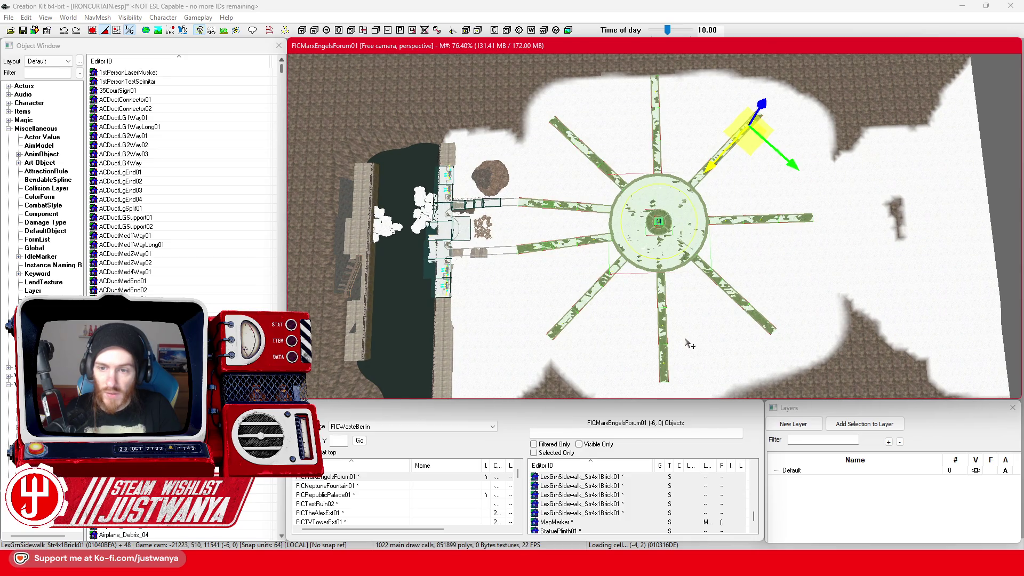
pyautogui.keyDown('ctrl'); pyautogui.click(659, 223); pyautogui.keyUp('ctrl')
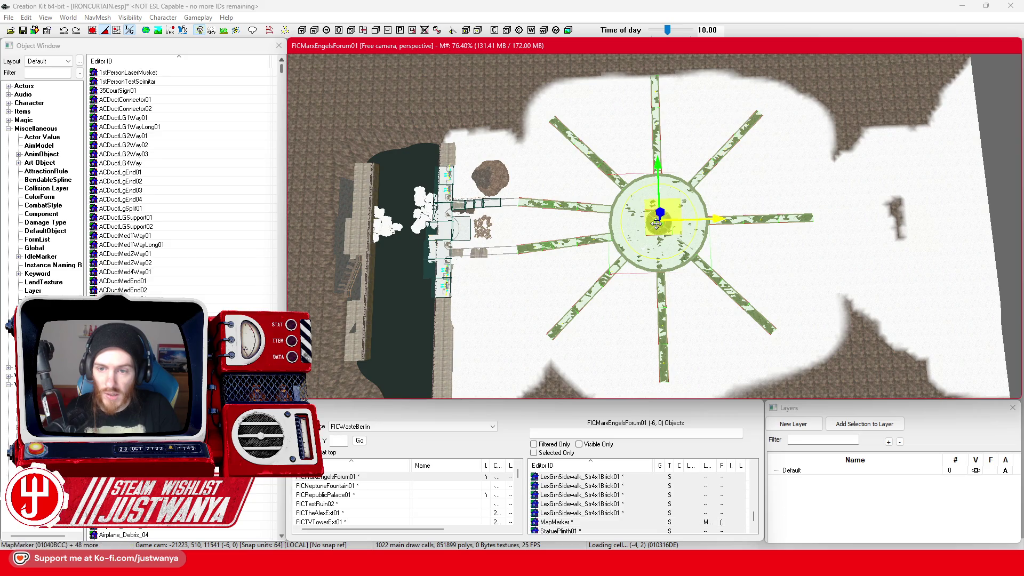
# Drag the roundabout down and right across the terrain into cell (-4,-4)
pyautogui.moveTo(602, 309)
pyautogui.mouseDown()
pyautogui.moveTo(416, 119)
pyautogui.moveTo(383, 109)
pyautogui.moveTo(326, 132)
pyautogui.mouseUp()
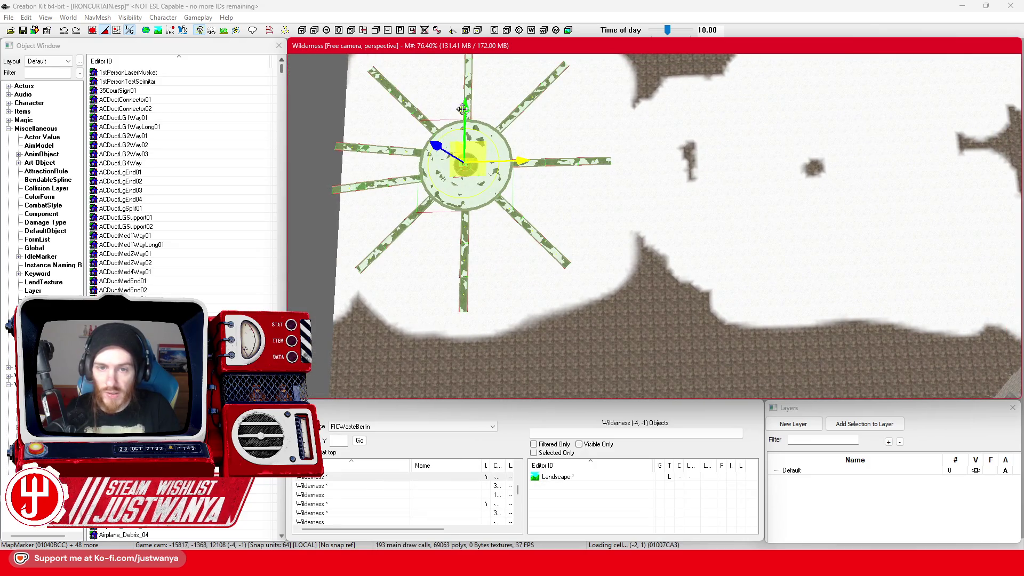
pyautogui.moveTo(483, 123); pyautogui.dragTo(480, 245)
pyautogui.moveTo(515, 310); pyautogui.dragTo(676, 308)
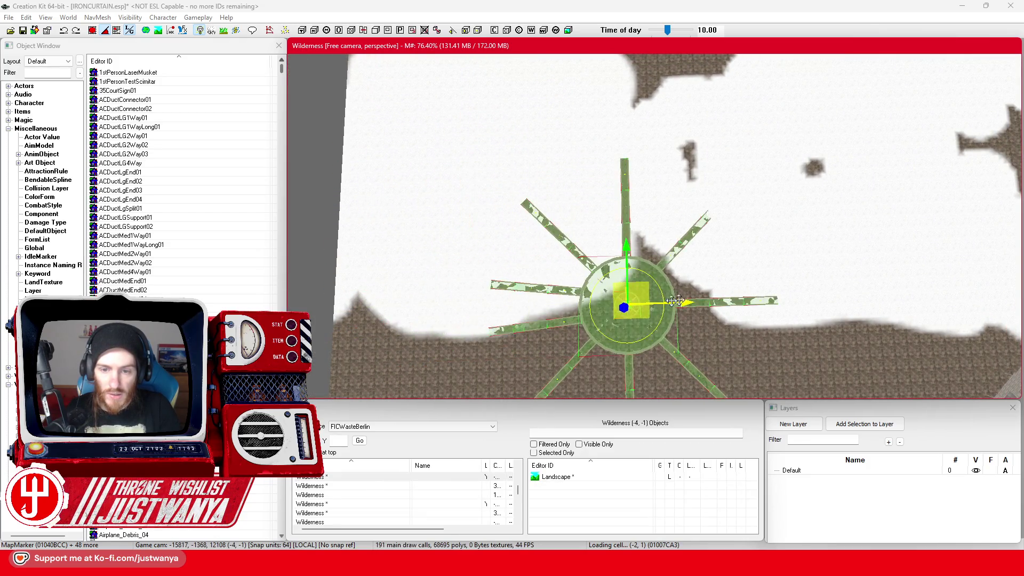
pyautogui.moveTo(498, 229)
pyautogui.mouseDown()
pyautogui.moveTo(520, 275)
pyautogui.moveTo(521, 170)
pyautogui.mouseUp()
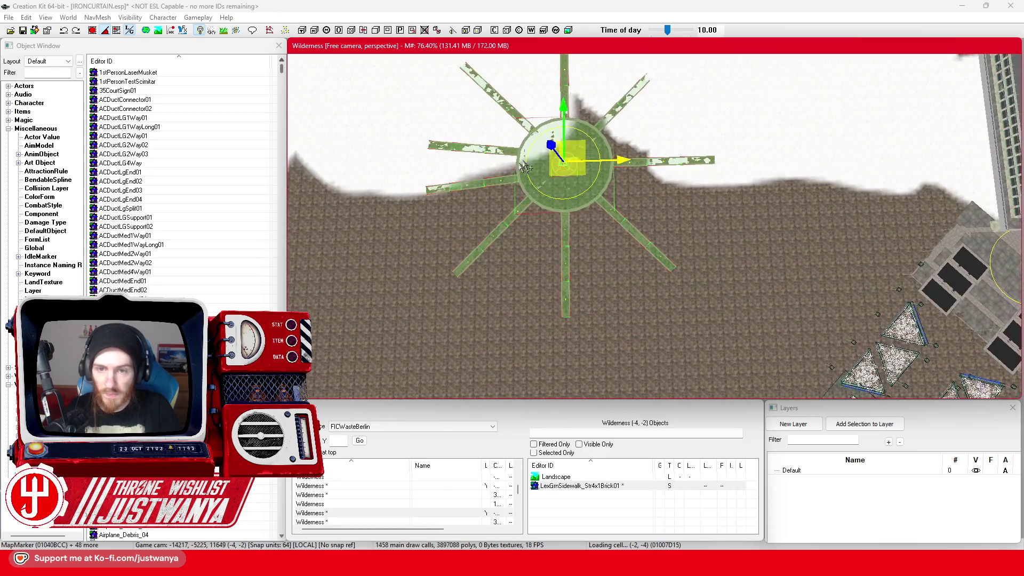
pyautogui.moveTo(565, 133); pyautogui.dragTo(577, 156)
pyautogui.moveTo(683, 367); pyautogui.dragTo(696, 228)
pyautogui.moveTo(582, 110); pyautogui.dragTo(658, 231)
pyautogui.moveTo(695, 320)
pyautogui.mouseDown()
pyautogui.moveTo(800, 154)
pyautogui.moveTo(743, 206)
pyautogui.moveTo(619, 80)
pyautogui.moveTo(621, 234)
pyautogui.moveTo(699, 169)
pyautogui.moveTo(587, 93)
pyautogui.moveTo(587, 153)
pyautogui.mouseUp()
# Nudge the roundabout slightly and rotate it to a new angle around its vertical axis
pyautogui.moveTo(589, 239); pyautogui.dragTo(589, 232)
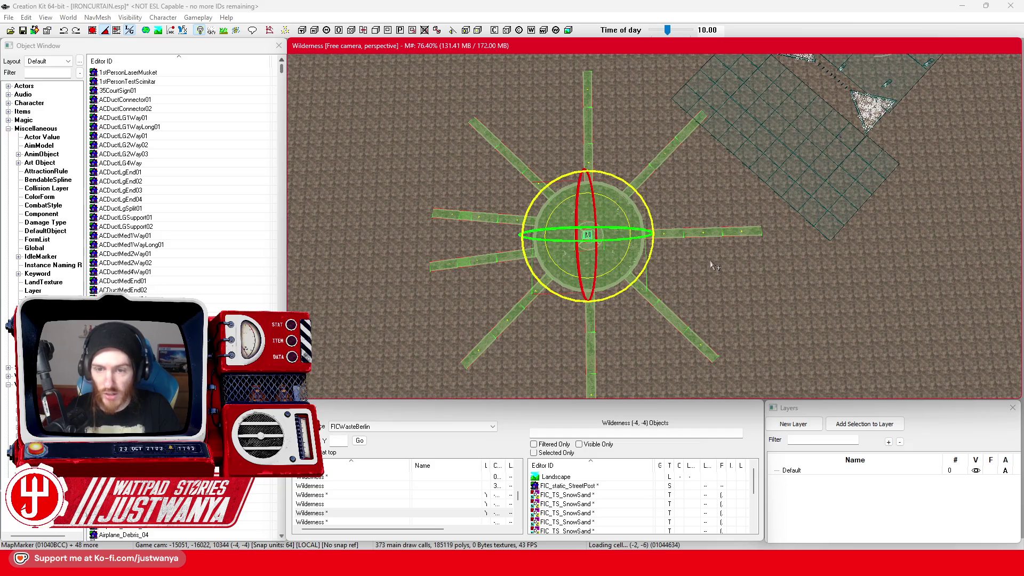
pyautogui.scroll(5, 669, 315)
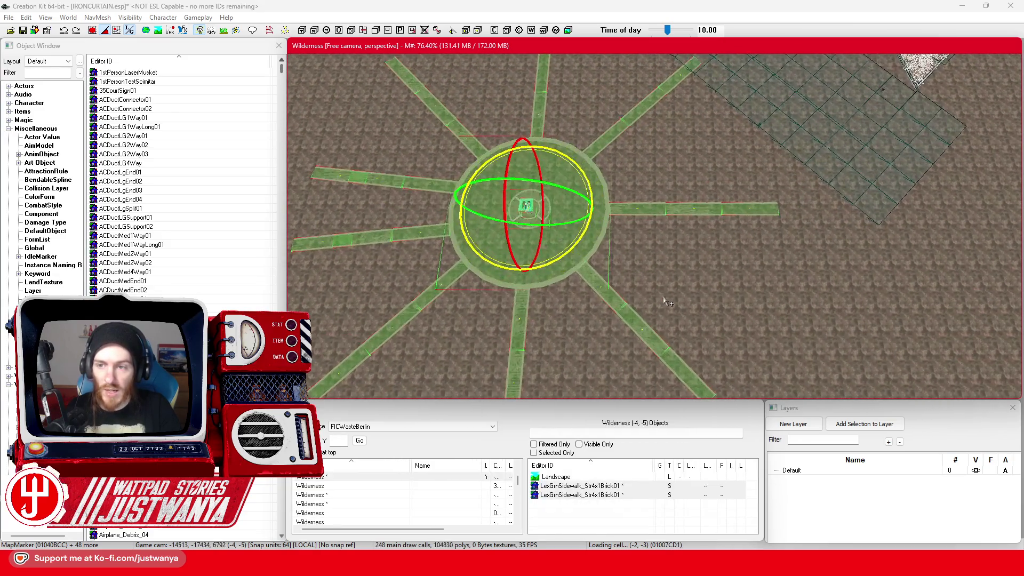
pyautogui.moveTo(555, 265); pyautogui.dragTo(534, 265)
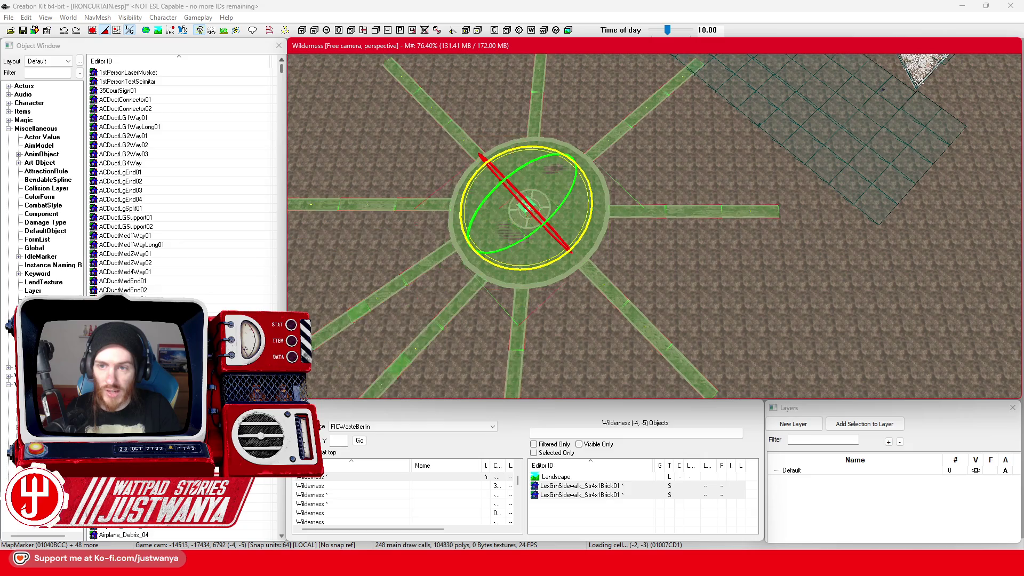
pyautogui.scroll(-2, 627, 194)
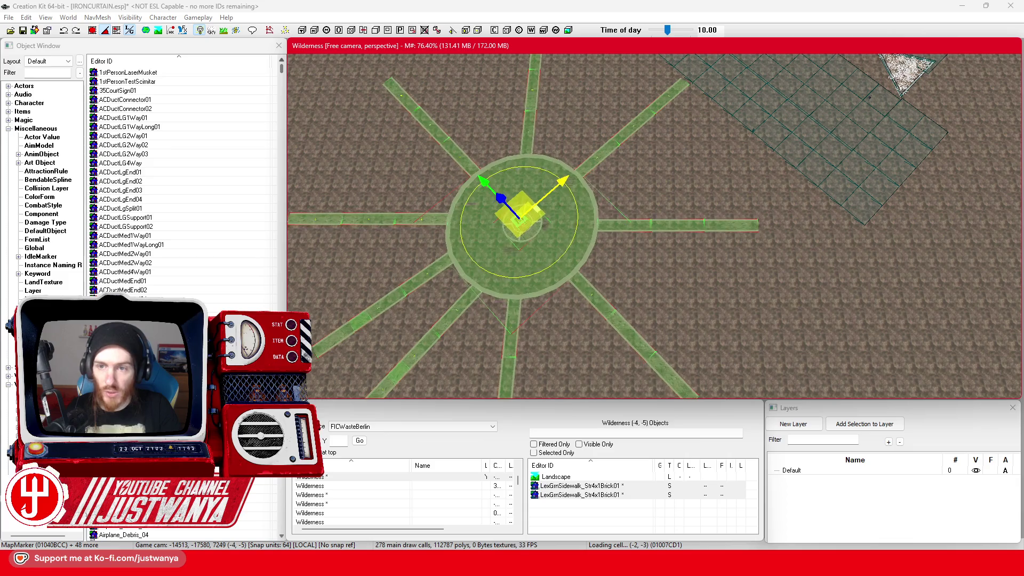
pyautogui.scroll(3, 571, 165)
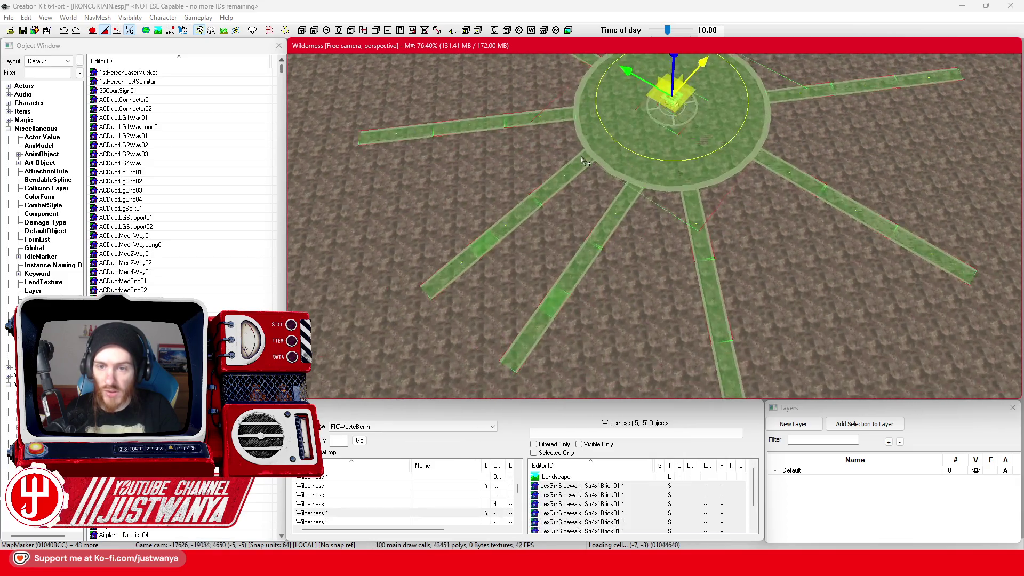
pyautogui.scroll(-3, 616, 218)
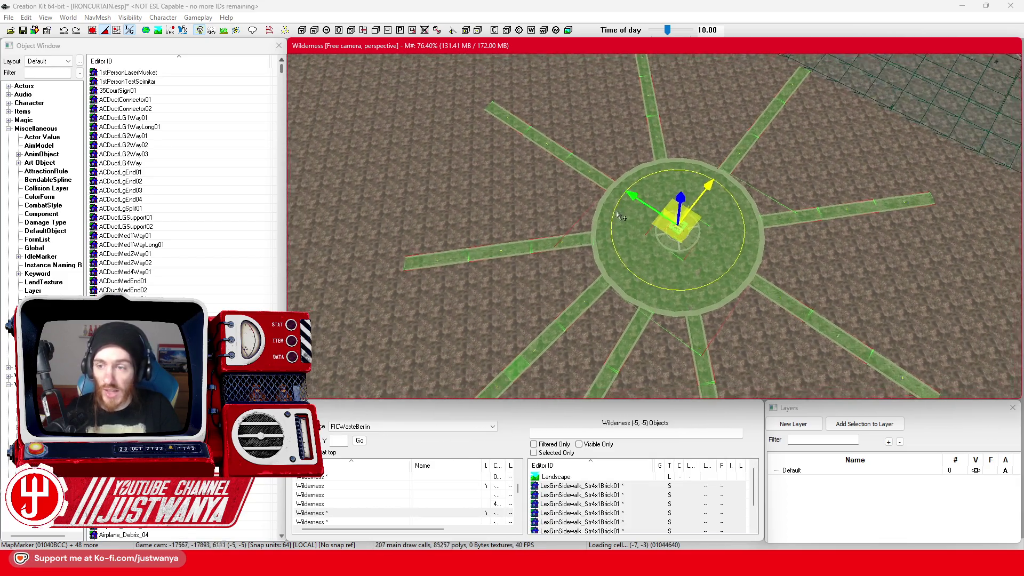
pyautogui.scroll(-1, 555, 299)
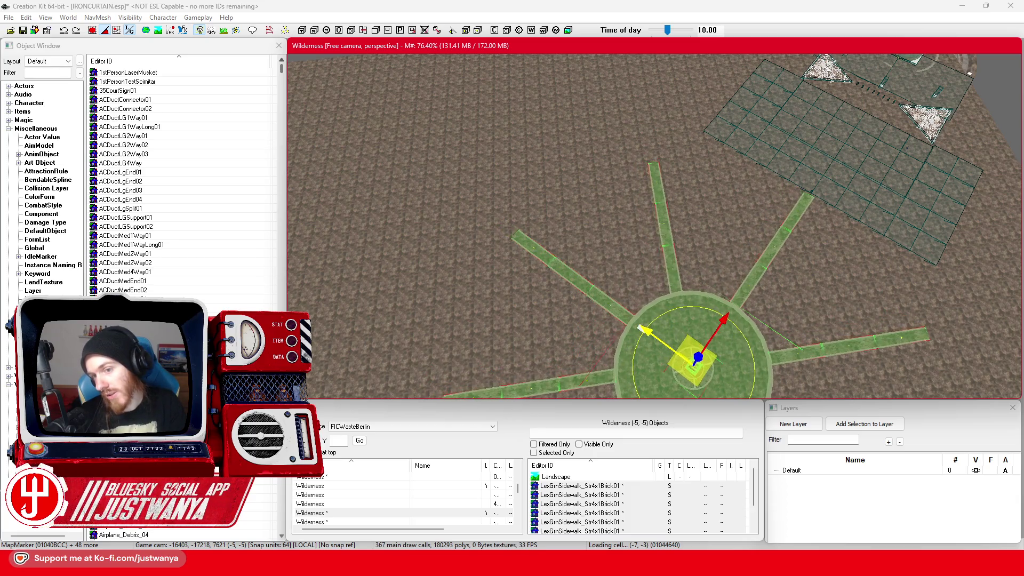
# Select the sidewalk piece lying on the terrain beside the roundabout hub
pyautogui.moveTo(651, 331); pyautogui.dragTo(675, 132)
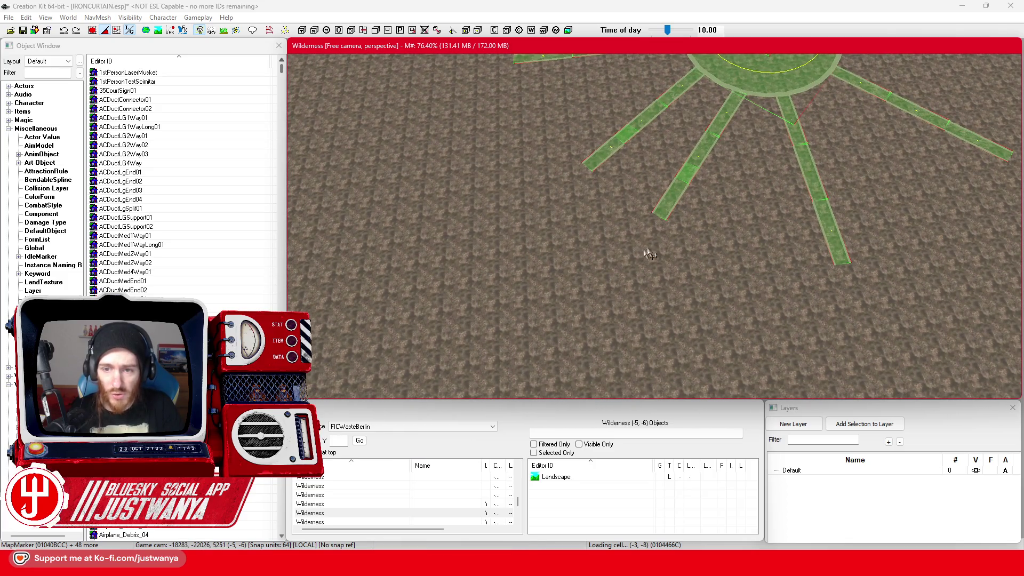
pyautogui.click(667, 219)
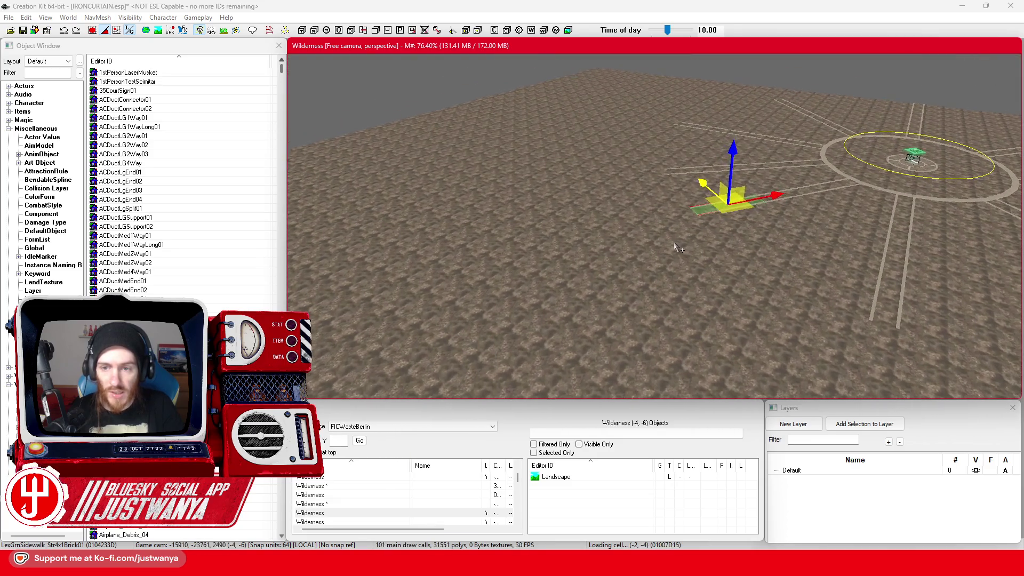
pyautogui.scroll(2, 700, 224)
pyautogui.scroll(2, 701, 224)
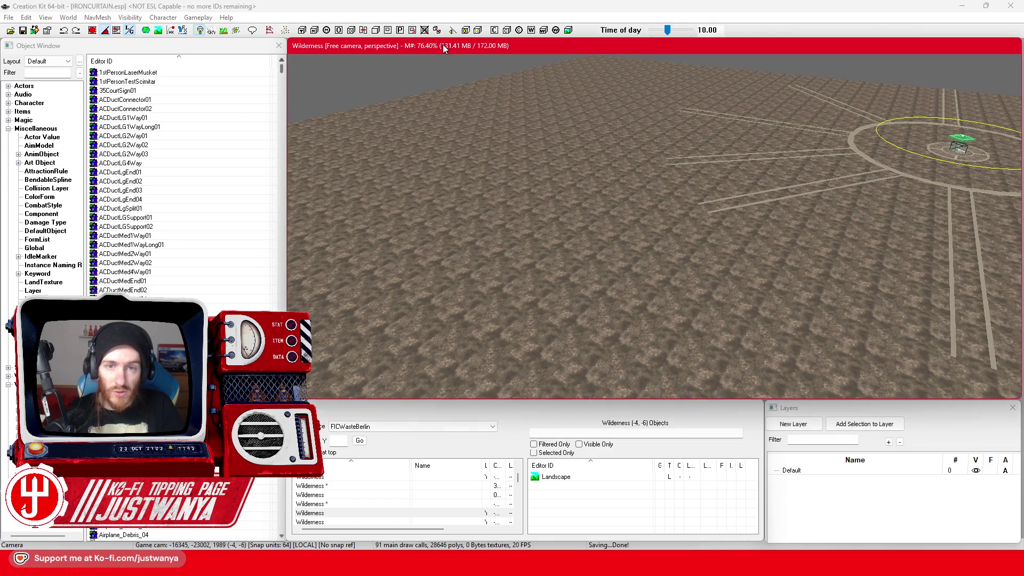
# Sink the terrain into a pit and flatten its bottom with Flatten Vertices
pyautogui.press('h')
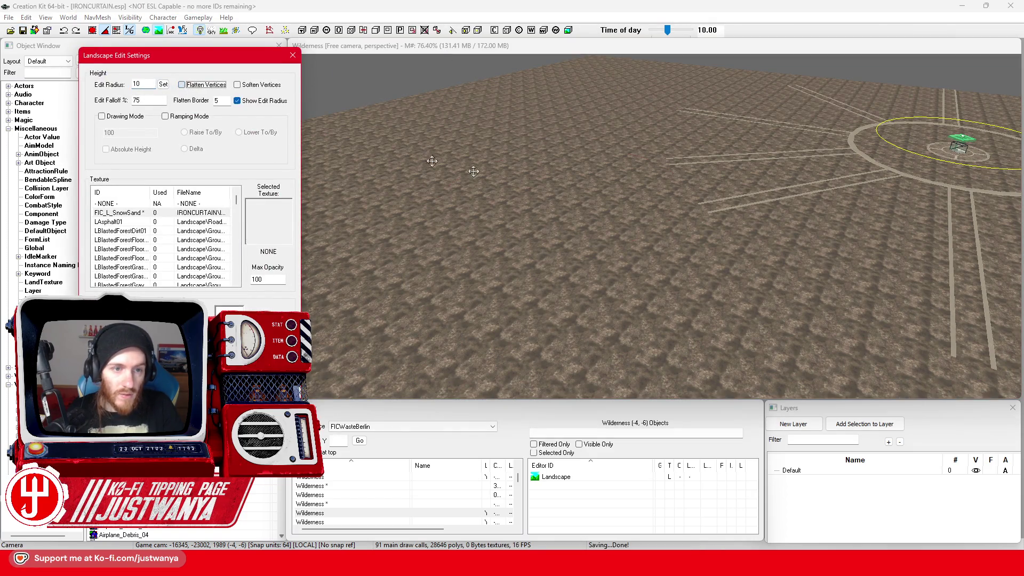
pyautogui.moveTo(565, 219); pyautogui.dragTo(569, 312)
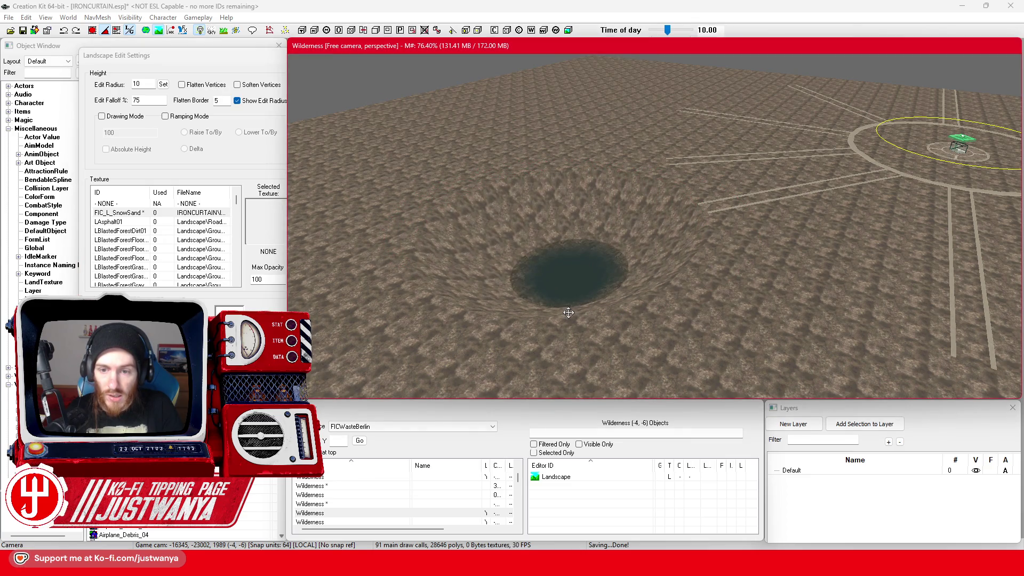
pyautogui.click(182, 86)
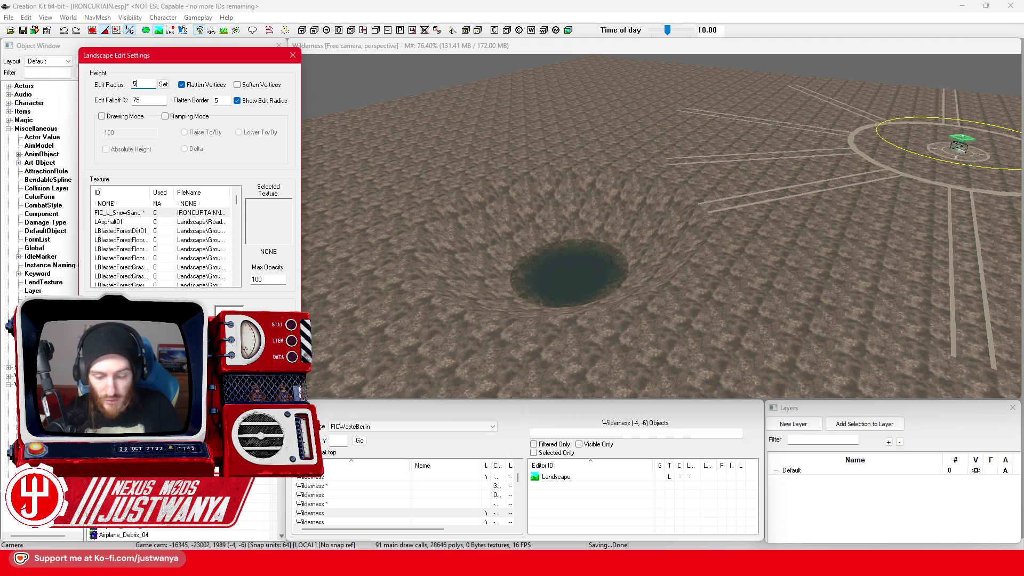
pyautogui.click(575, 284)
pyautogui.moveTo(585, 309)
pyautogui.mouseDown()
pyautogui.moveTo(597, 348)
pyautogui.moveTo(578, 327)
pyautogui.moveTo(560, 226)
pyautogui.mouseUp()
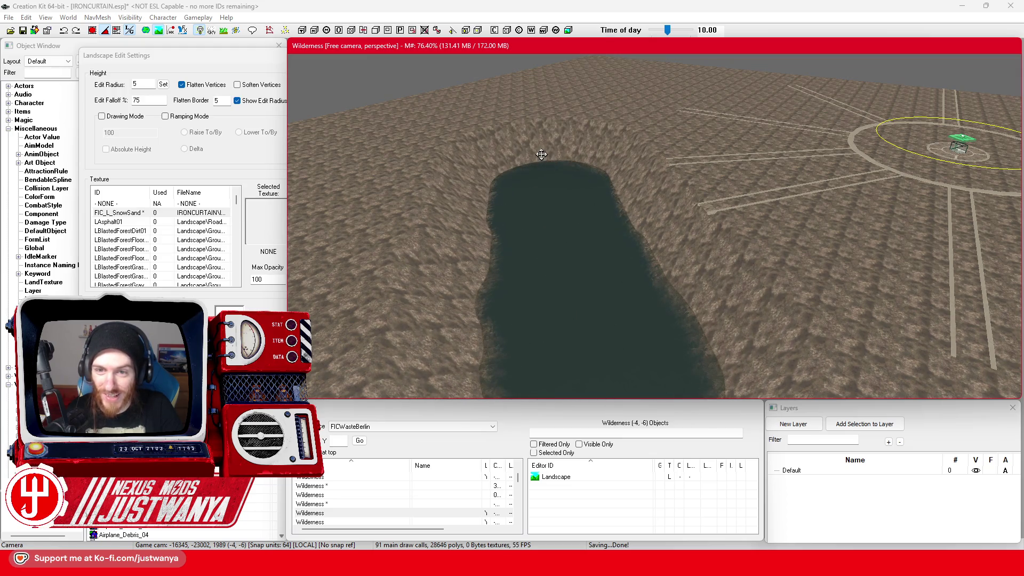
# Extend the flattened pit into a long L-shaped channel and widen it
pyautogui.scroll(-5, 625, 361)
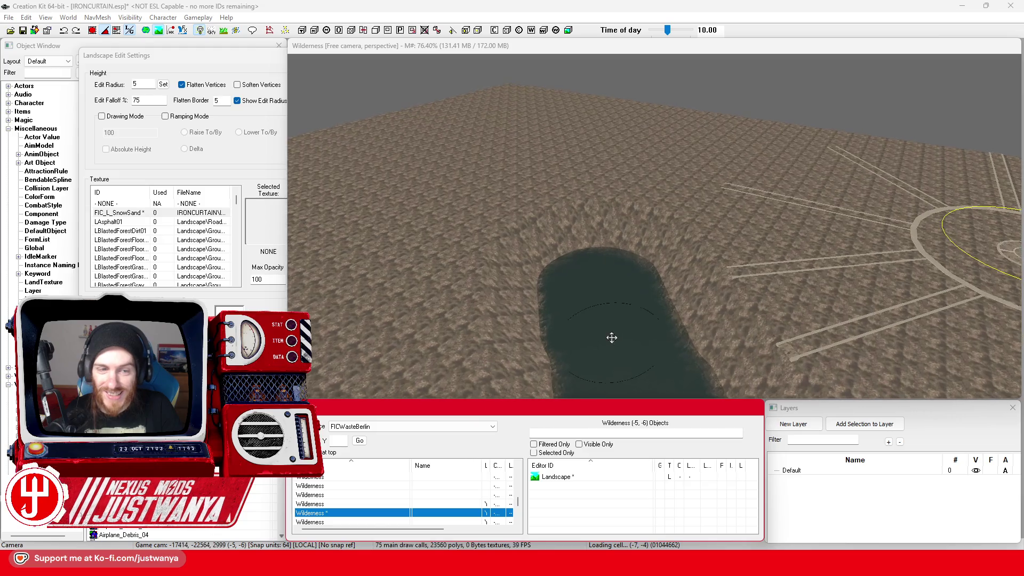
pyautogui.scroll(5, 606, 316)
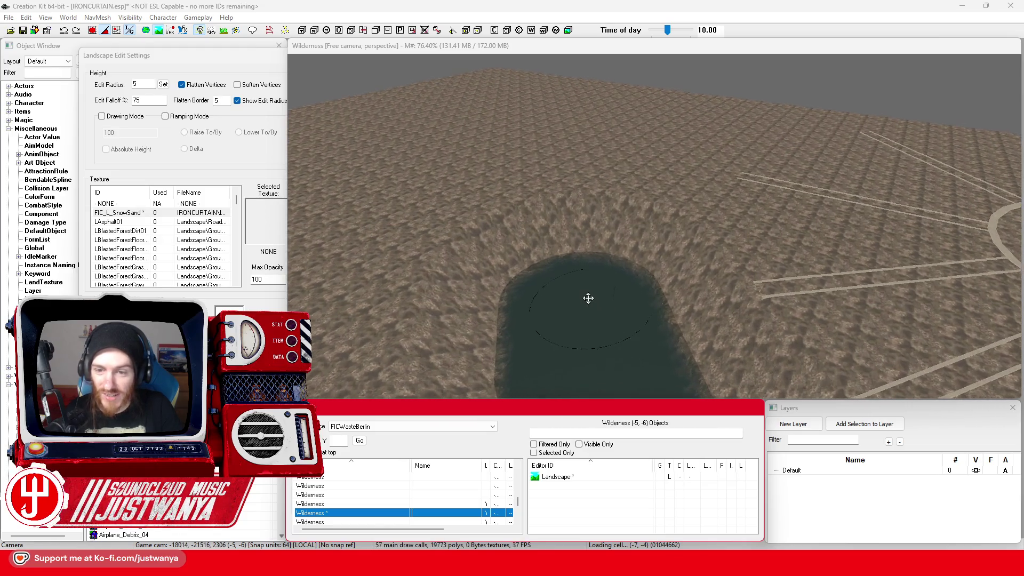
pyautogui.click(567, 284)
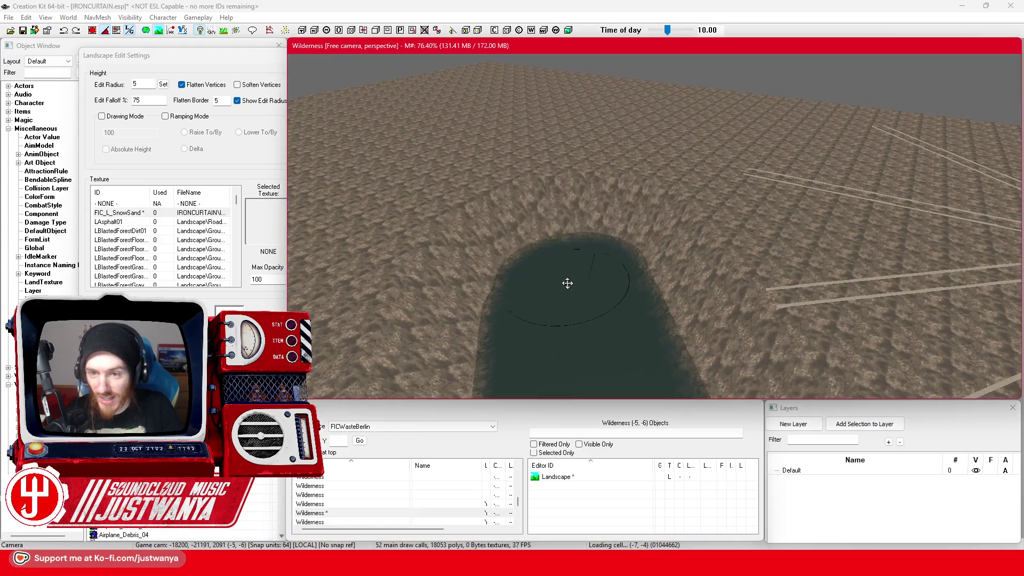
pyautogui.moveTo(568, 283); pyautogui.dragTo(557, 218)
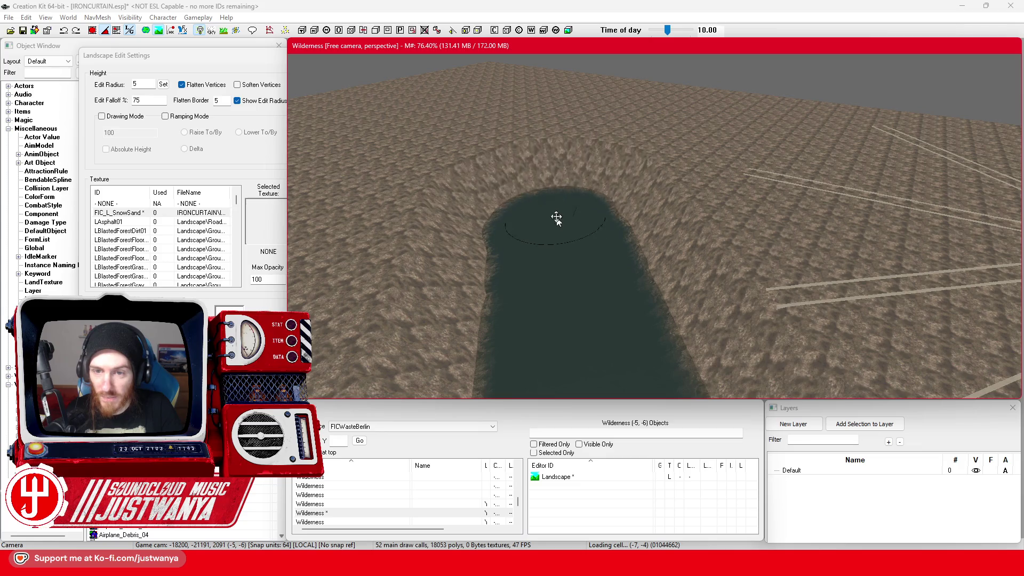
pyautogui.scroll(5, 575, 301)
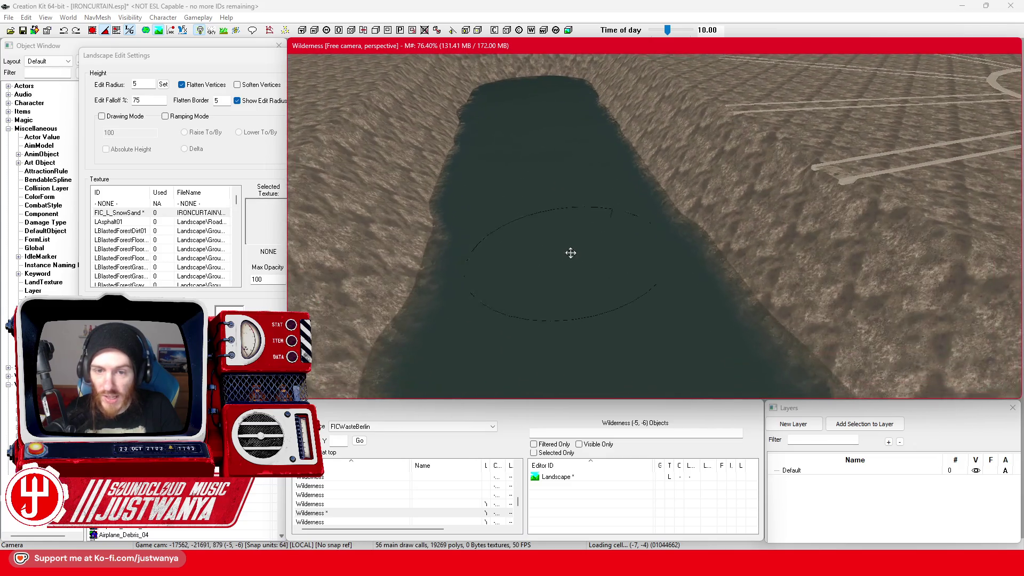
pyautogui.scroll(-5, 581, 300)
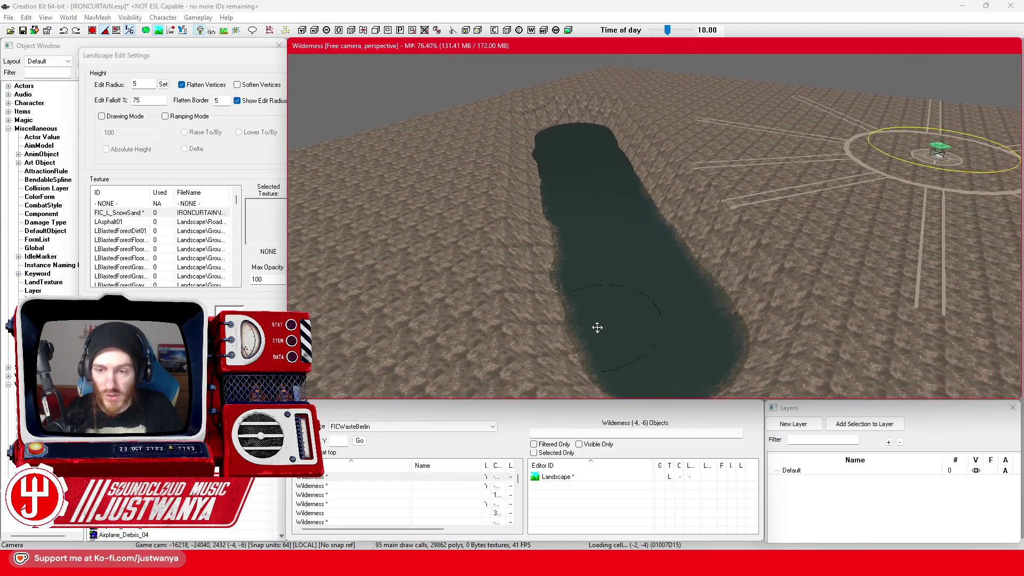
pyautogui.moveTo(616, 285)
pyautogui.mouseDown()
pyautogui.moveTo(651, 309)
pyautogui.moveTo(542, 334)
pyautogui.moveTo(407, 340)
pyautogui.moveTo(342, 316)
pyautogui.moveTo(585, 223)
pyautogui.mouseUp()
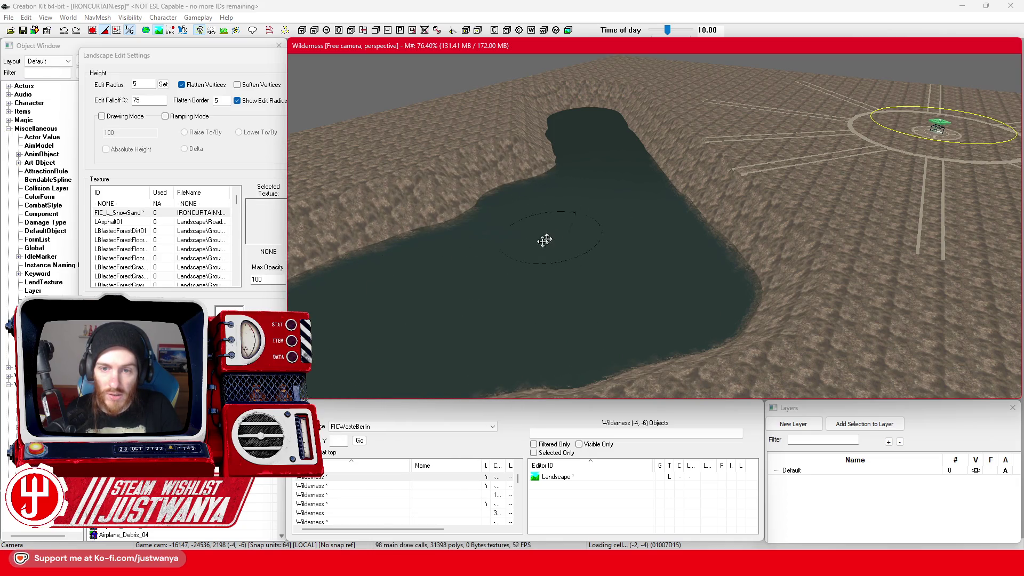
pyautogui.scroll(2, 635, 352)
pyautogui.moveTo(562, 364)
pyautogui.mouseDown()
pyautogui.moveTo(544, 286)
pyautogui.moveTo(682, 205)
pyautogui.mouseUp()
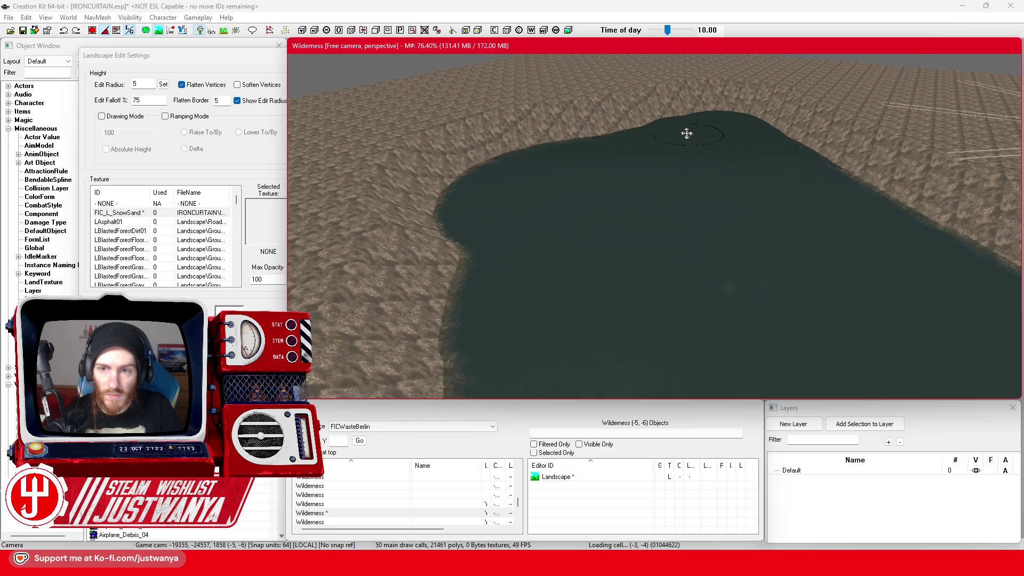
# Extend the flattened area leftward and bring the rocky lower terrain down to water level
pyautogui.scroll(-5, 613, 188)
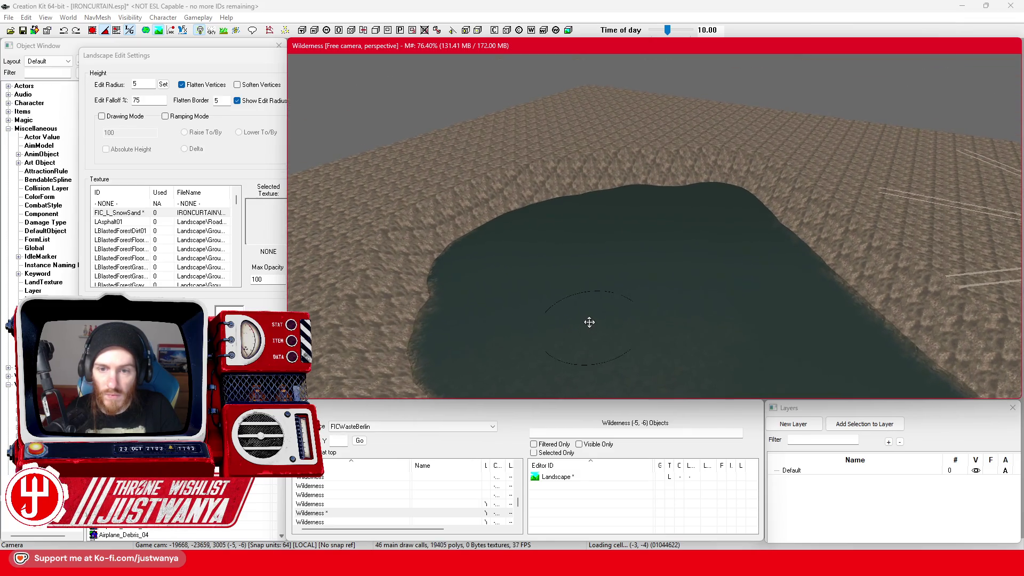
pyautogui.moveTo(724, 240); pyautogui.dragTo(721, 199)
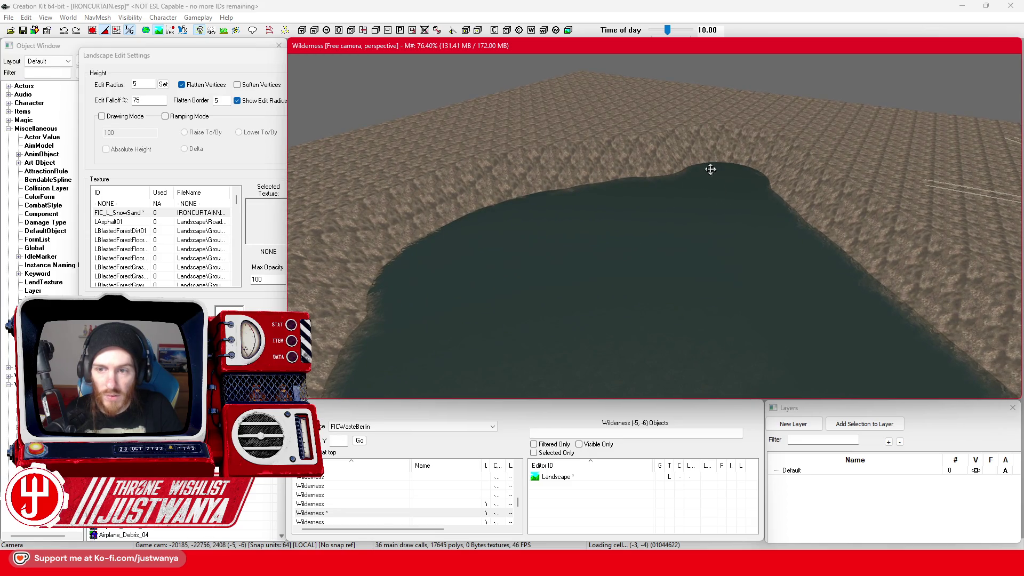
pyautogui.scroll(-5, 698, 372)
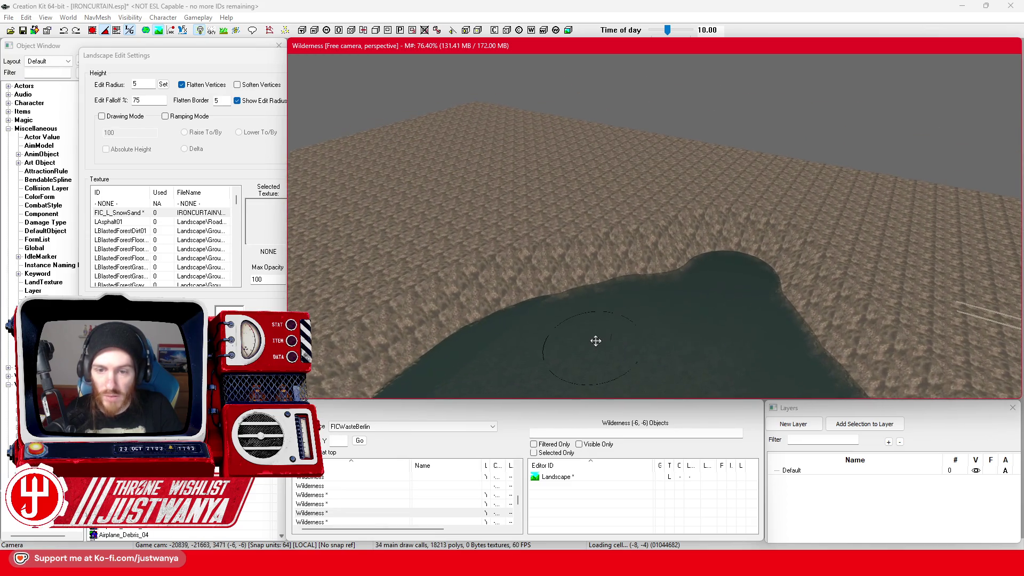
pyautogui.scroll(5, 567, 345)
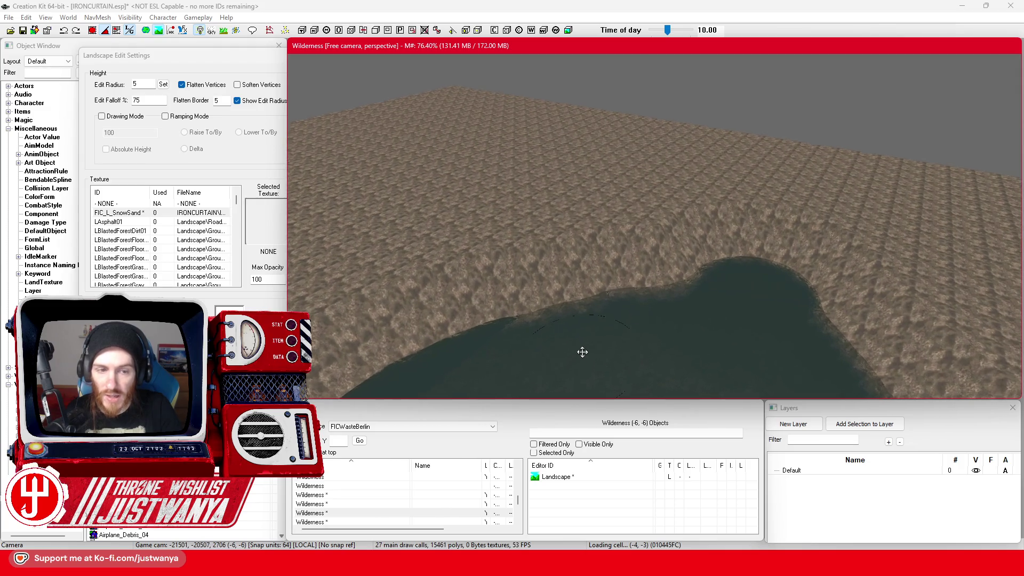
pyautogui.scroll(4, 582, 352)
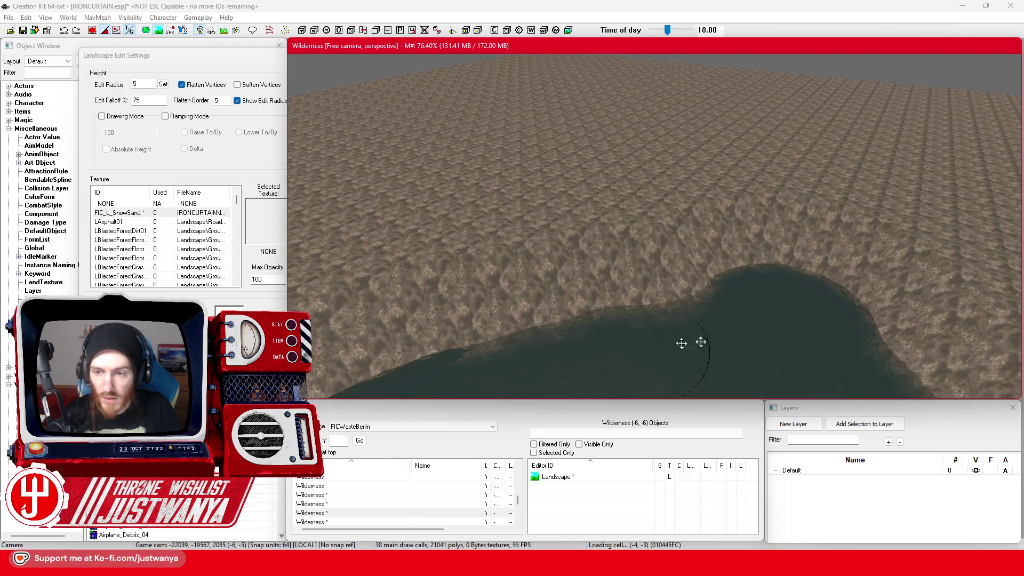
pyautogui.moveTo(737, 295)
pyautogui.mouseDown()
pyautogui.moveTo(681, 235)
pyautogui.moveTo(511, 283)
pyautogui.mouseUp()
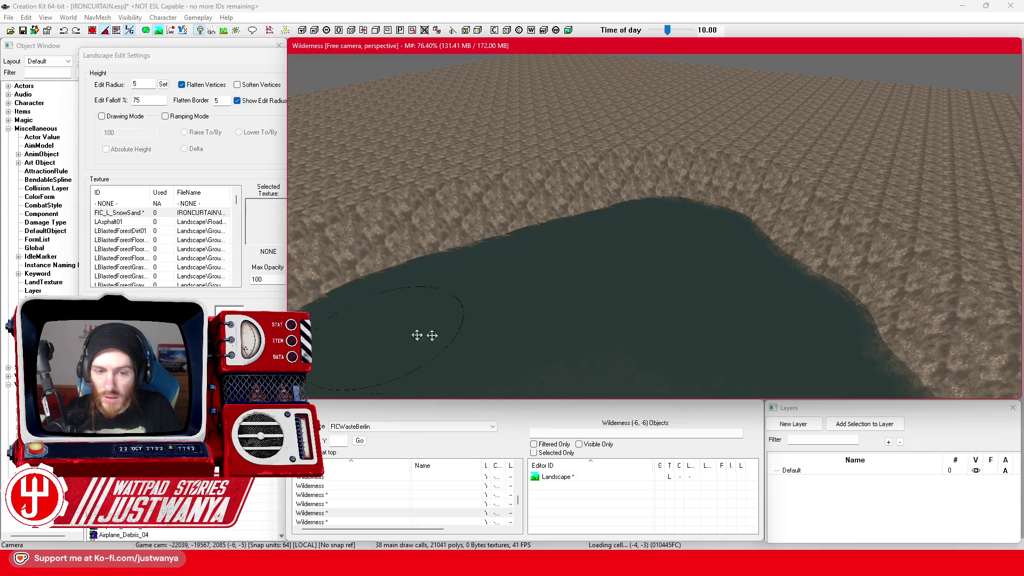
pyautogui.scroll(5, 674, 217)
pyautogui.scroll(-4, 487, 320)
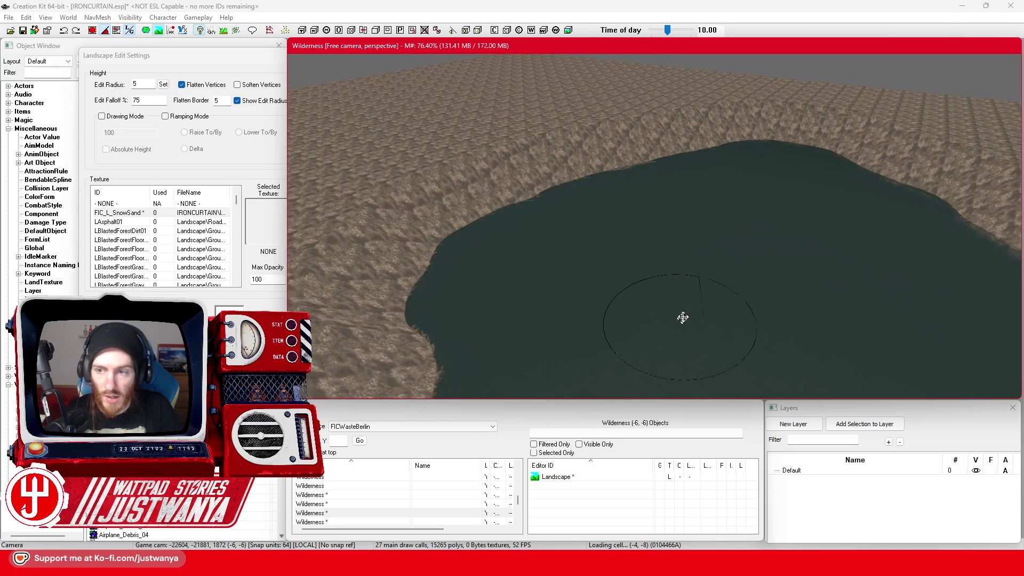
pyautogui.scroll(3, 492, 190)
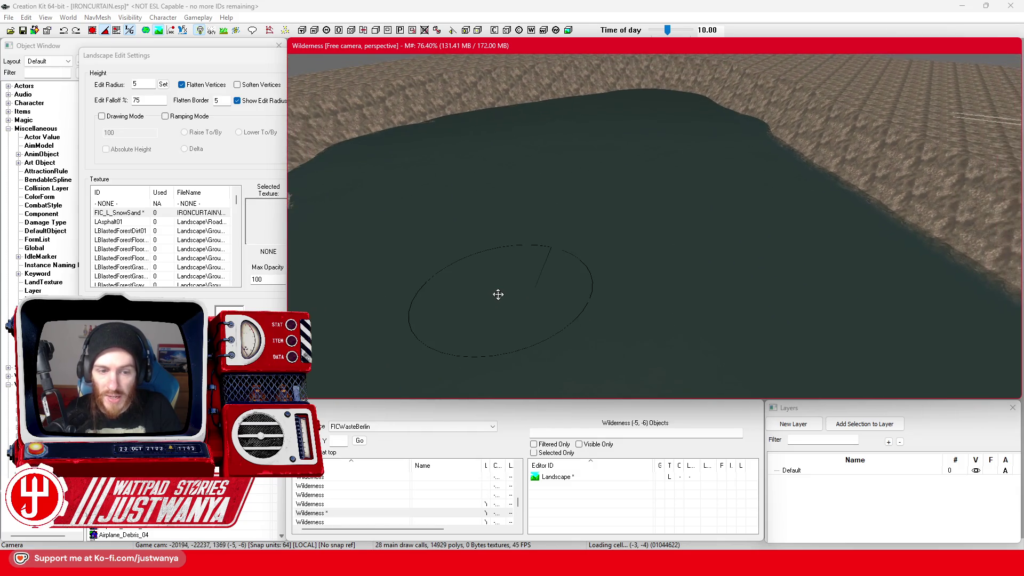
pyautogui.scroll(-5, 498, 295)
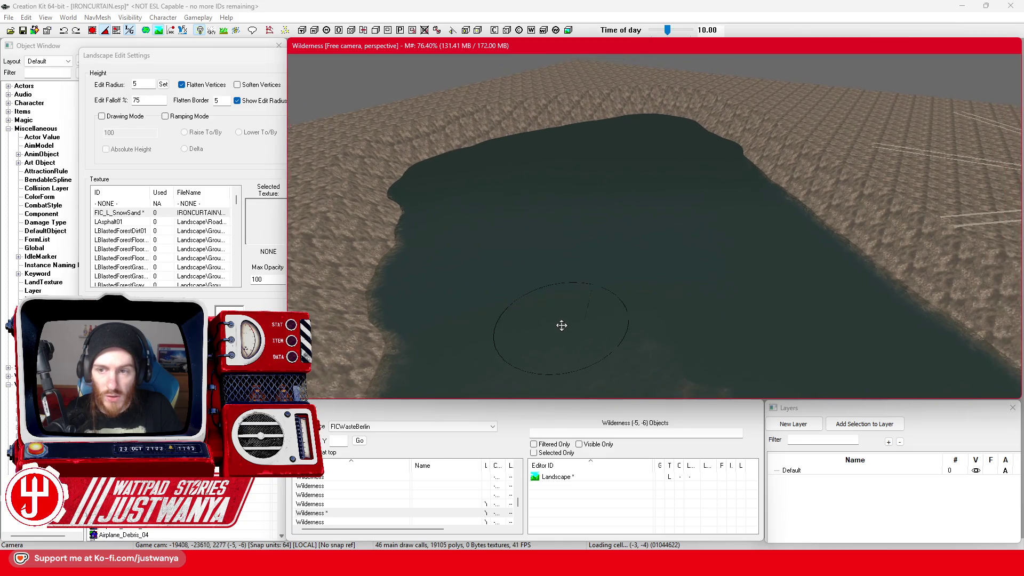
pyautogui.scroll(3, 562, 324)
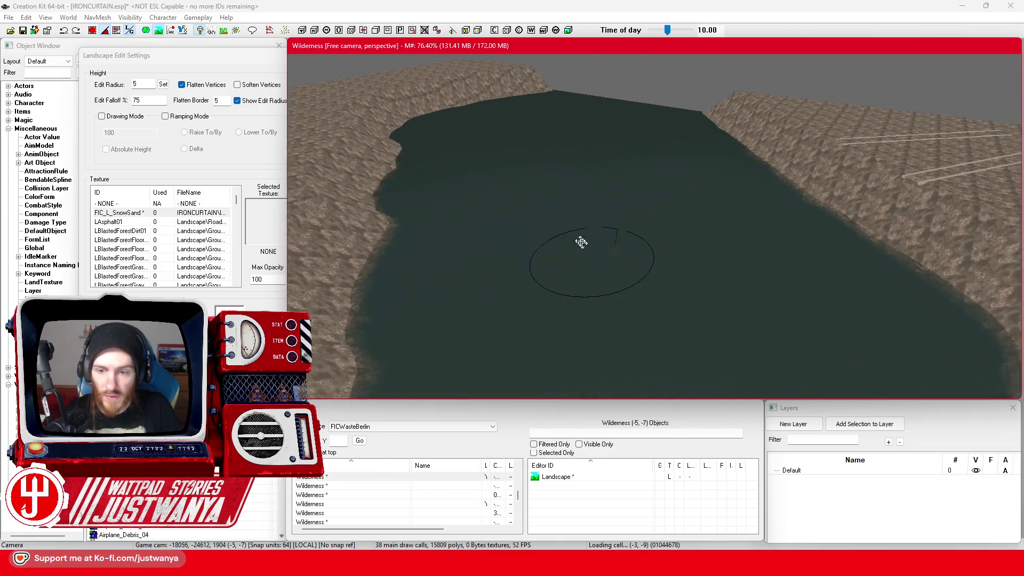
pyautogui.scroll(5, 555, 151)
pyautogui.moveTo(607, 219)
pyautogui.mouseDown()
pyautogui.moveTo(469, 313)
pyautogui.moveTo(663, 359)
pyautogui.moveTo(899, 357)
pyautogui.moveTo(720, 281)
pyautogui.moveTo(591, 167)
pyautogui.mouseUp()
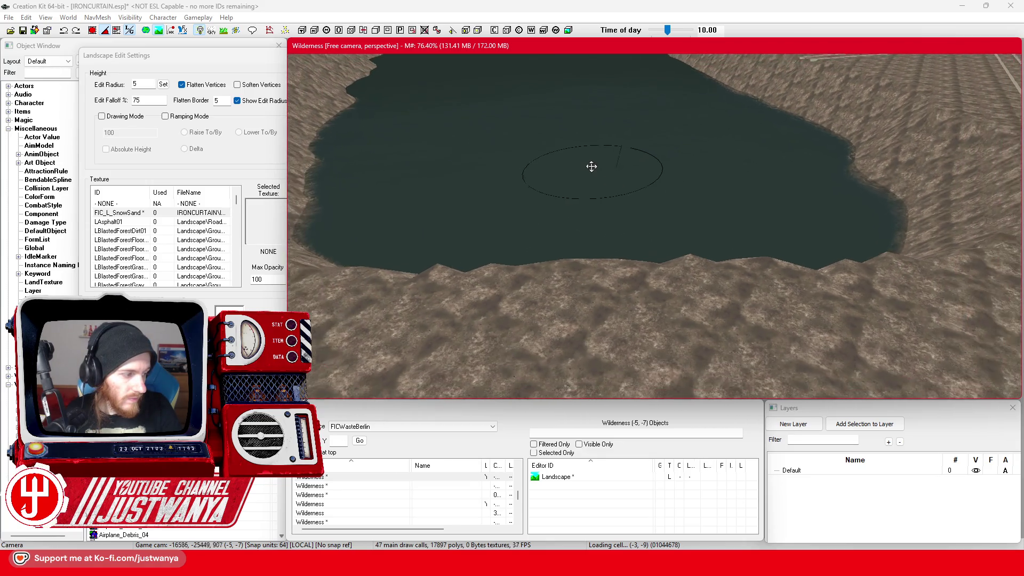
# Flatten the pond's lower and right shores to water level, then exit landscape editing
pyautogui.scroll(-5, 592, 166)
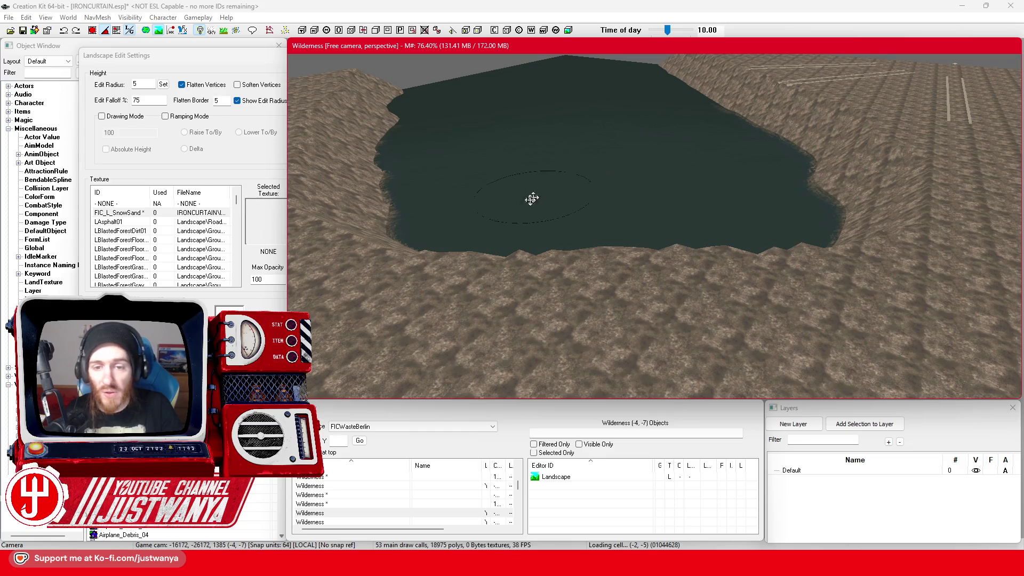
pyautogui.moveTo(489, 240)
pyautogui.mouseDown()
pyautogui.moveTo(517, 311)
pyautogui.moveTo(716, 388)
pyautogui.moveTo(828, 347)
pyautogui.moveTo(868, 300)
pyautogui.moveTo(791, 218)
pyautogui.mouseUp()
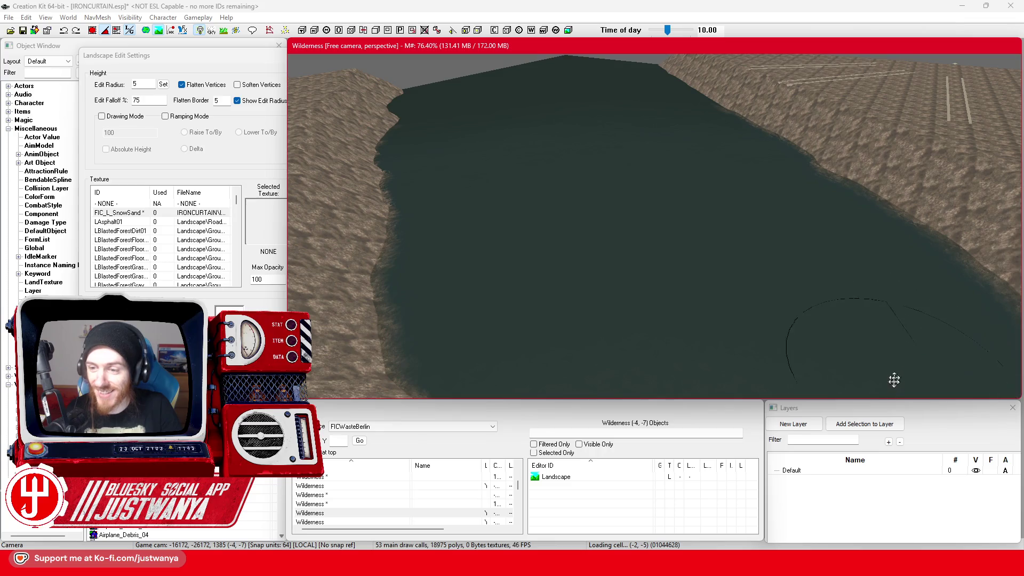
pyautogui.scroll(5, 622, 213)
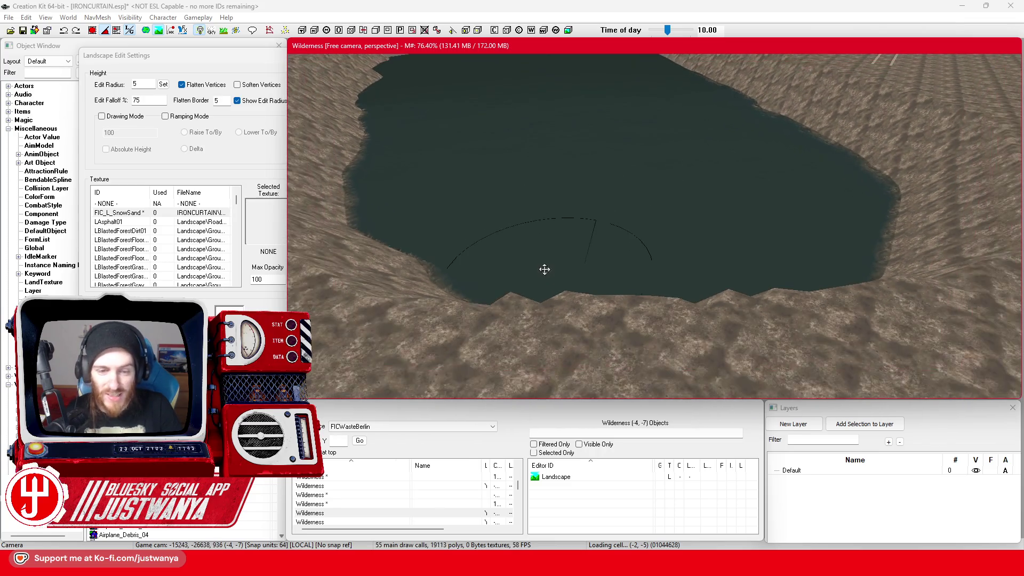
pyautogui.moveTo(482, 230)
pyautogui.mouseDown()
pyautogui.moveTo(565, 325)
pyautogui.moveTo(843, 343)
pyautogui.moveTo(863, 268)
pyautogui.mouseUp()
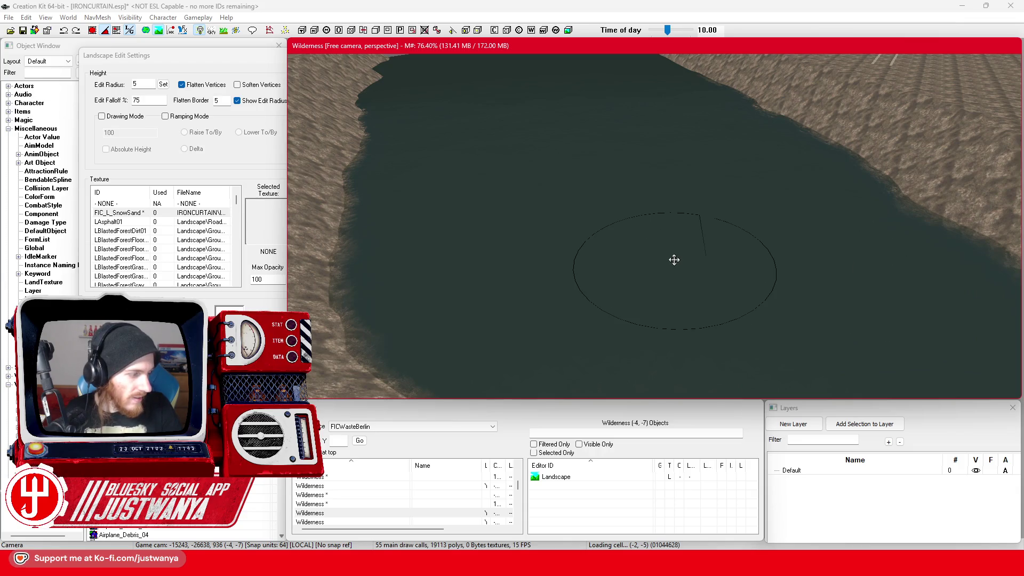
pyautogui.scroll(-6, 674, 260)
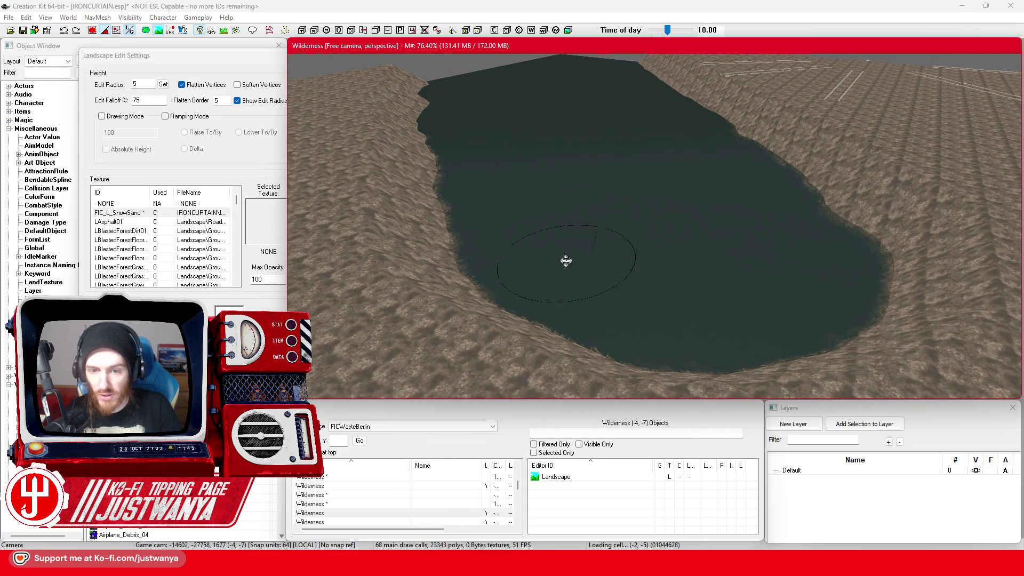
pyautogui.moveTo(565, 259)
pyautogui.mouseDown()
pyautogui.moveTo(622, 347)
pyautogui.moveTo(841, 329)
pyautogui.mouseUp()
pyautogui.scroll(-6, 681, 226)
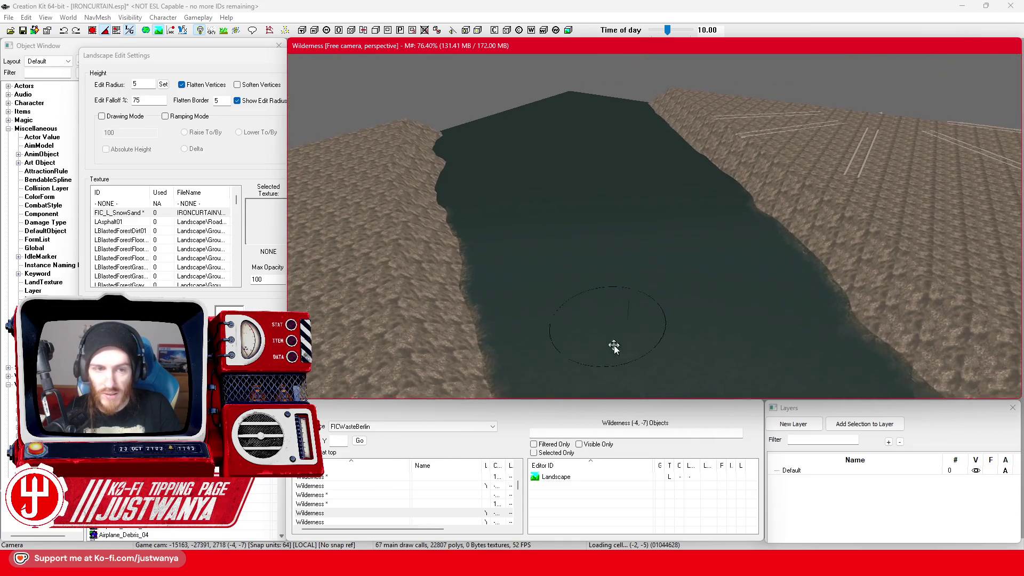
pyautogui.press('h')
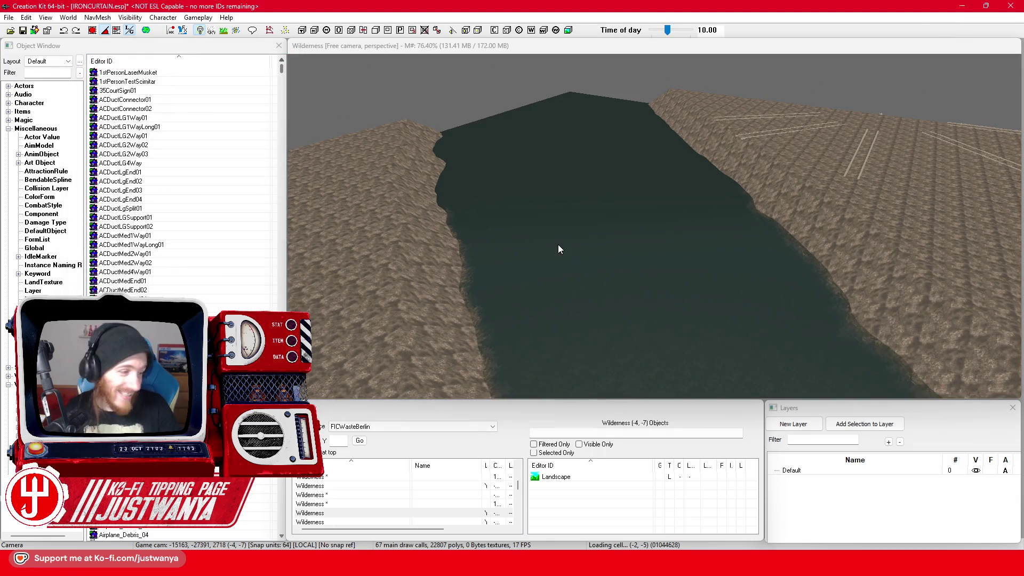
pyautogui.scroll(8, 555, 251)
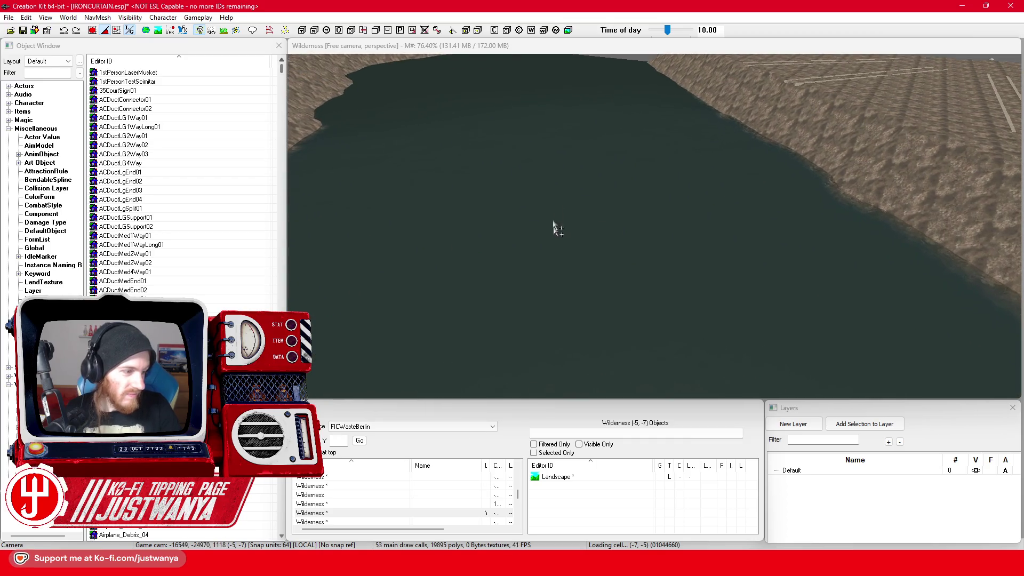
pyautogui.scroll(-6, 555, 235)
pyautogui.scroll(2, 664, 160)
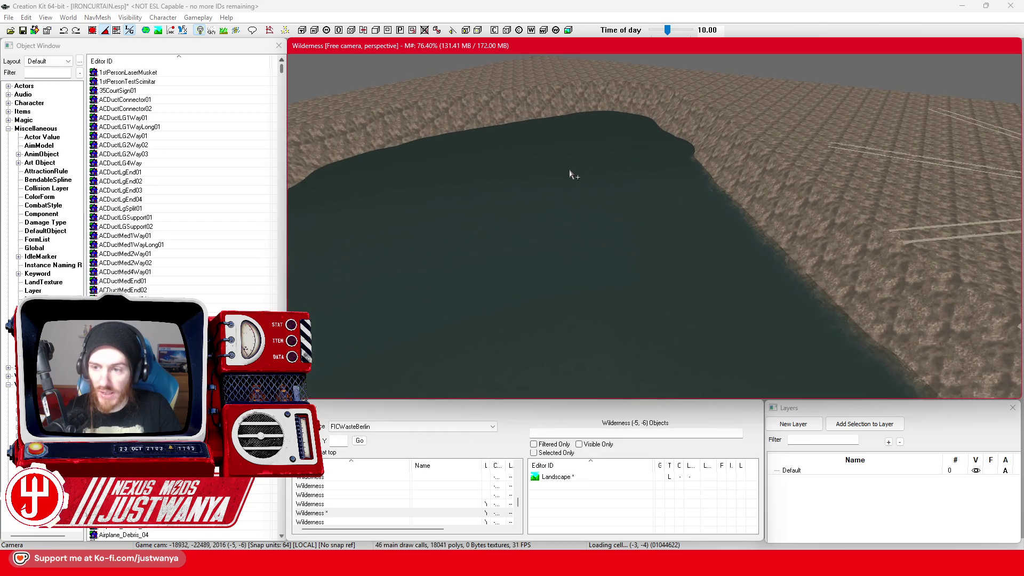
pyautogui.scroll(-5, 601, 336)
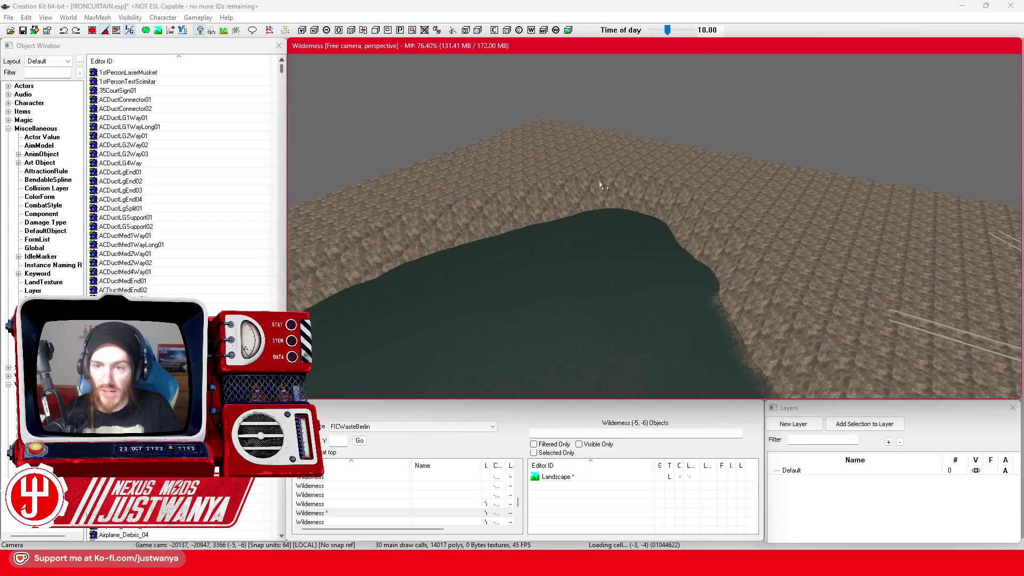
pyautogui.scroll(3, 554, 114)
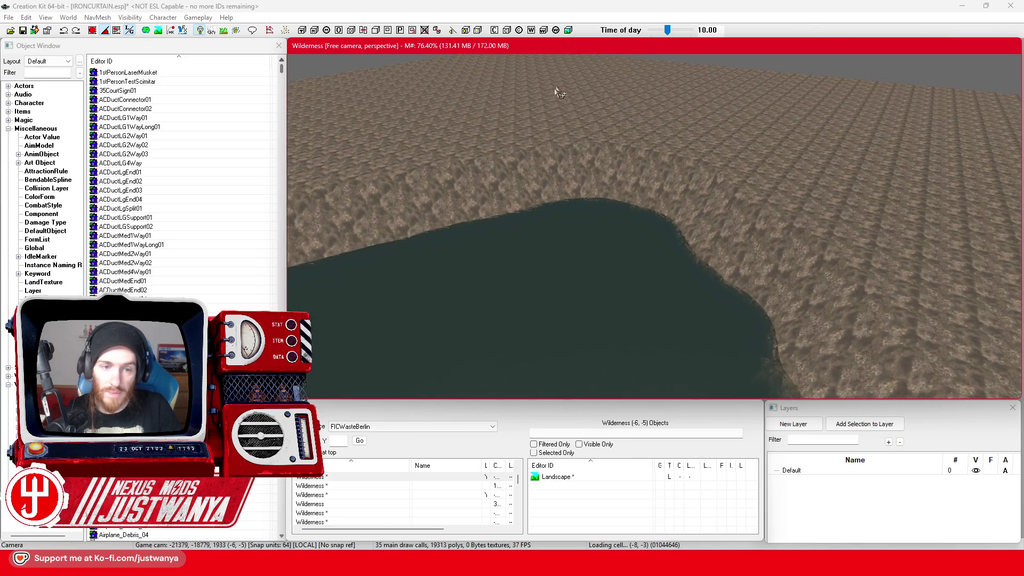
pyautogui.scroll(-5, 560, 160)
pyautogui.scroll(3, 587, 219)
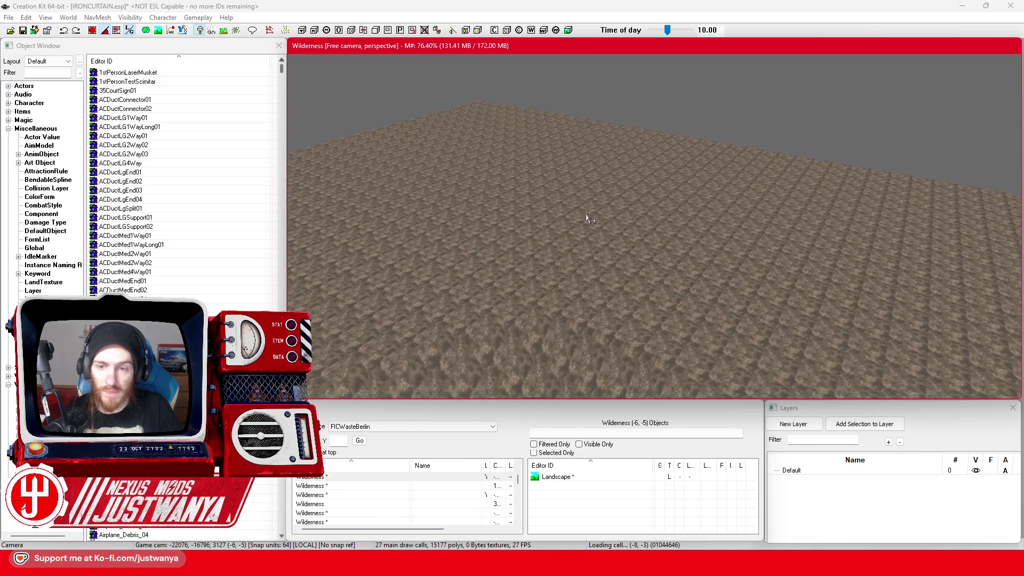
pyautogui.scroll(-4, 586, 218)
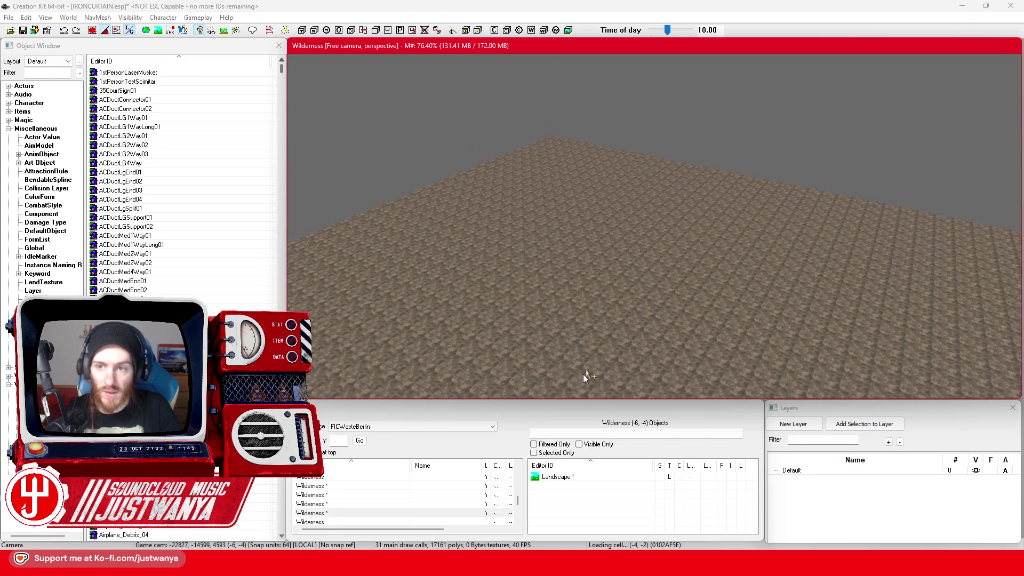
pyautogui.scroll(3, 616, 293)
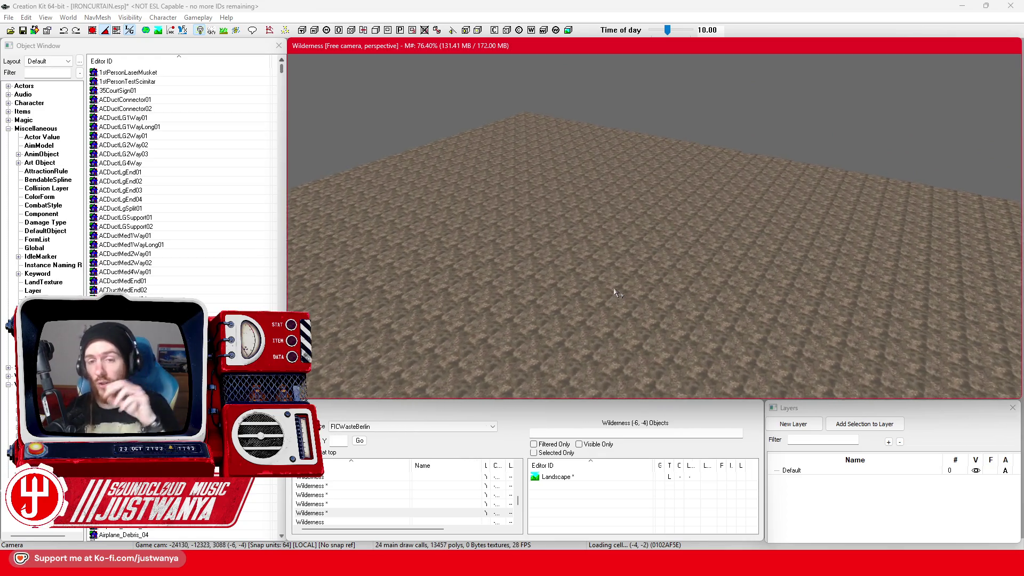
pyautogui.scroll(4, 616, 292)
pyautogui.scroll(3, 705, 126)
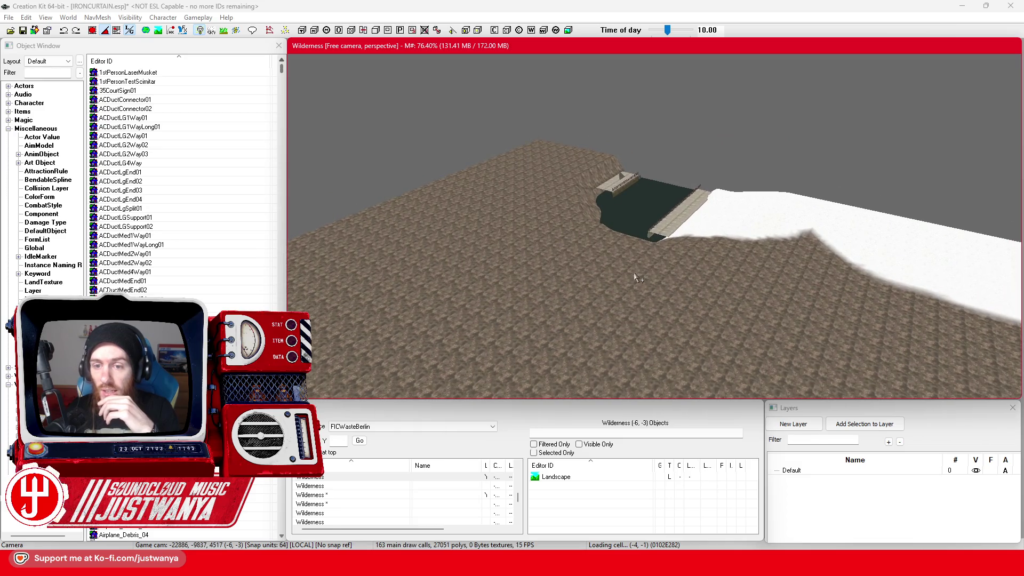
# Orbit down over the pond and select the riverside buildings and objects
pyautogui.scroll(5, 645, 279)
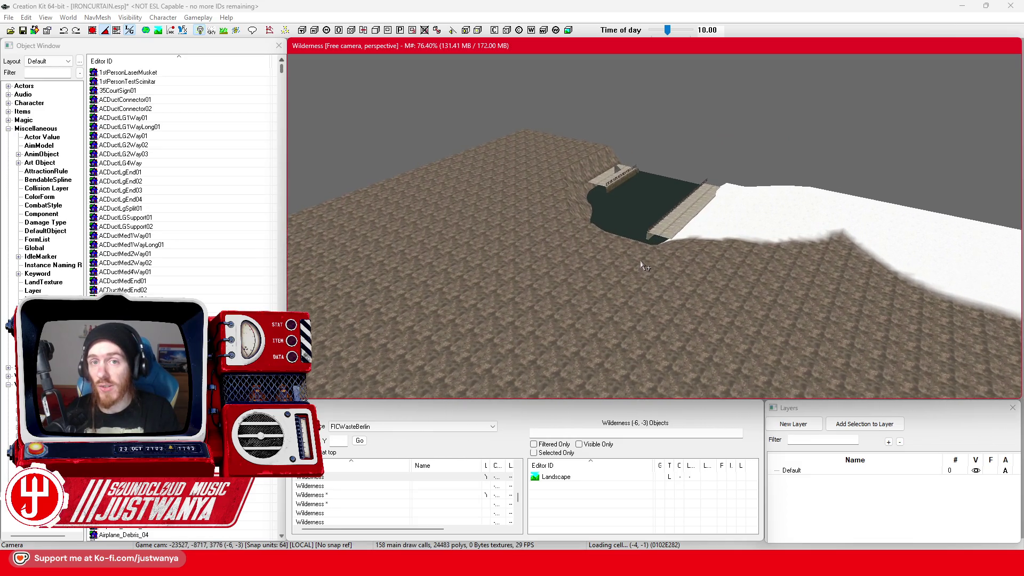
pyautogui.scroll(4, 643, 259)
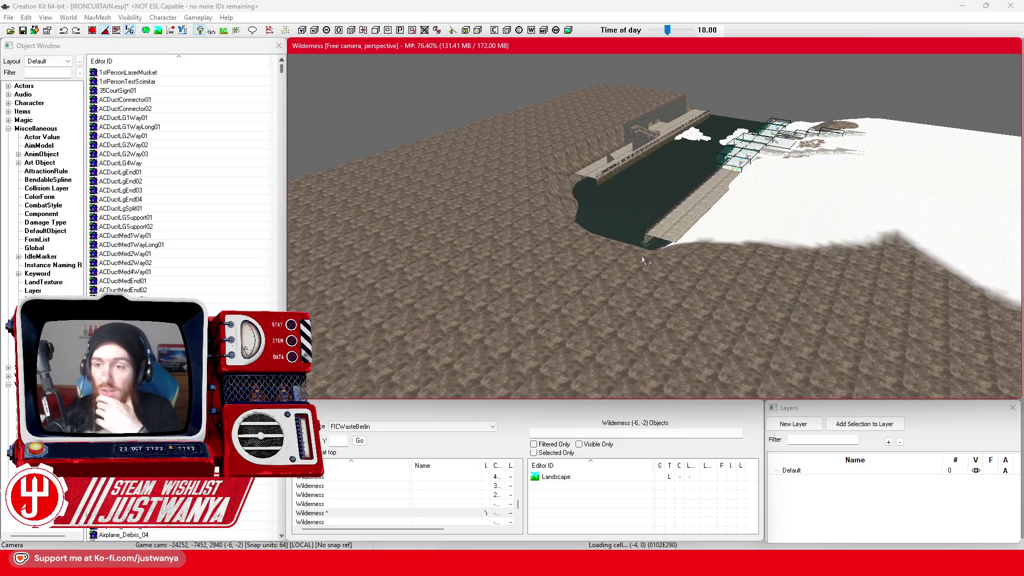
pyautogui.moveTo(645, 260)
pyautogui.mouseDown()
pyautogui.moveTo(589, 100)
pyautogui.moveTo(638, 198)
pyautogui.moveTo(625, 271)
pyautogui.moveTo(612, 257)
pyautogui.mouseUp()
pyautogui.scroll(5, 612, 270)
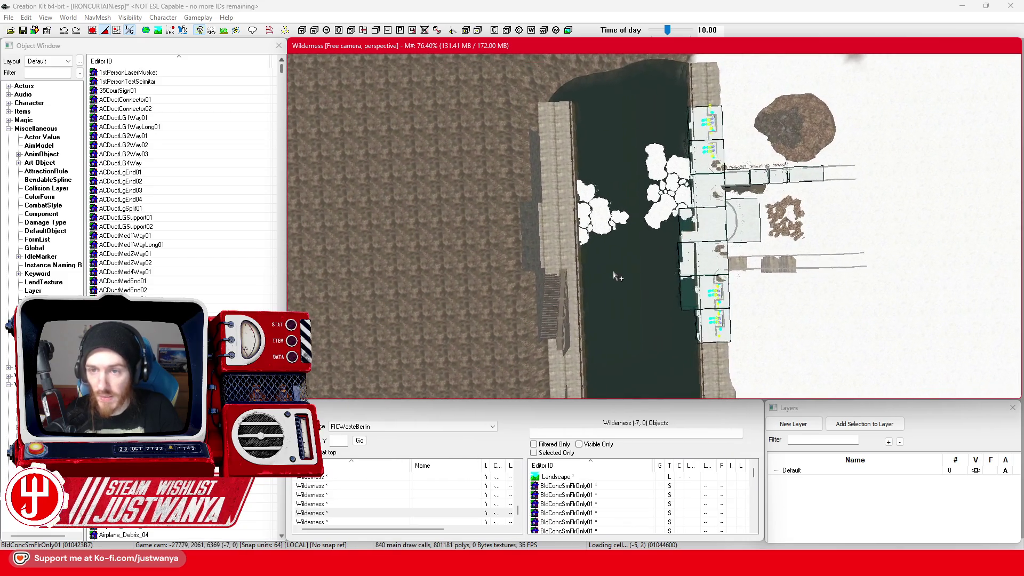
pyautogui.scroll(-2, 610, 271)
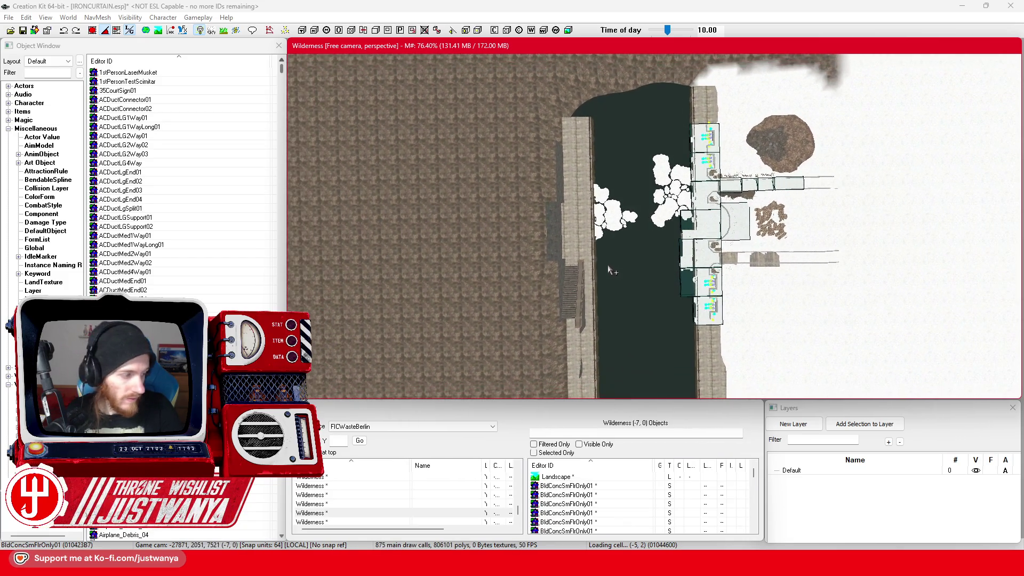
pyautogui.scroll(-3, 609, 262)
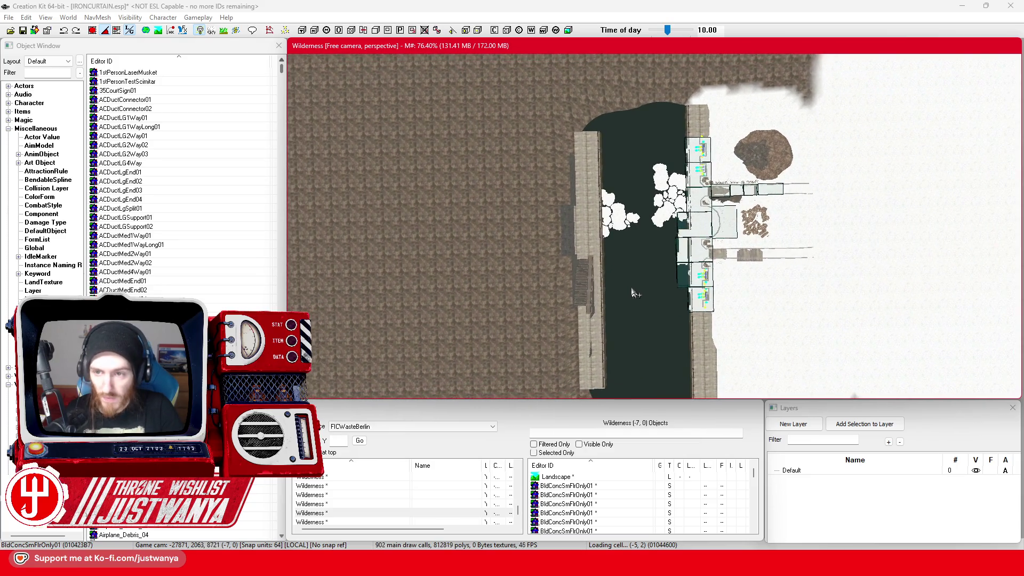
pyautogui.scroll(-3, 598, 254)
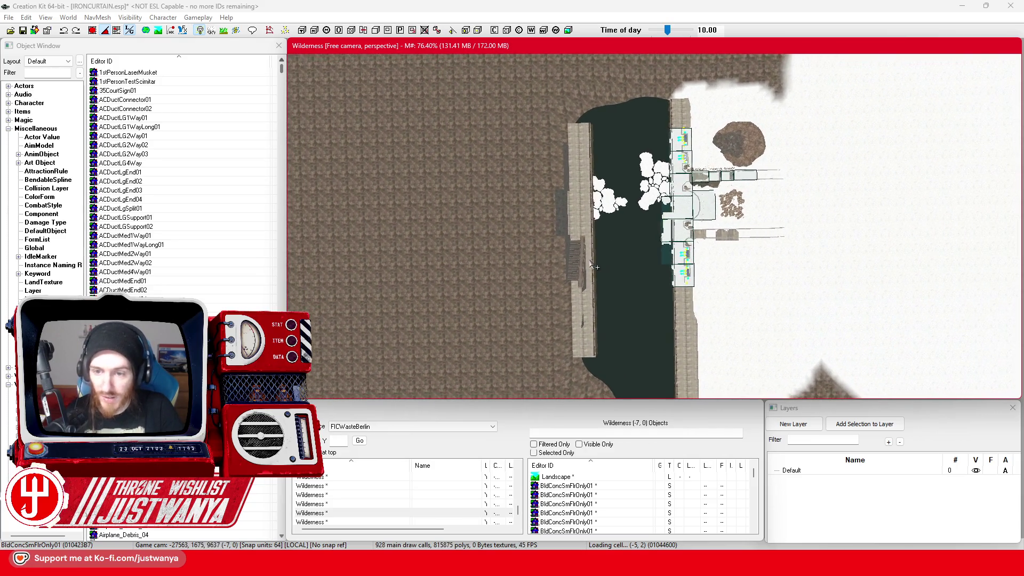
pyautogui.scroll(-4, 593, 263)
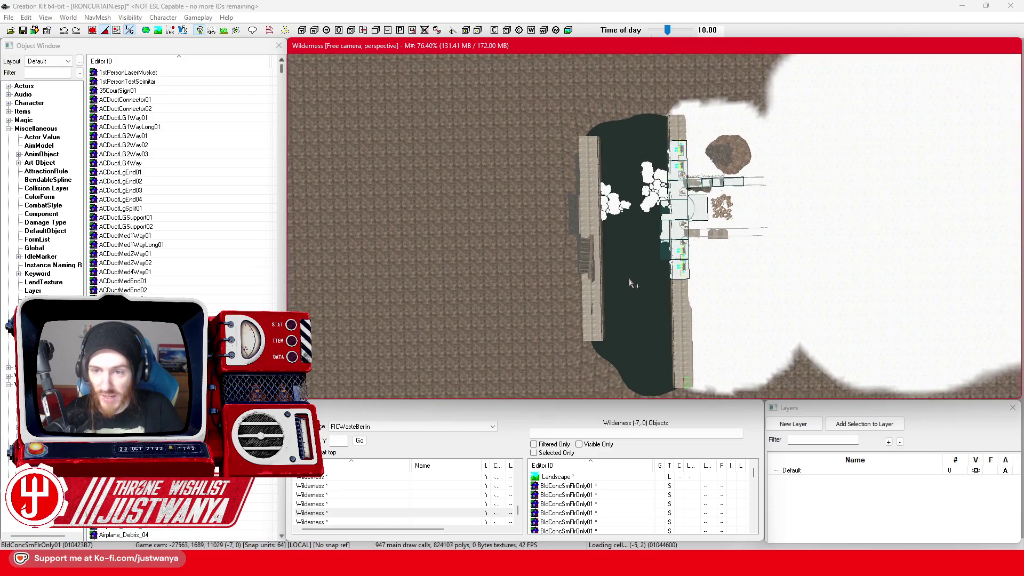
pyautogui.scroll(-2, 631, 283)
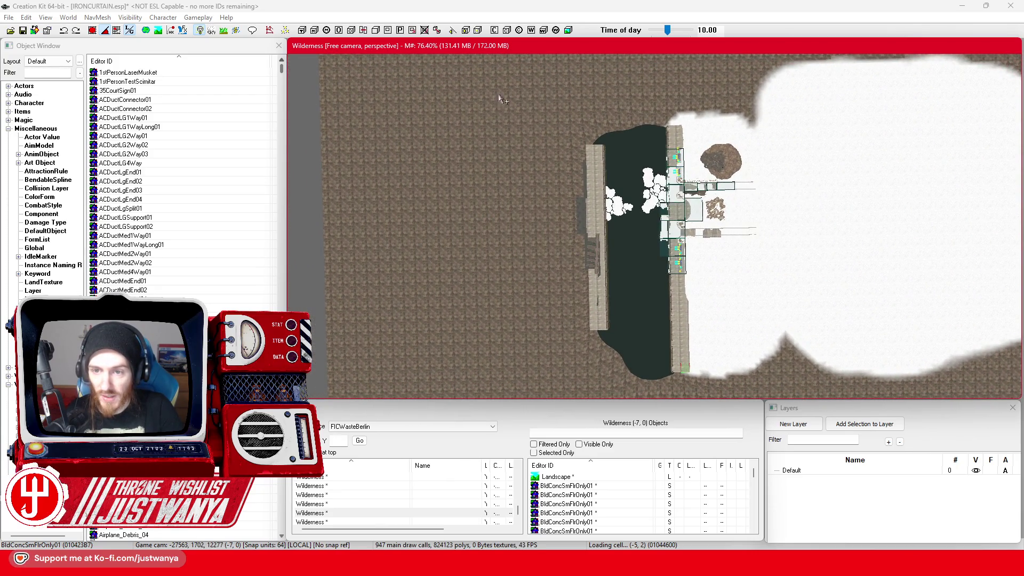
pyautogui.moveTo(851, 447); pyautogui.dragTo(851, 447)
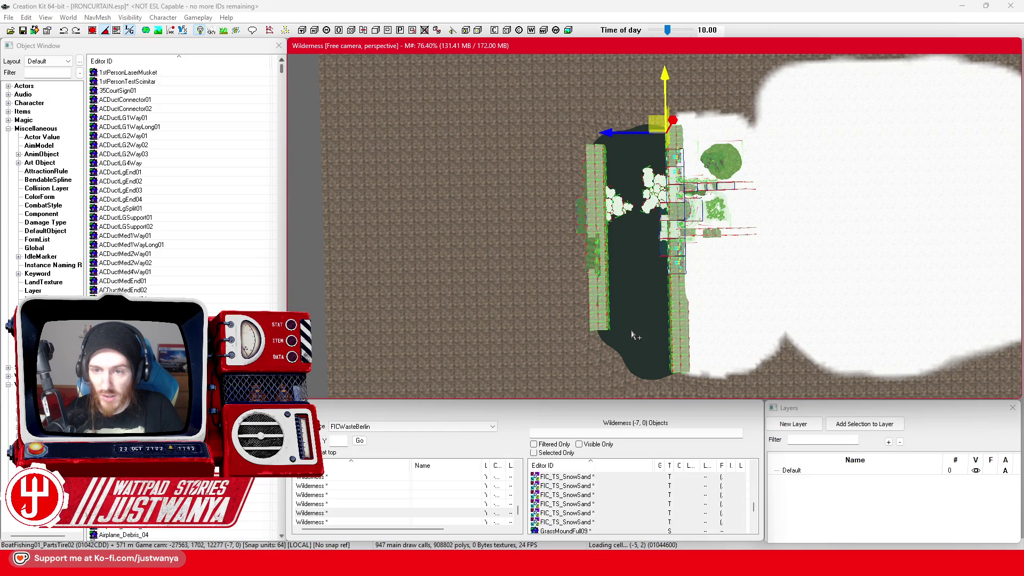
pyautogui.press('shift')
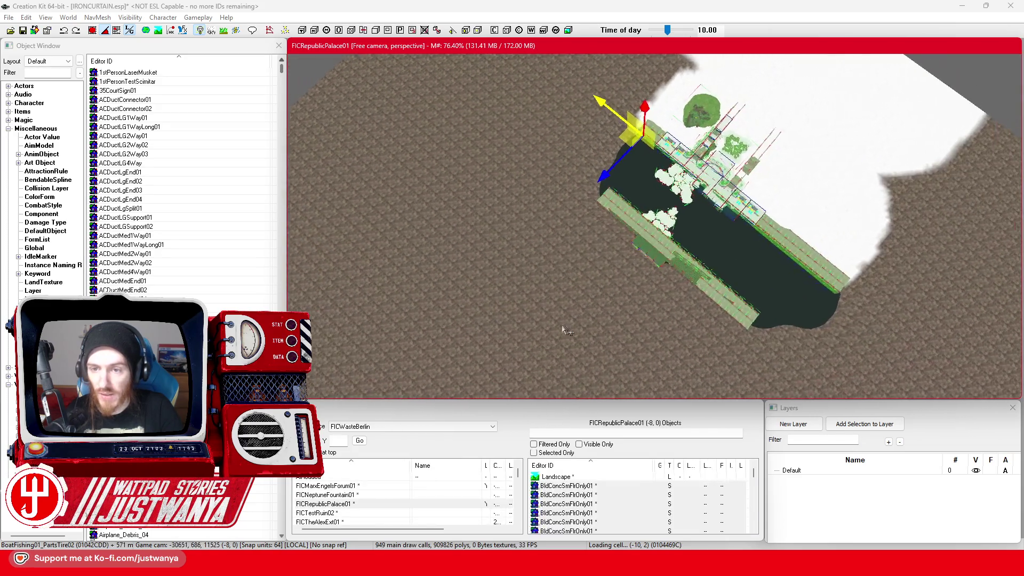
pyautogui.press('shift')
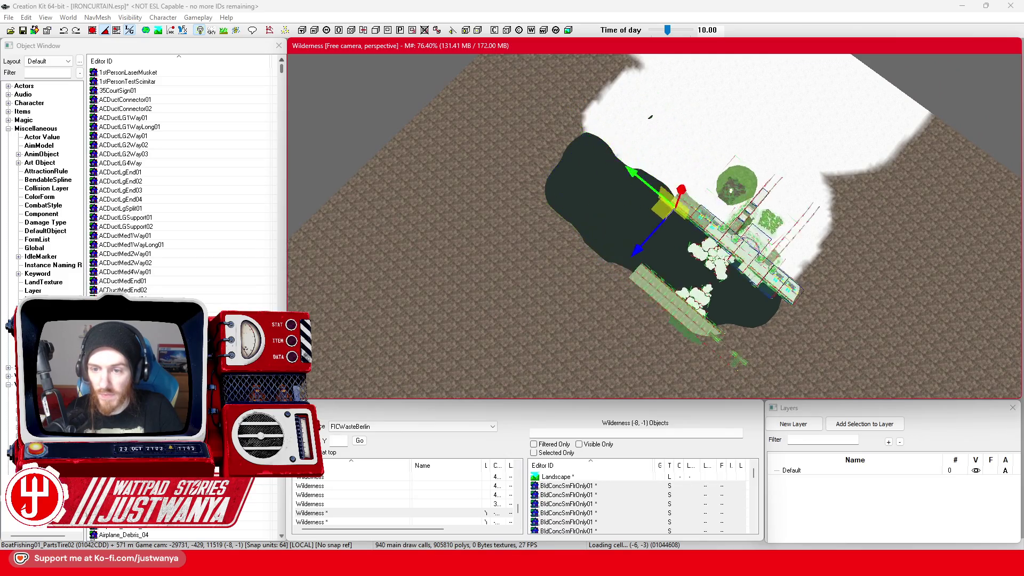
pyautogui.press('shift')
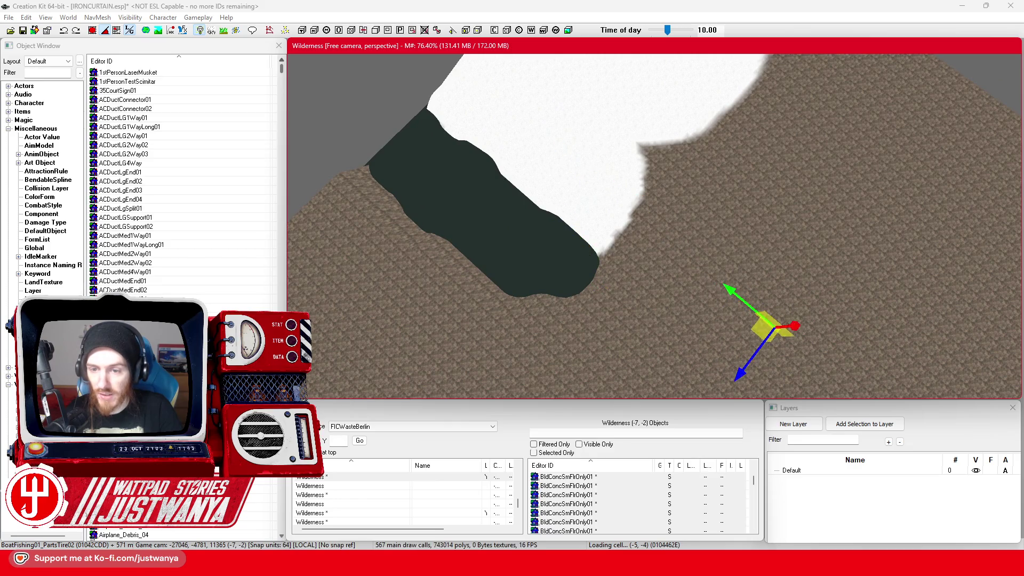
# Pan over the river in cell (-7, -6) near the boat and pier pieces
pyautogui.moveTo(660, 326)
pyautogui.mouseDown()
pyautogui.moveTo(435, 229)
pyautogui.moveTo(392, 63)
pyautogui.mouseUp()
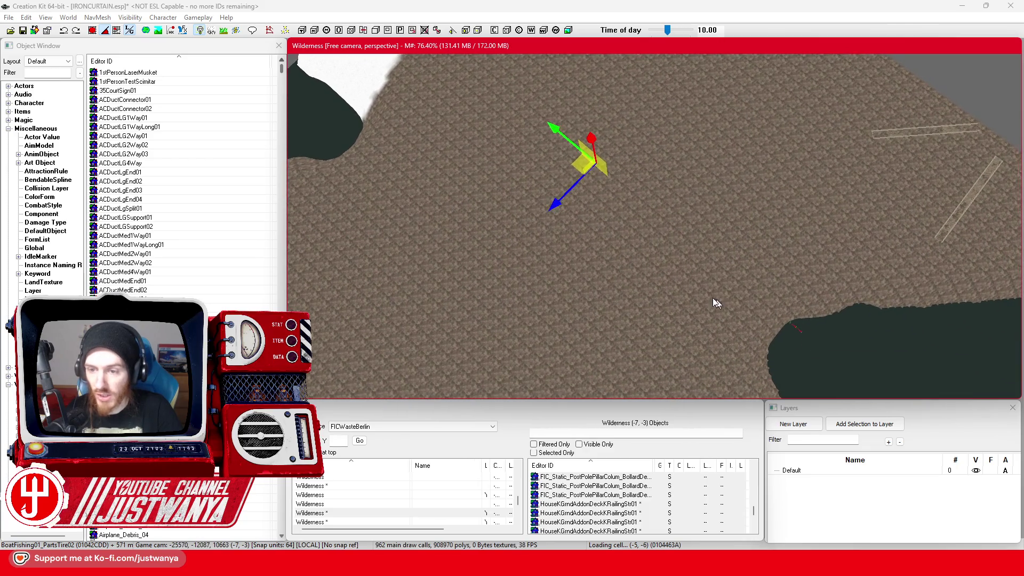
pyautogui.moveTo(736, 309); pyautogui.dragTo(509, 189)
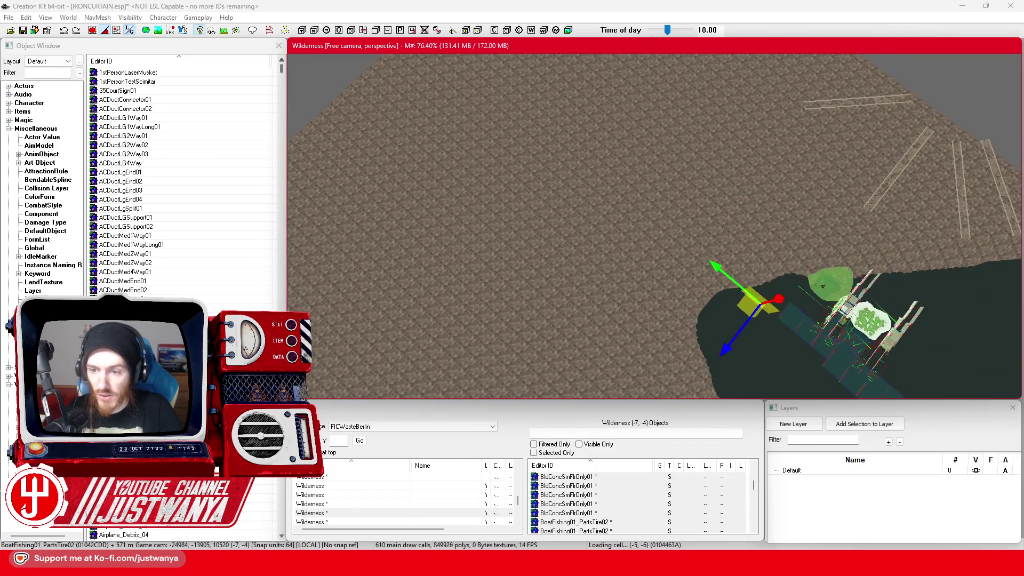
pyautogui.moveTo(598, 230); pyautogui.dragTo(379, 127)
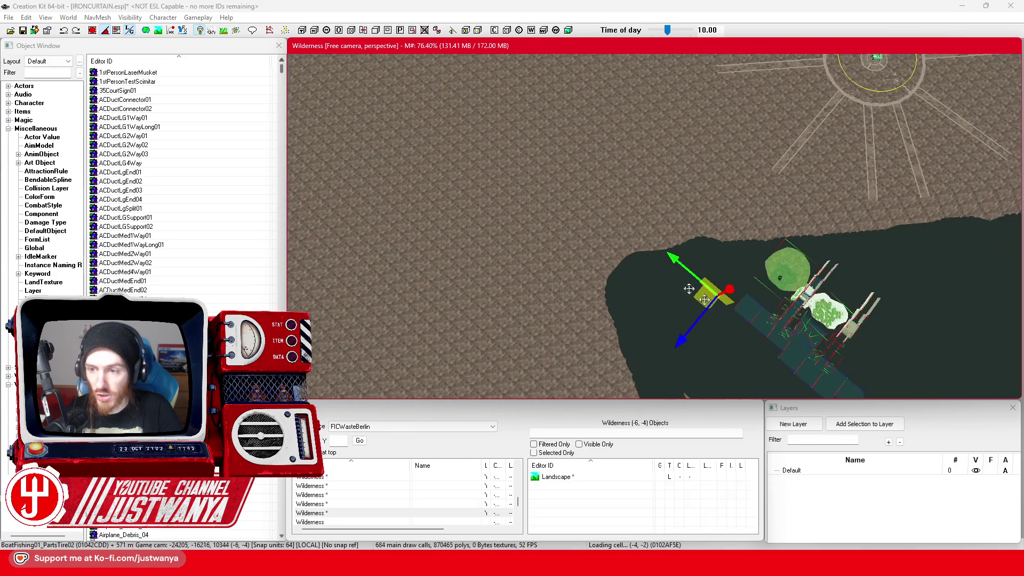
pyautogui.moveTo(588, 323); pyautogui.dragTo(608, 224)
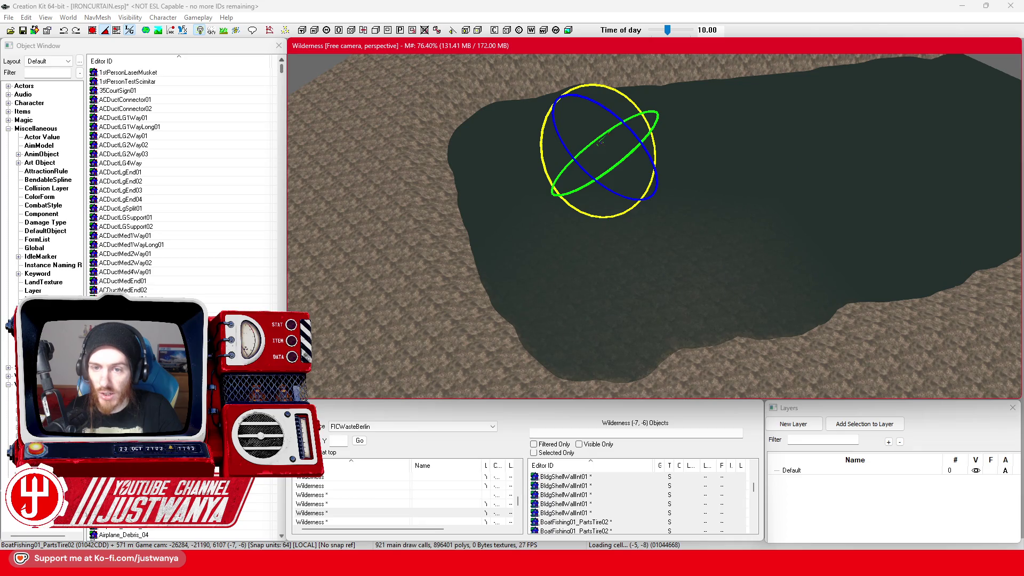
# Undo the last edit, rotate the boat and pier group, and orbit to a low dock view
pyautogui.click(64, 32)
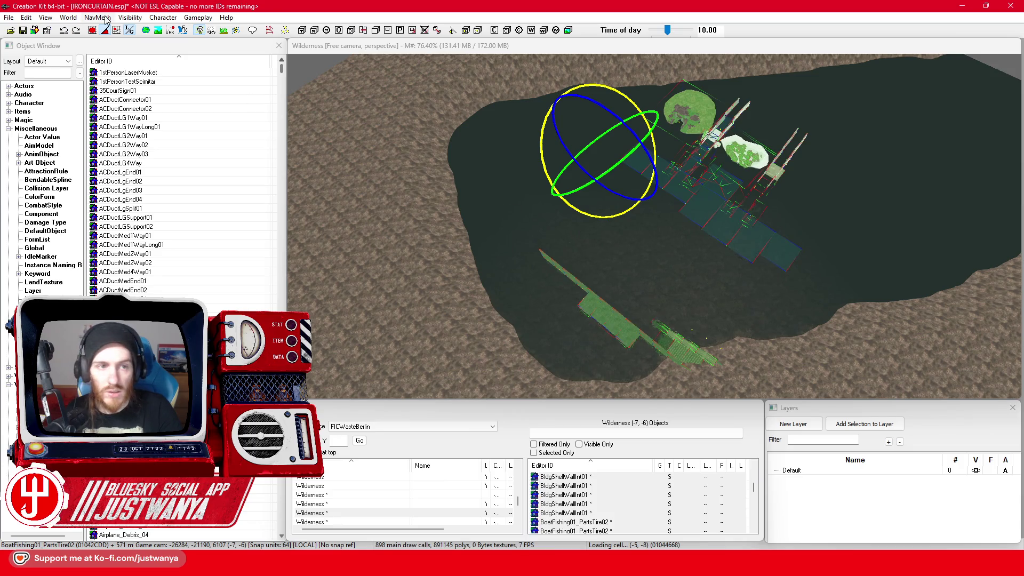
pyautogui.click(358, 50)
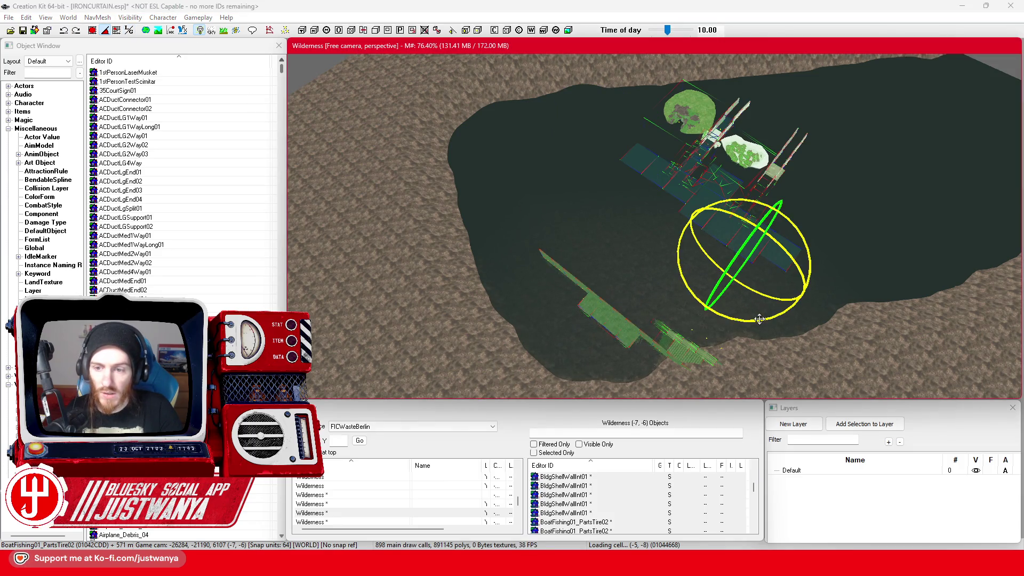
pyautogui.moveTo(774, 298); pyautogui.dragTo(800, 278)
pyautogui.moveTo(733, 296)
pyautogui.mouseDown()
pyautogui.moveTo(527, 409)
pyautogui.moveTo(600, 353)
pyautogui.moveTo(673, 353)
pyautogui.moveTo(723, 307)
pyautogui.mouseUp()
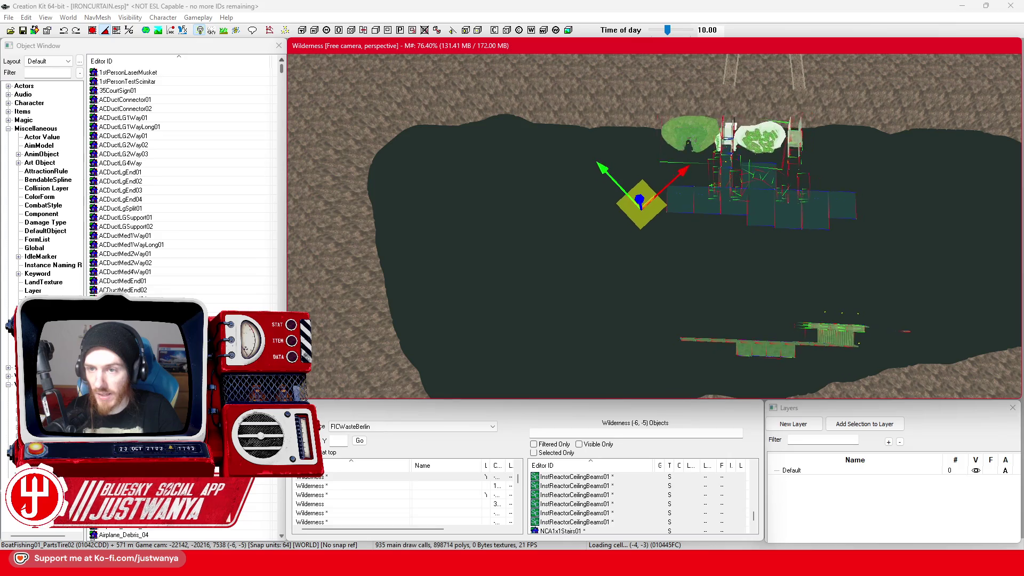
pyautogui.moveTo(664, 278)
pyautogui.mouseDown()
pyautogui.moveTo(597, 214)
pyautogui.moveTo(582, 237)
pyautogui.mouseUp()
# Orbit around the dock and select the BldConcSmFlrOnly01 concrete floor piece
pyautogui.scroll(8, 583, 237)
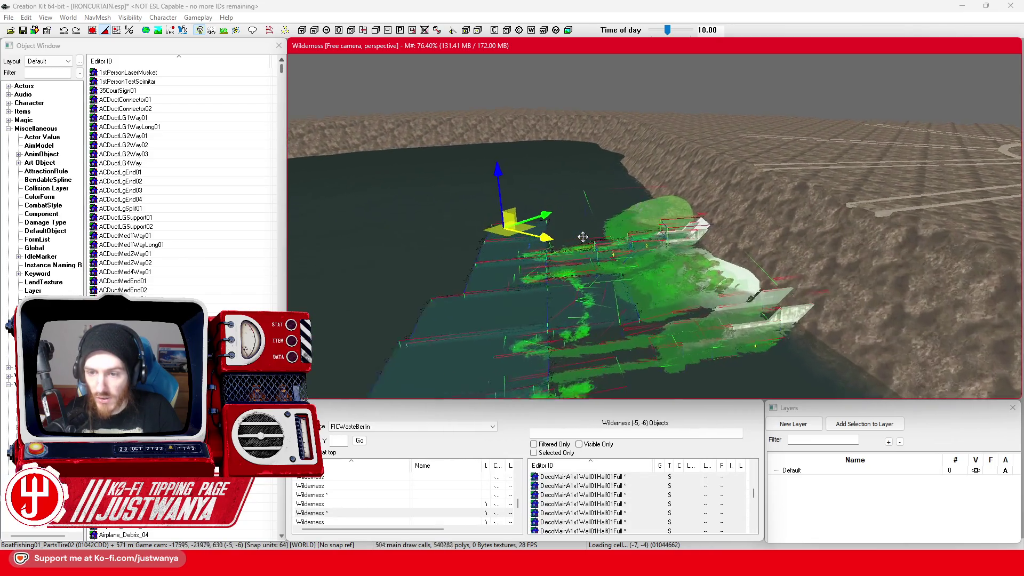
pyautogui.scroll(3, 583, 237)
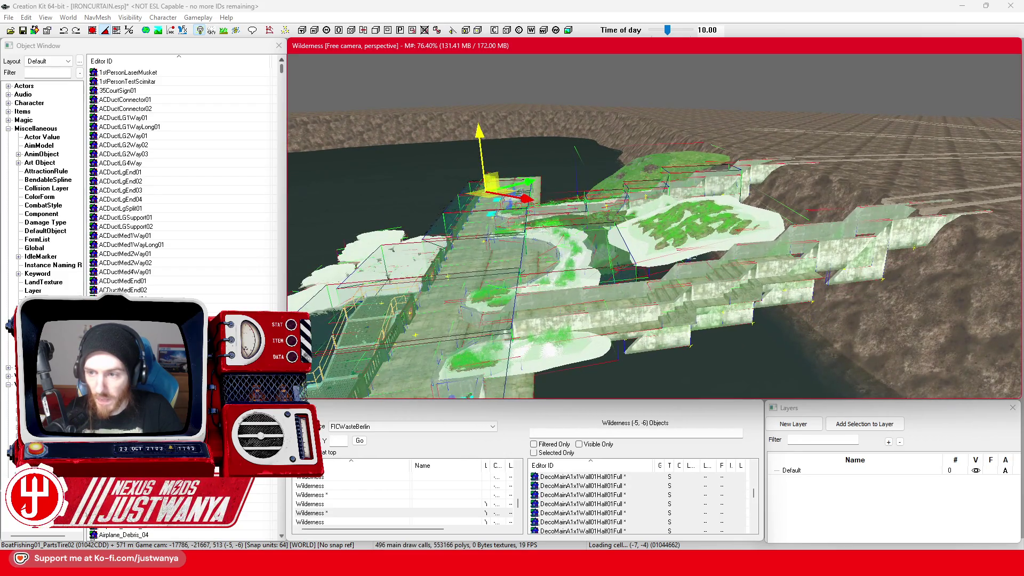
pyautogui.scroll(-3, 518, 184)
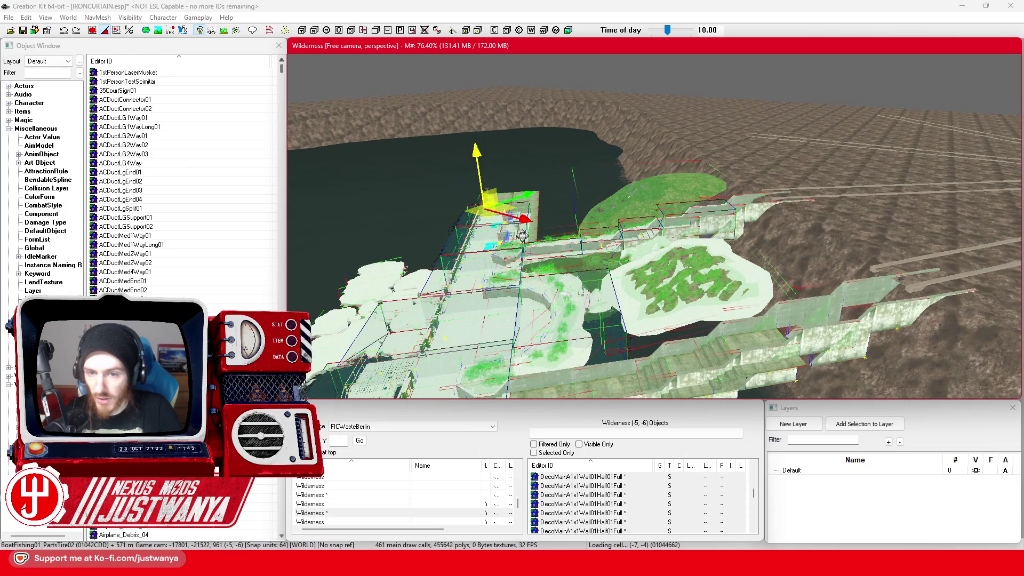
pyautogui.scroll(-5, 522, 239)
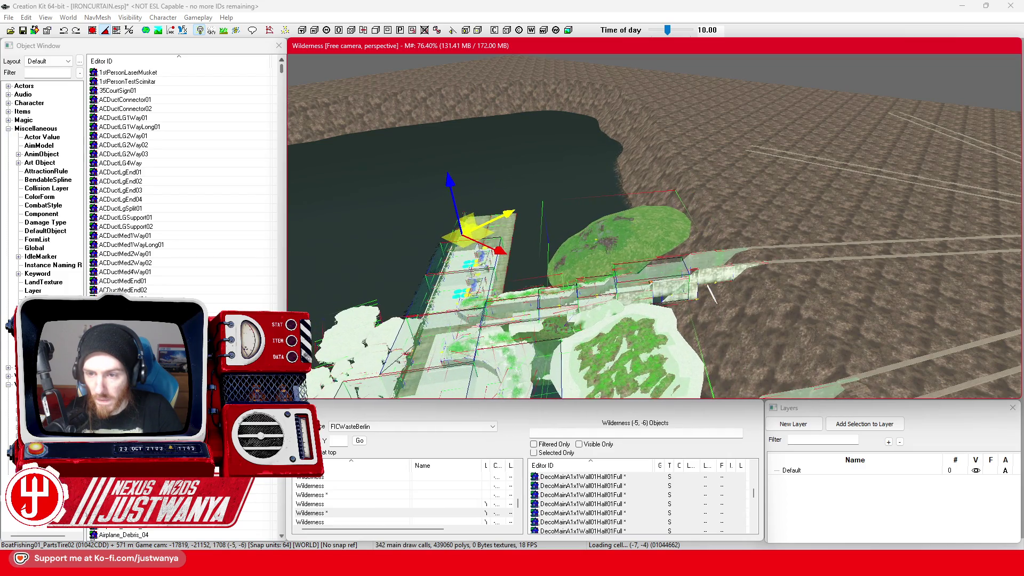
pyautogui.scroll(10, 588, 303)
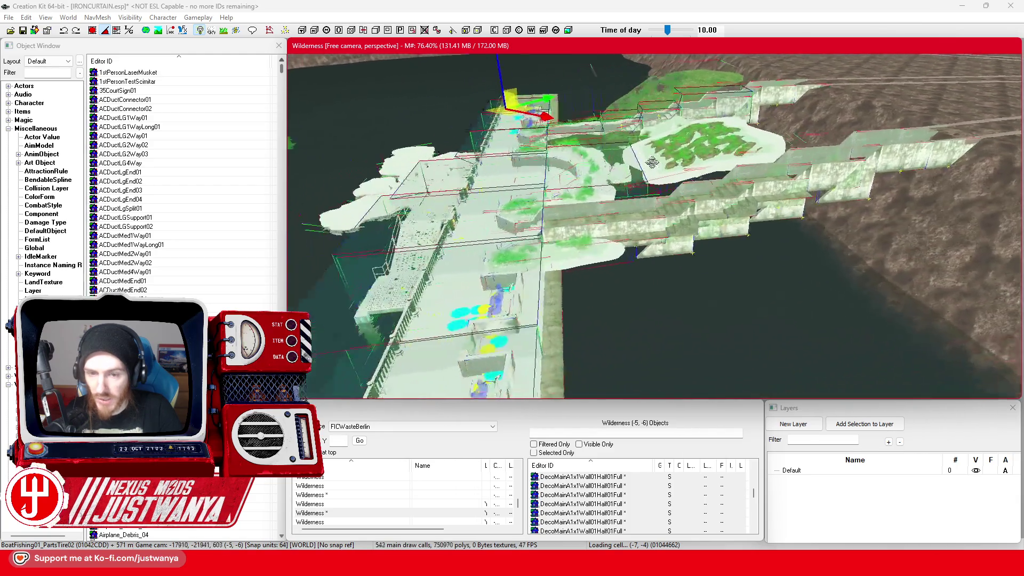
pyautogui.scroll(-8, 728, 150)
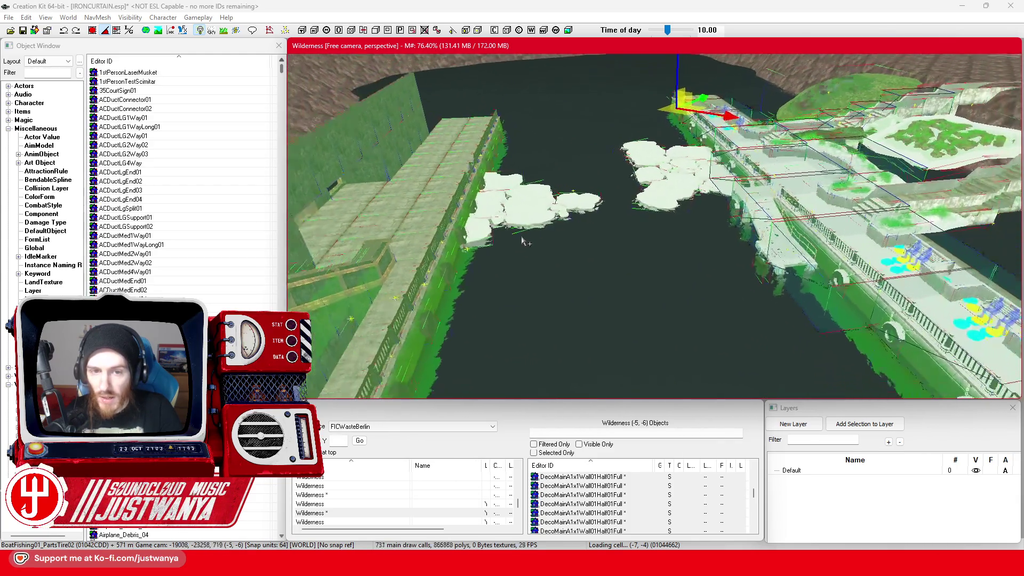
pyautogui.scroll(-8, 524, 241)
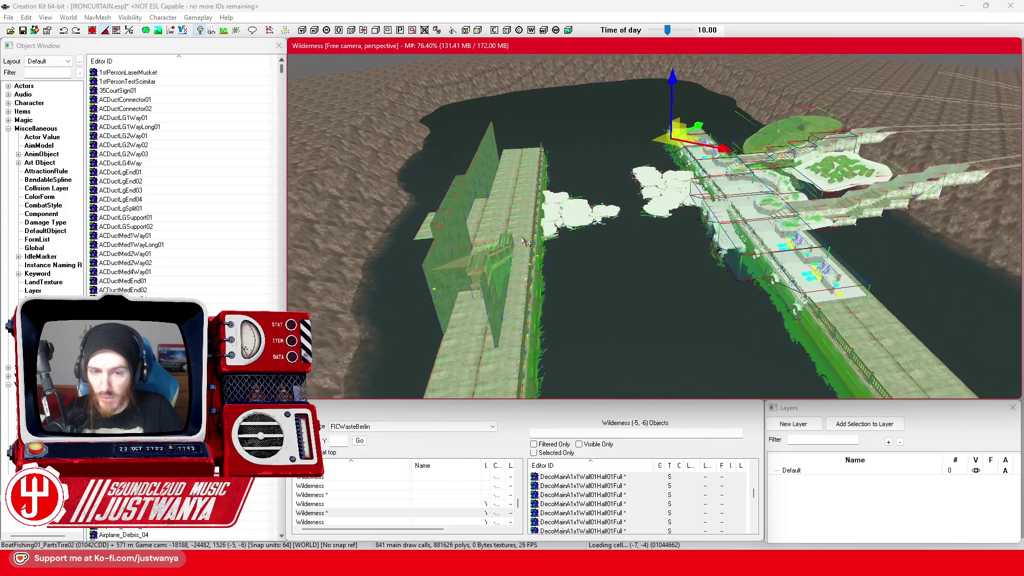
pyautogui.press('shift')
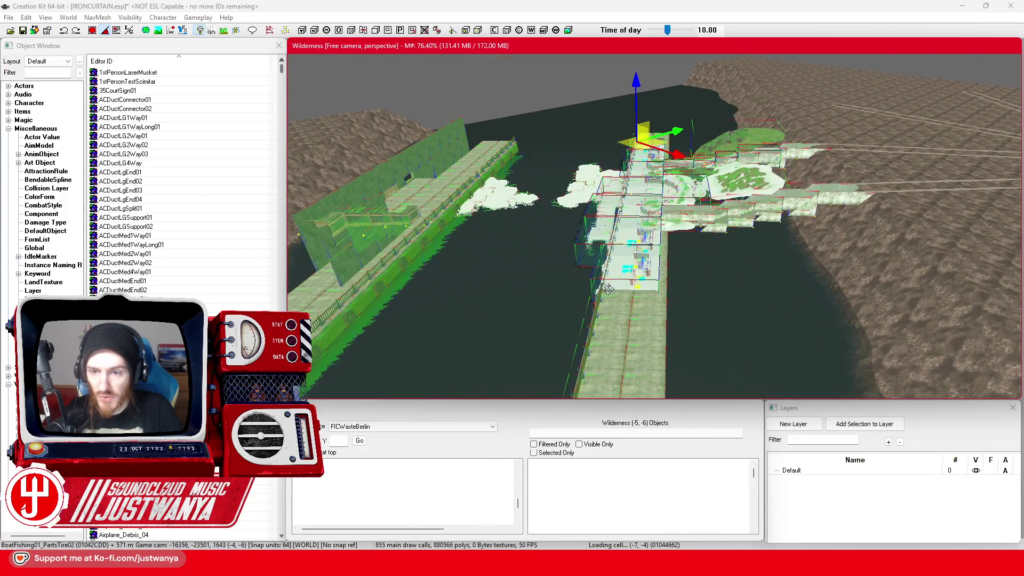
pyautogui.scroll(5, 630, 327)
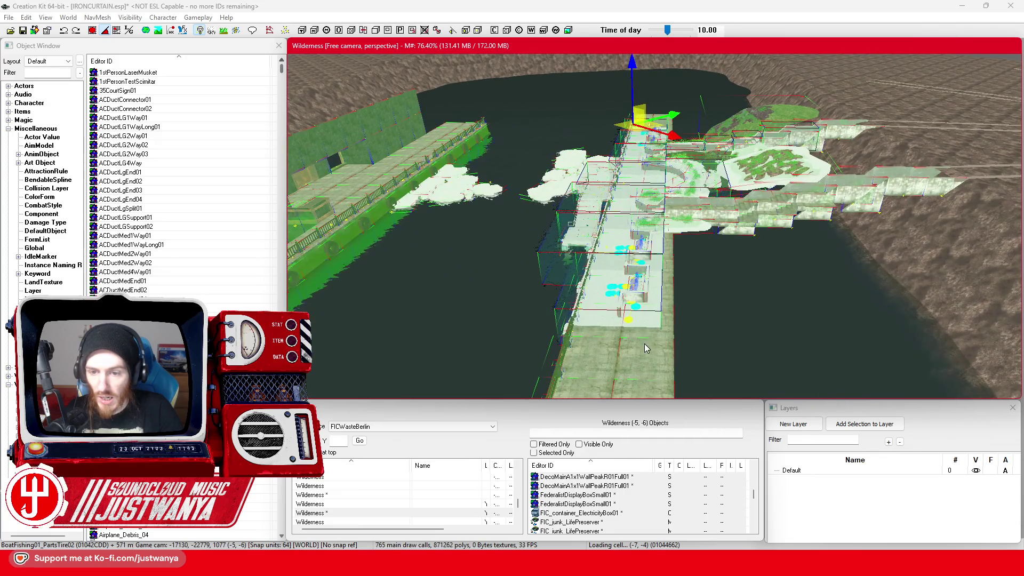
pyautogui.click(587, 307)
# Move the view out to the flat riverbank terrain in cell (-6, -5)
pyautogui.press('shift')
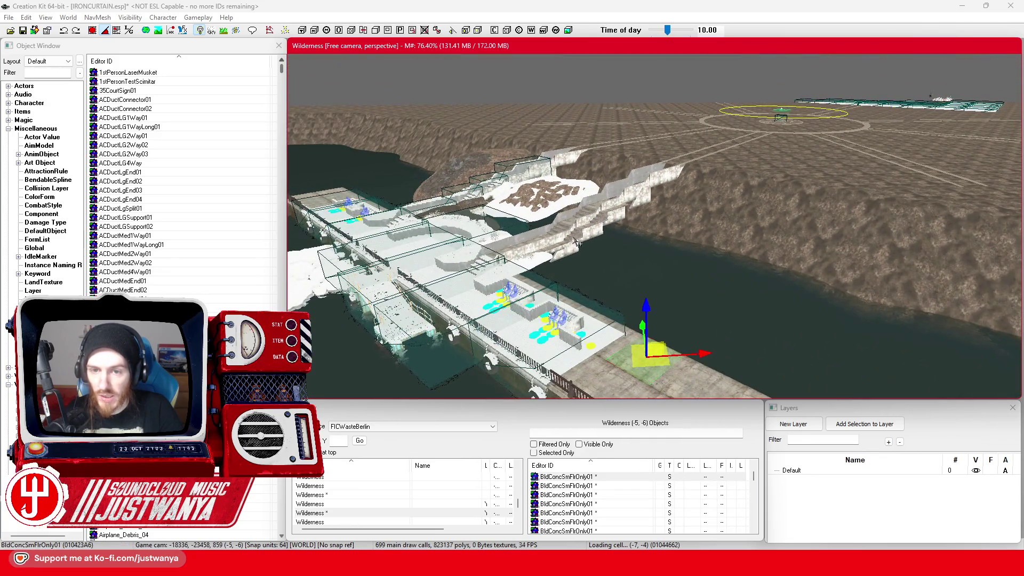
pyautogui.scroll(-5, 578, 244)
pyautogui.press('shift')
pyautogui.scroll(5, 619, 315)
pyautogui.scroll(5, 614, 301)
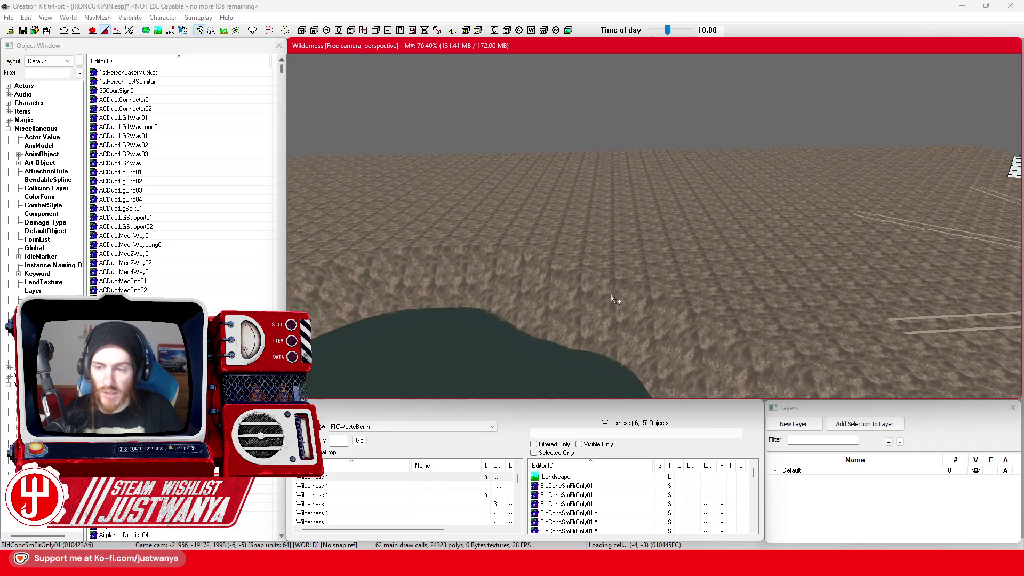
# Zoom and pan the render window to look over the terrain and the dark pit
pyautogui.scroll(-5, 614, 300)
pyautogui.scroll(5, 639, 285)
pyautogui.scroll(-5, 640, 285)
pyautogui.scroll(4, 710, 325)
pyautogui.scroll(4, 710, 325)
pyautogui.moveTo(659, 302); pyautogui.dragTo(720, 352)
pyautogui.scroll(4, 634, 342)
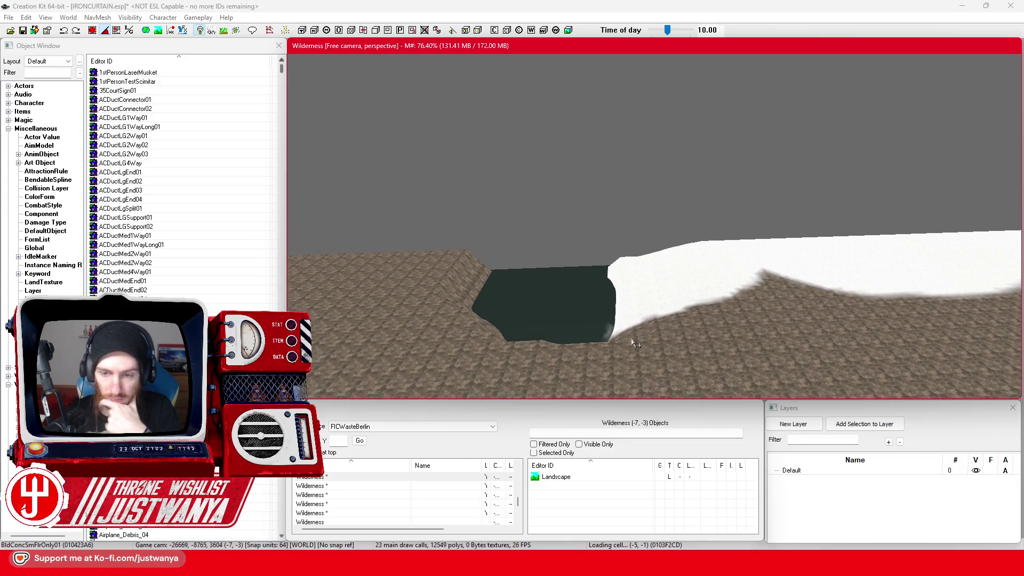
pyautogui.scroll(5, 635, 341)
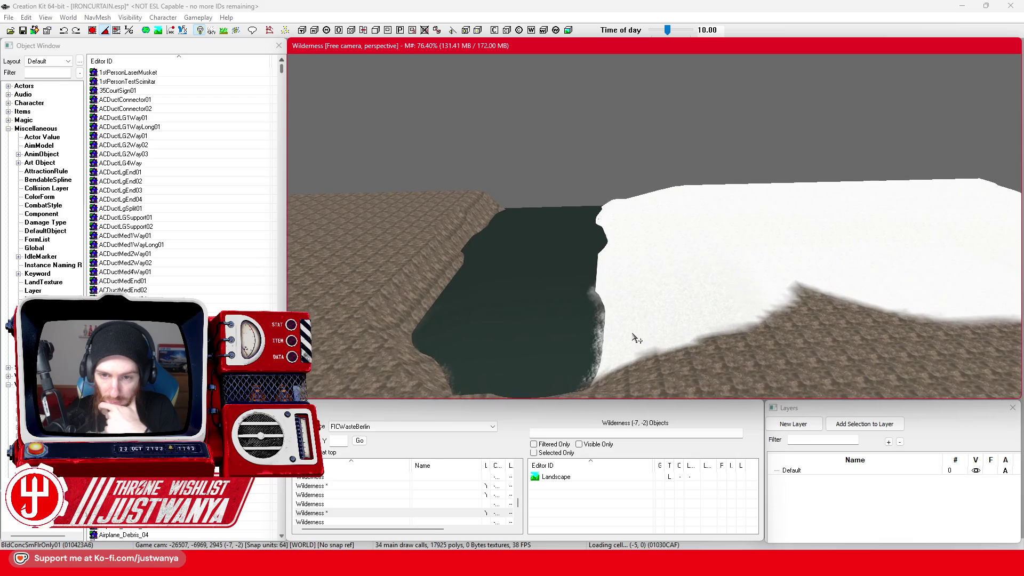
pyautogui.scroll(2, 635, 339)
pyautogui.scroll(3, 675, 352)
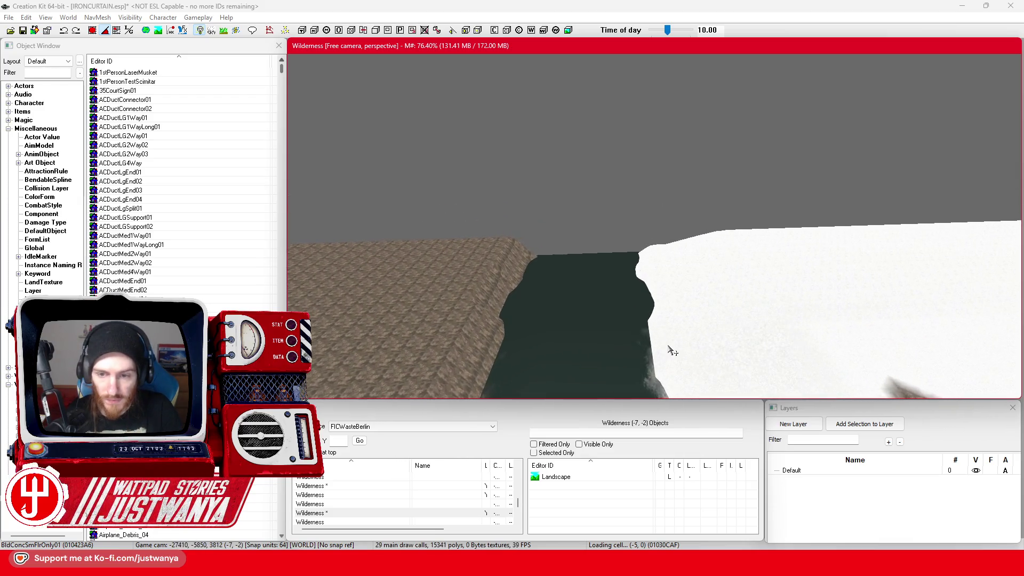
pyautogui.scroll(5, 672, 350)
pyautogui.scroll(5, 633, 344)
pyautogui.scroll(8, 632, 343)
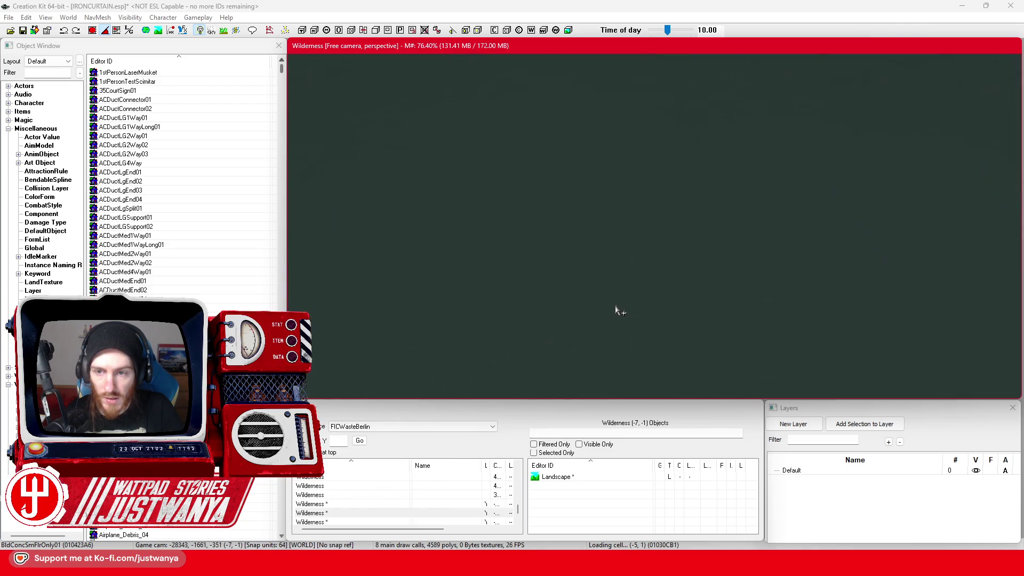
pyautogui.scroll(-5, 614, 315)
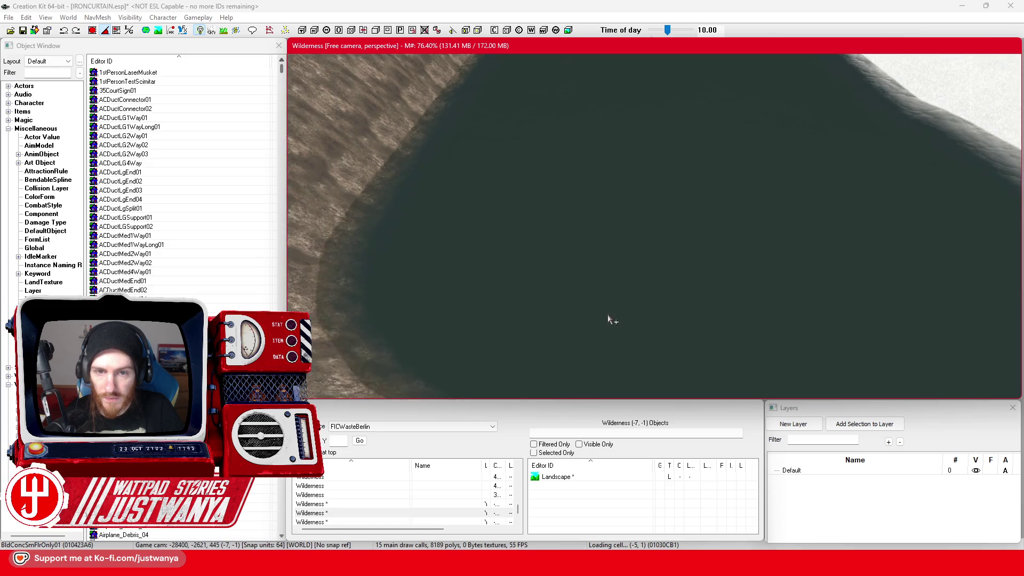
pyautogui.scroll(-10, 601, 321)
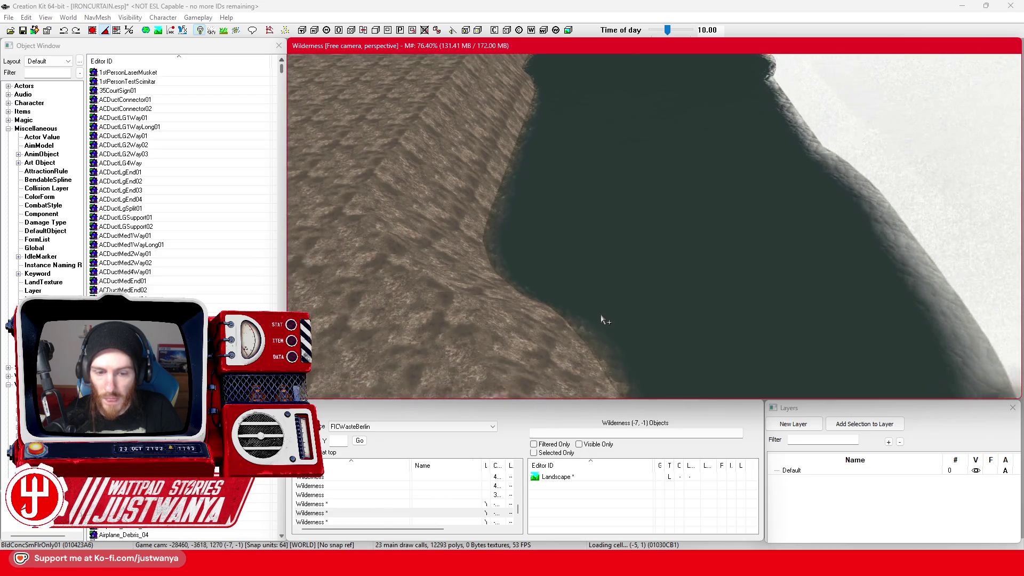
pyautogui.scroll(10, 682, 206)
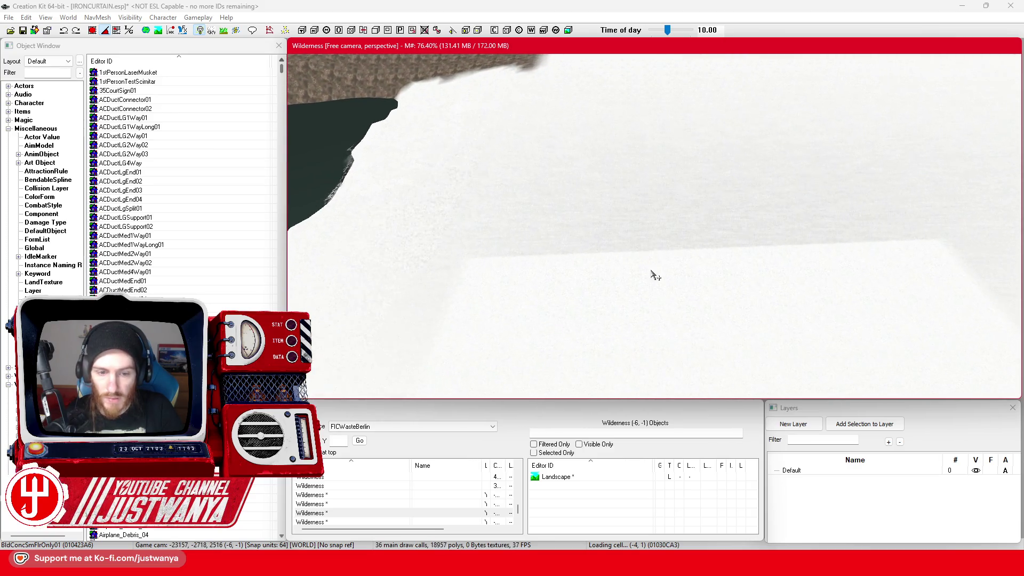
pyautogui.scroll(-5, 581, 306)
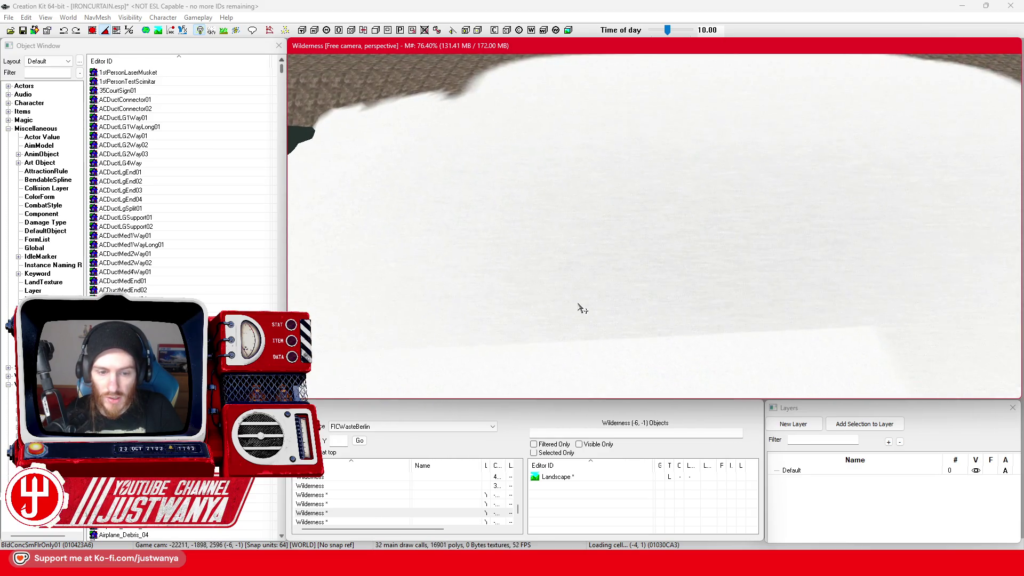
pyautogui.scroll(5, 583, 307)
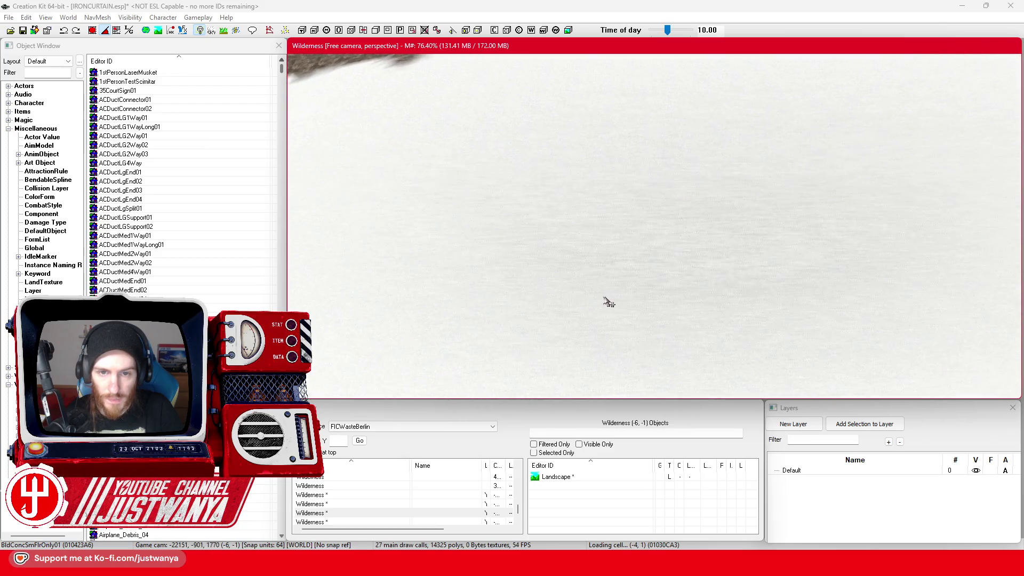
pyautogui.scroll(5, 505, 219)
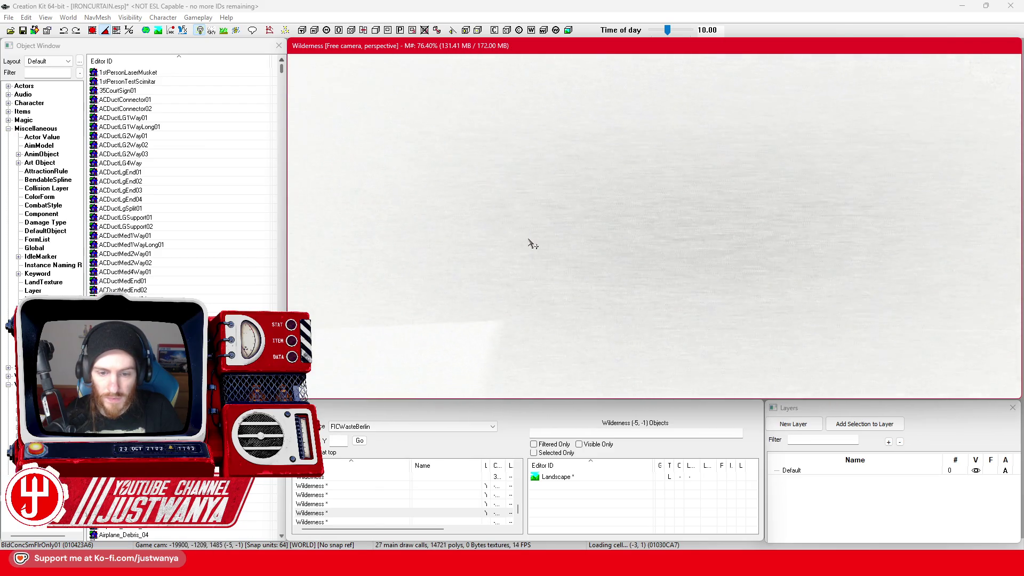
pyautogui.scroll(-3, 531, 242)
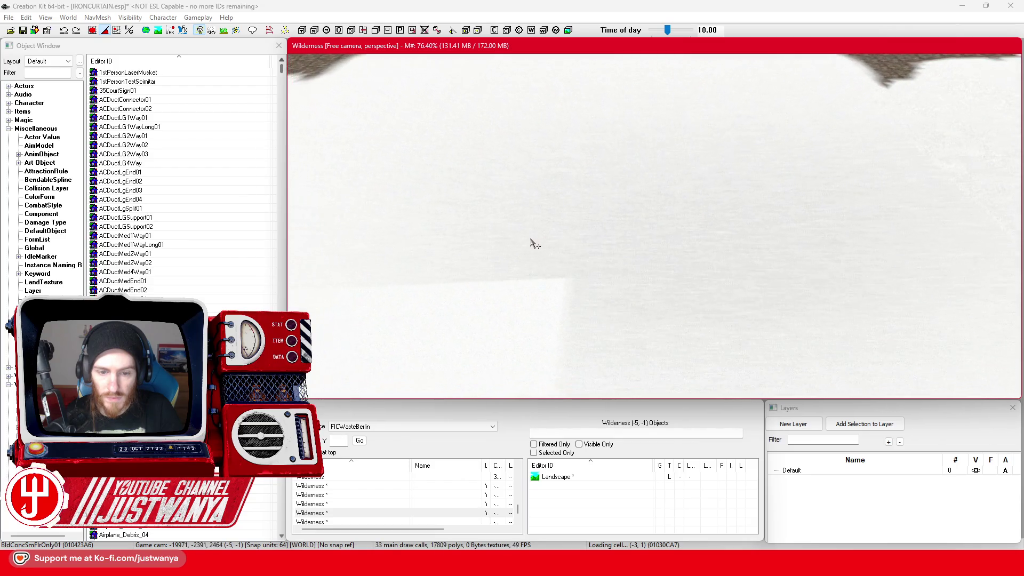
# Jump to Wilderness cell (-6,-1), pan across to the dark water basin, and enter landscape editing
pyautogui.doubleClick(312, 503)
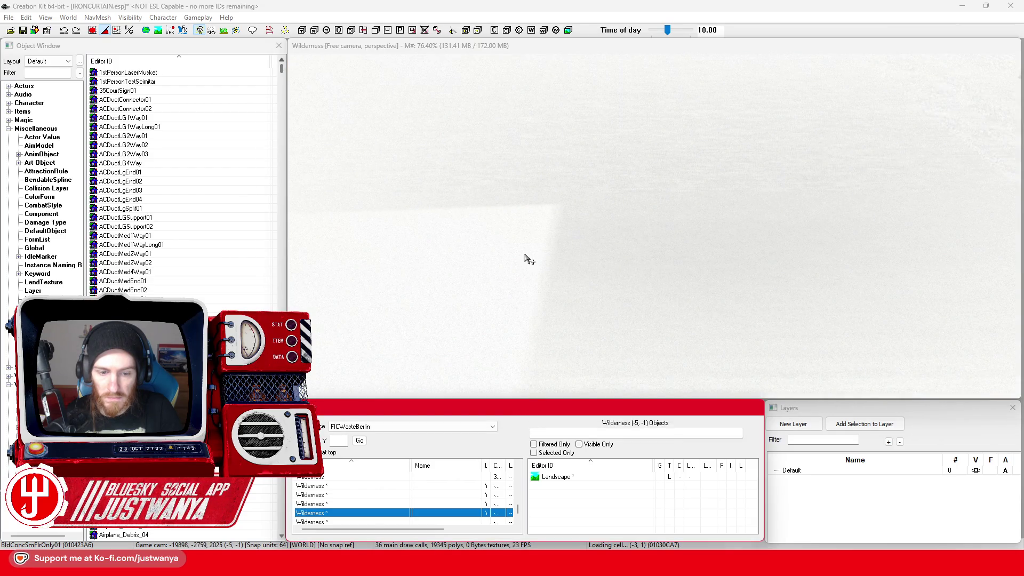
pyautogui.moveTo(711, 191)
pyautogui.mouseDown()
pyautogui.moveTo(775, 167)
pyautogui.moveTo(372, 219)
pyautogui.moveTo(643, 245)
pyautogui.moveTo(522, 313)
pyautogui.mouseUp()
pyautogui.scroll(5, 522, 313)
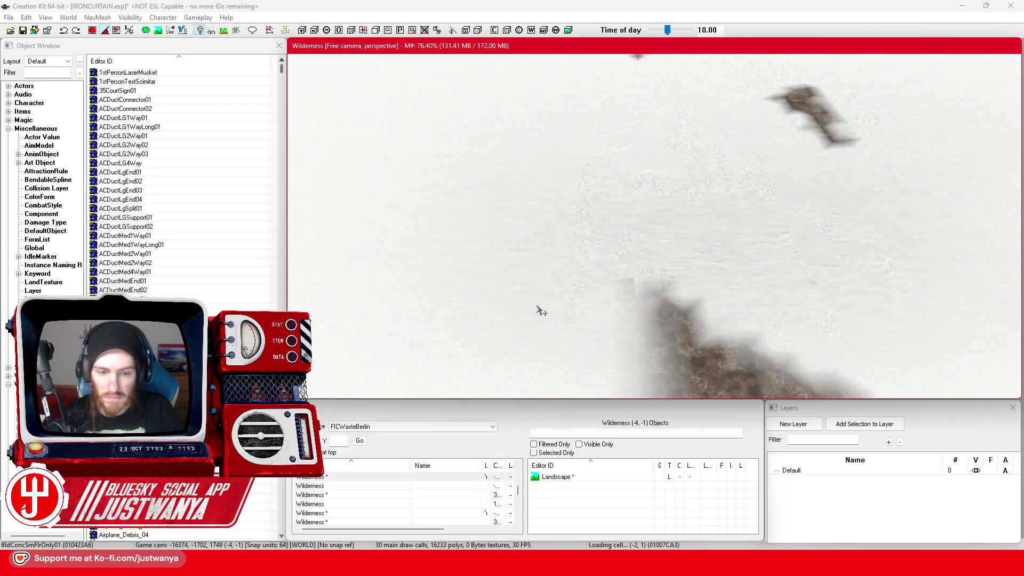
pyautogui.scroll(-3, 540, 311)
pyautogui.scroll(-5, 480, 270)
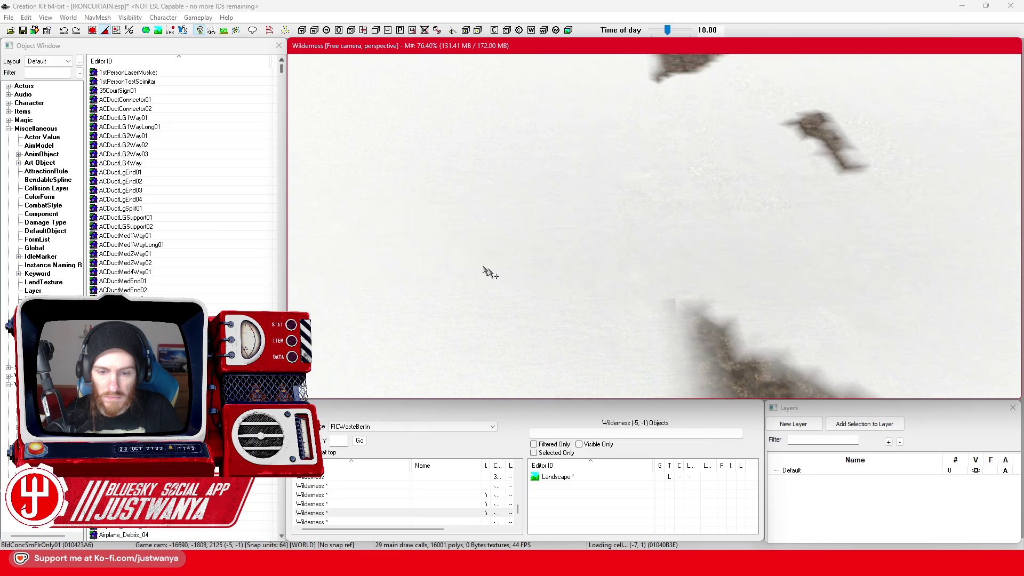
pyautogui.scroll(6, 626, 355)
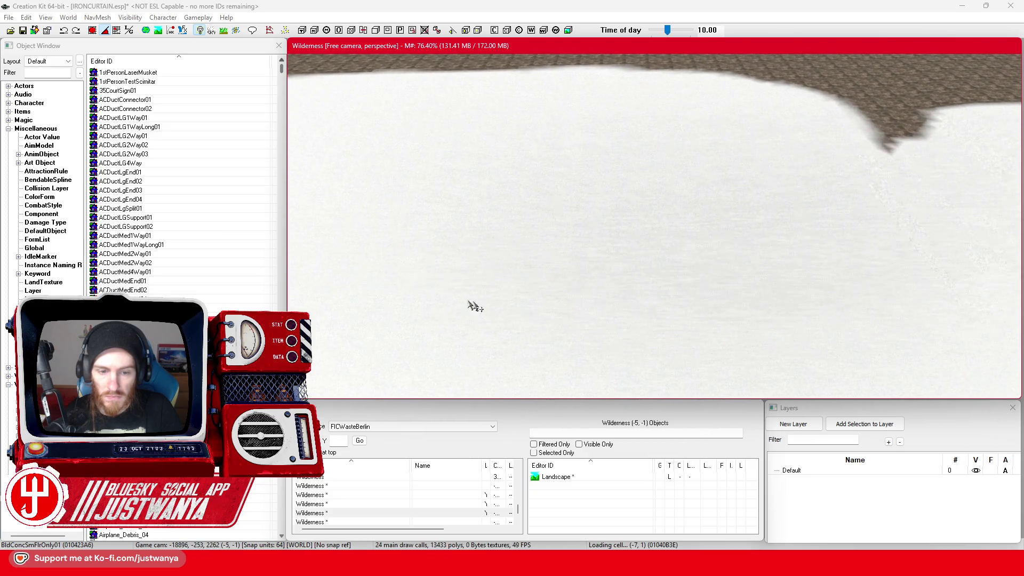
pyautogui.moveTo(867, 269)
pyautogui.mouseDown()
pyautogui.moveTo(658, 222)
pyautogui.moveTo(525, 293)
pyautogui.mouseUp()
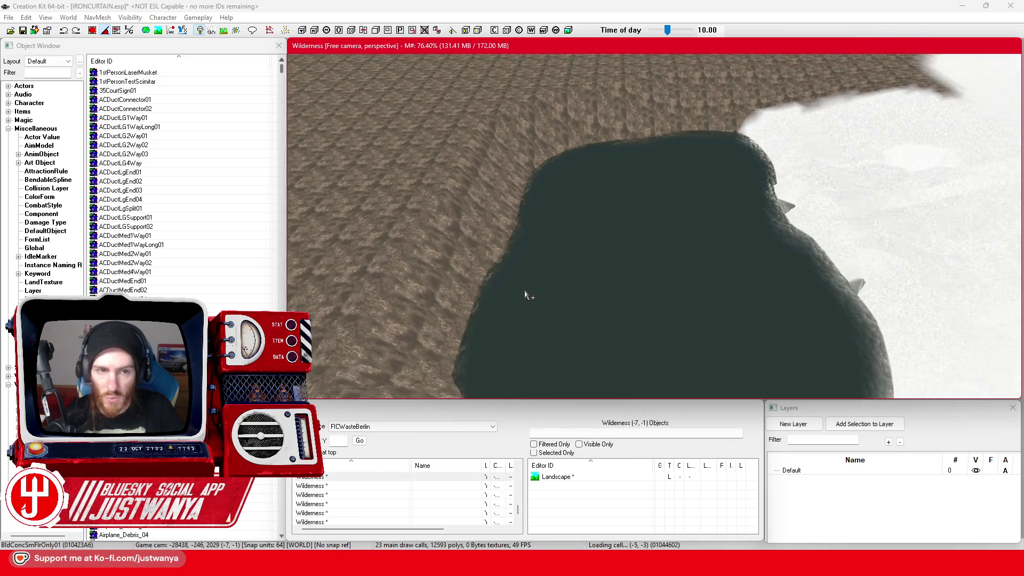
pyautogui.scroll(-3, 524, 296)
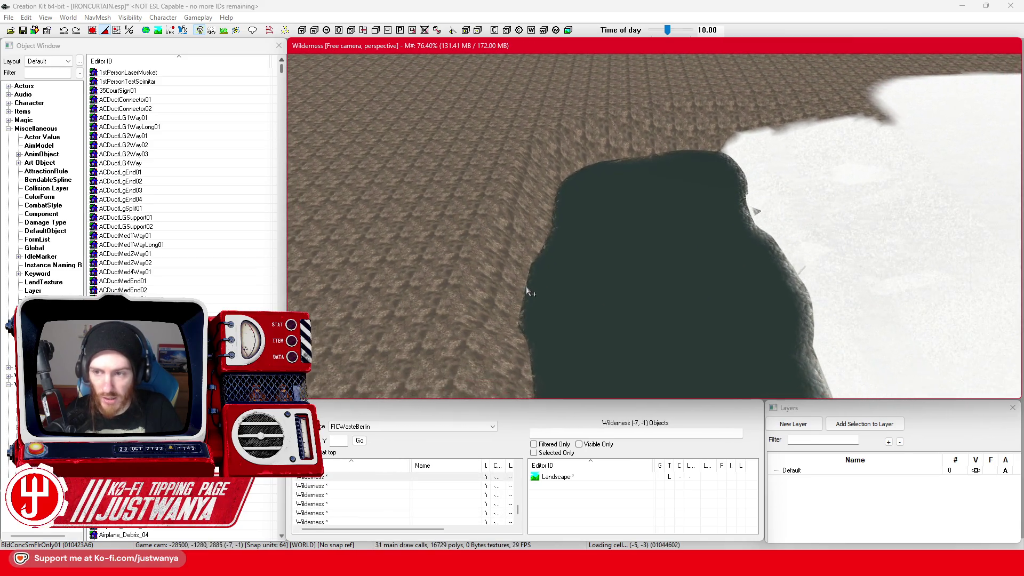
pyautogui.scroll(-3, 587, 282)
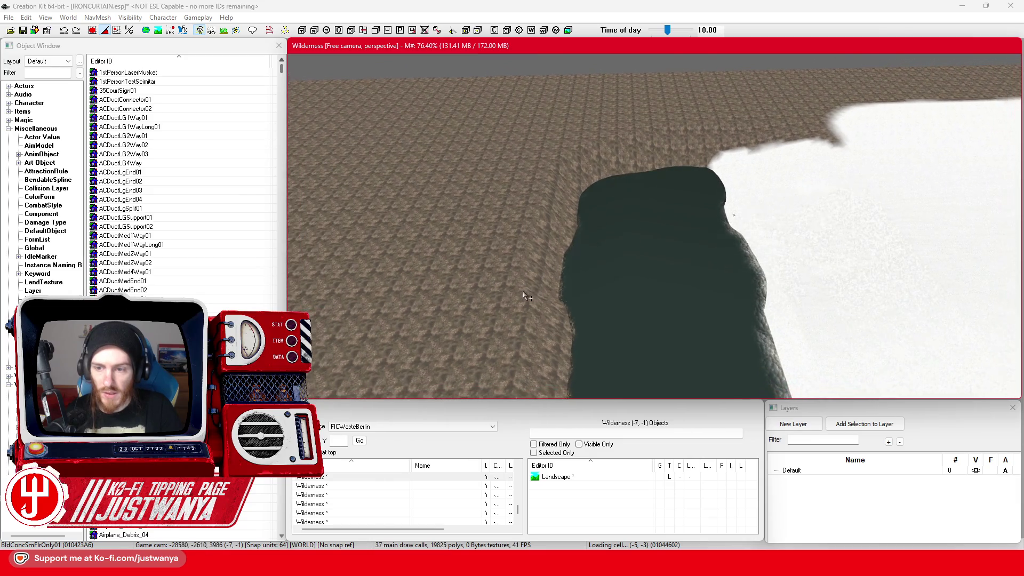
pyautogui.moveTo(650, 265); pyautogui.dragTo(502, 254)
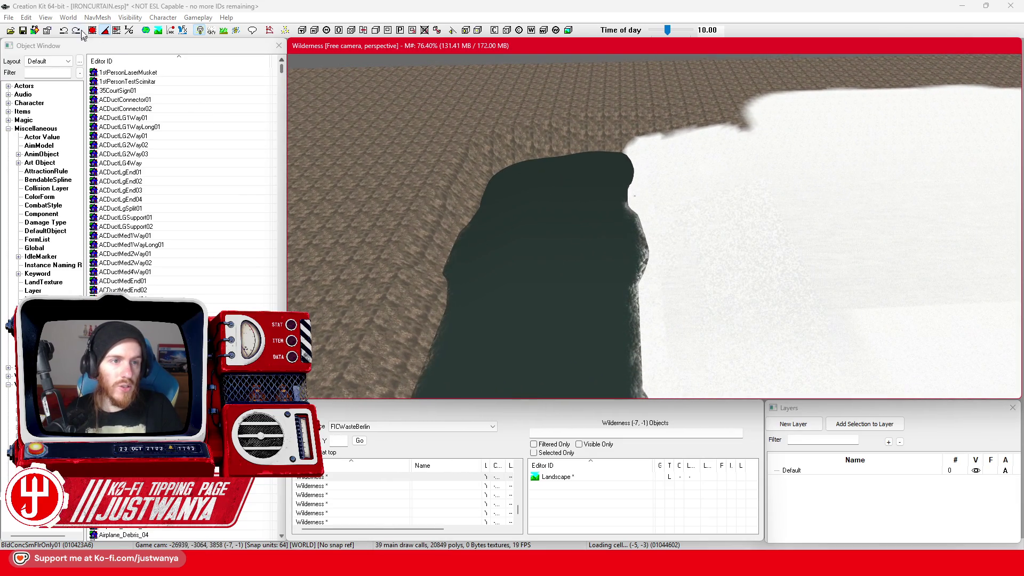
pyautogui.press('h')
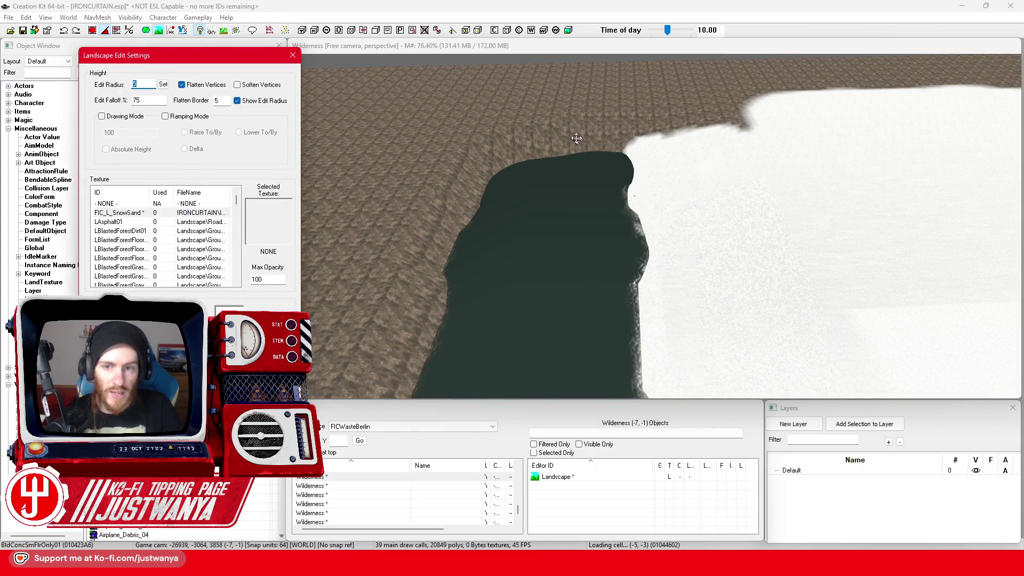
# Set Edit Radius to 10 with flattening and flatten the dark basin level with the terrain
pyautogui.write('10')
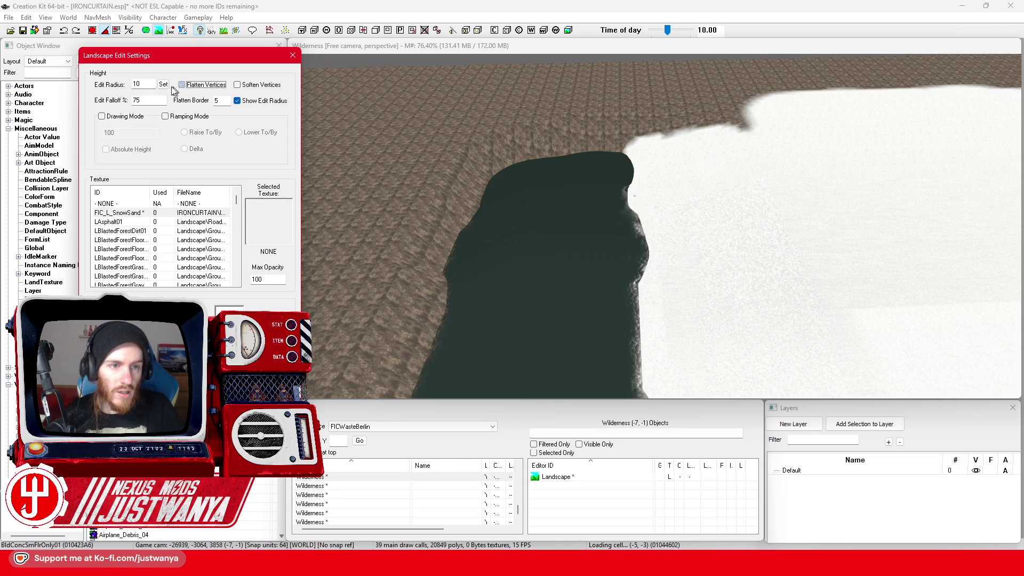
pyautogui.moveTo(408, 180); pyautogui.dragTo(604, 147)
pyautogui.moveTo(690, 146)
pyautogui.mouseDown()
pyautogui.moveTo(667, 195)
pyautogui.moveTo(501, 272)
pyautogui.moveTo(718, 313)
pyautogui.mouseUp()
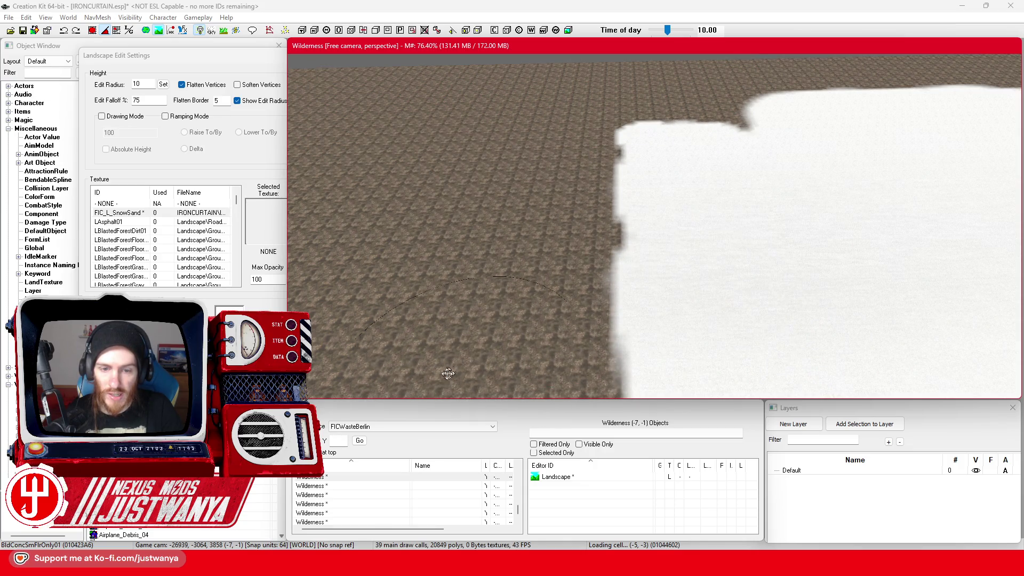
pyautogui.scroll(5, 539, 297)
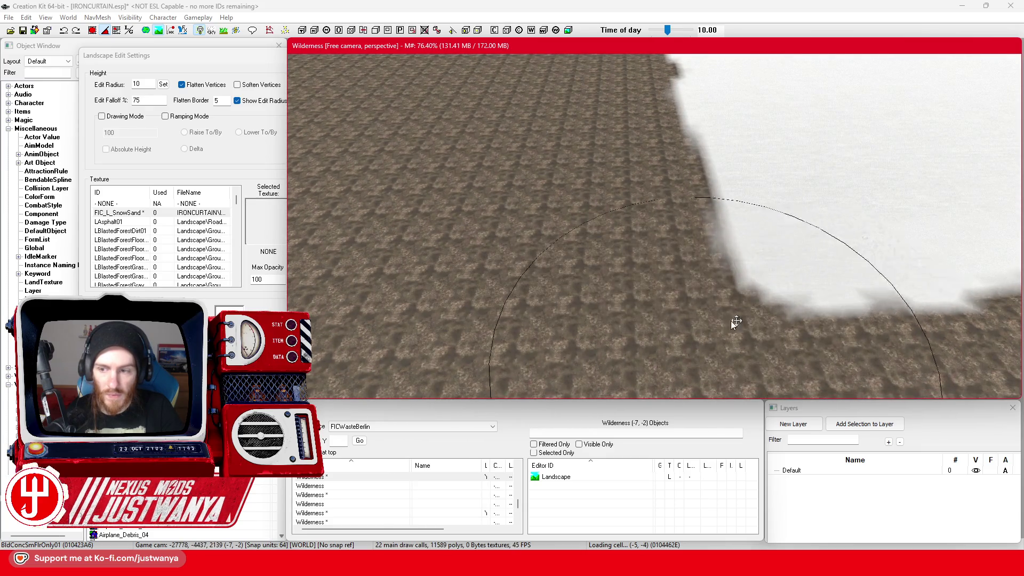
pyautogui.scroll(-5, 679, 259)
# Pan and zoom across the snowy terrain to check the flattened ground
pyautogui.moveTo(654, 284)
pyautogui.mouseDown()
pyautogui.moveTo(469, 240)
pyautogui.moveTo(402, 266)
pyautogui.mouseUp()
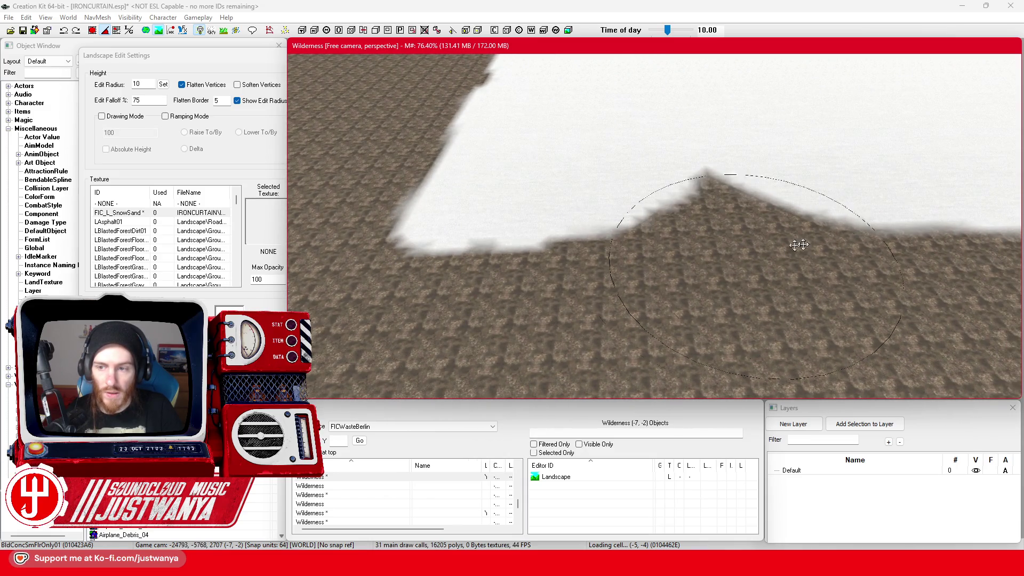
pyautogui.moveTo(990, 218)
pyautogui.mouseDown()
pyautogui.moveTo(539, 224)
pyautogui.moveTo(501, 315)
pyautogui.mouseUp()
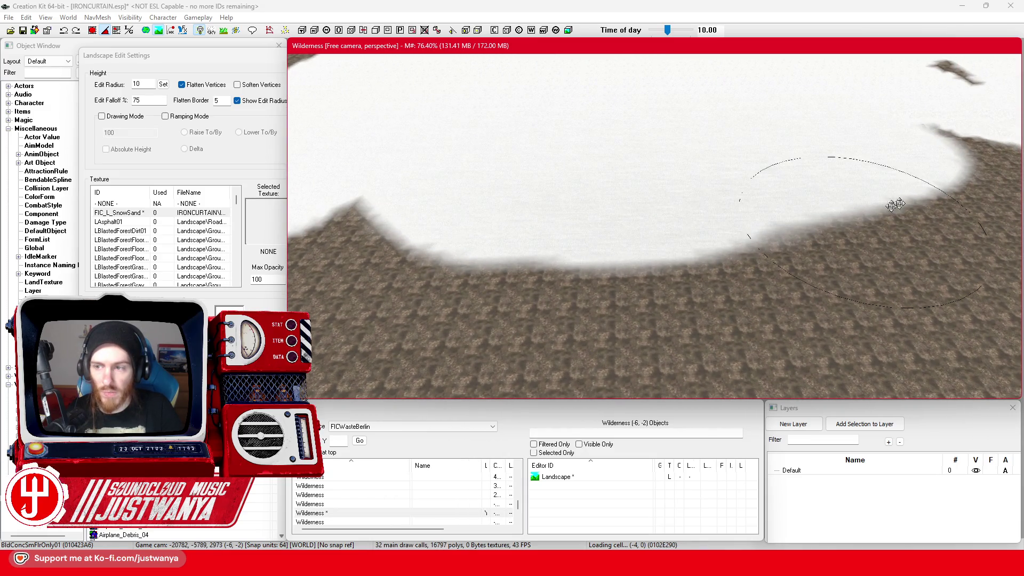
pyautogui.moveTo(854, 207)
pyautogui.mouseDown()
pyautogui.moveTo(448, 267)
pyautogui.moveTo(590, 260)
pyautogui.mouseUp()
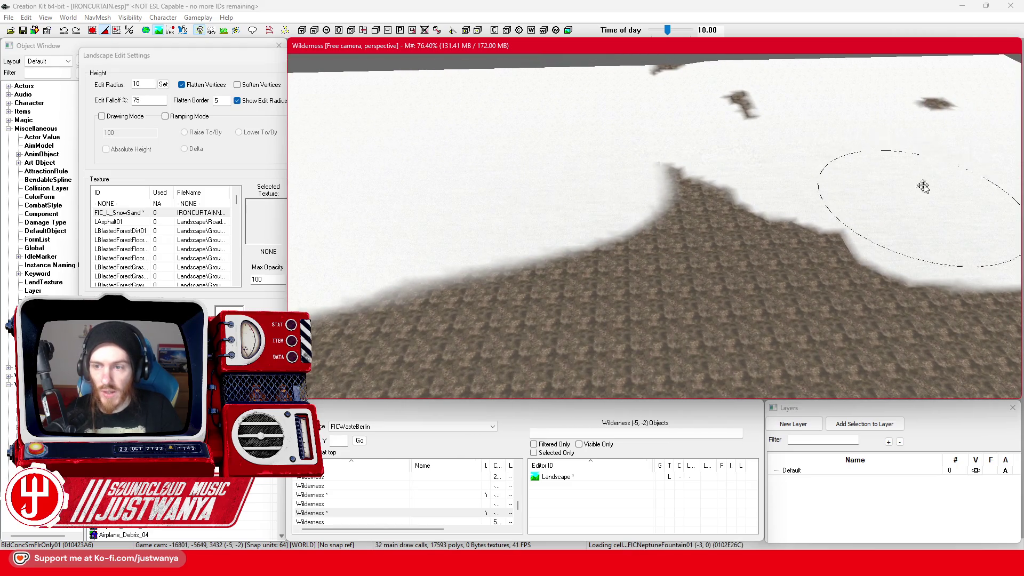
pyautogui.moveTo(645, 193); pyautogui.dragTo(630, 268)
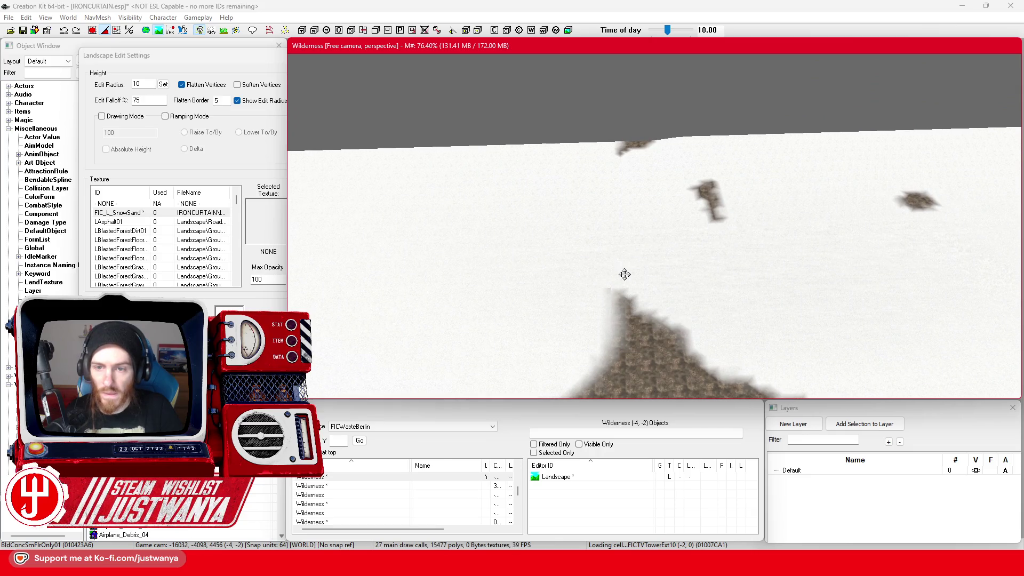
pyautogui.scroll(3, 624, 278)
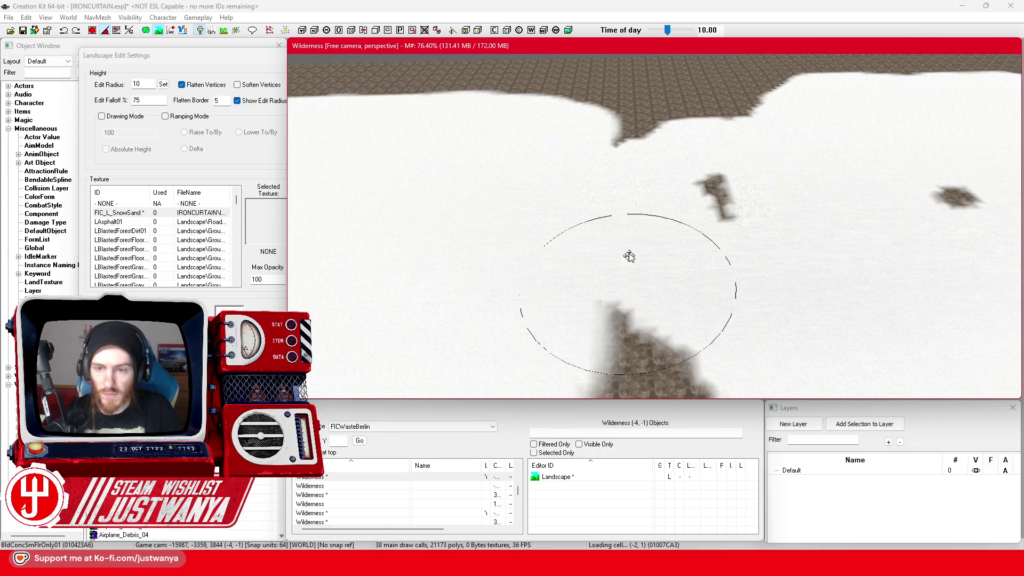
pyautogui.scroll(5, 689, 175)
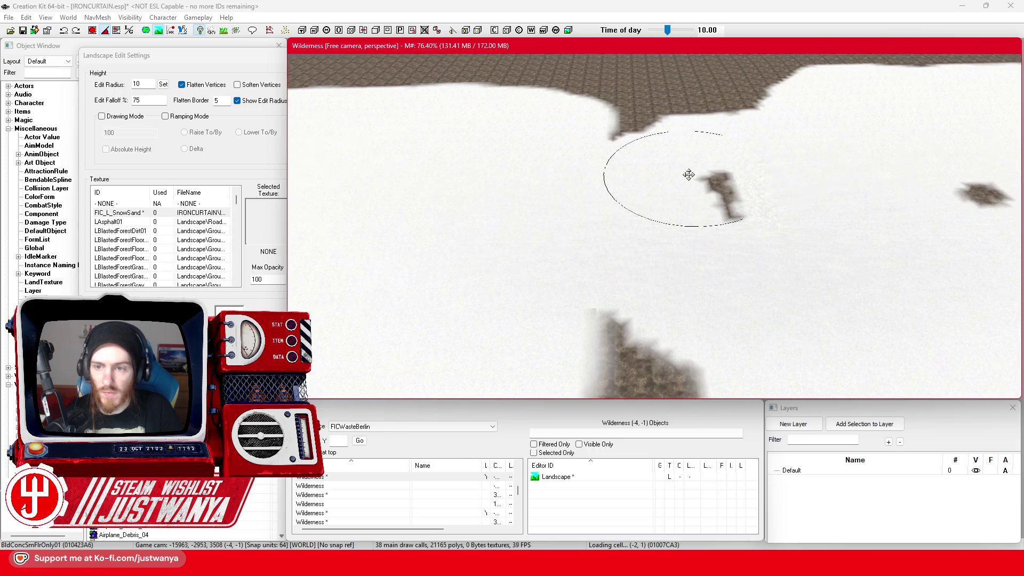
pyautogui.scroll(8, 437, 324)
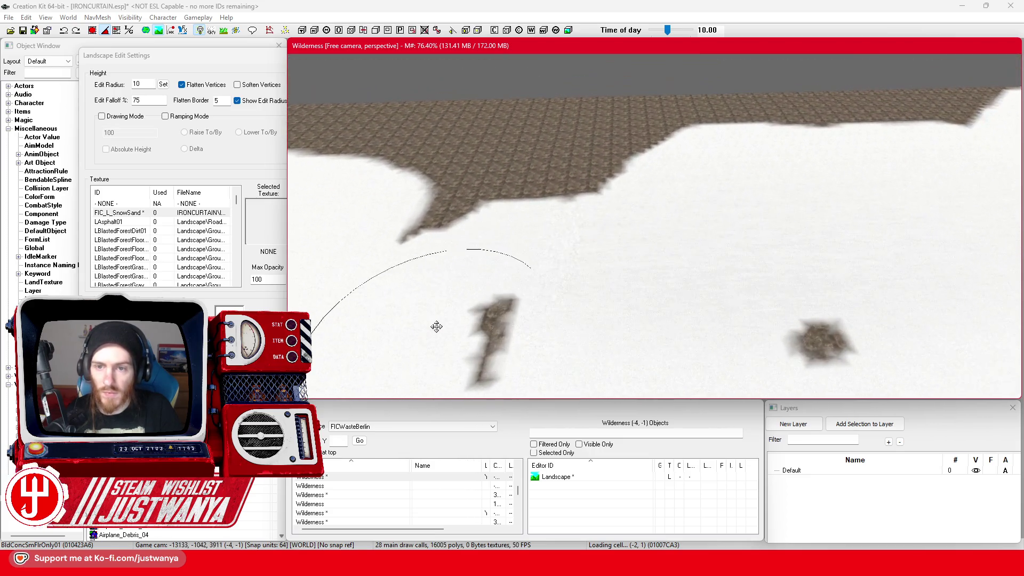
pyautogui.scroll(2, 439, 325)
pyautogui.scroll(2, 425, 202)
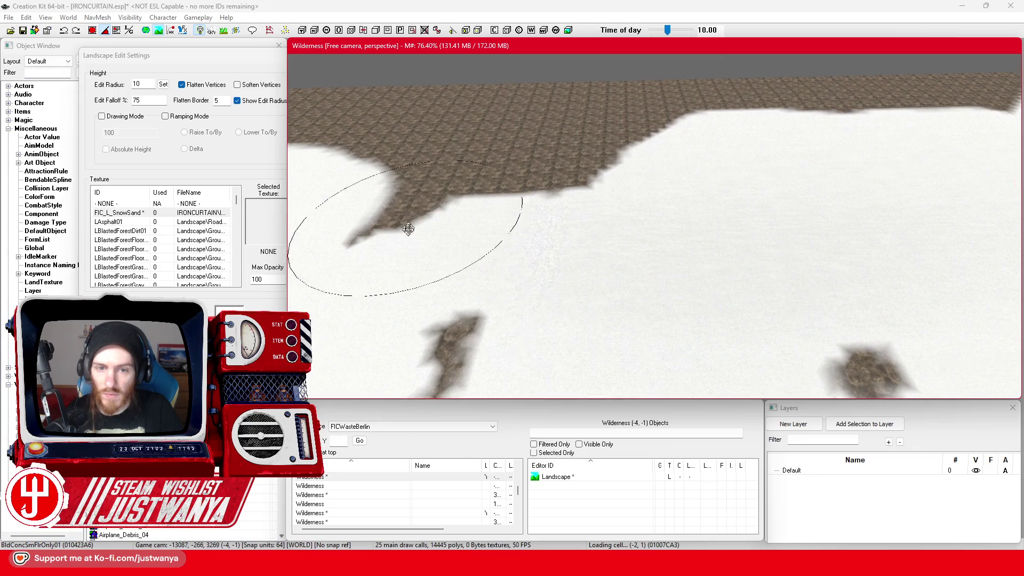
pyautogui.scroll(3, 495, 198)
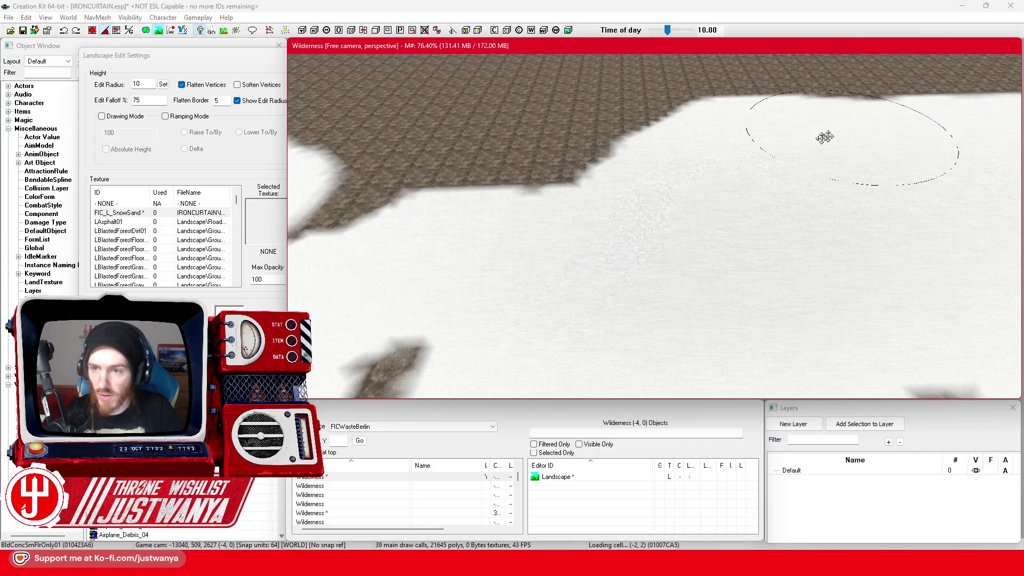
# Move the view over to the tower cell and leave landscape editing mode
pyautogui.moveTo(826, 216)
pyautogui.mouseDown()
pyautogui.moveTo(389, 252)
pyautogui.moveTo(594, 140)
pyautogui.mouseUp()
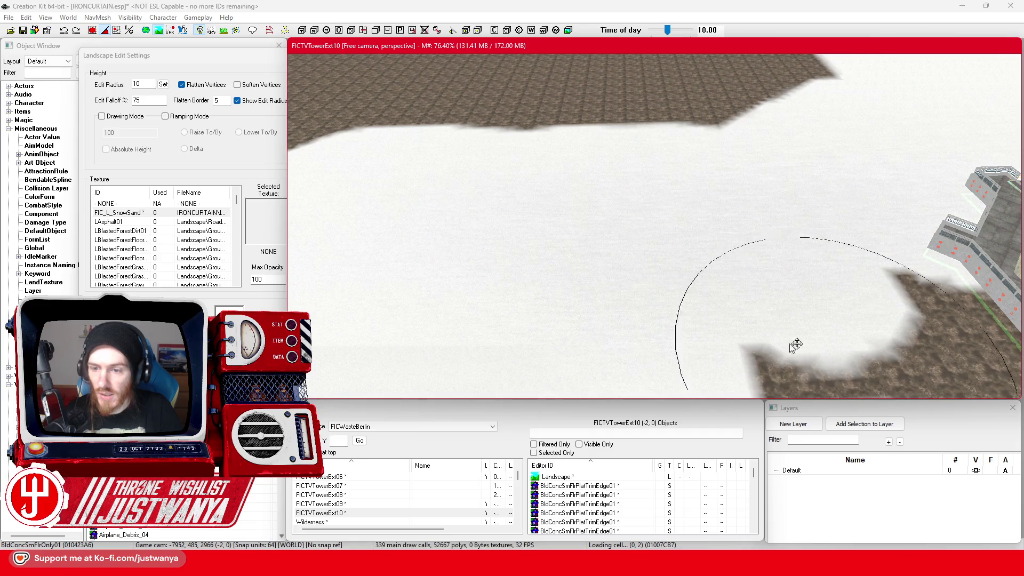
pyautogui.moveTo(572, 353); pyautogui.dragTo(629, 171)
pyautogui.scroll(5, 635, 128)
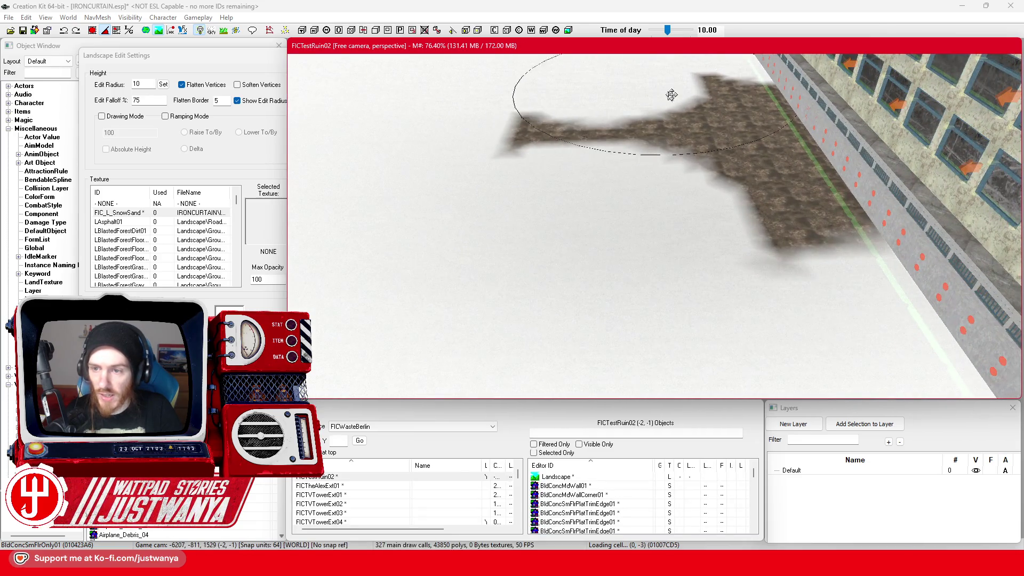
pyautogui.scroll(-5, 552, 264)
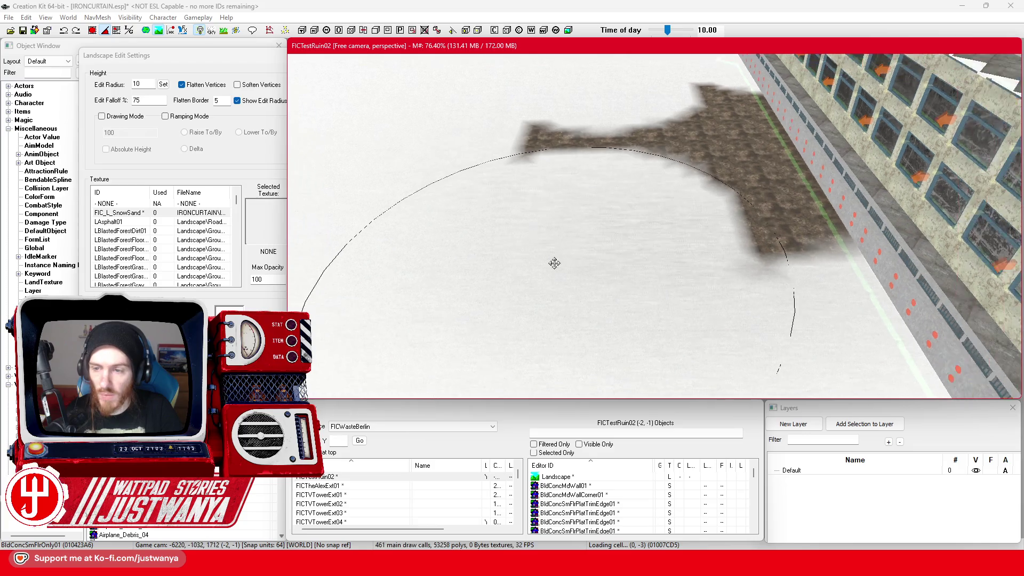
pyautogui.scroll(5, 558, 297)
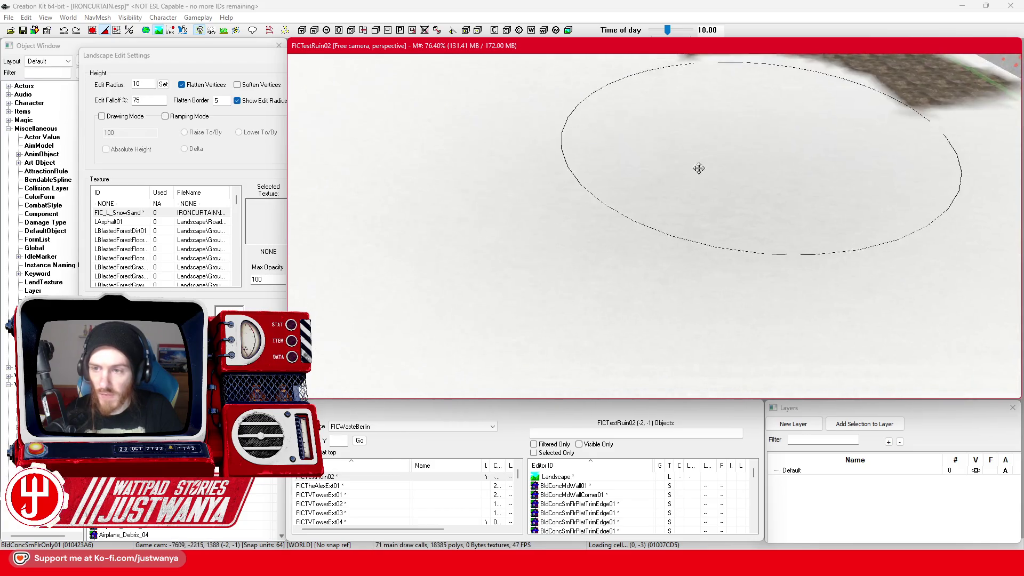
pyautogui.scroll(-5, 554, 260)
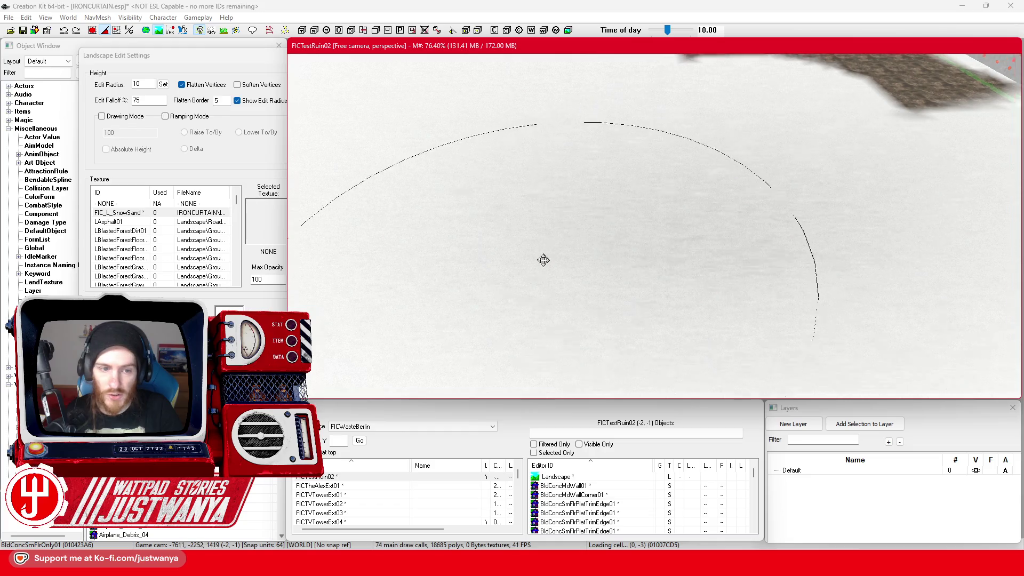
pyautogui.scroll(-5, 554, 259)
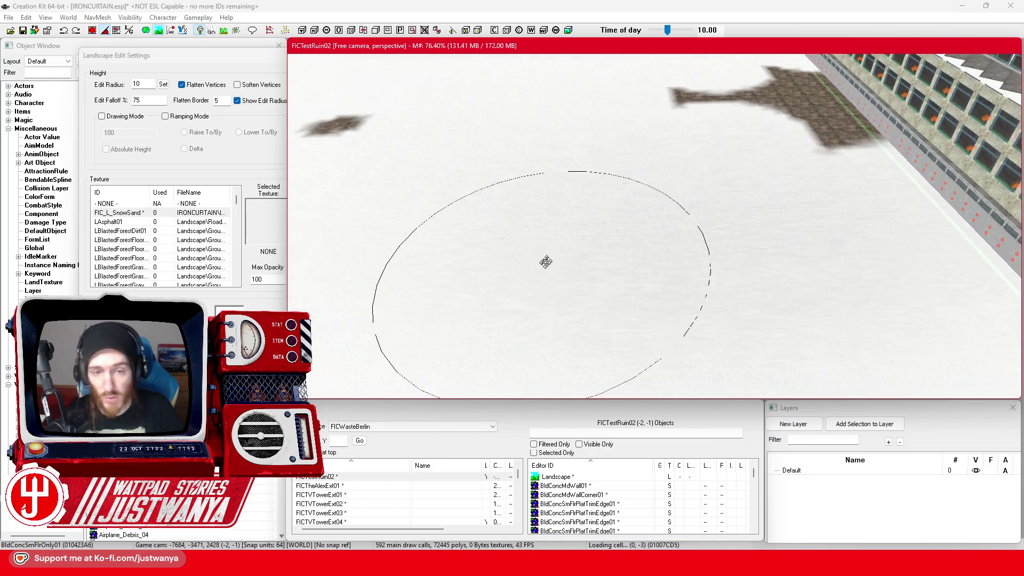
pyautogui.press('h')
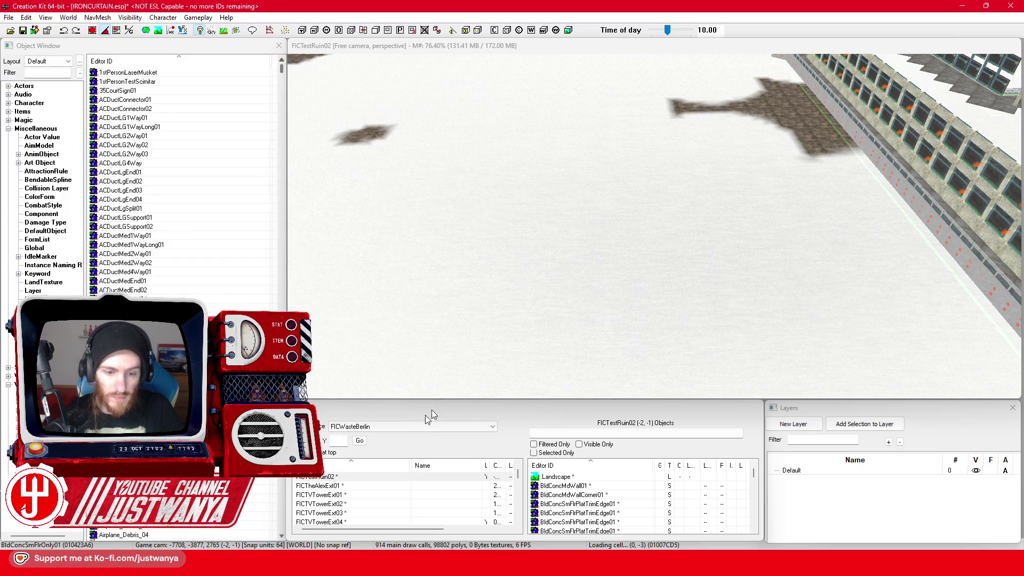
# Rename the first listed cell to FICWilderness01
pyautogui.click(323, 478)
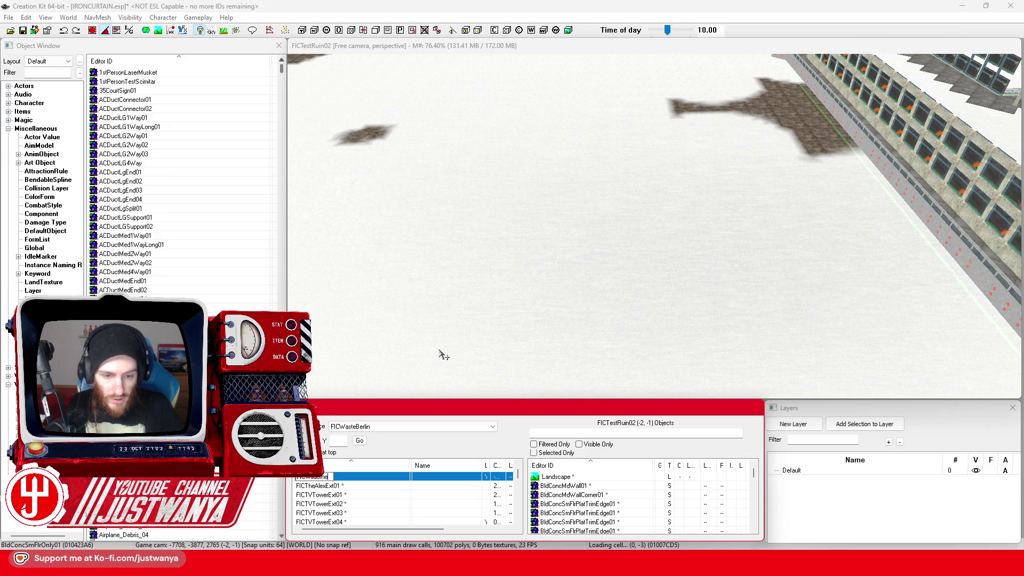
pyautogui.write('ss01')
pyautogui.press('Return')
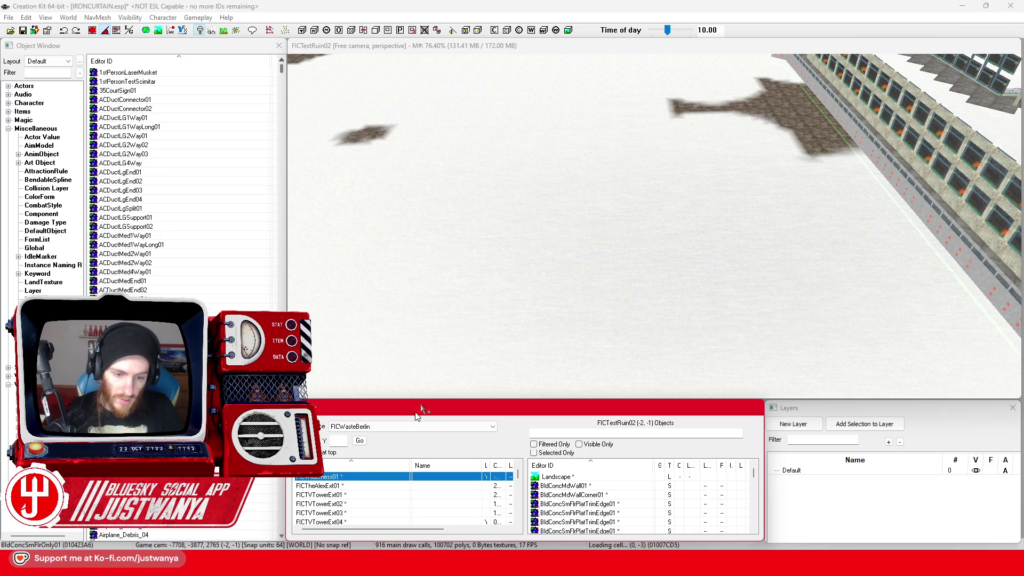
# Give FICTheAlexExt01 and FICTVTowerExt01–03 the following FICWilderness IDs, up to FICWilderness05
pyautogui.click(310, 487)
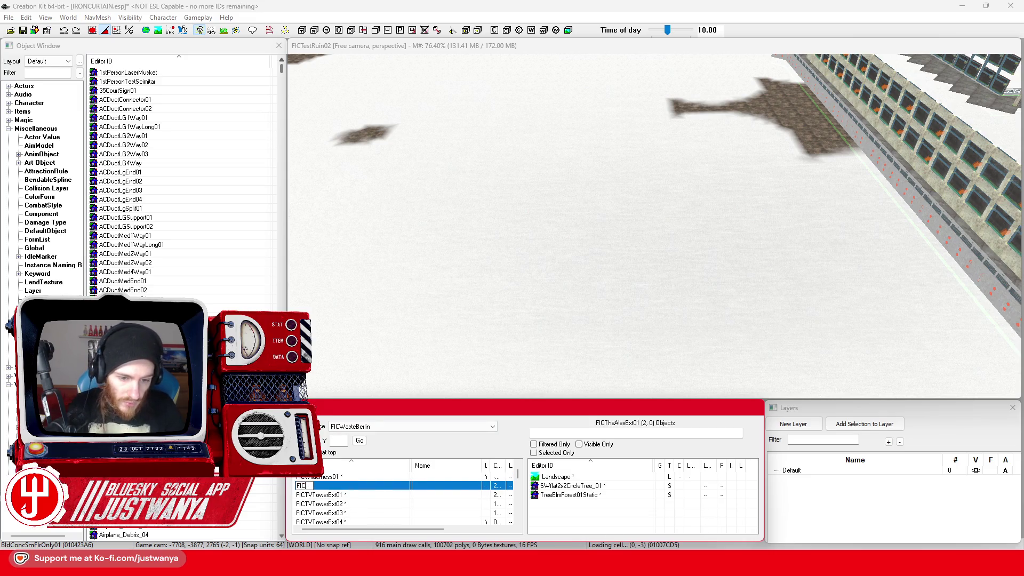
pyautogui.click(315, 496)
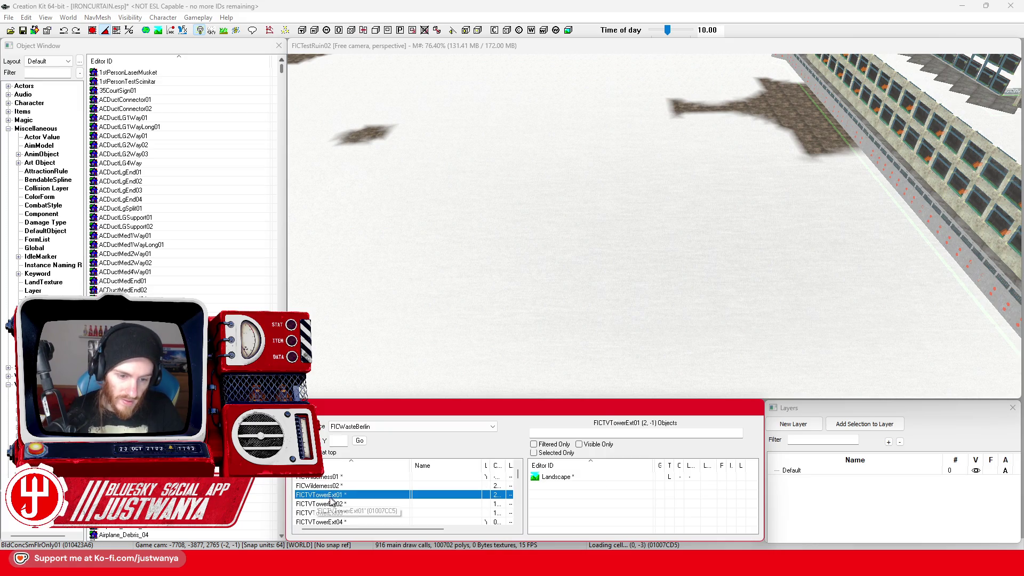
pyautogui.write('FICWilderness03')
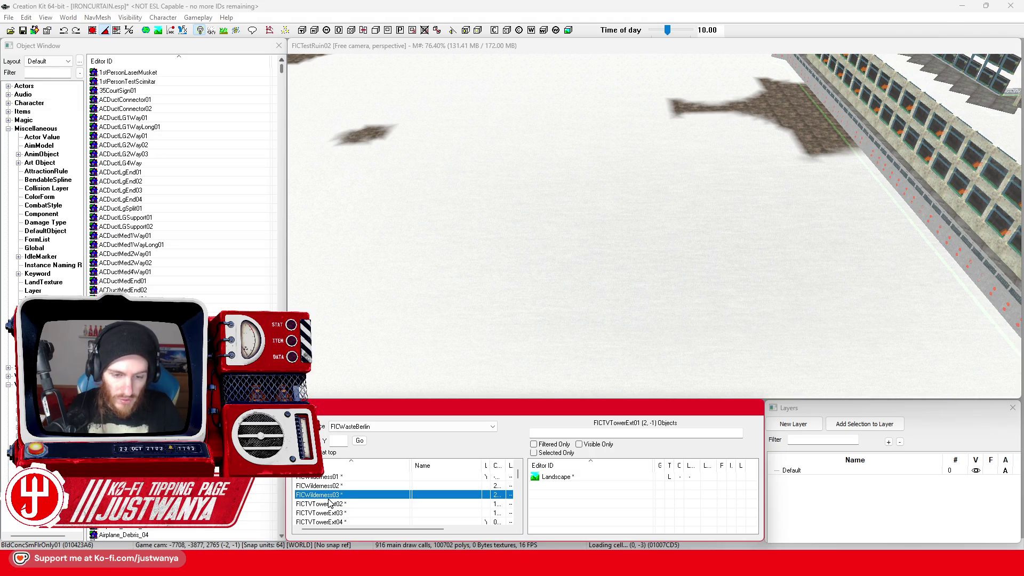
pyautogui.click(329, 504)
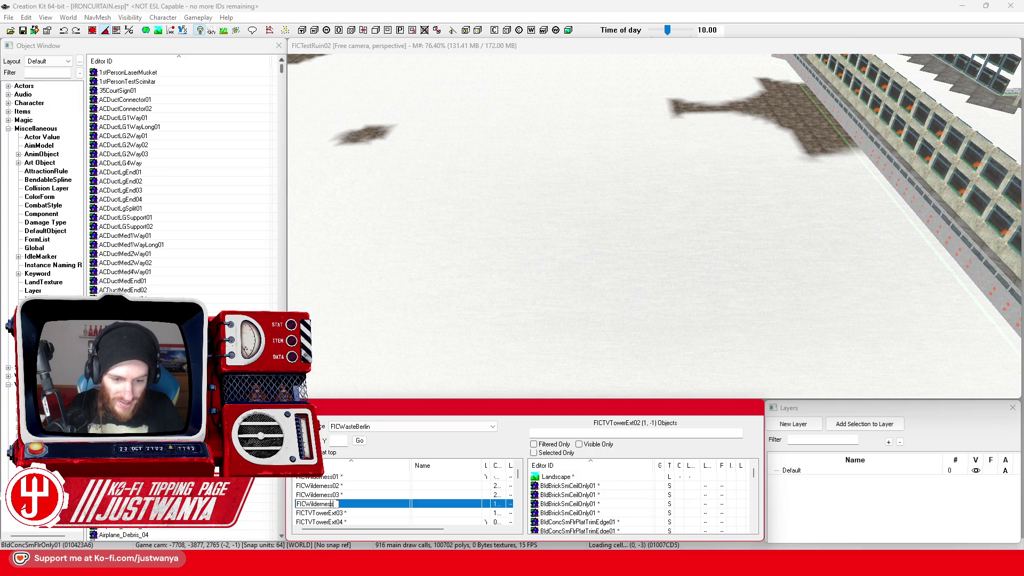
pyautogui.click(334, 514)
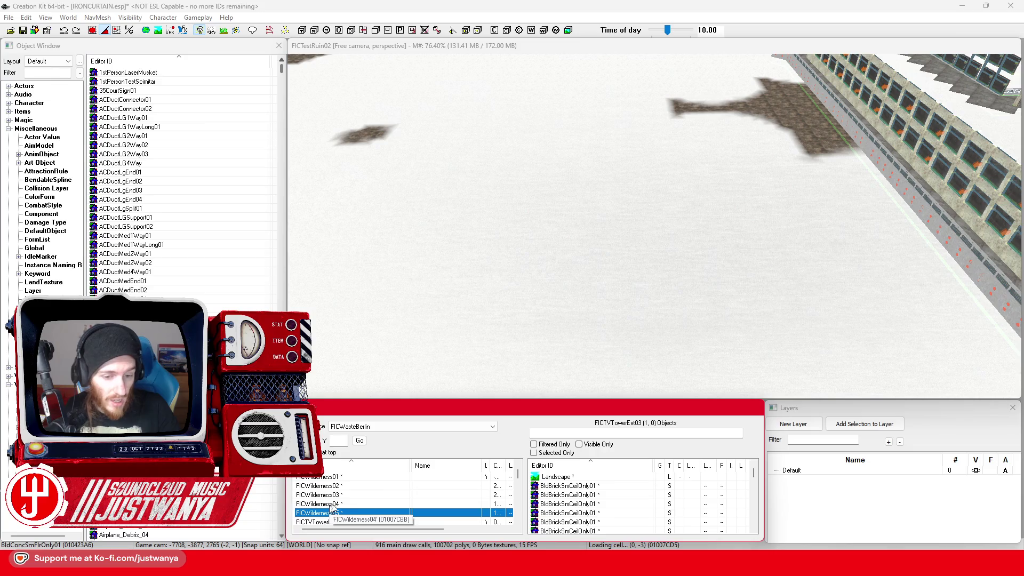
pyautogui.scroll(-1, 336, 507)
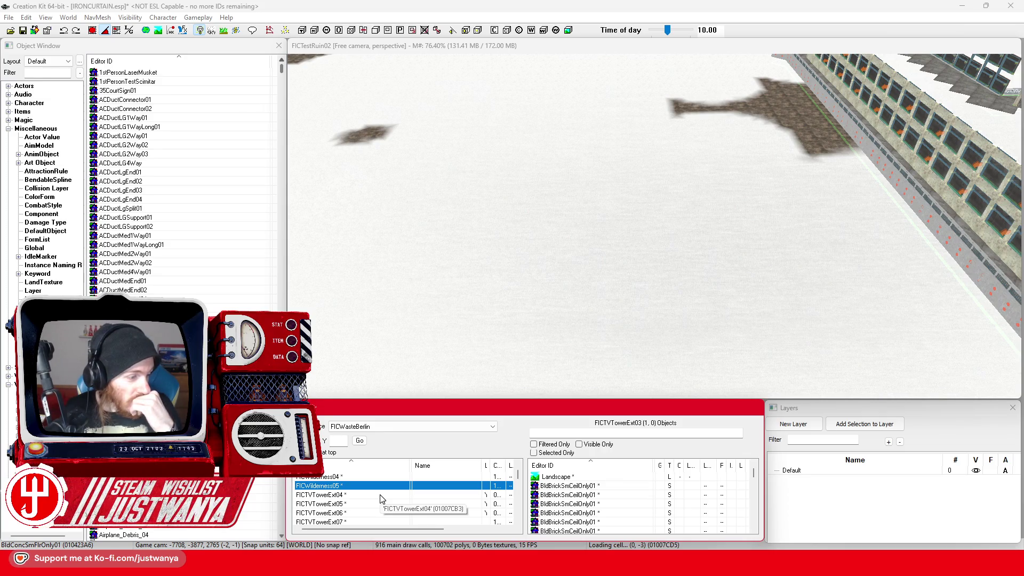
# Rename FICTVTowerExt04 and FICTVTowerExt05 to FICWilderness06 and FICWilderness07
pyautogui.click(320, 495)
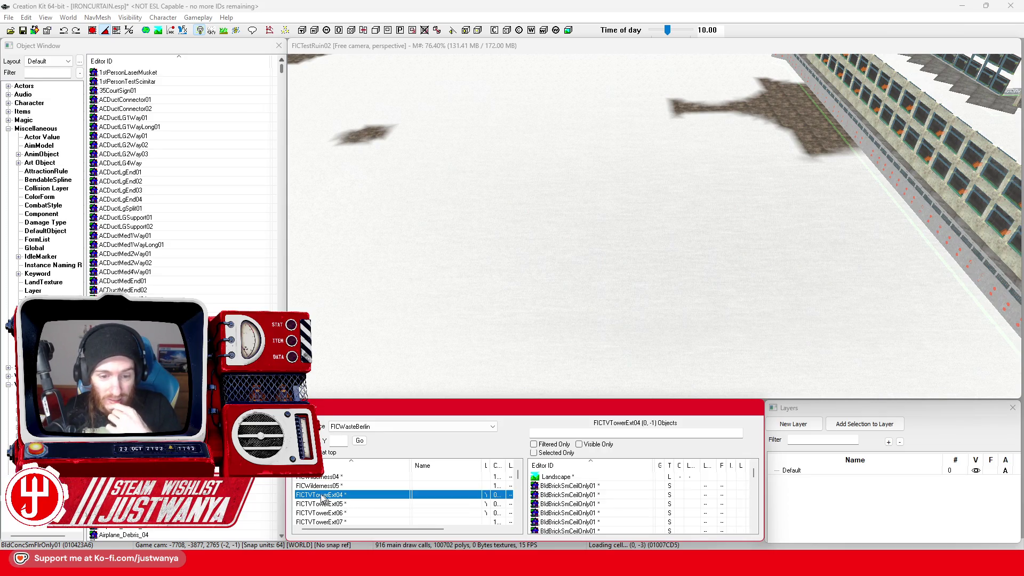
pyautogui.write('FICWilderness04')
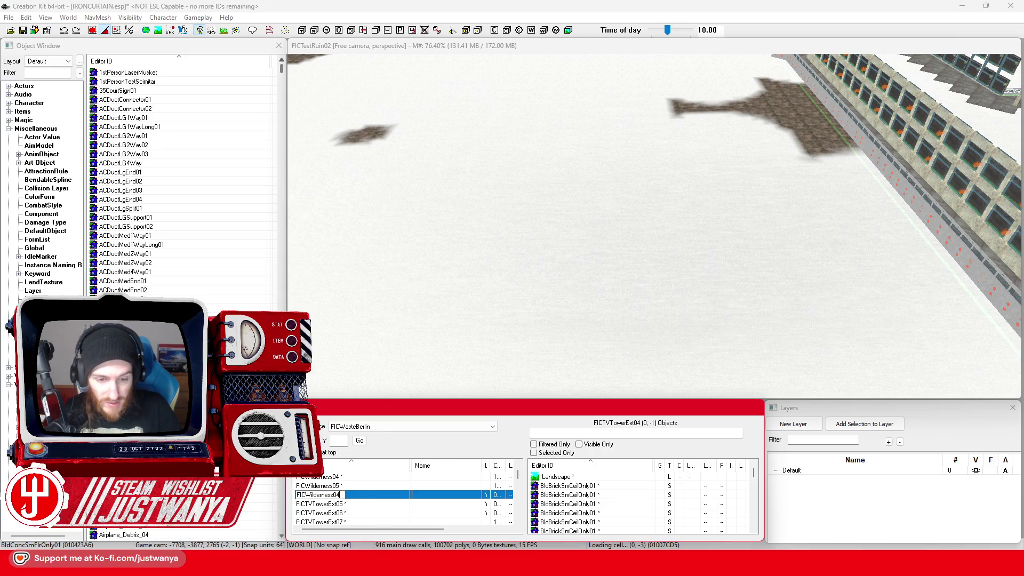
pyautogui.write('6')
pyautogui.press('Return')
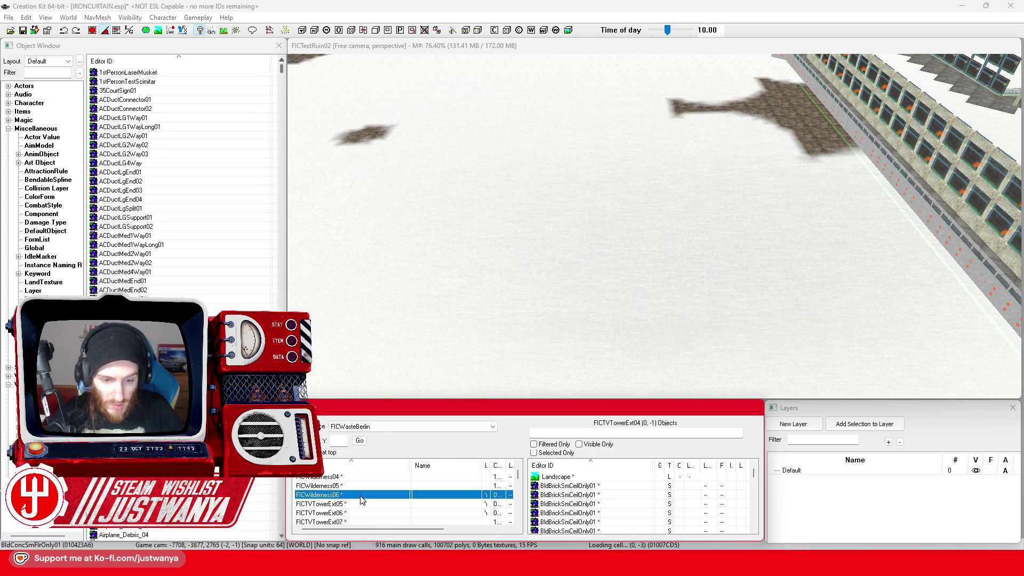
pyautogui.click(332, 504)
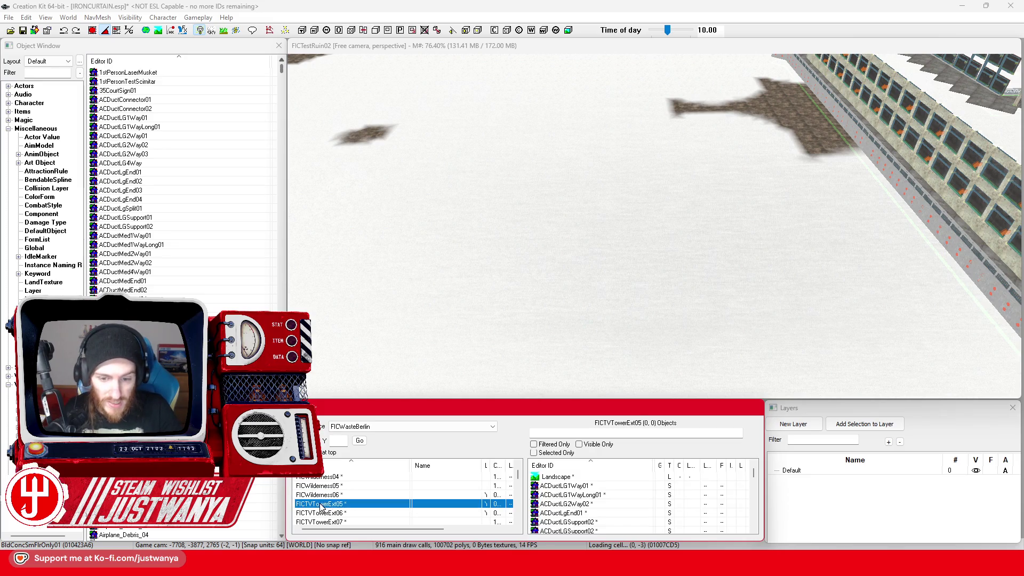
pyautogui.write('FICWilderness0')
pyautogui.press('BackSpace')
pyautogui.write('7')
pyautogui.press('Return')
# Rename FICTVTowerExt06–08 to FICWilderness08–10
pyautogui.scroll(-1, 353, 502)
pyautogui.click(348, 486)
pyautogui.click(335, 486)
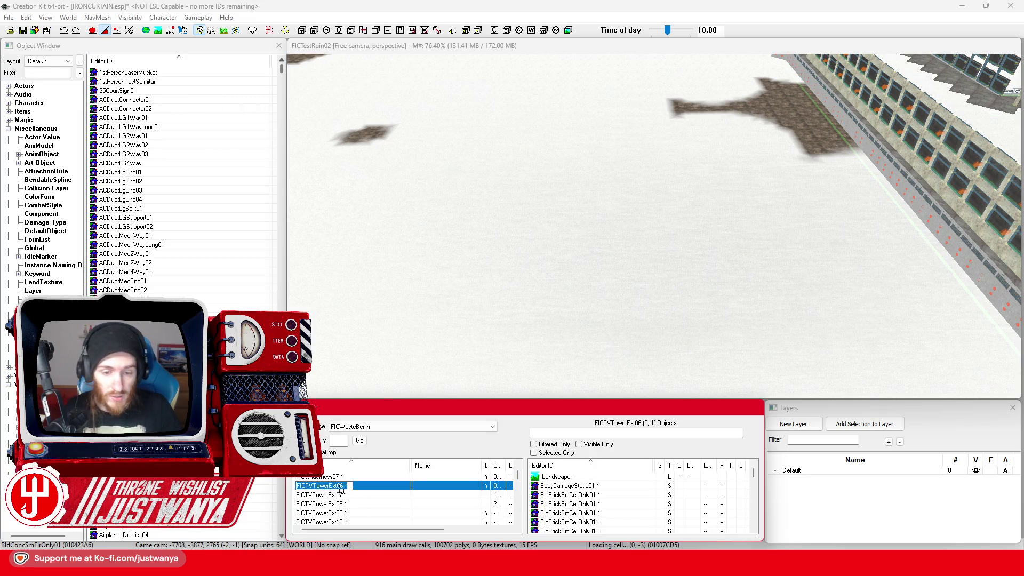
pyautogui.write('FICWilderness04')
pyautogui.press('Return')
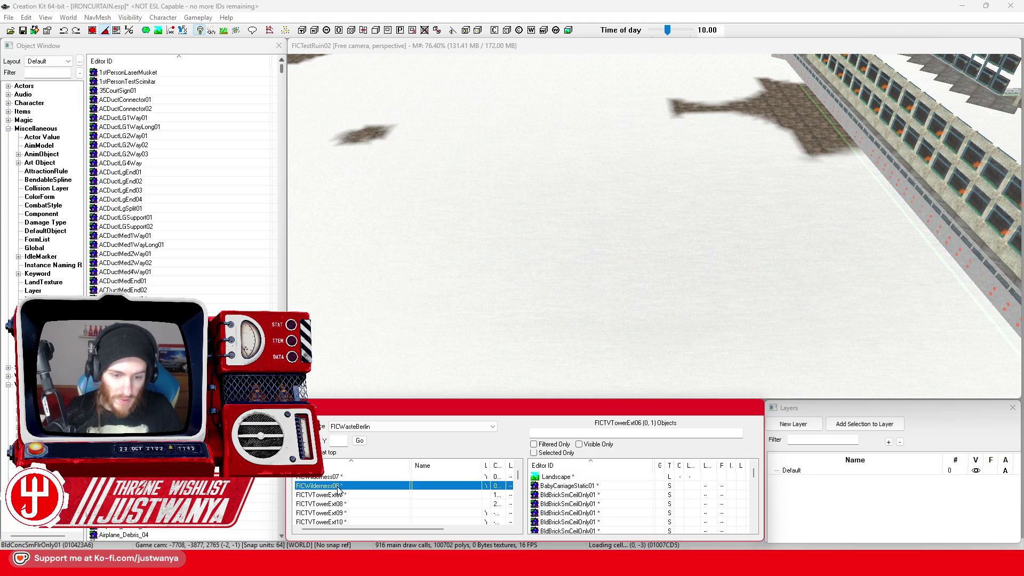
pyautogui.click(328, 495)
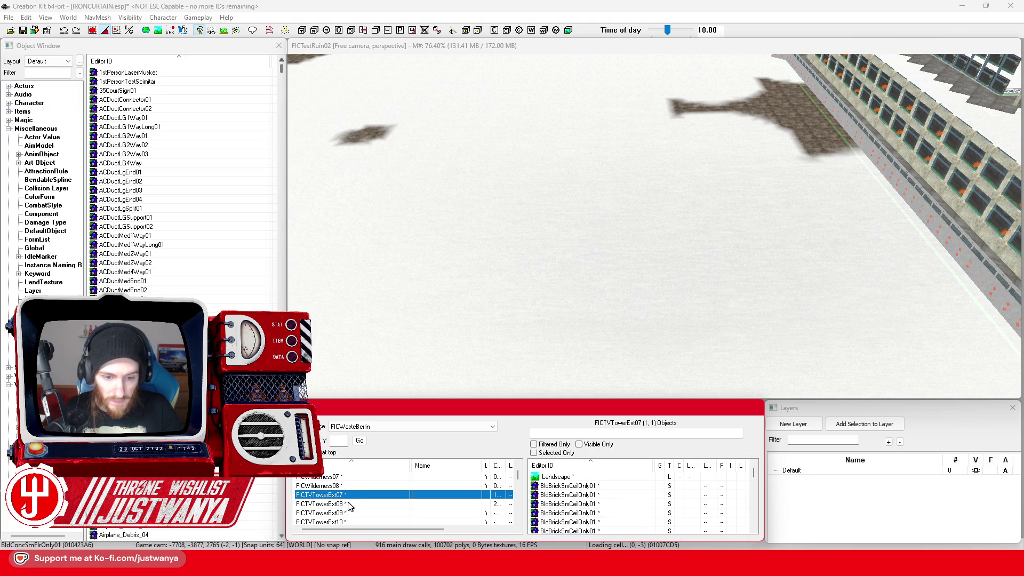
pyautogui.write('FICWilderness09')
pyautogui.press('Return')
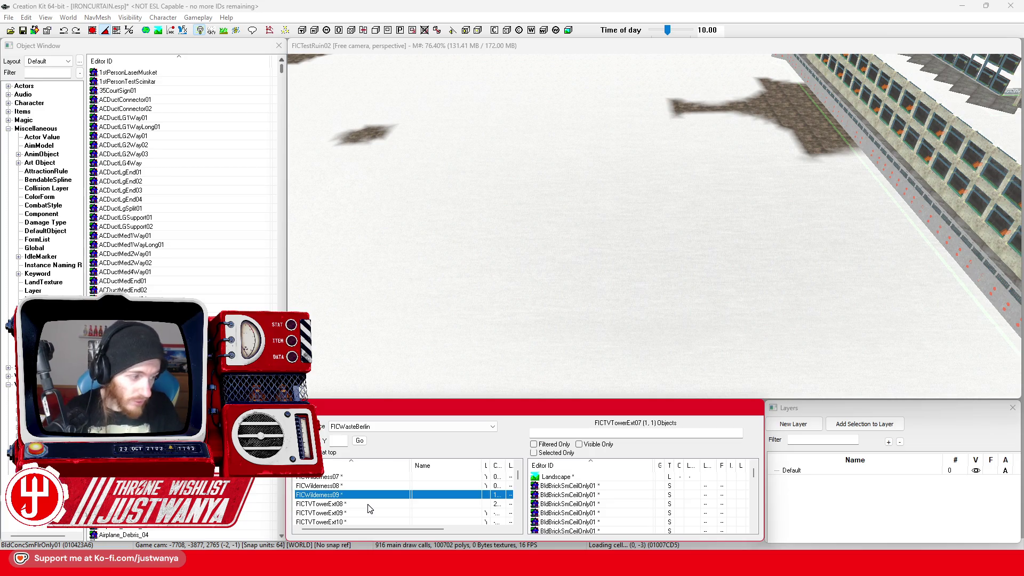
pyautogui.click(341, 505)
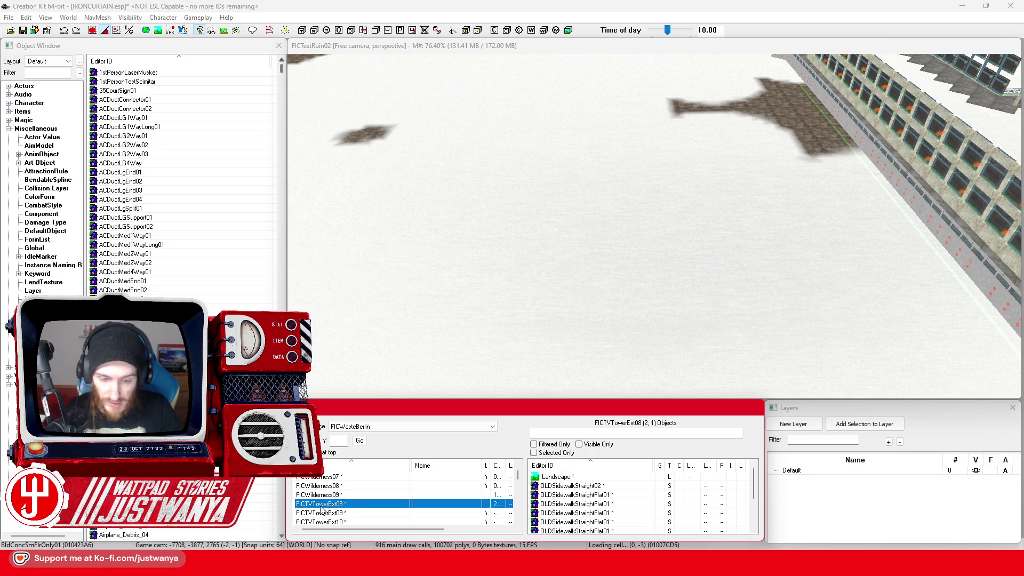
pyautogui.press('F2')
pyautogui.write('FICWilderness10')
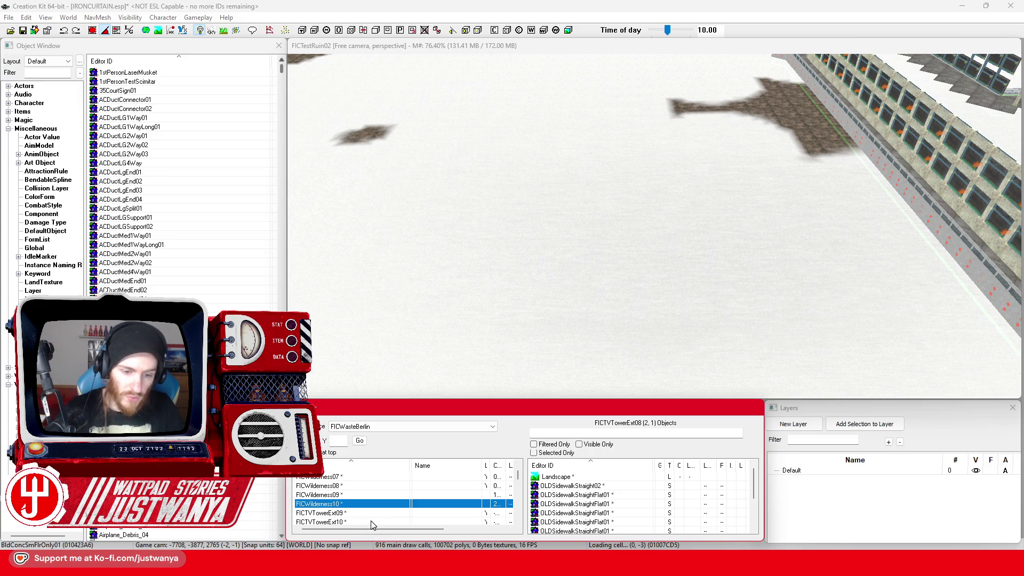
# Rename FICTVTowerExt09 and FICTVTowerExt10 to FICWilderness11 and FICWilderness12
pyautogui.click(329, 513)
pyautogui.press('F2')
pyautogui.write('FICWilderness10')
pyautogui.press('Return')
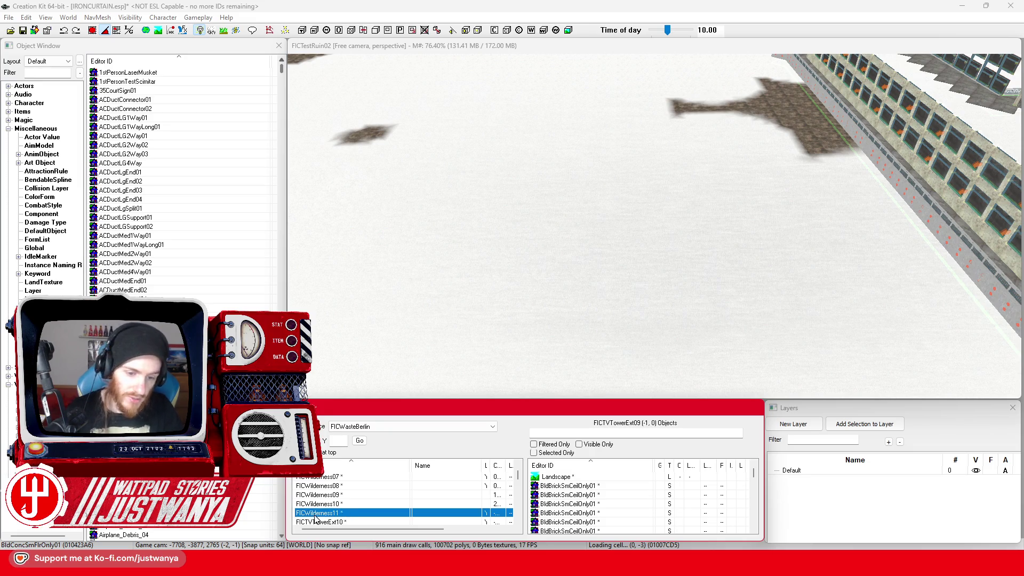
pyautogui.scroll(-1, 322, 511)
pyautogui.click(326, 495)
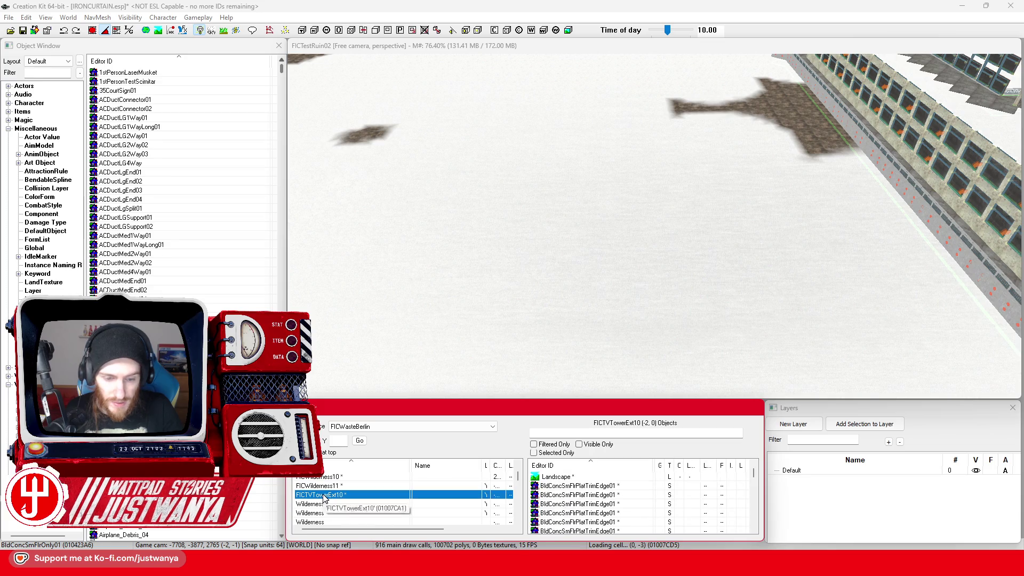
pyautogui.press('F2')
pyautogui.write('FICWilderness10')
pyautogui.press('BackSpace')
pyautogui.write('2')
pyautogui.press('Return')
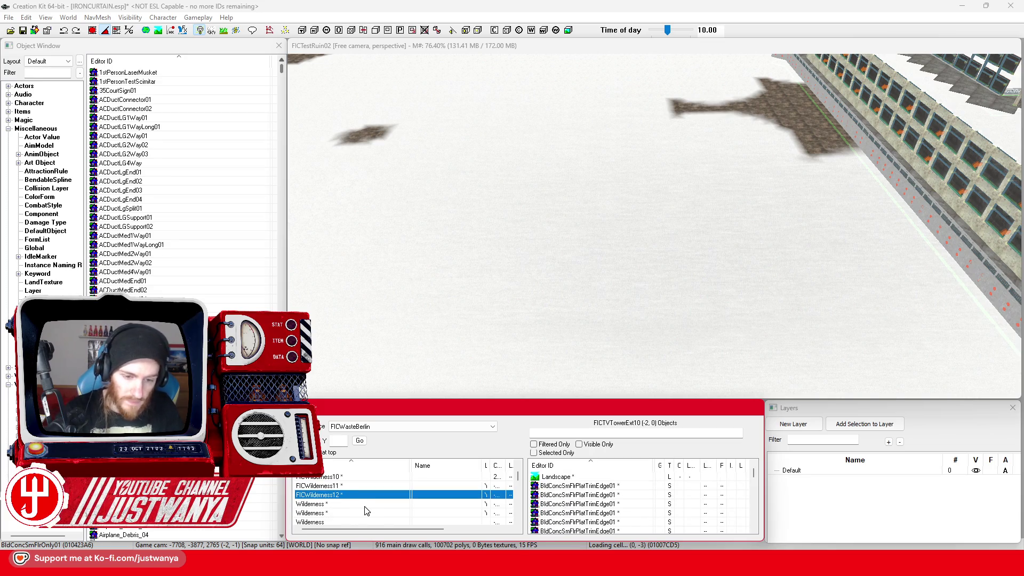
# Rename FICRepublicPalace01 to FICWilderness13 after clearing a duplicate editor ID error
pyautogui.scroll(4, 365, 511)
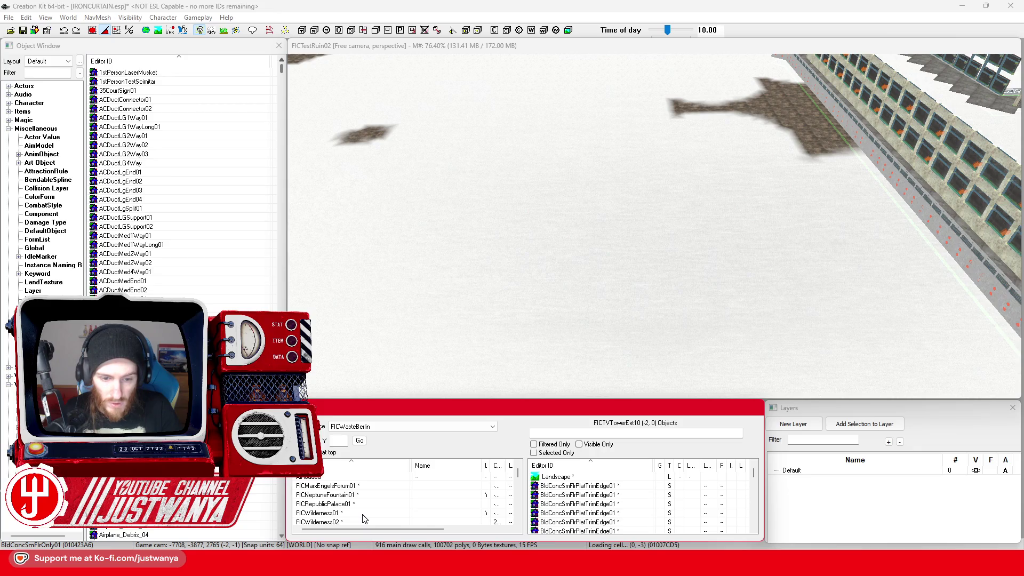
pyautogui.click(350, 504)
pyautogui.click(331, 504)
pyautogui.write('FICWilderness10')
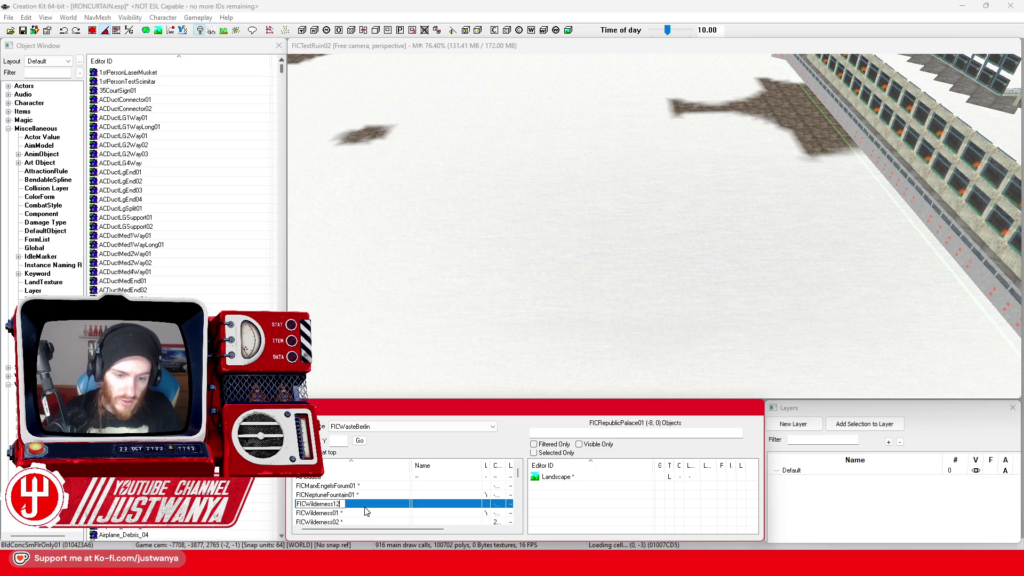
pyautogui.press('Return')
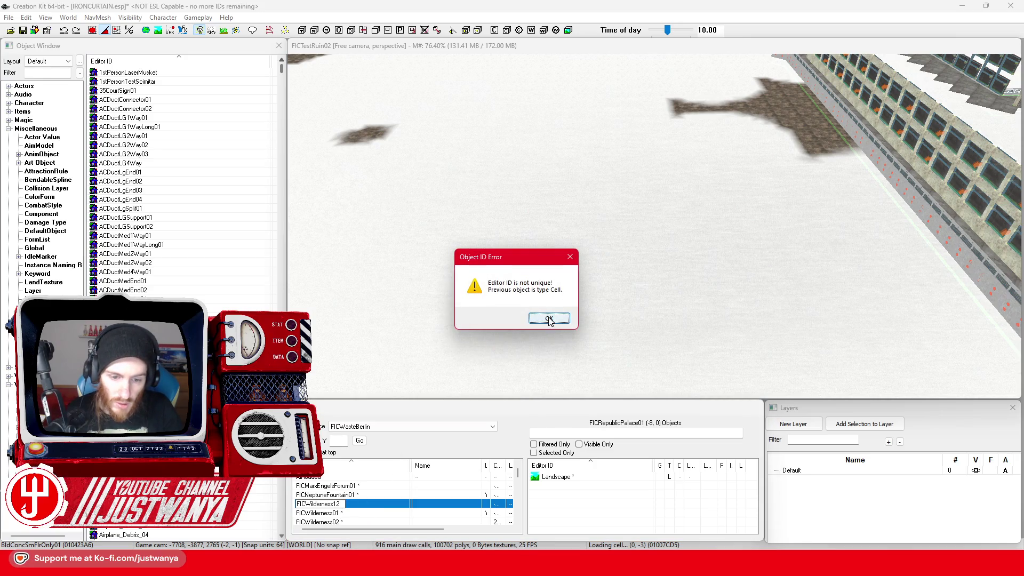
pyautogui.click(550, 319)
pyautogui.press('BackSpace')
pyautogui.write('0')
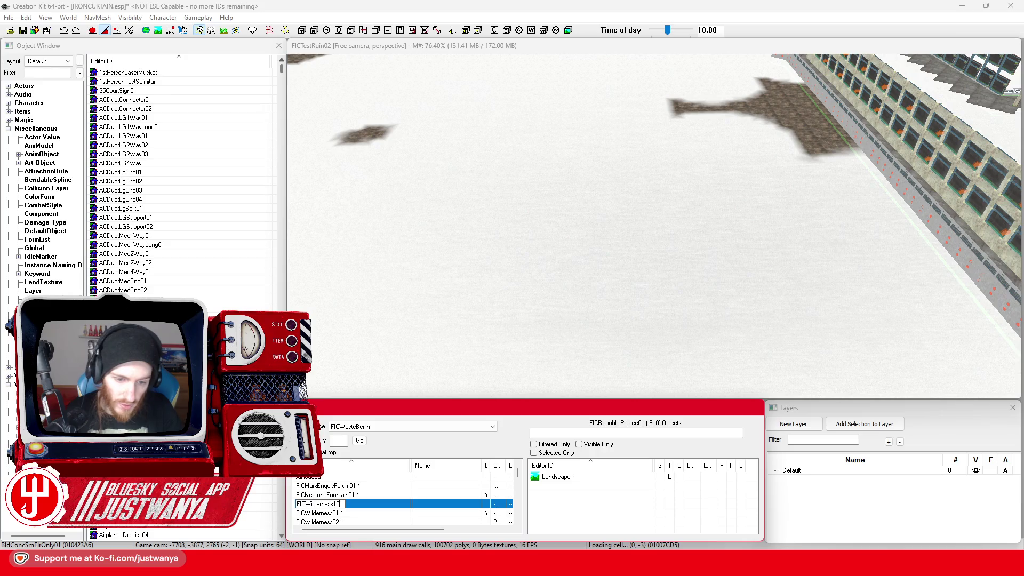
pyautogui.write('3')
pyautogui.press('Return')
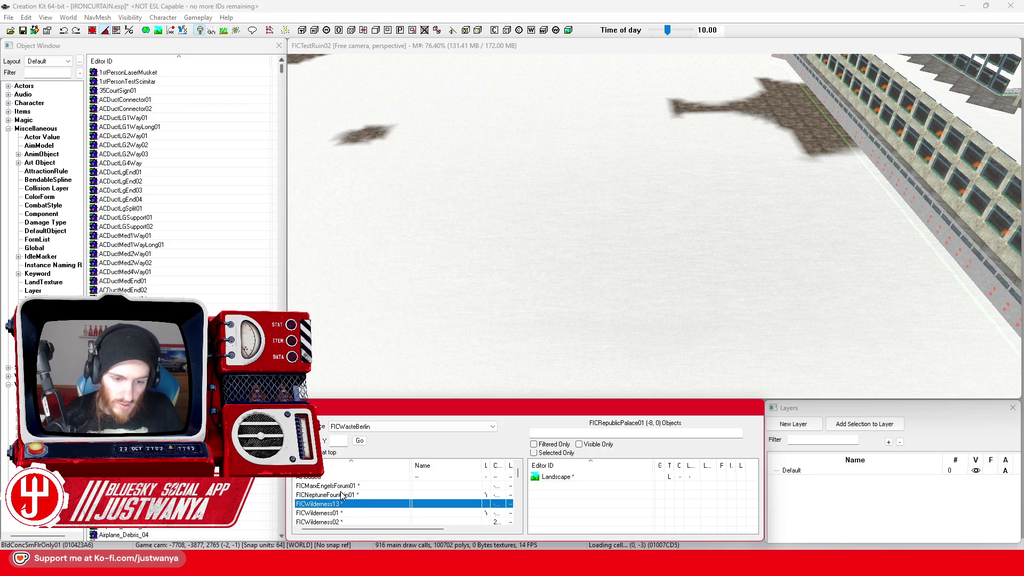
# Rename FICNeptuneFountain01 and FICMarxEngelsForum01 to FICWilderness14 and 15, then save the plugin
pyautogui.click(341, 496)
pyautogui.click(346, 495)
pyautogui.write('FICWilderness14')
pyautogui.press('Return')
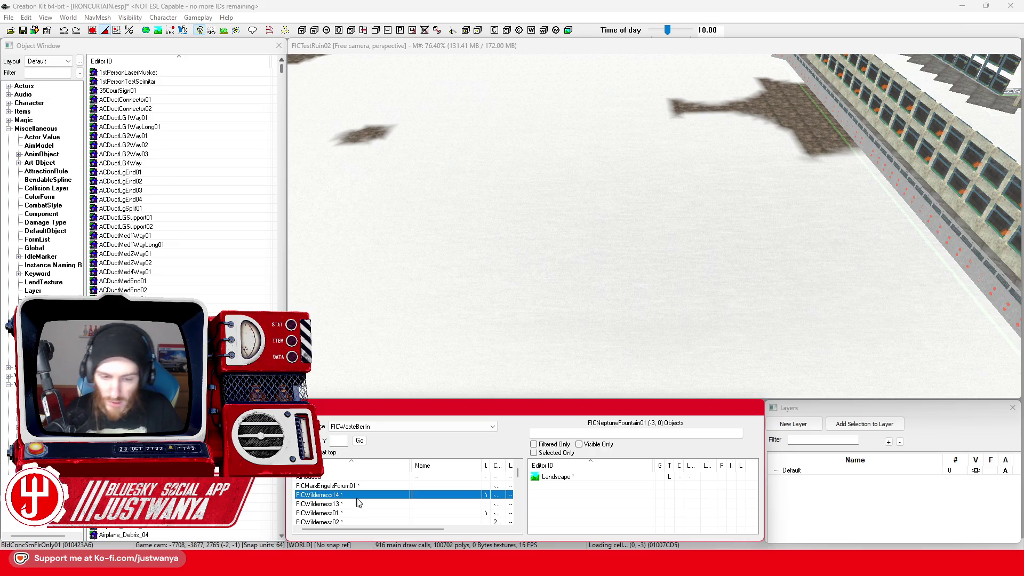
pyautogui.click(343, 487)
pyautogui.press('F2')
pyautogui.write('FICWilderness10')
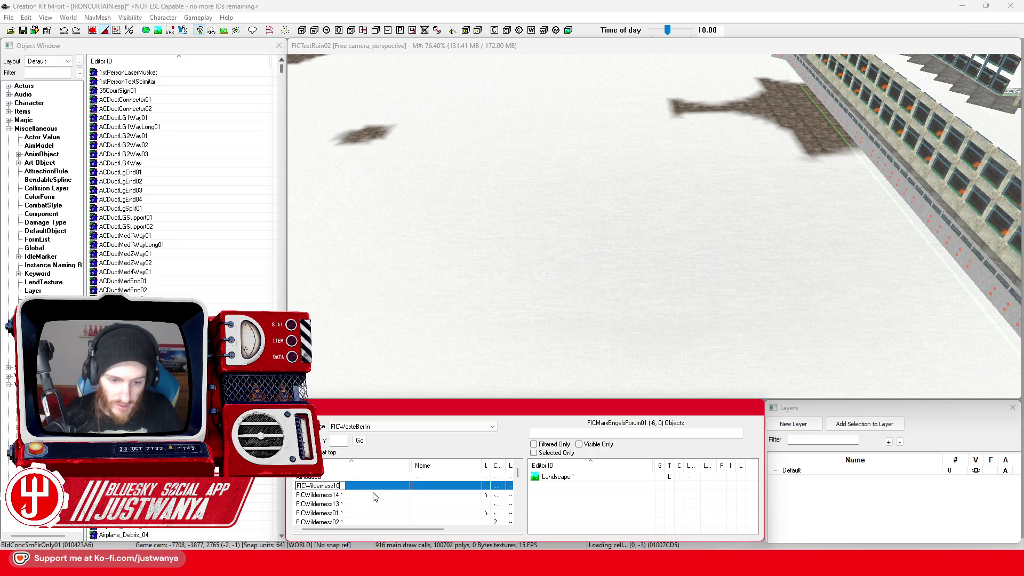
pyautogui.press('Return')
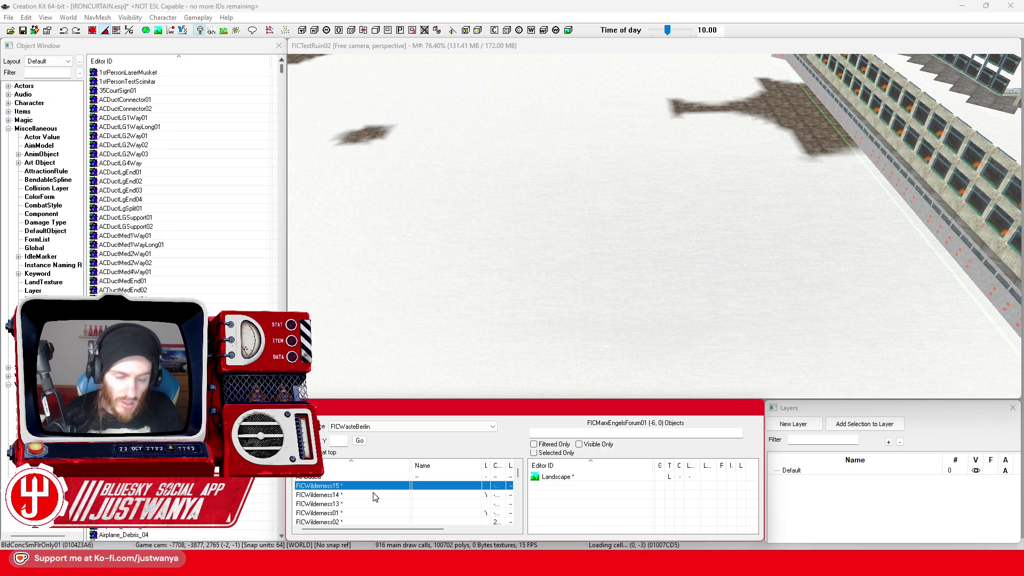
pyautogui.click(24, 30)
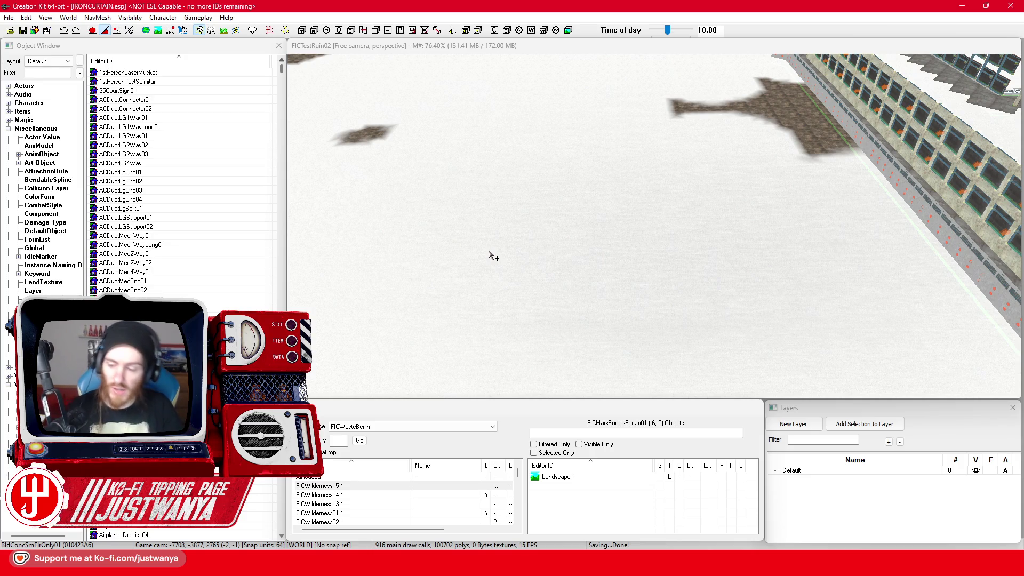
pyautogui.scroll(-10, 633, 285)
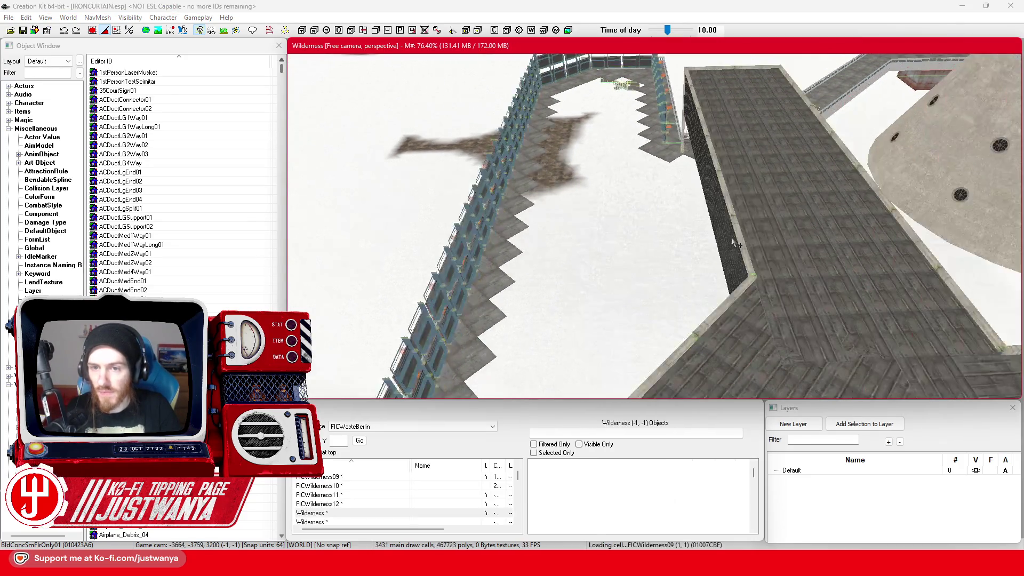
pyautogui.scroll(-5, 580, 338)
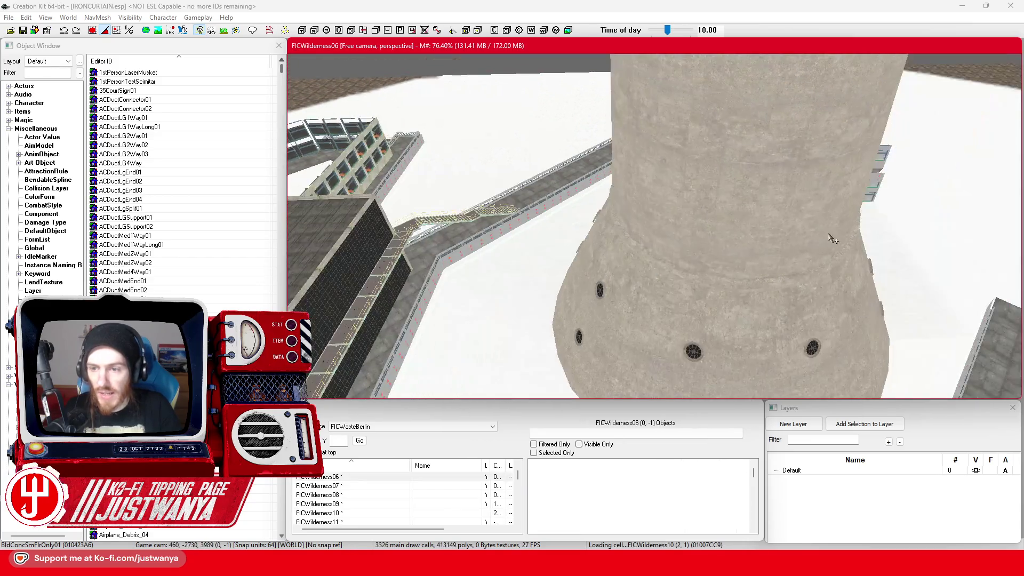
pyautogui.moveTo(581, 337); pyautogui.dragTo(655, 264)
pyautogui.scroll(-8, 655, 264)
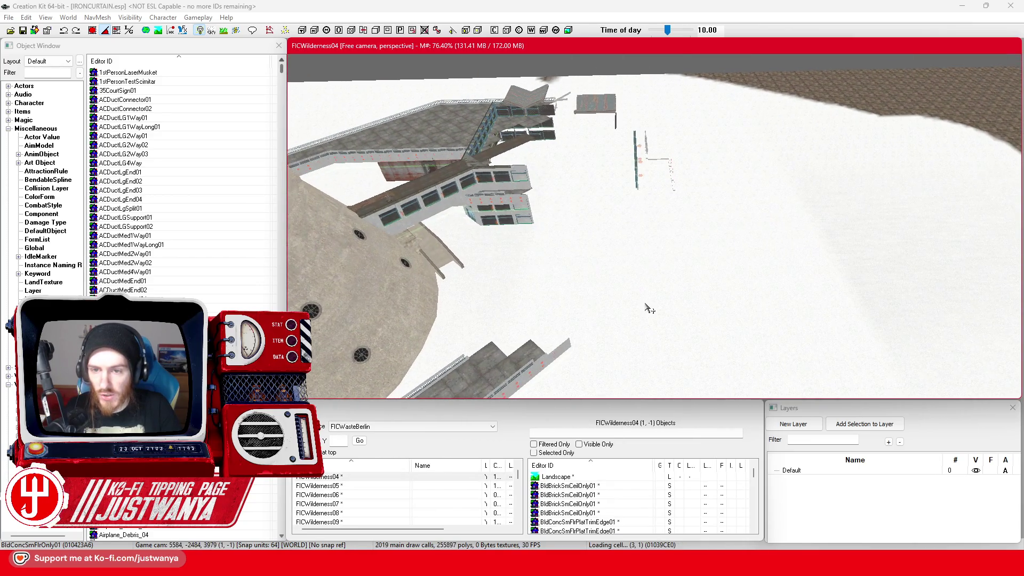
pyautogui.scroll(-8, 648, 308)
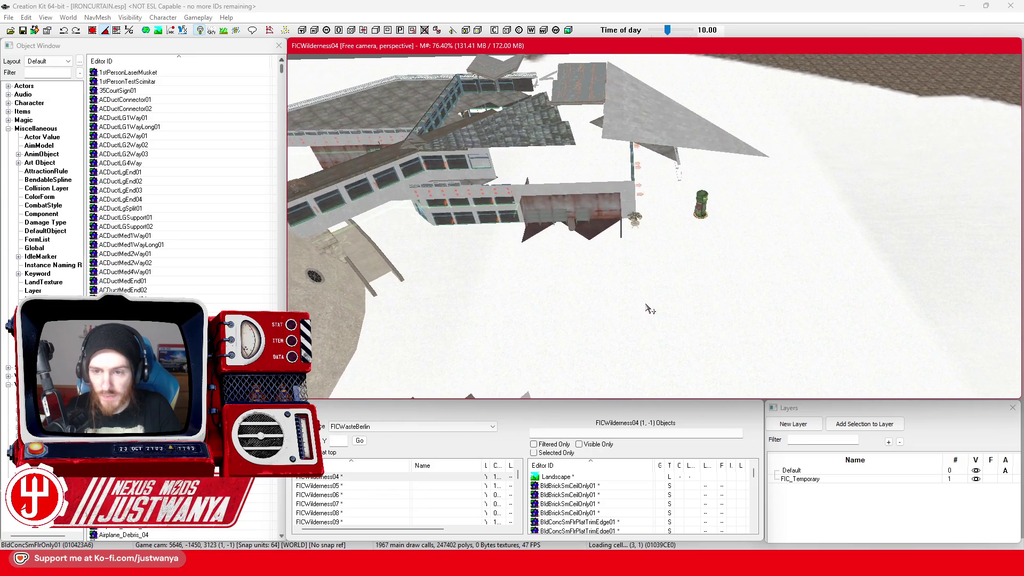
pyautogui.scroll(-8, 650, 308)
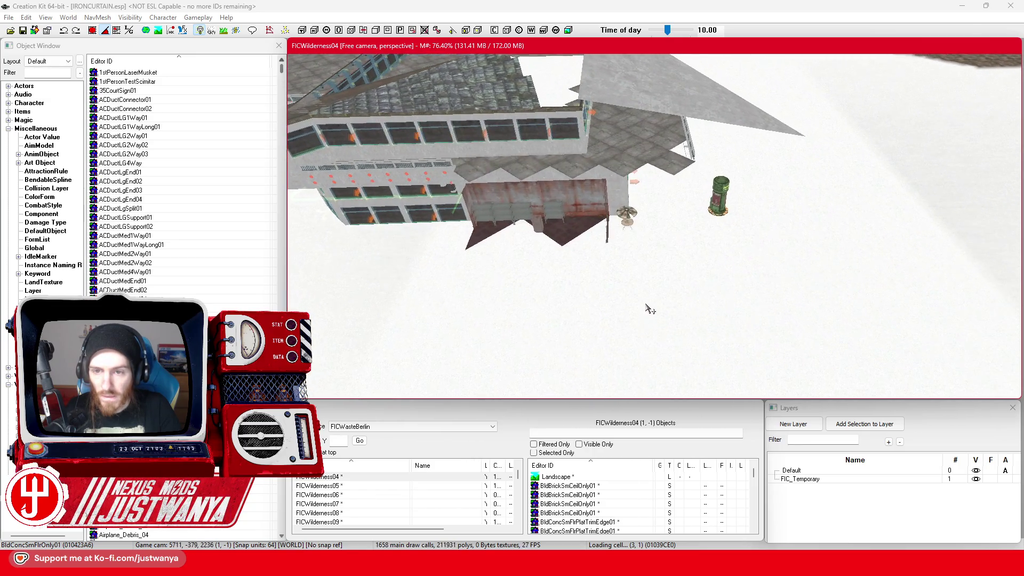
pyautogui.scroll(-8, 650, 308)
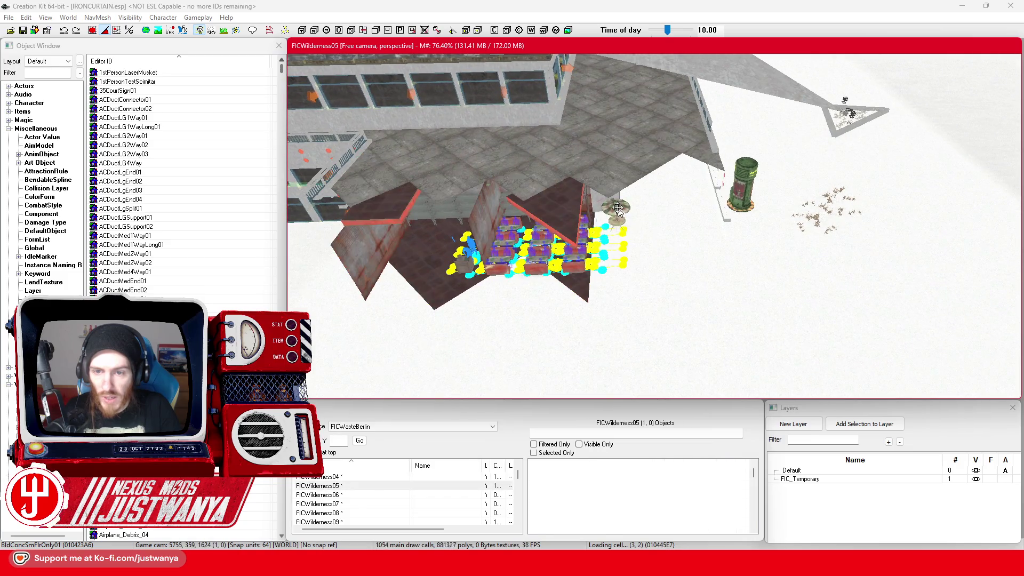
pyautogui.scroll(-10, 734, 314)
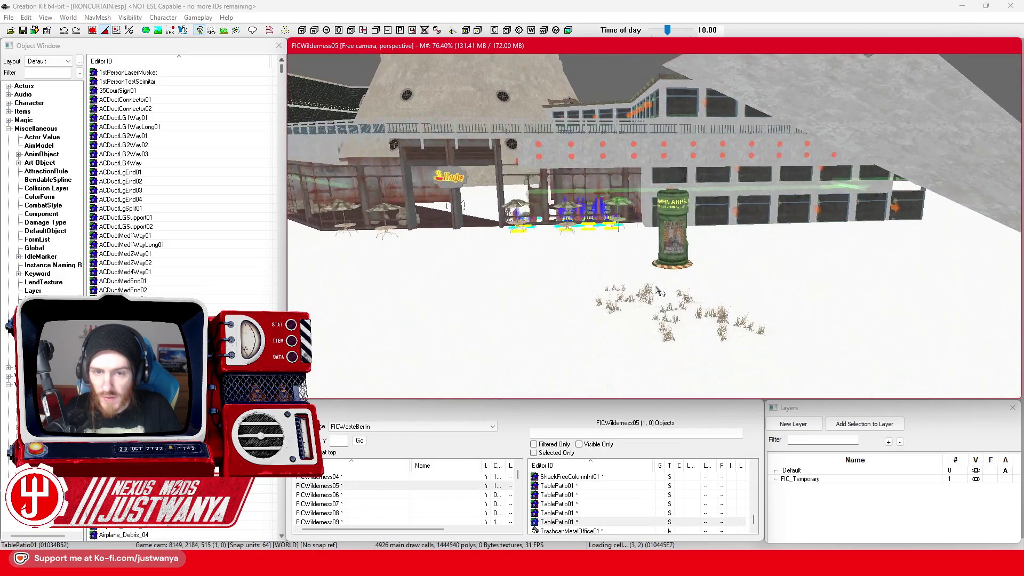
pyautogui.moveTo(661, 291)
pyautogui.mouseDown()
pyautogui.moveTo(736, 286)
pyautogui.moveTo(701, 290)
pyautogui.moveTo(573, 362)
pyautogui.moveTo(445, 275)
pyautogui.mouseUp()
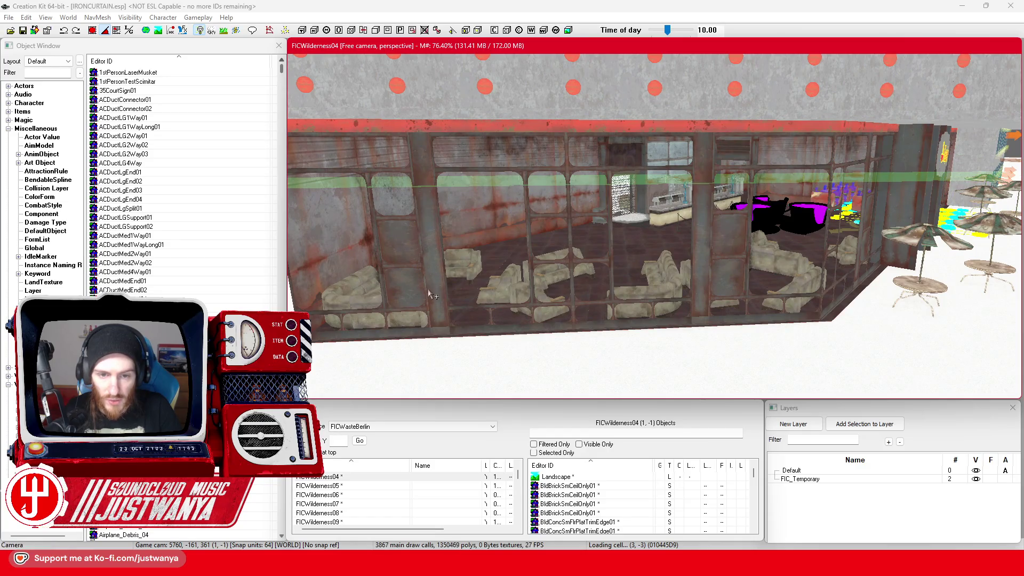
# Create a collision plane at the café's long window wall panel
pyautogui.click(435, 272)
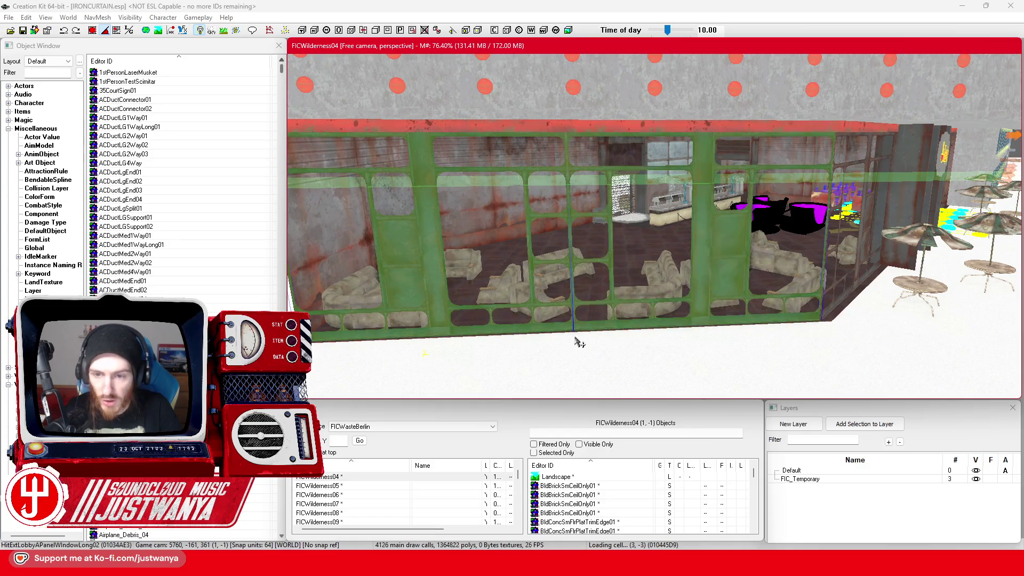
pyautogui.scroll(-5, 578, 338)
pyautogui.scroll(5, 561, 318)
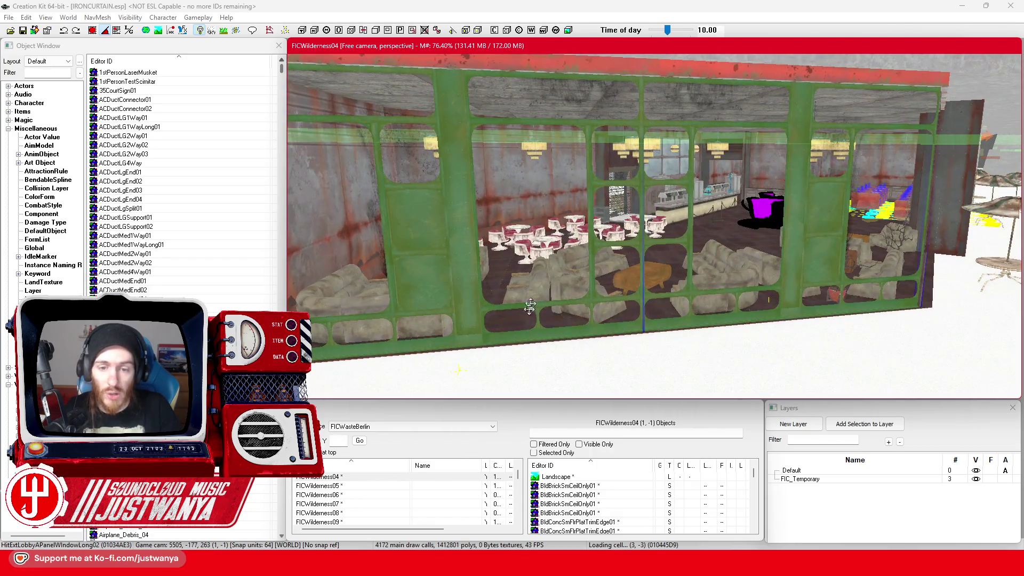
pyautogui.press('shift')
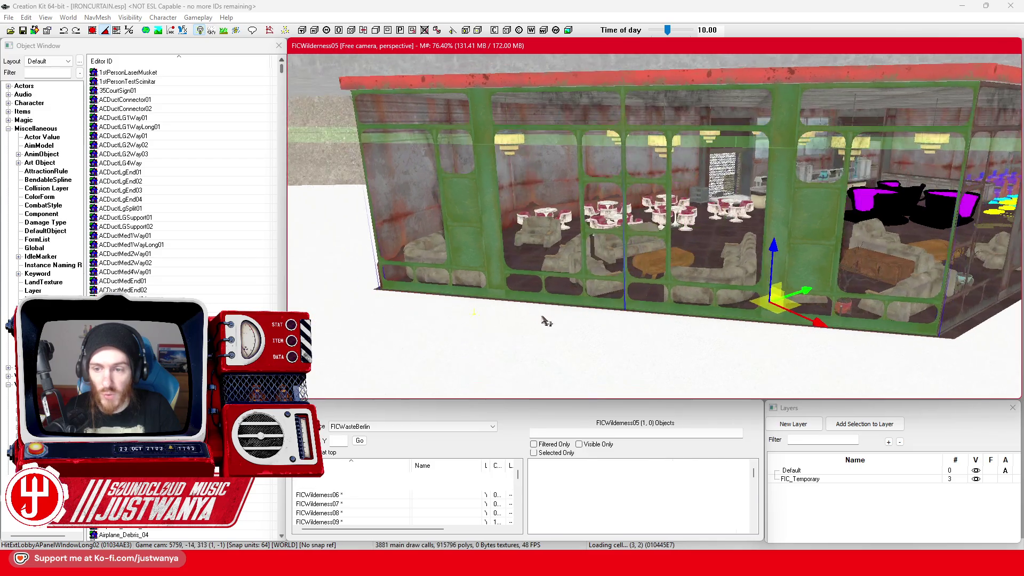
pyautogui.press('shift')
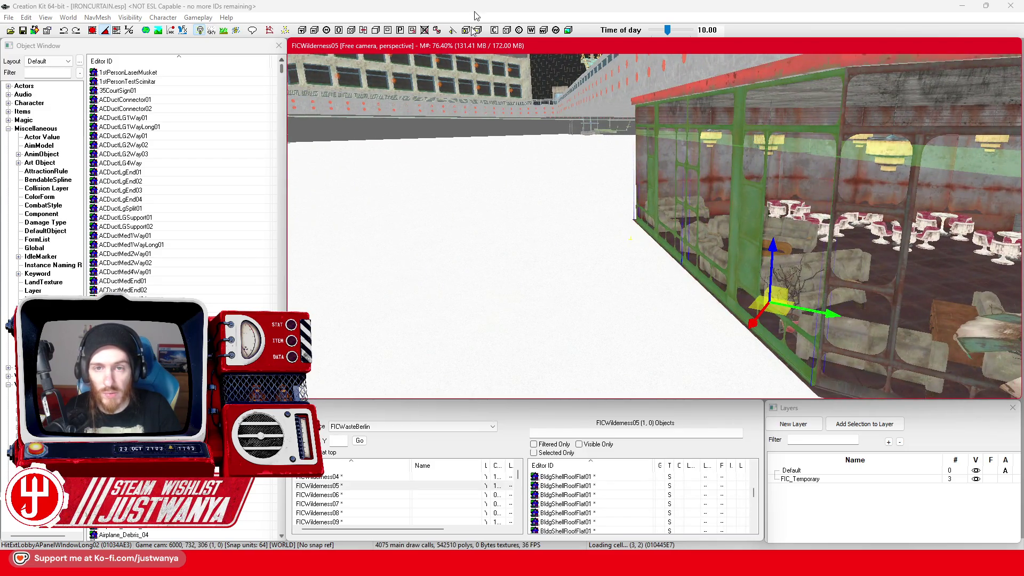
pyautogui.click(451, 5)
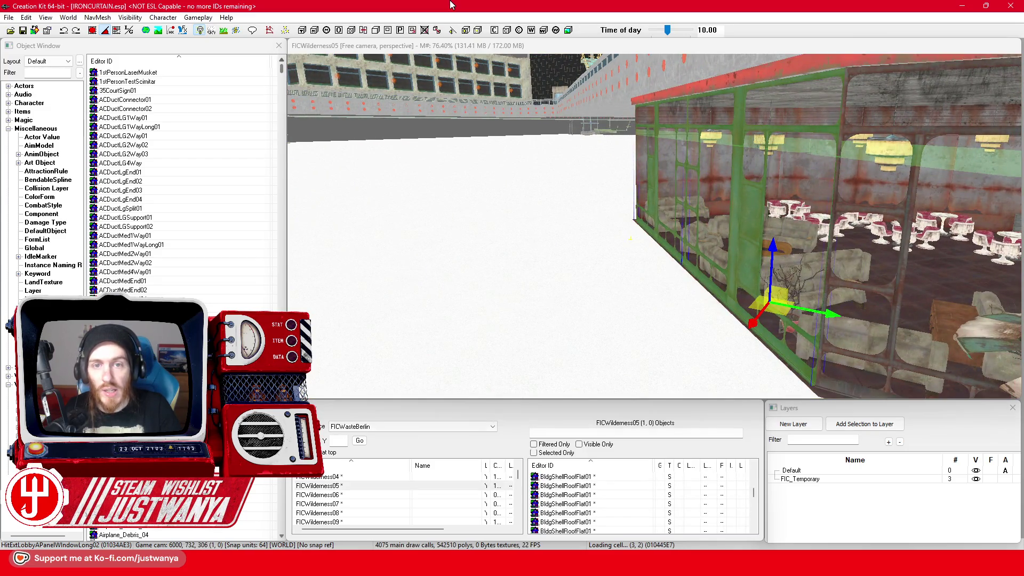
pyautogui.click(496, 33)
# Raise and lower the new collision plane along its vertical axis
pyautogui.moveTo(521, 63)
pyautogui.mouseDown()
pyautogui.moveTo(689, 230)
pyautogui.moveTo(759, 199)
pyautogui.moveTo(692, 208)
pyautogui.moveTo(702, 203)
pyautogui.mouseUp()
pyautogui.moveTo(678, 167); pyautogui.dragTo(679, 86)
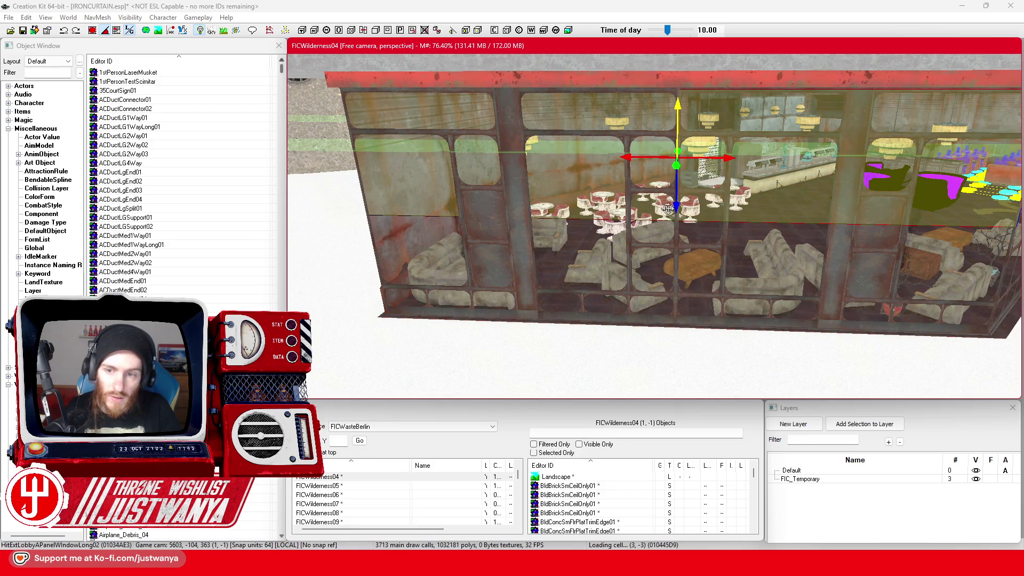
pyautogui.moveTo(677, 208); pyautogui.dragTo(676, 272)
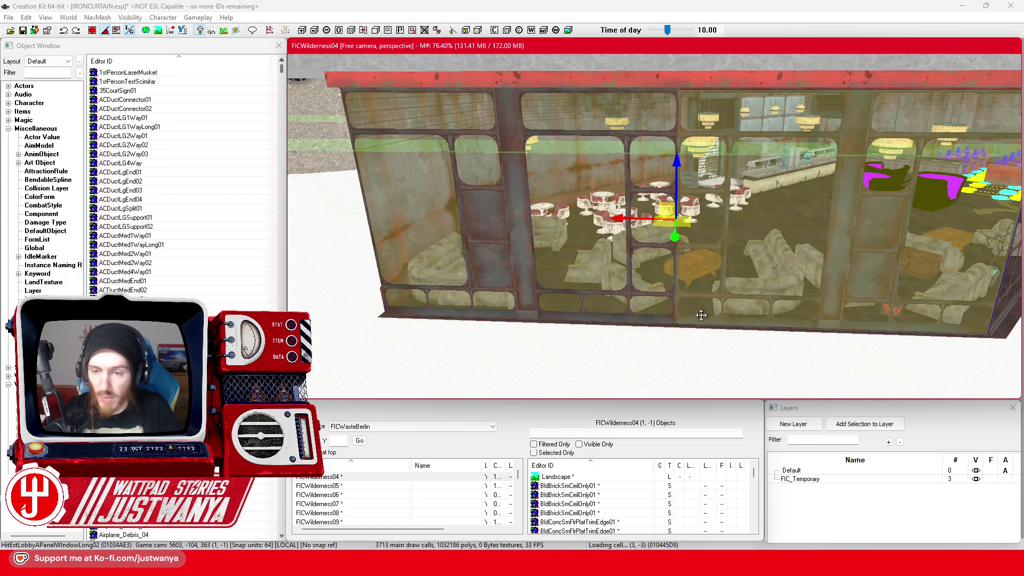
pyautogui.scroll(10, 662, 336)
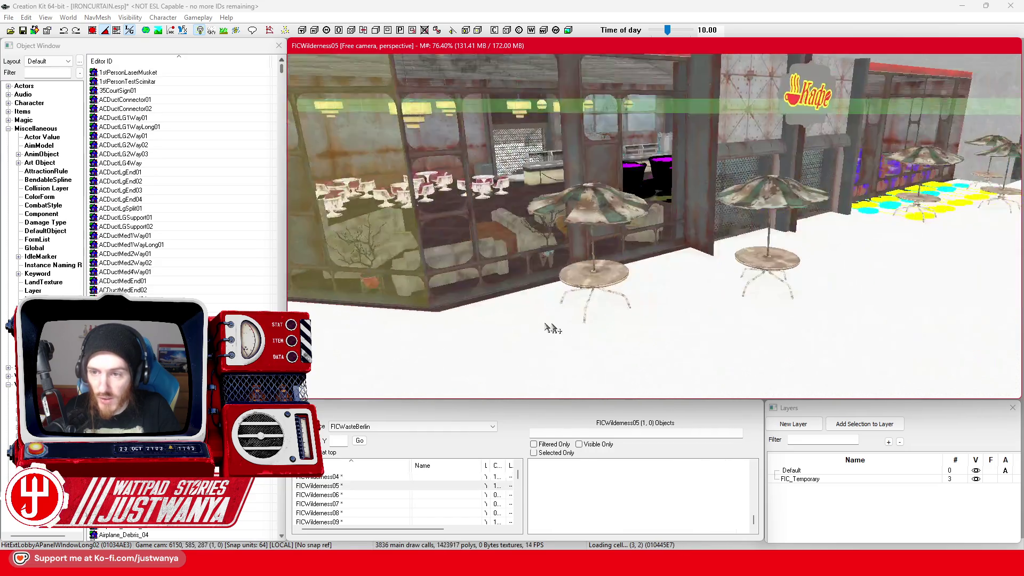
pyautogui.scroll(5, 567, 339)
# Reselect the horizontal collision plane by the café and lower it to table level
pyautogui.click(686, 216)
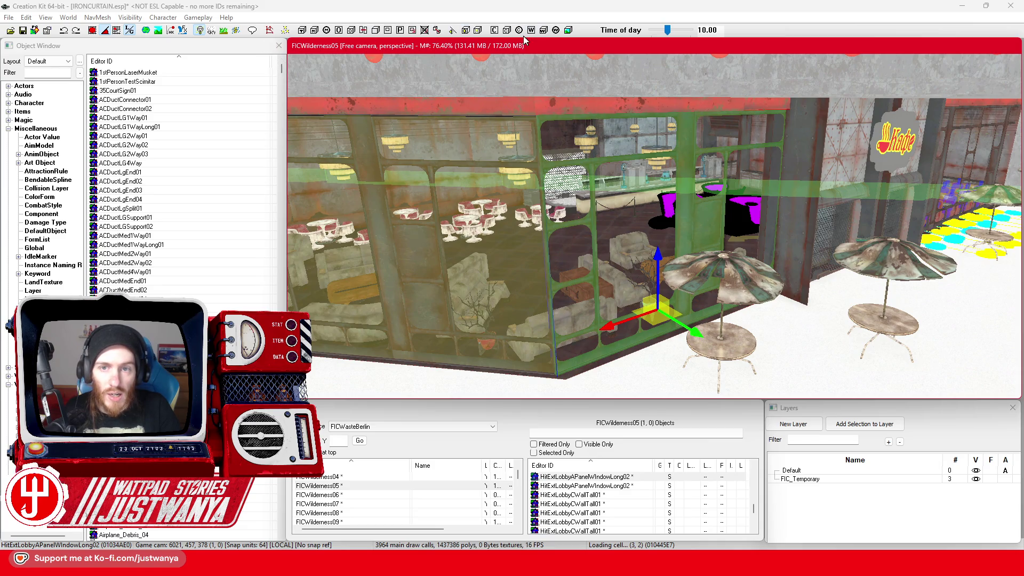
pyautogui.click(732, 256)
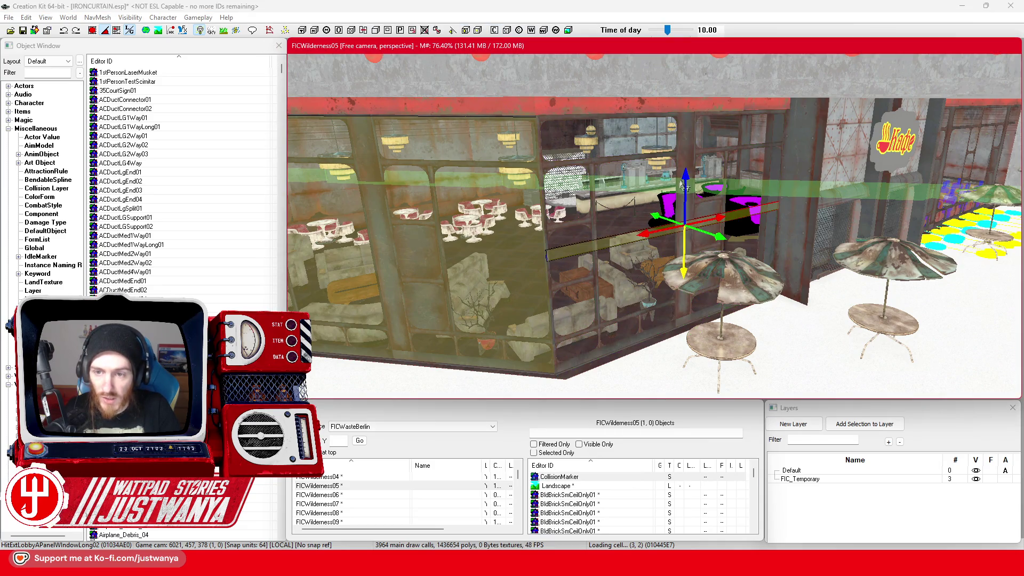
pyautogui.moveTo(686, 177); pyautogui.dragTo(686, 123)
pyautogui.moveTo(686, 220); pyautogui.dragTo(686, 271)
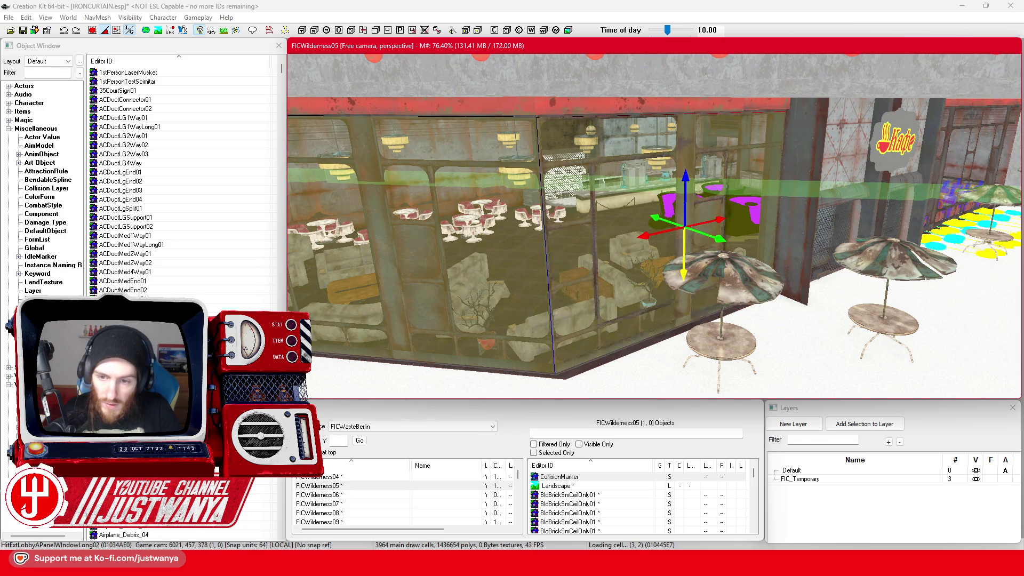
pyautogui.click(708, 281)
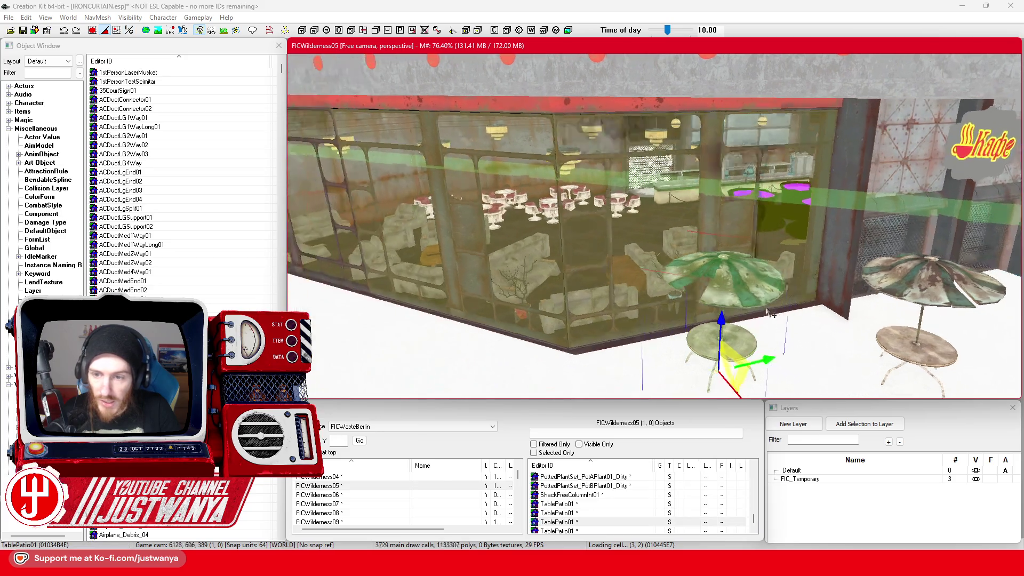
pyautogui.scroll(10, 736, 307)
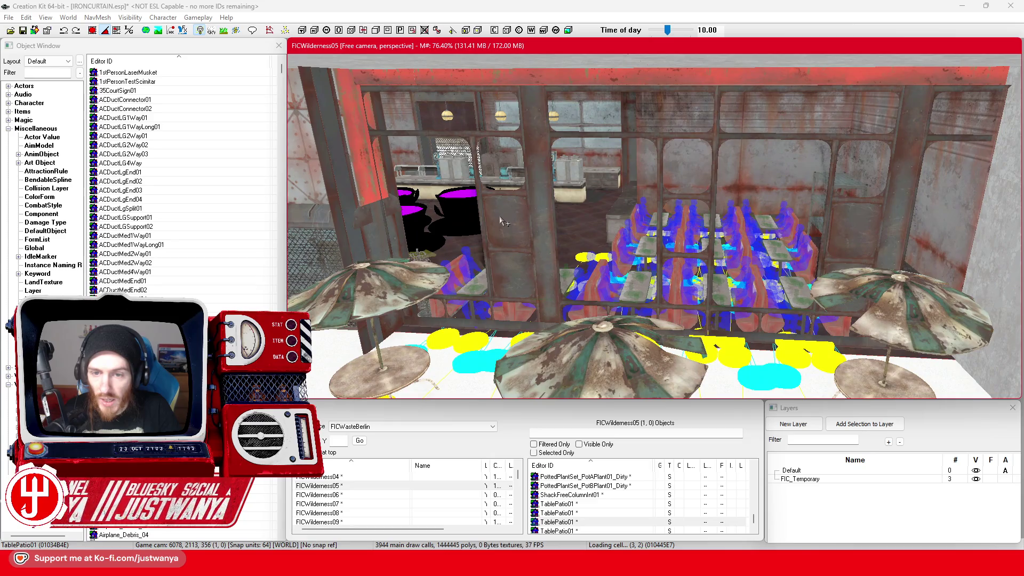
pyautogui.click(680, 224)
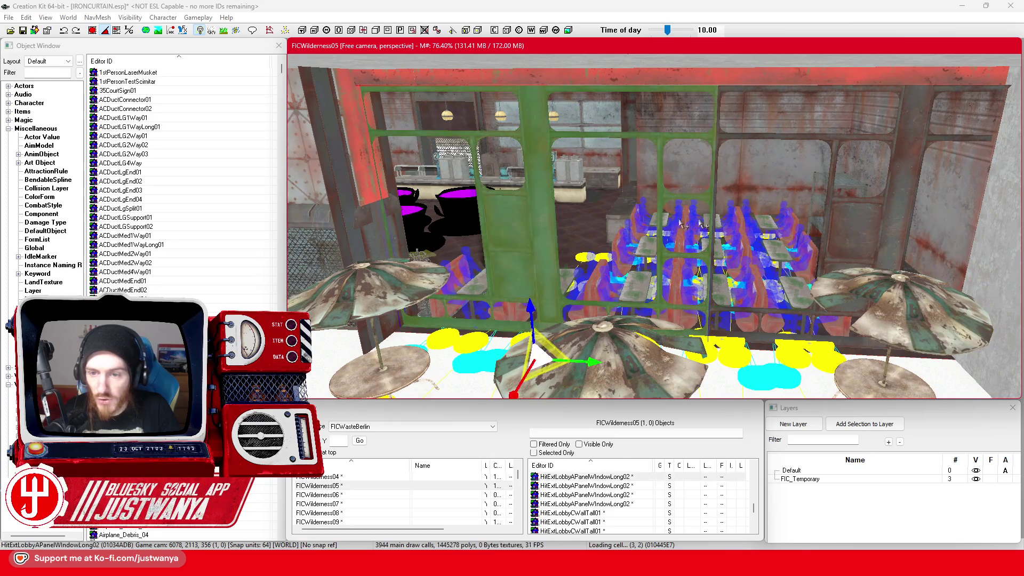
# Add a collision plane on the right-hand window wall, slide it into place, and save IRONCURTAIN.esp
pyautogui.click(865, 229)
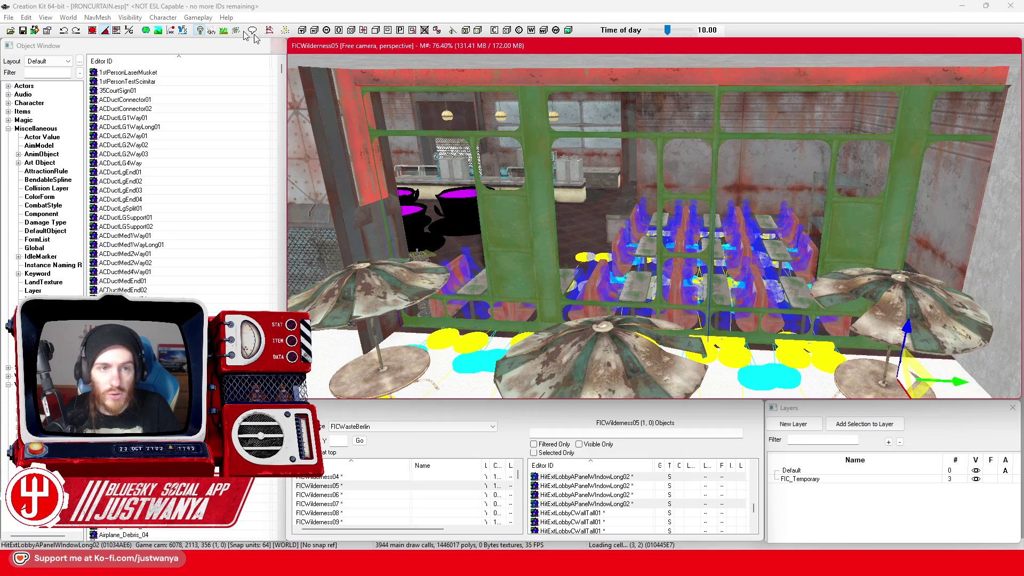
pyautogui.click(496, 32)
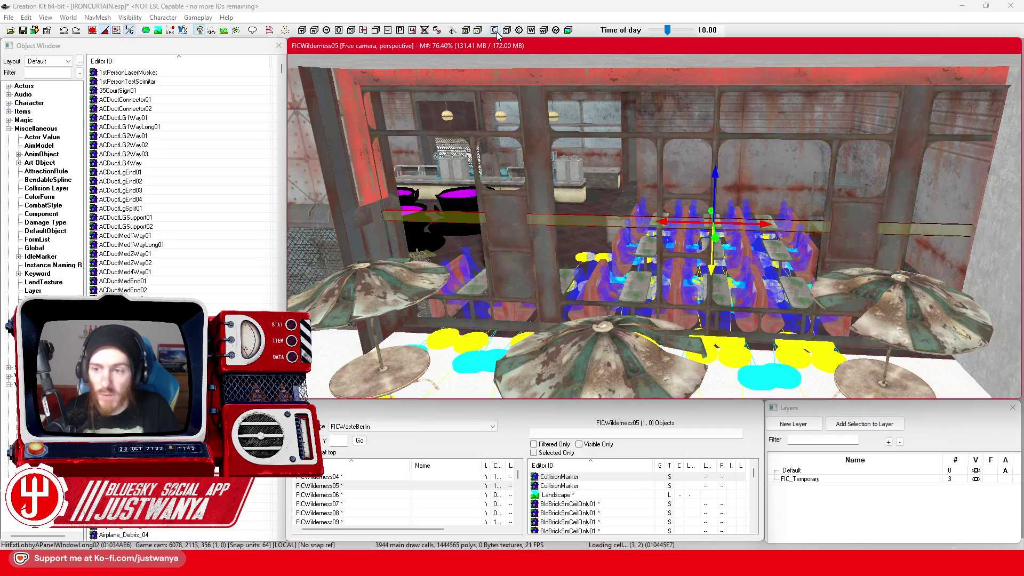
pyautogui.moveTo(762, 230)
pyautogui.mouseDown()
pyautogui.moveTo(689, 224)
pyautogui.moveTo(712, 223)
pyautogui.mouseUp()
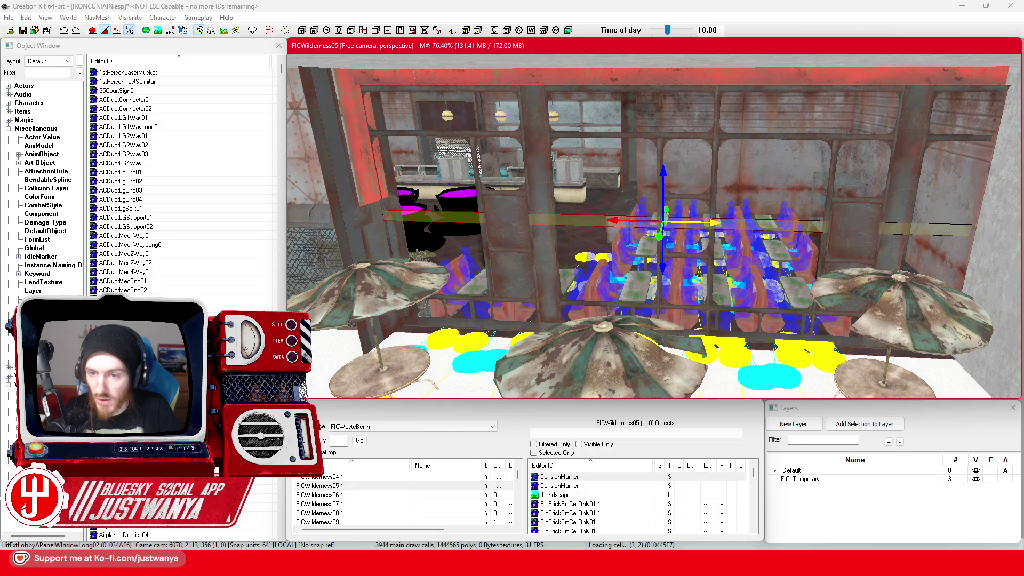
pyautogui.moveTo(662, 270)
pyautogui.mouseDown()
pyautogui.moveTo(676, 171)
pyautogui.moveTo(665, 268)
pyautogui.mouseUp()
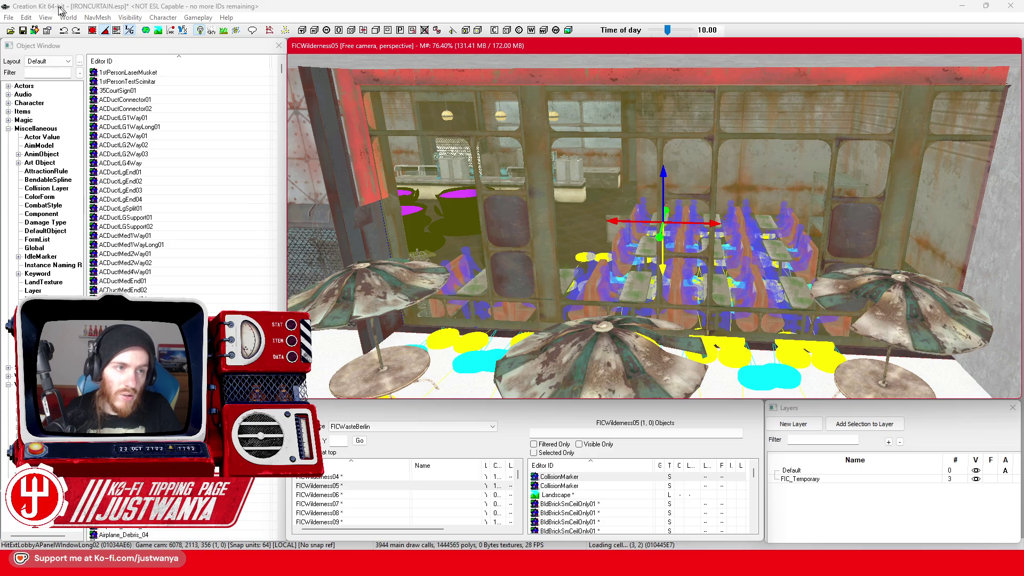
pyautogui.click(24, 30)
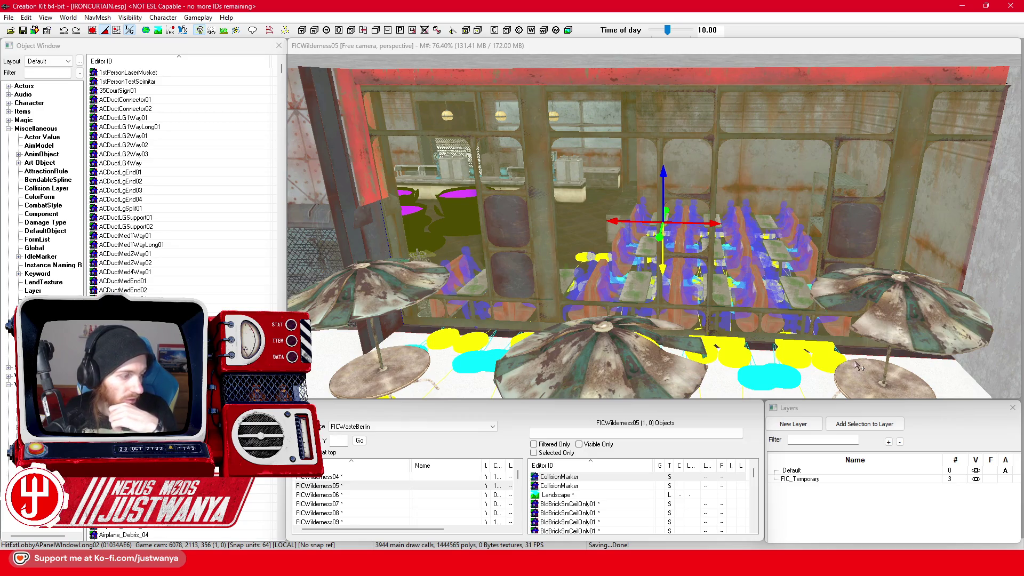
# Delete the FIC_TS_SnowSand box beside the green fallout shelter
pyautogui.scroll(-8, 848, 357)
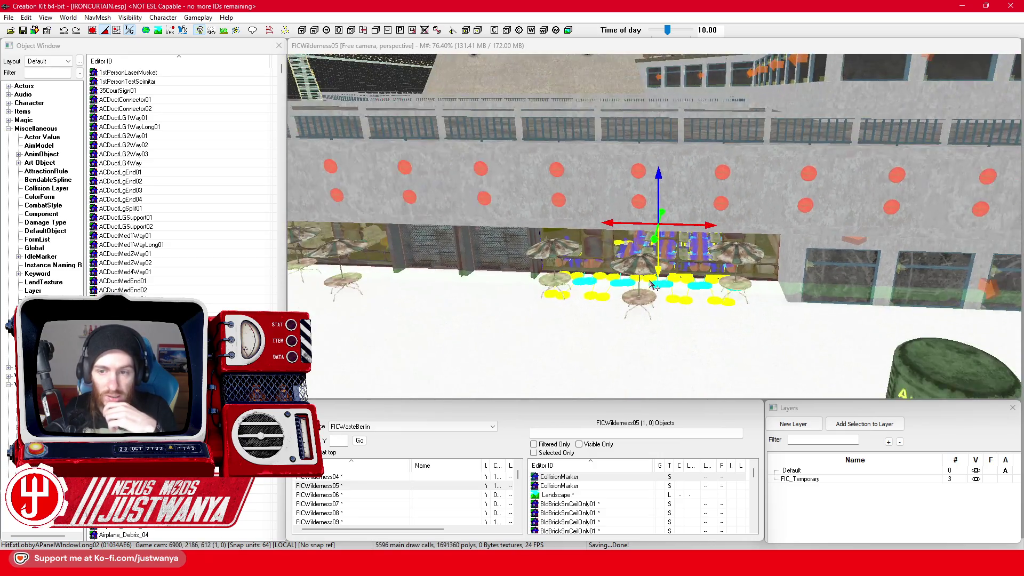
pyautogui.scroll(-5, 654, 285)
pyautogui.click(803, 299)
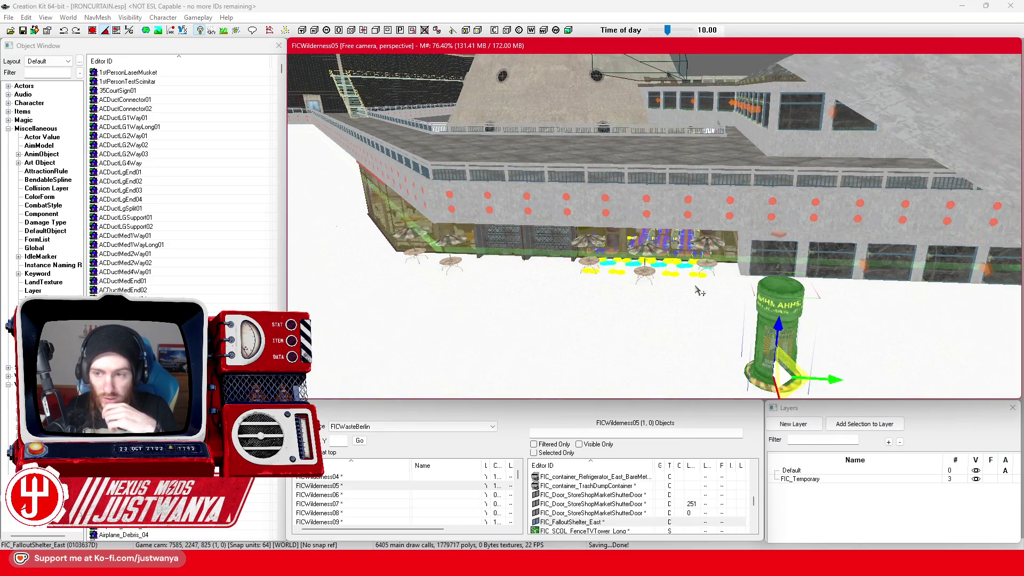
pyautogui.scroll(-5, 699, 289)
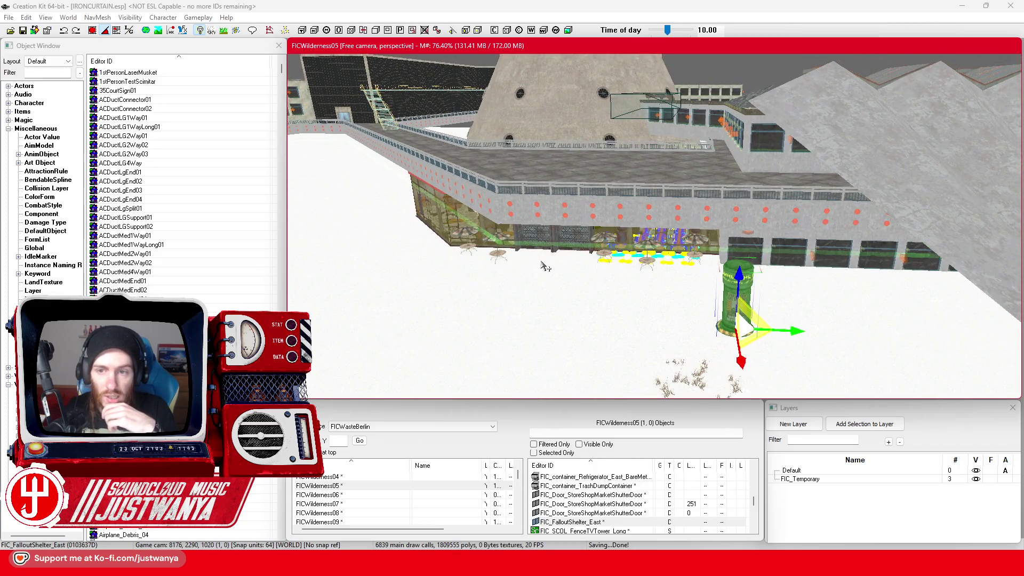
pyautogui.scroll(5, 544, 265)
pyautogui.click(487, 185)
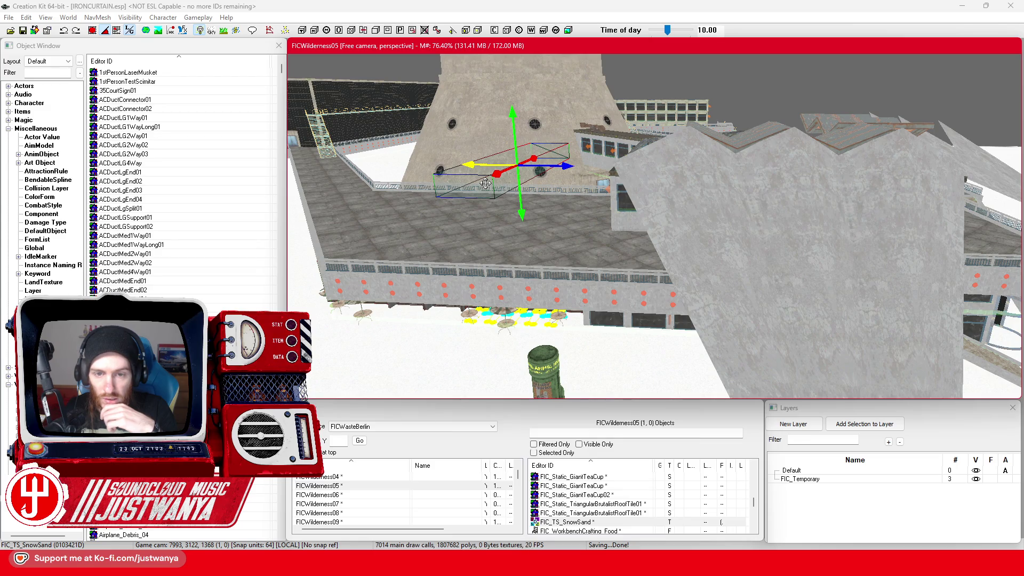
pyautogui.press('Delete')
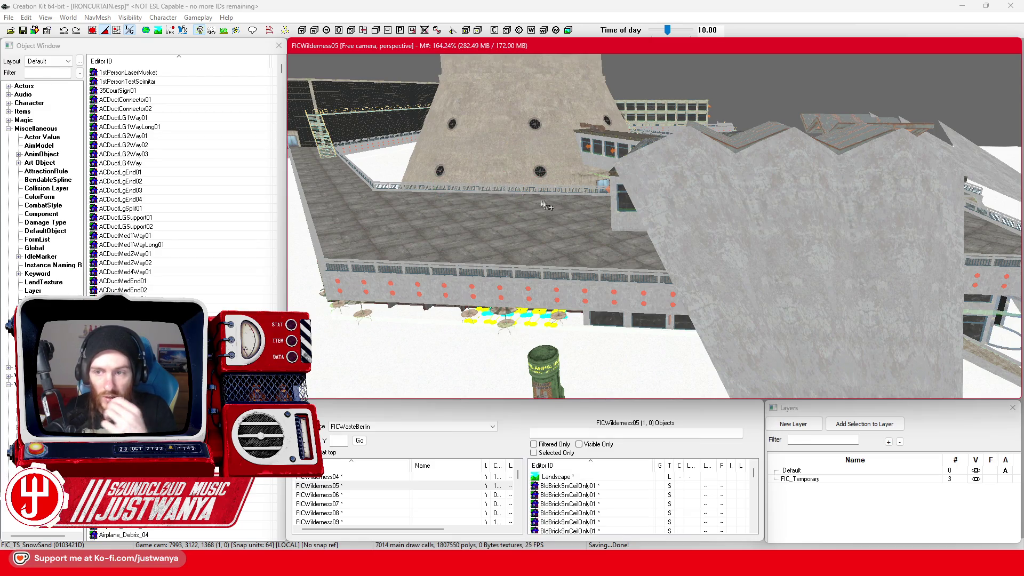
# Inspect the concrete stairs and elevator, then select the green lobby window panel in FICWilderness08
pyautogui.scroll(10, 769, 248)
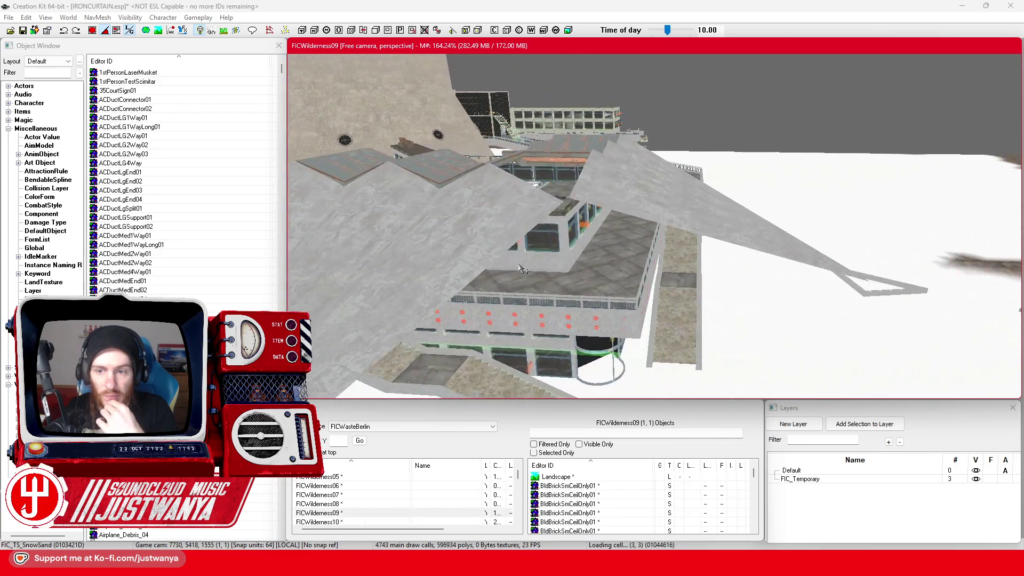
pyautogui.click(649, 309)
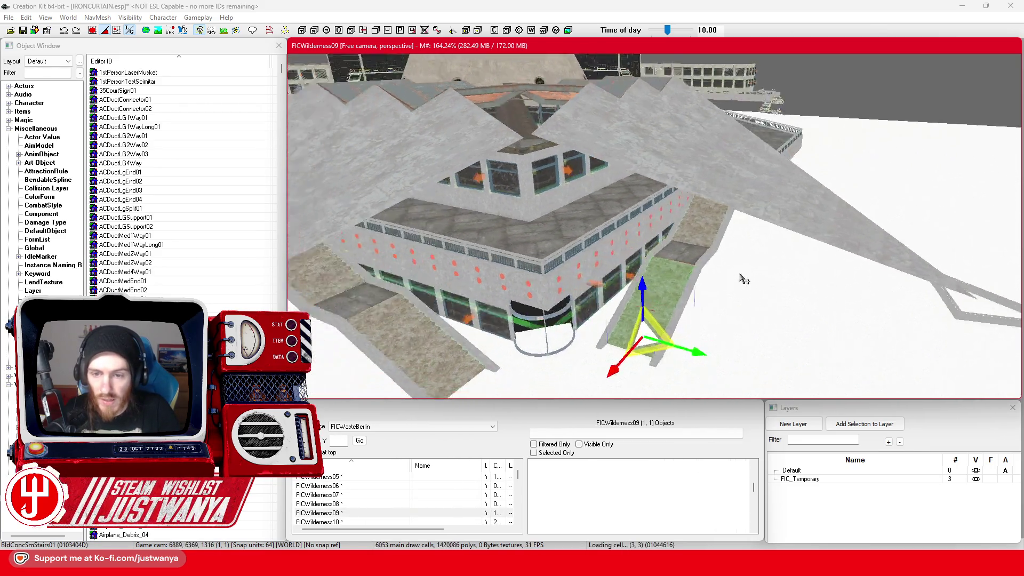
pyautogui.press('shift')
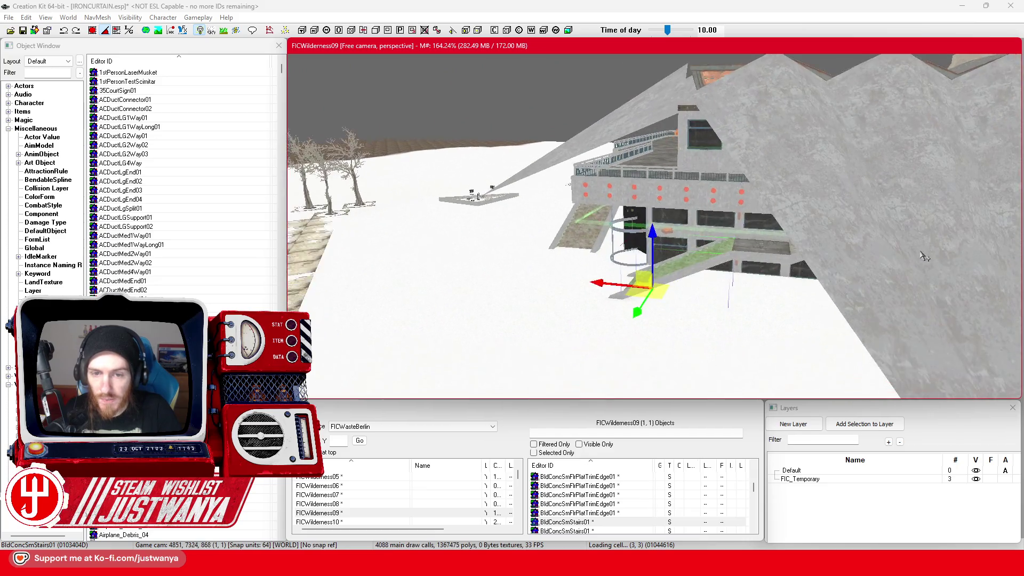
pyautogui.scroll(6, 695, 316)
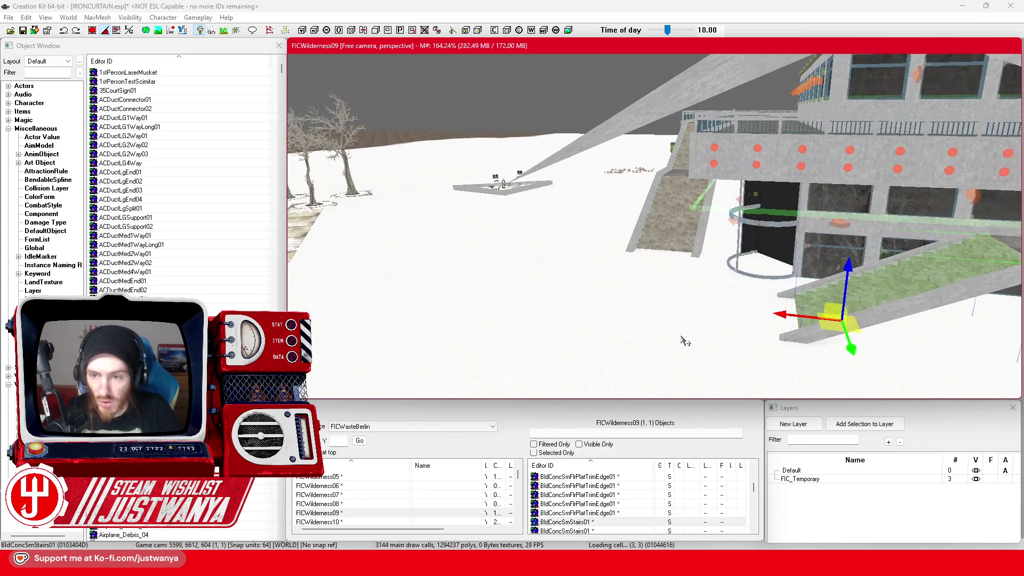
pyautogui.click(779, 235)
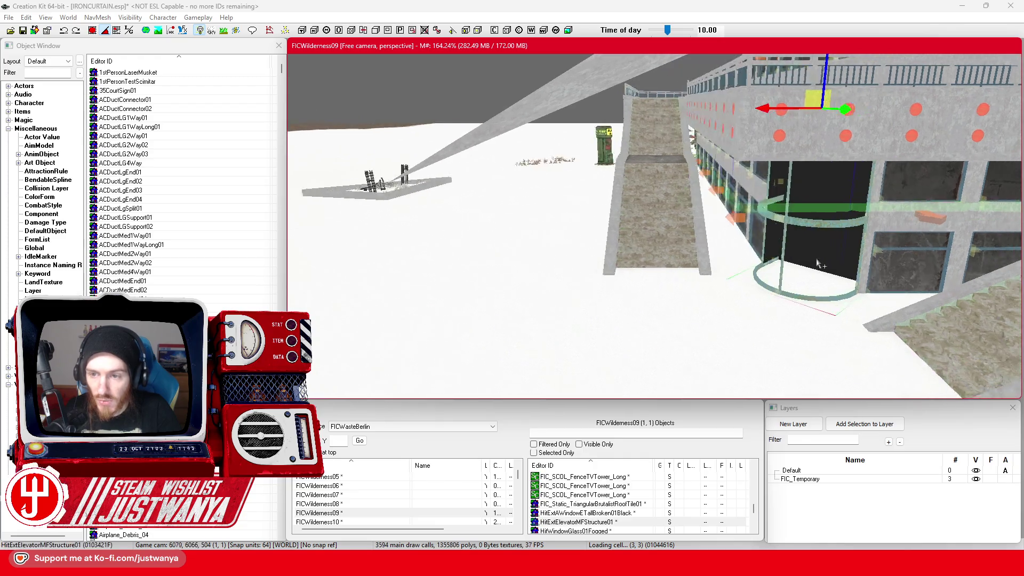
pyautogui.press('shift')
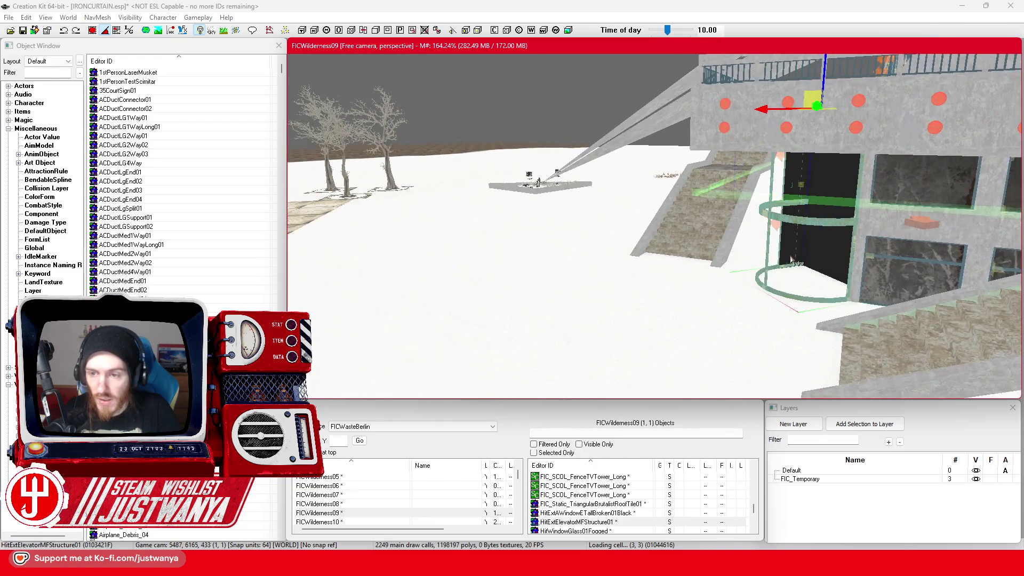
pyautogui.scroll(10, 745, 247)
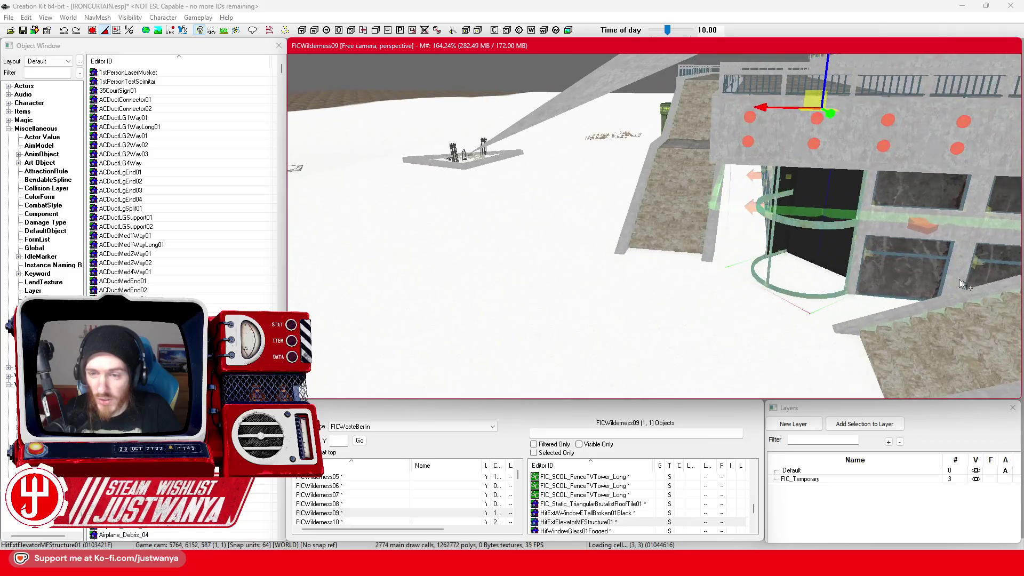
pyautogui.scroll(-3, 605, 265)
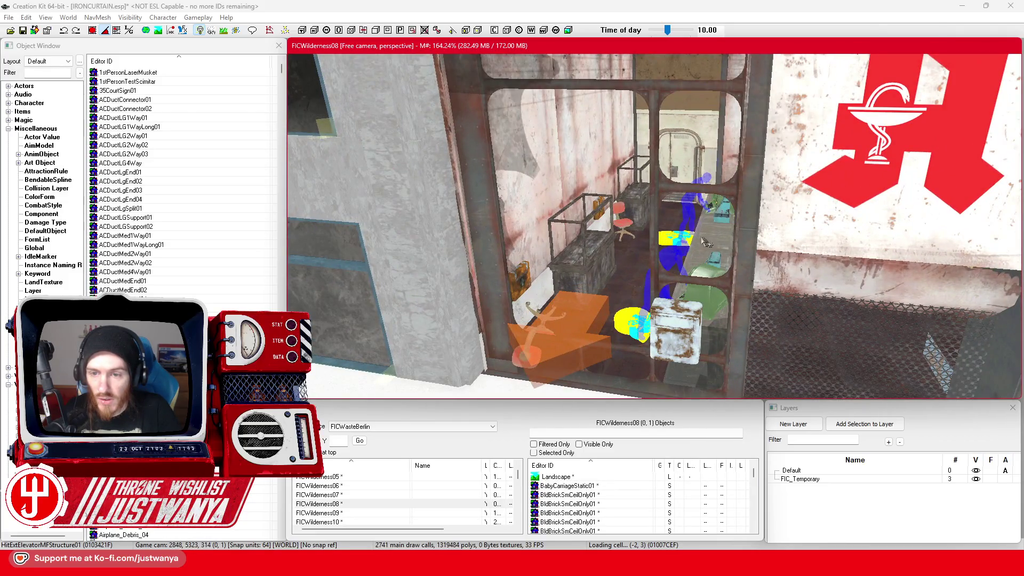
pyautogui.scroll(-3, 707, 243)
pyautogui.click(652, 233)
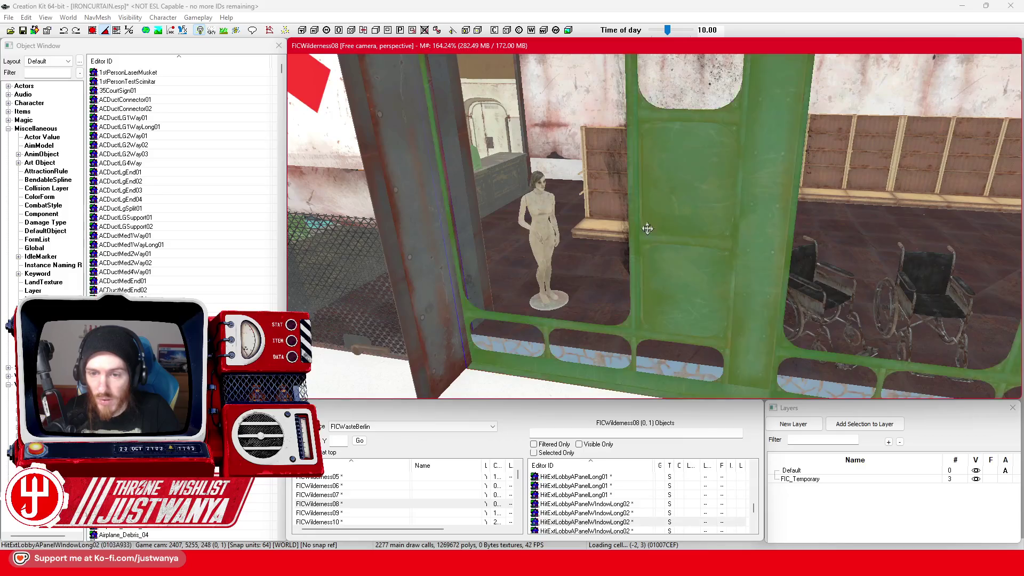
pyautogui.scroll(-3, 646, 254)
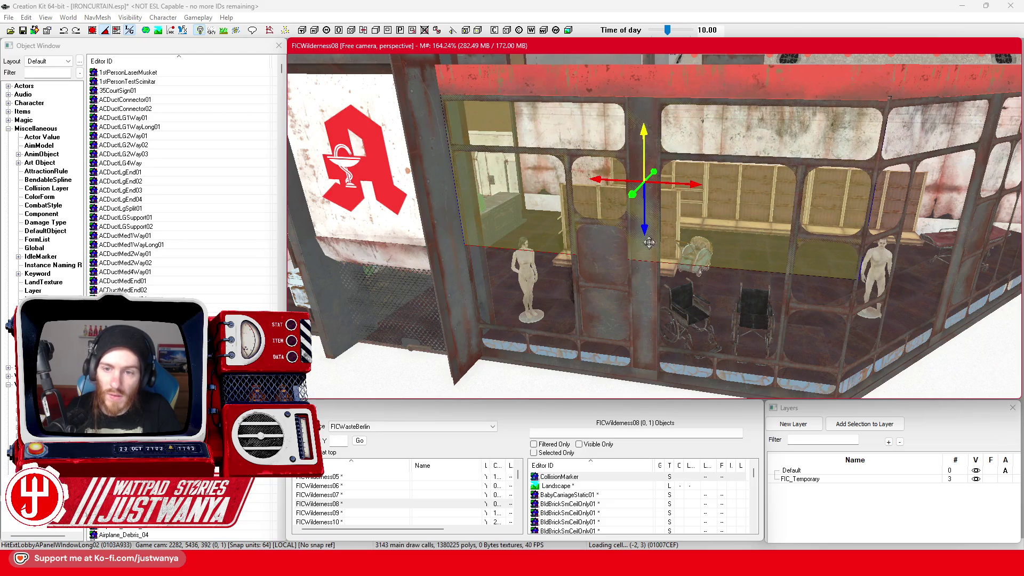
# Lower the selected lobby window panel and select the neighbouring panel to its right
pyautogui.moveTo(647, 227); pyautogui.dragTo(647, 297)
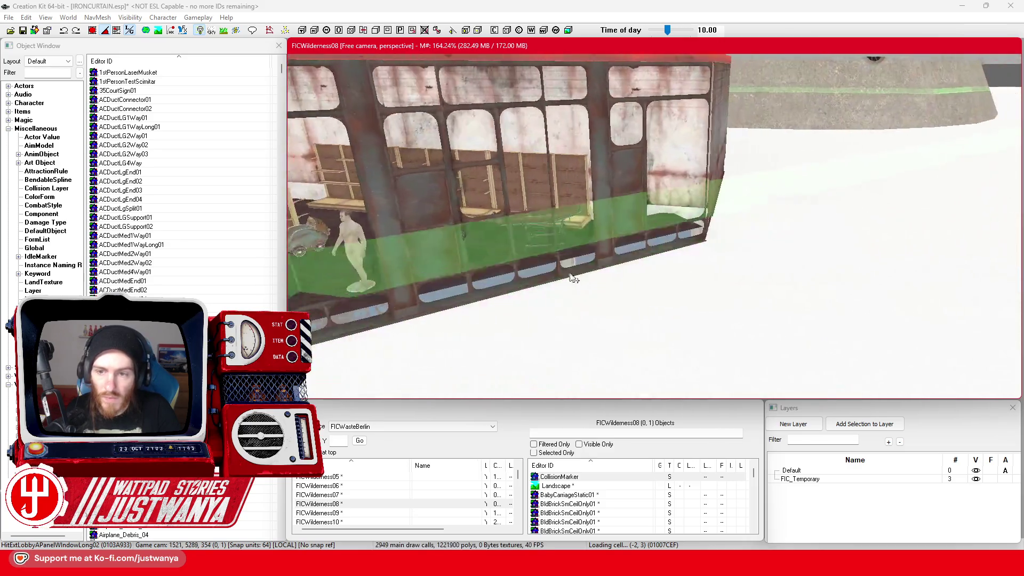
pyautogui.click(655, 236)
pyautogui.click(818, 202)
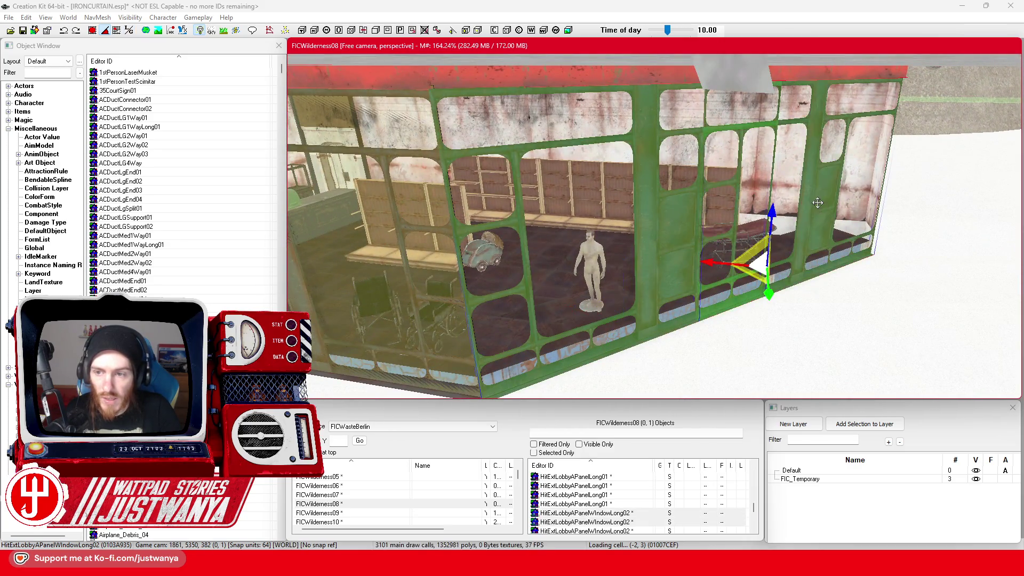
# Align the transform axes to the panel, adjust its height slightly, and save IRONCURTAIN.esp
pyautogui.click(574, 46)
pyautogui.press('w')
pyautogui.press('e')
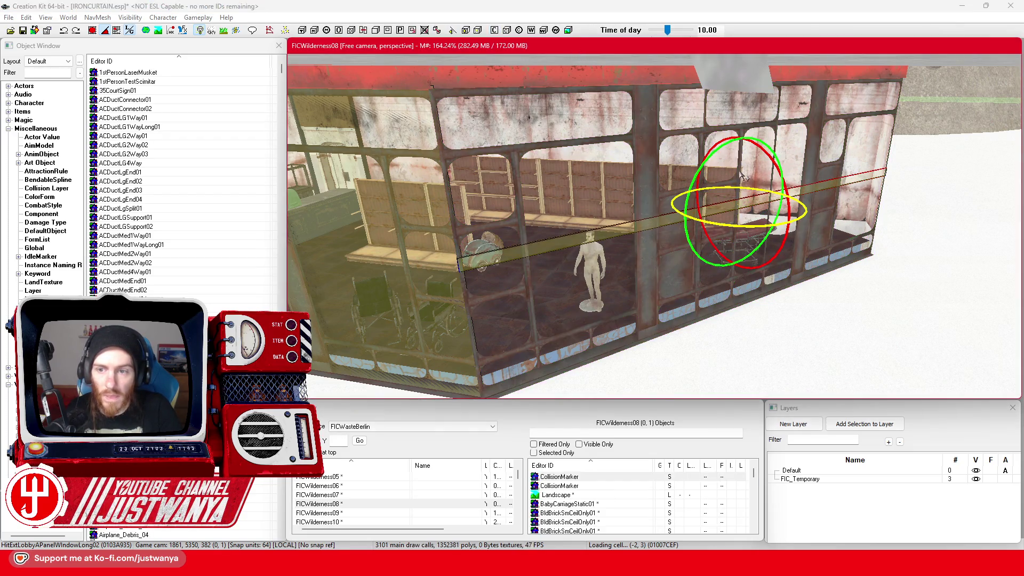
pyautogui.press('w')
pyautogui.moveTo(741, 163); pyautogui.dragTo(740, 171)
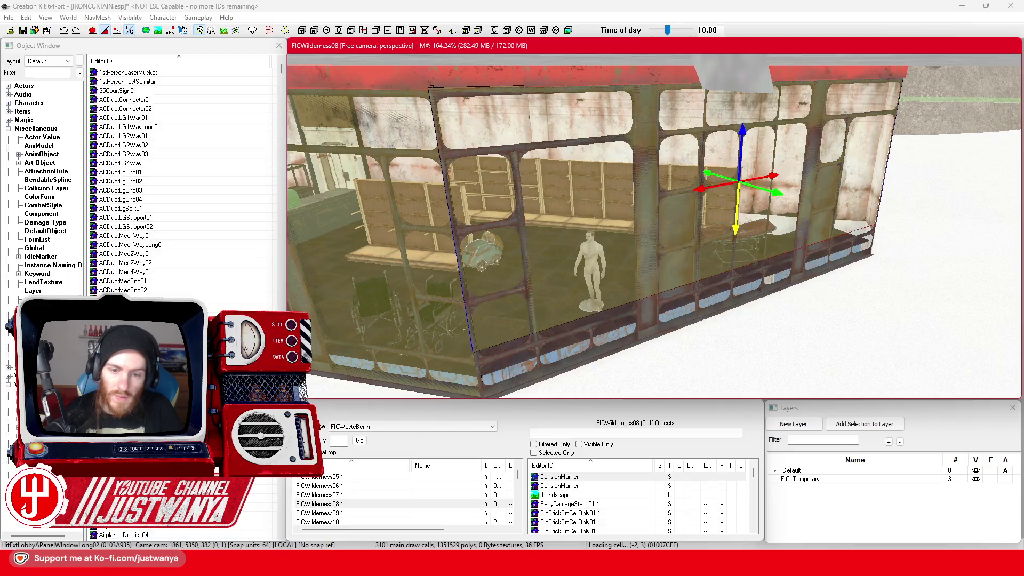
pyautogui.click(32, 31)
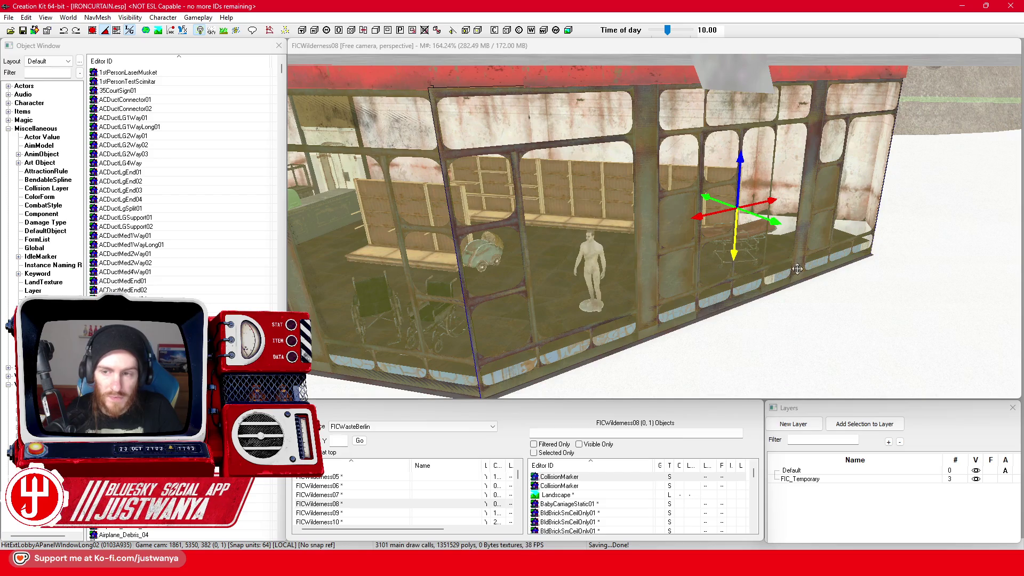
pyautogui.moveTo(784, 309)
pyautogui.mouseDown()
pyautogui.moveTo(670, 309)
pyautogui.moveTo(619, 347)
pyautogui.mouseUp()
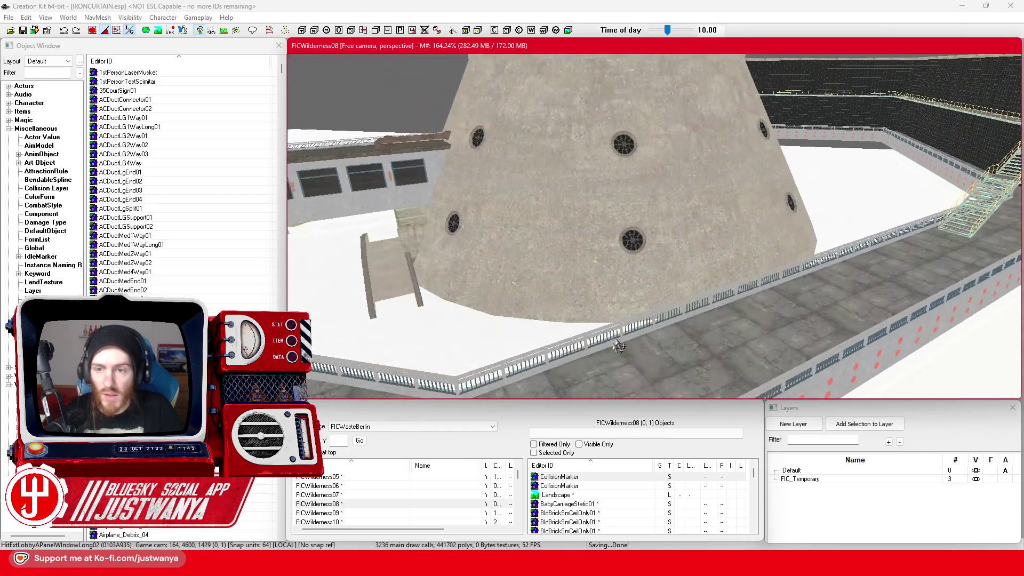
# Fly the view past the building to FICWilderness09 and select its row in the cell list
pyautogui.click(636, 245)
pyautogui.moveTo(636, 246)
pyautogui.mouseDown()
pyautogui.moveTo(807, 213)
pyautogui.moveTo(525, 317)
pyautogui.moveTo(576, 368)
pyautogui.moveTo(694, 299)
pyautogui.moveTo(594, 316)
pyautogui.mouseUp()
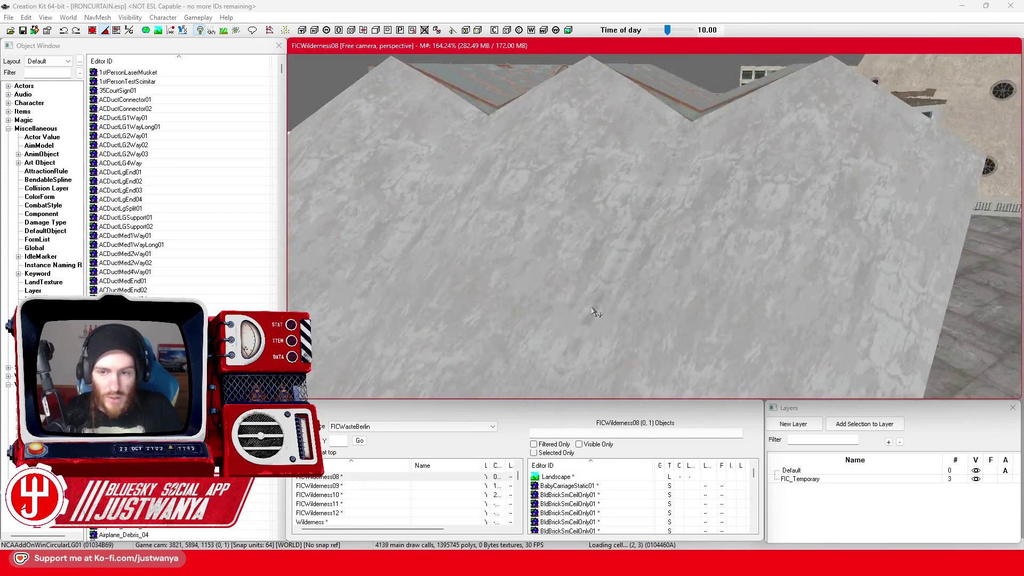
pyautogui.scroll(-5, 588, 309)
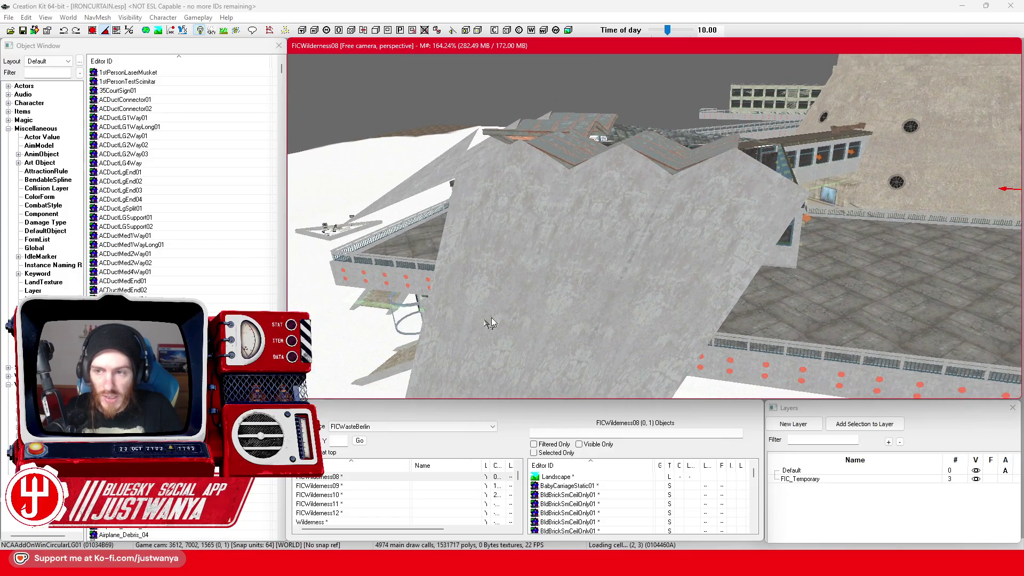
pyautogui.moveTo(491, 318); pyautogui.dragTo(687, 252)
pyautogui.scroll(5, 693, 258)
pyautogui.scroll(5, 610, 335)
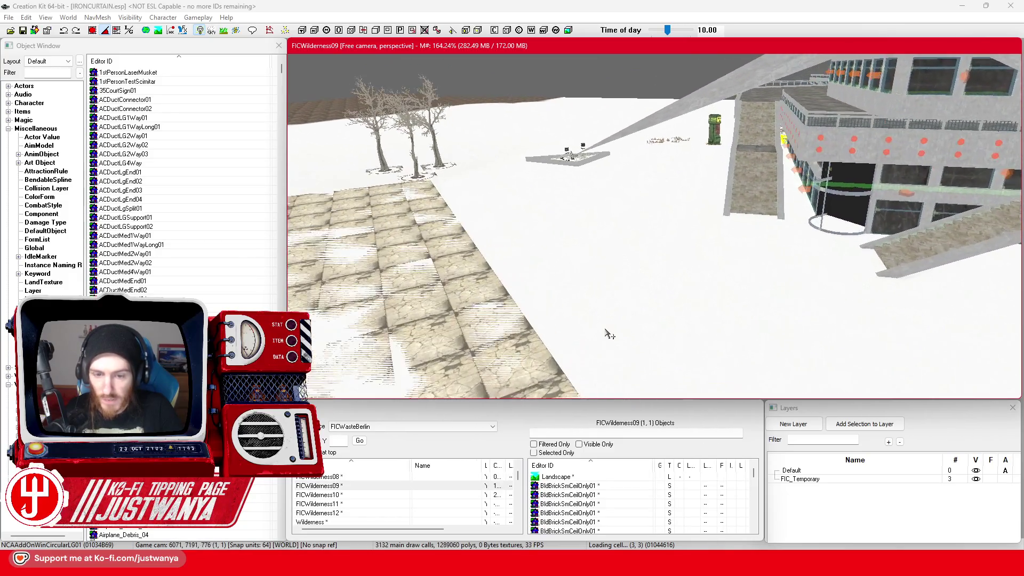
pyautogui.scroll(8, 609, 334)
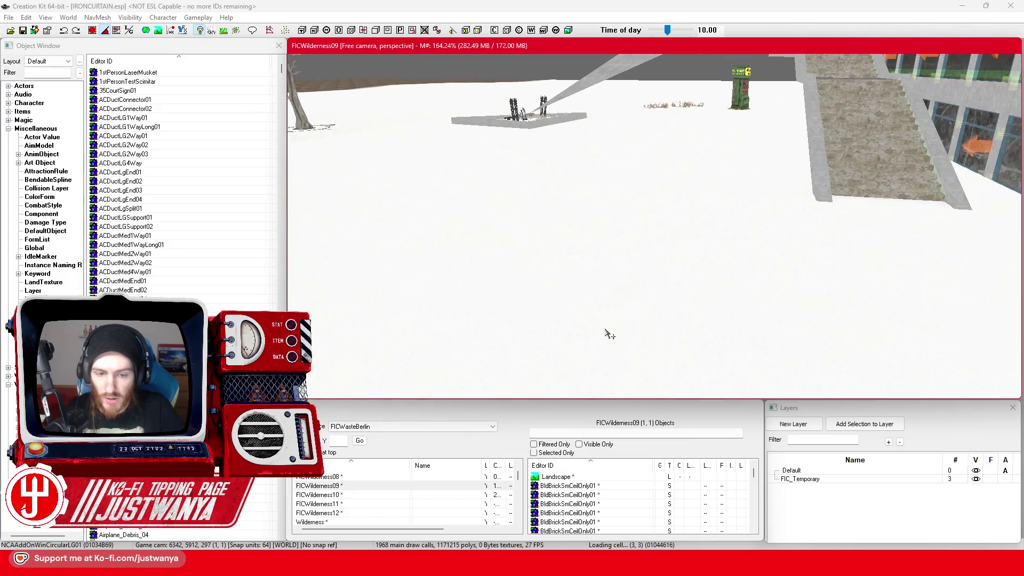
pyautogui.scroll(5, 552, 350)
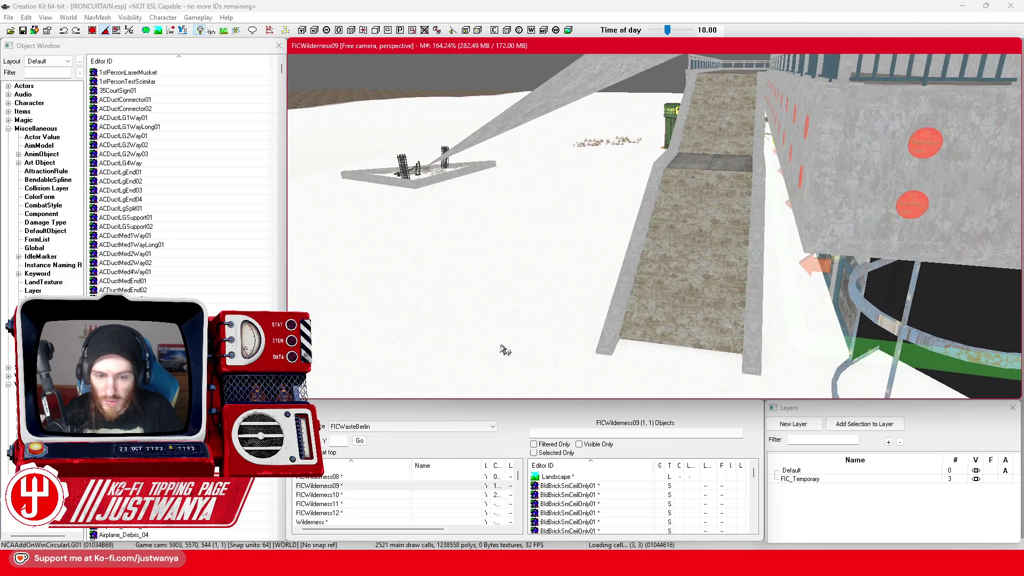
pyautogui.scroll(-3, 515, 357)
pyautogui.click(323, 487)
pyautogui.write('FICTVTe')
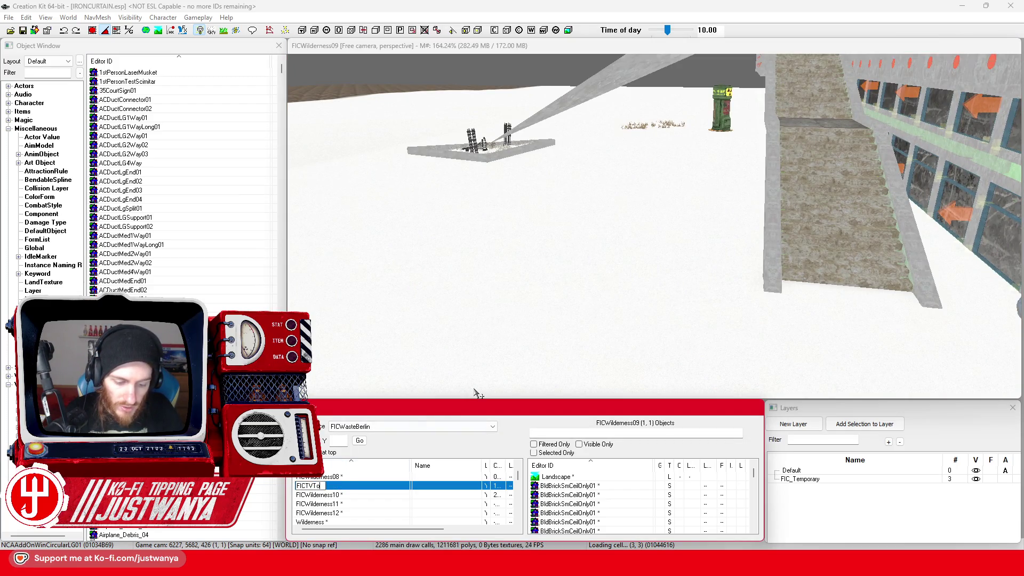
# Finish entering the FICTVTowerExt0 ID for FICWilderness09
pyautogui.write('werExt01 *')
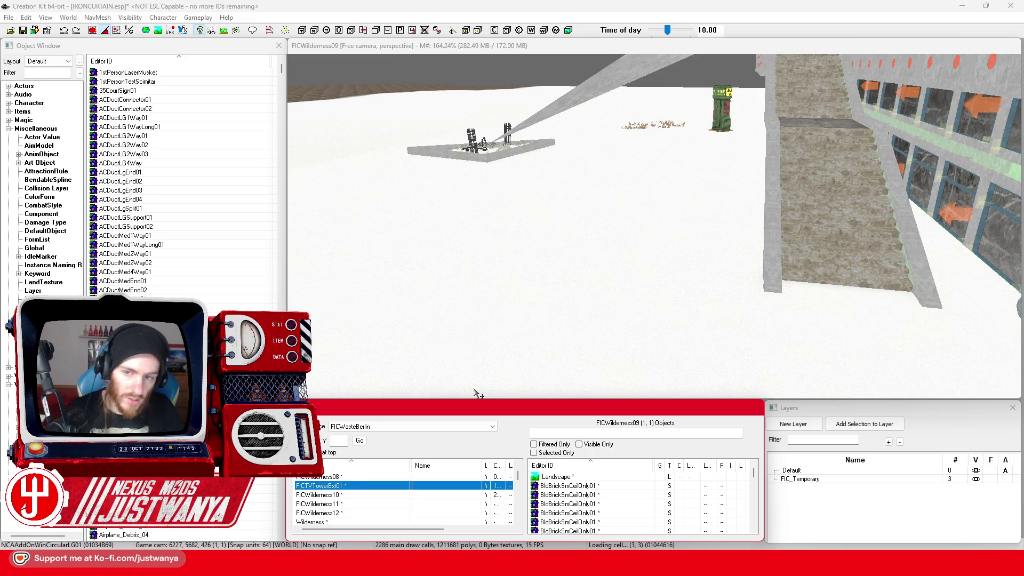
pyautogui.moveTo(750, 201)
pyautogui.mouseDown()
pyautogui.moveTo(704, 297)
pyautogui.moveTo(674, 314)
pyautogui.mouseUp()
pyautogui.scroll(10, 675, 313)
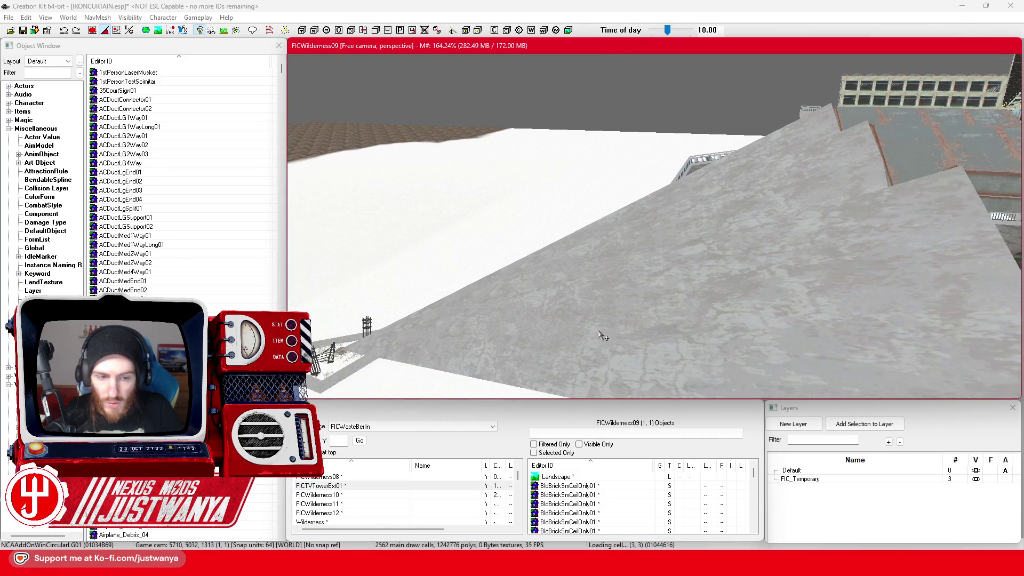
pyautogui.scroll(-8, 594, 281)
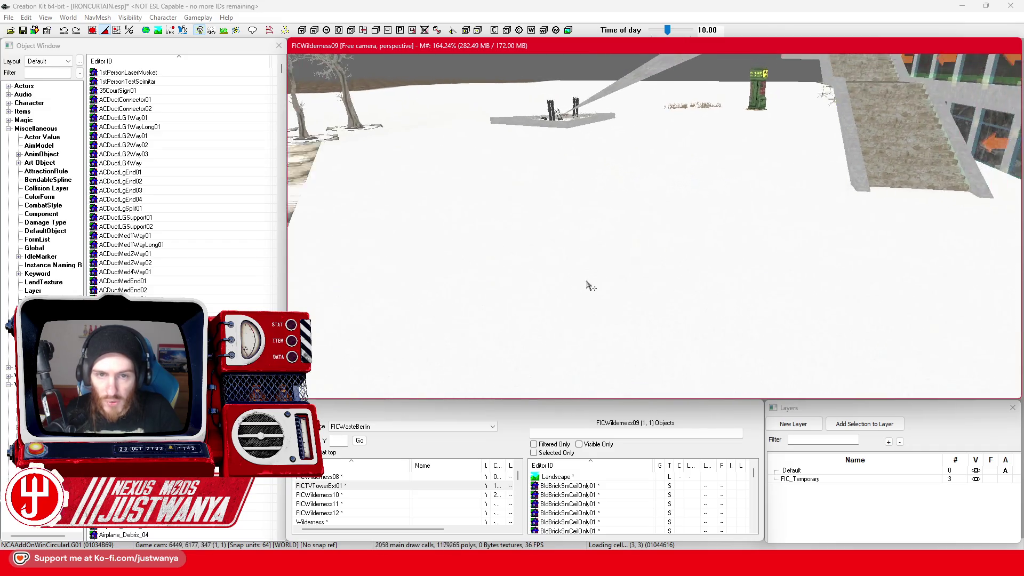
pyautogui.scroll(5, 646, 270)
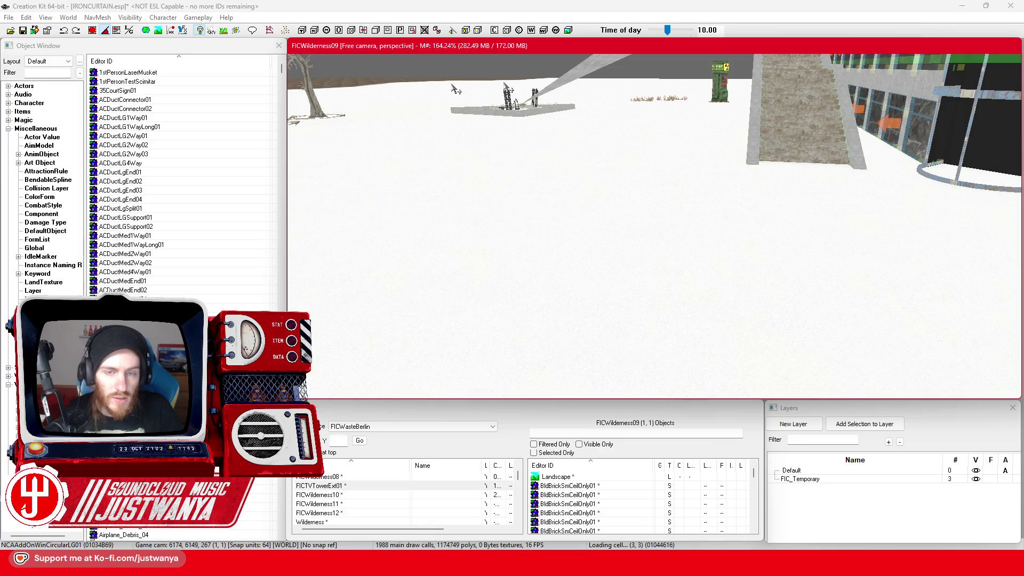
pyautogui.scroll(-10, 584, 325)
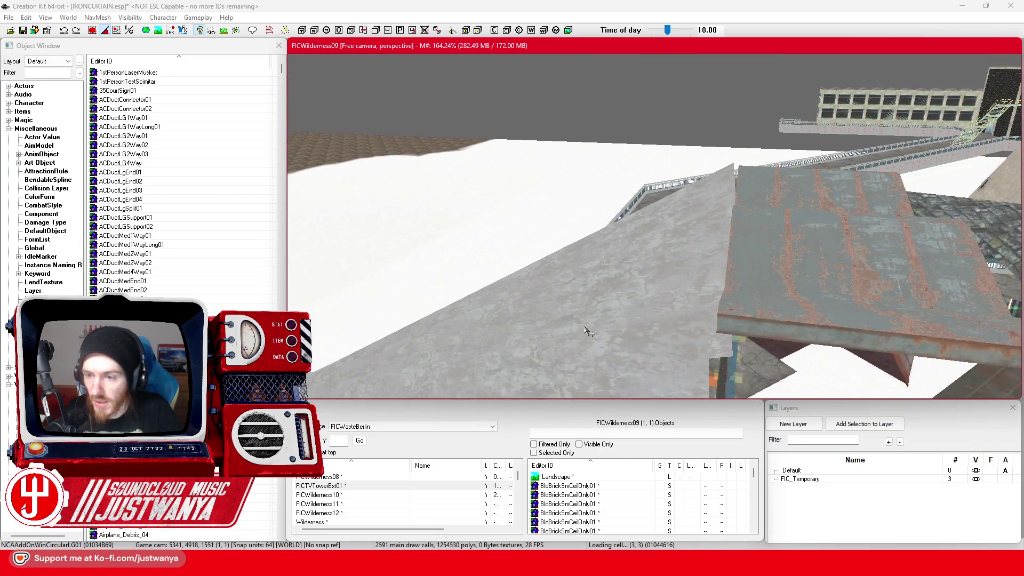
pyautogui.scroll(5, 586, 331)
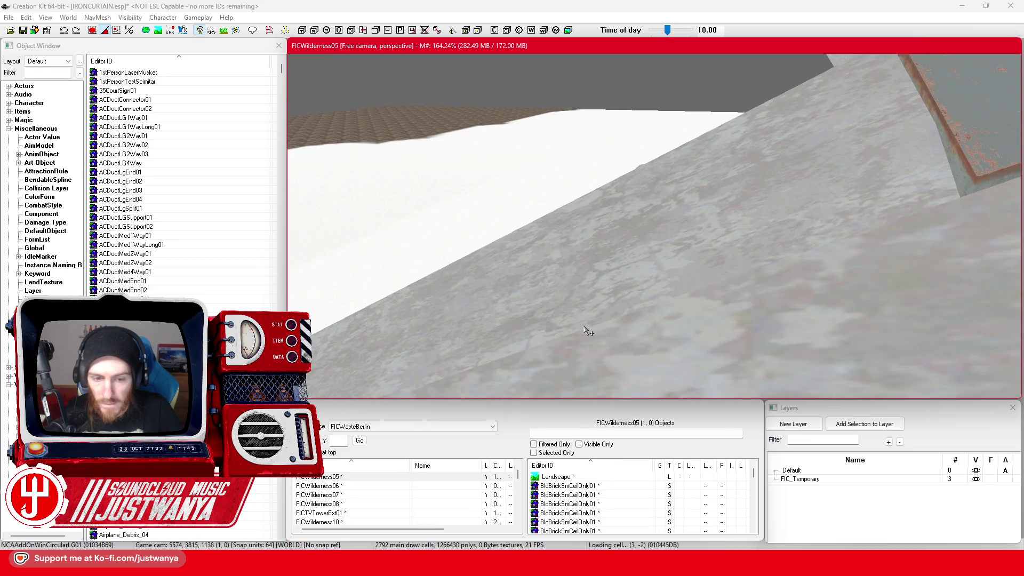
# Step through FICWilderness05, FICTVTowerExt01 and FICWilderness08 in the cell list
pyautogui.click(334, 478)
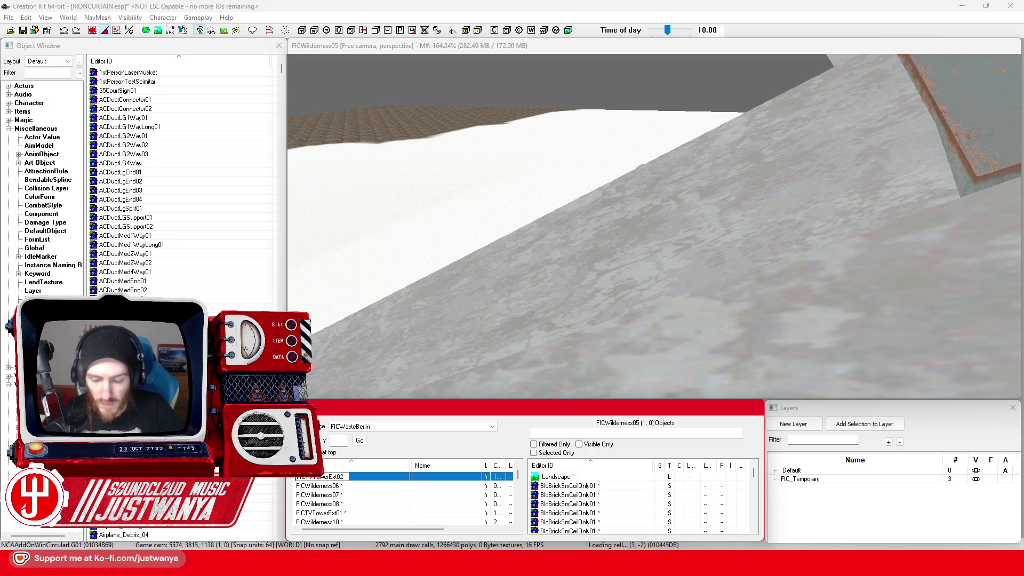
pyautogui.press('Down')
pyautogui.press('Down')
pyautogui.press('Down')
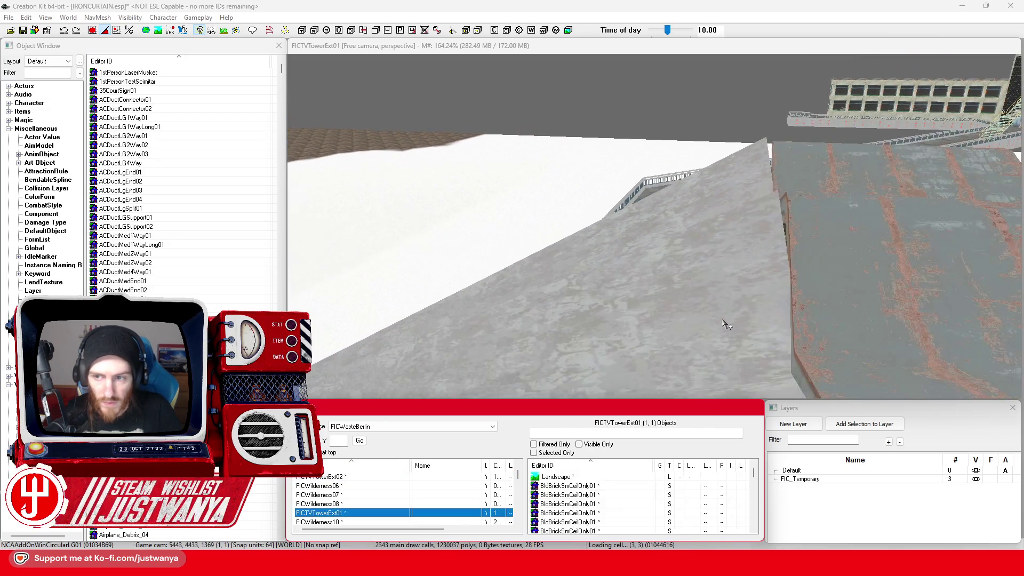
pyautogui.press('Up')
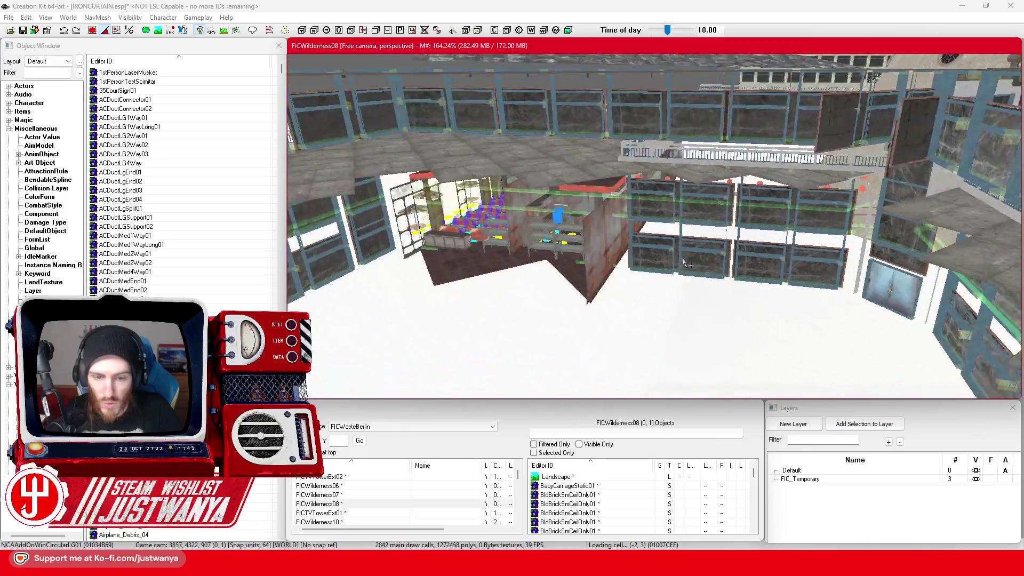
pyautogui.click(331, 505)
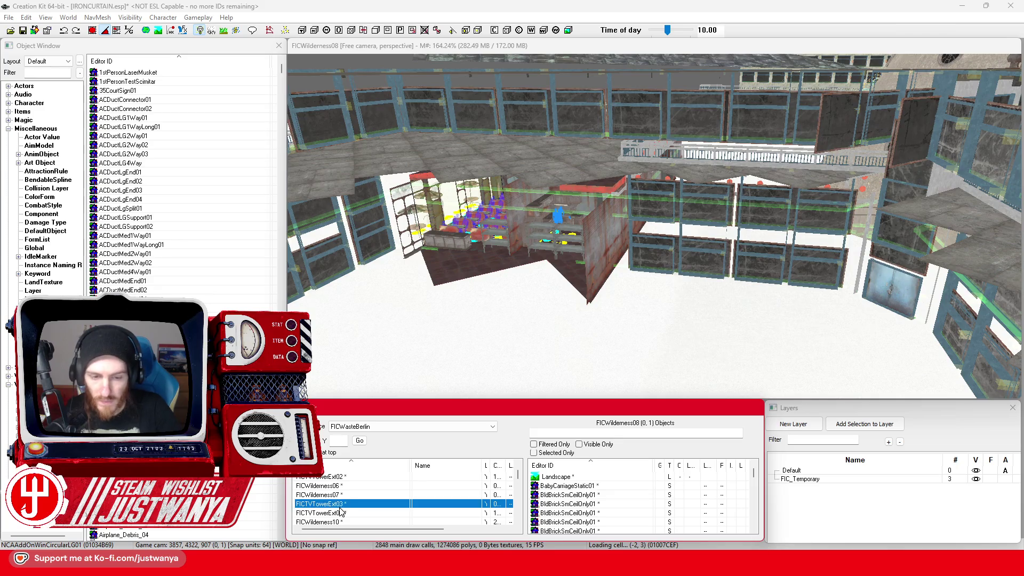
# Rename FICWilderness07 to FICTVTowerExt04 by pasting the new ID
pyautogui.scroll(10, 582, 239)
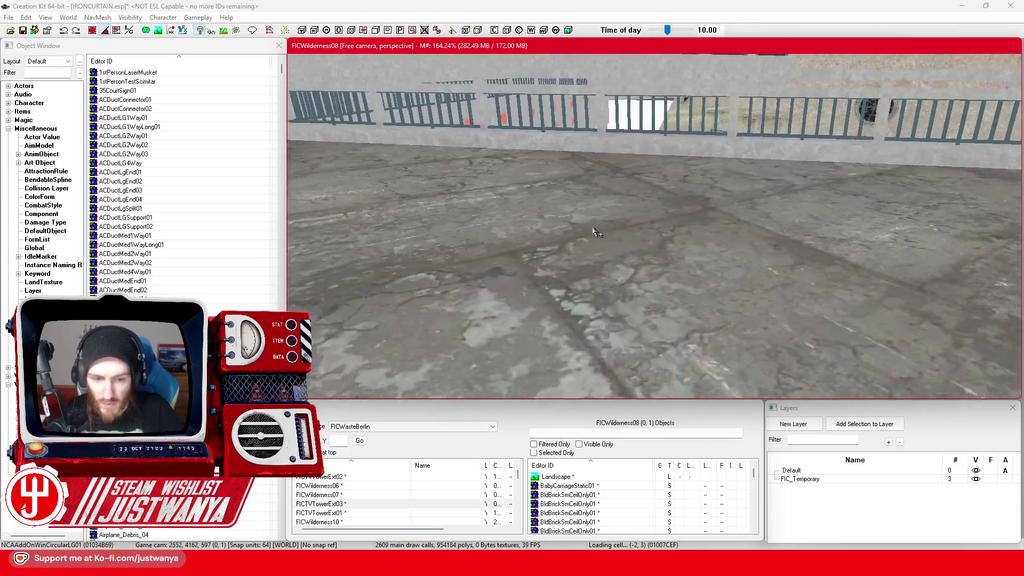
pyautogui.press('Up')
pyautogui.click(331, 495)
pyautogui.click(330, 495)
pyautogui.hotkey('ctrl', 'v')
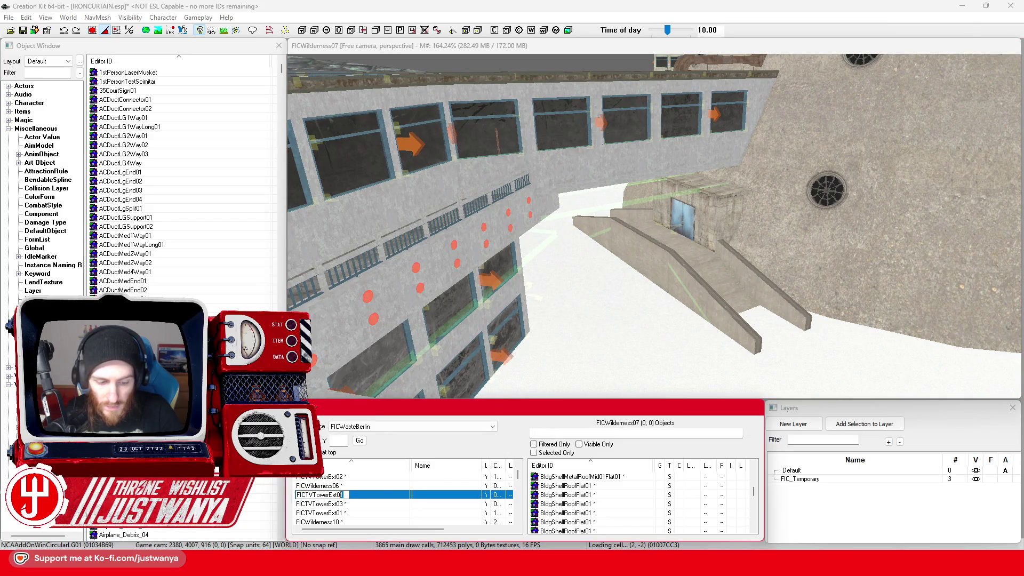
pyautogui.scroll(8, 544, 336)
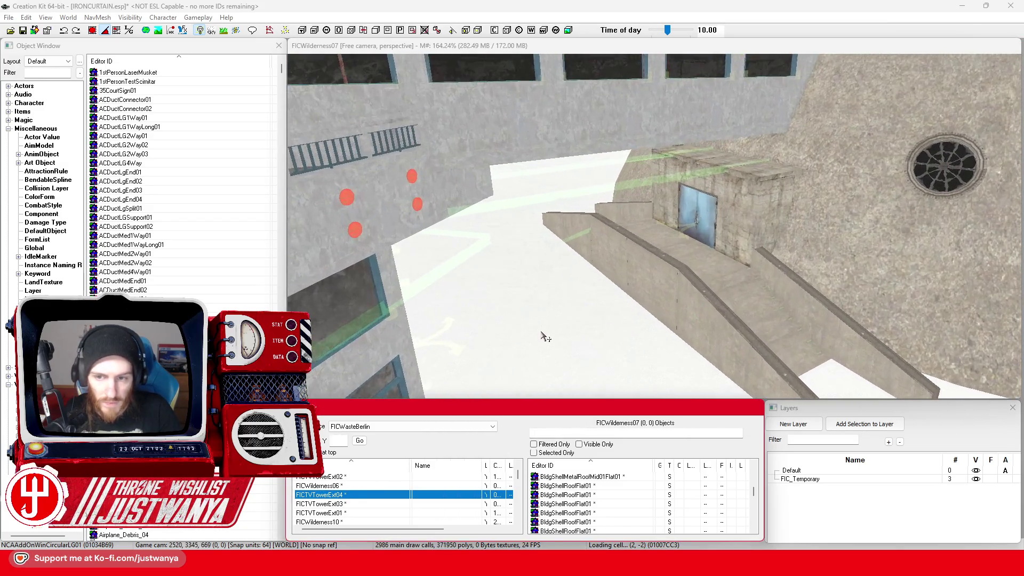
pyautogui.scroll(10, 547, 333)
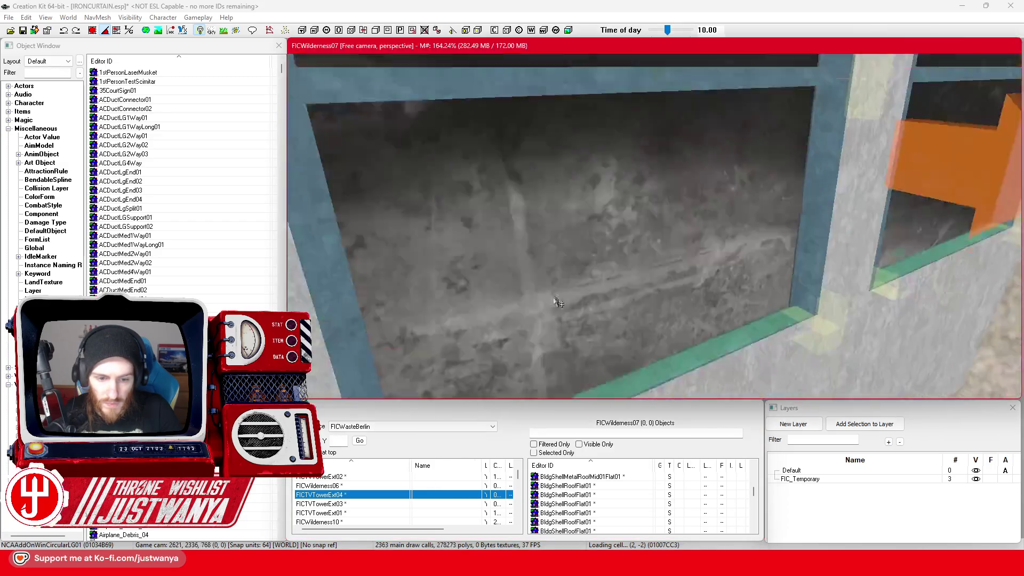
pyautogui.scroll(-10, 551, 325)
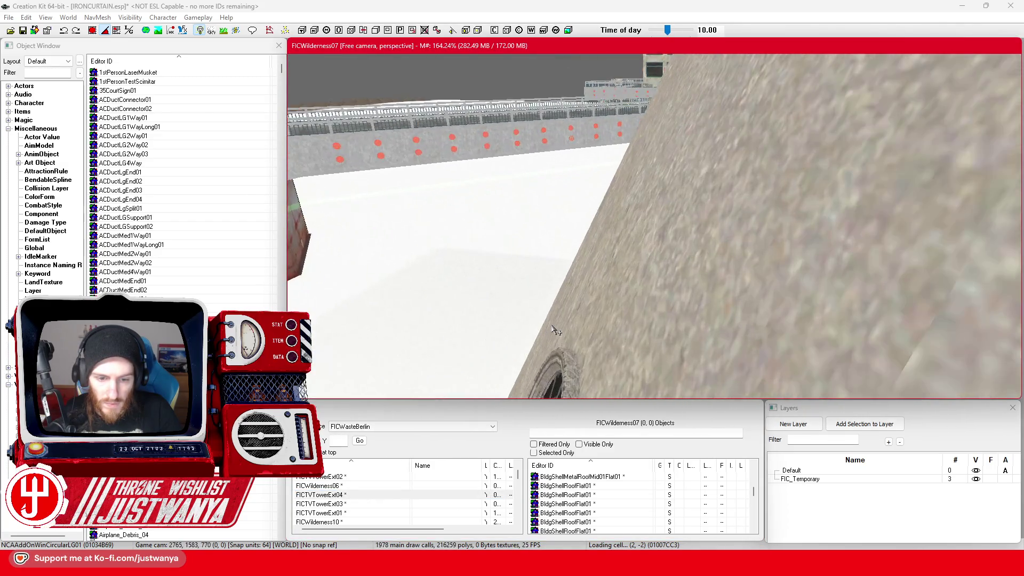
pyautogui.scroll(10, 570, 357)
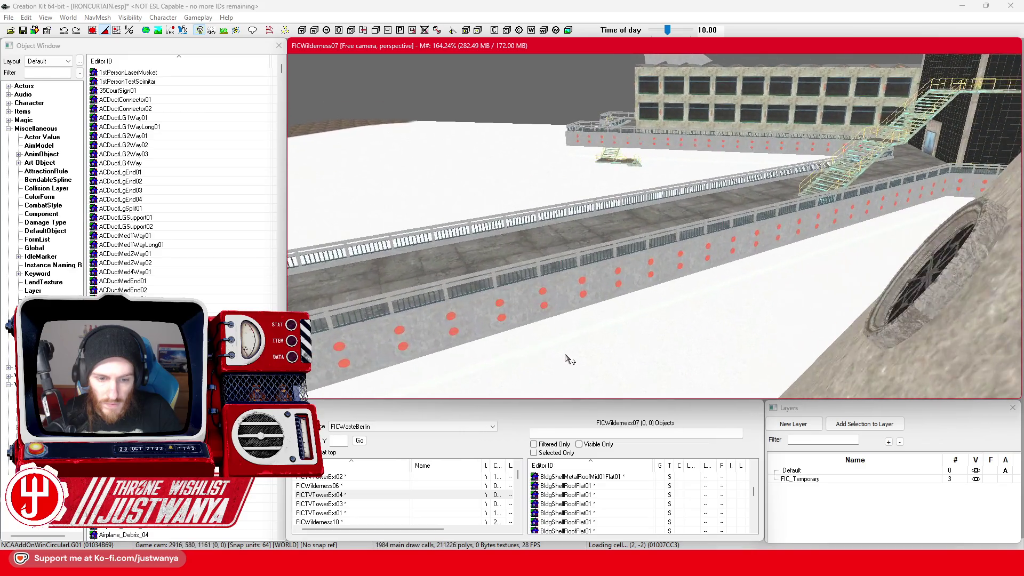
pyautogui.scroll(3, 569, 360)
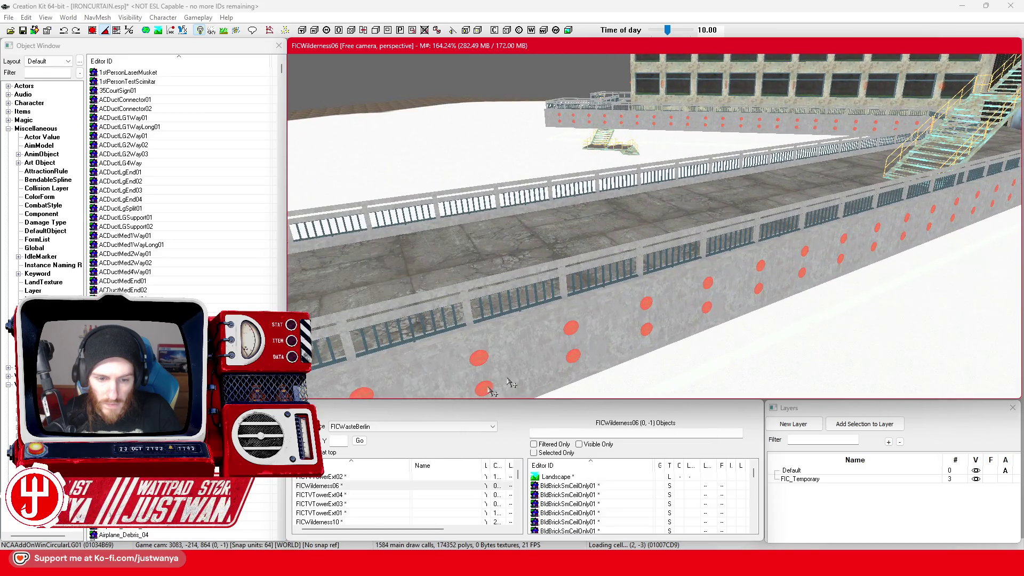
# Rename FICWilderness06 and the next Wilderness cell with FICTVTowerExt IDs
pyautogui.click(335, 488)
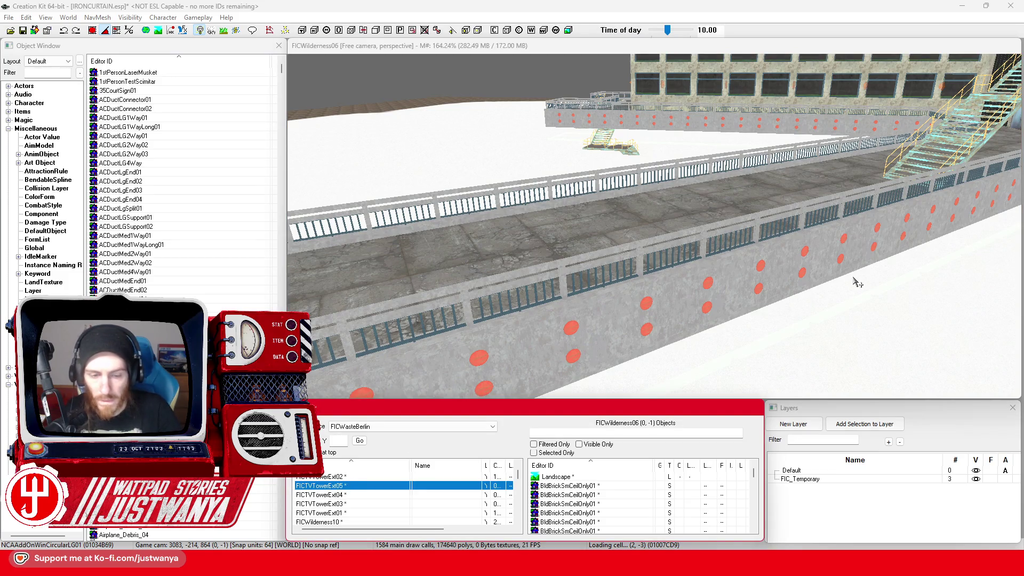
pyautogui.scroll(10, 857, 283)
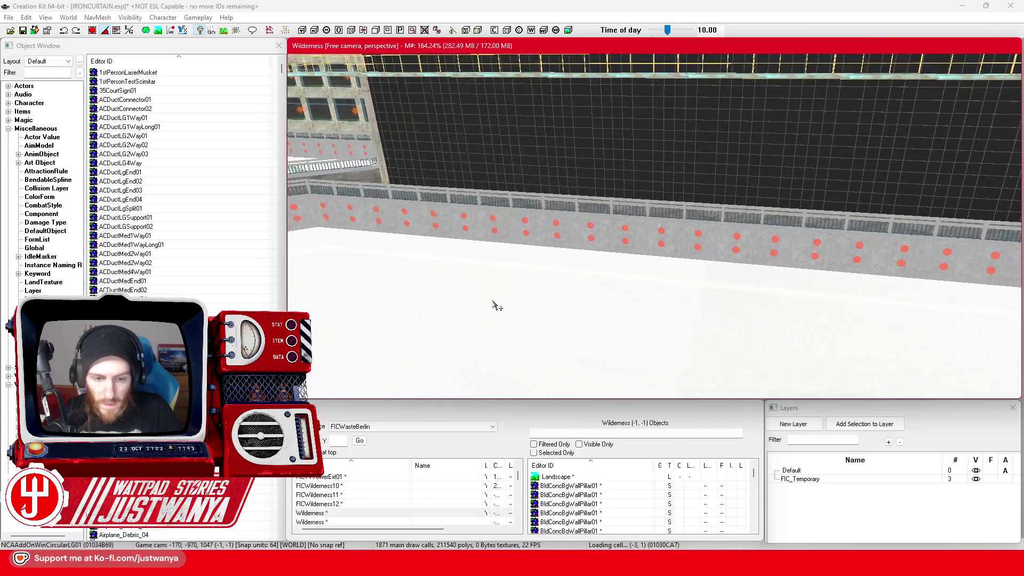
pyautogui.click(347, 514)
pyautogui.write('FICTVTowerExt06')
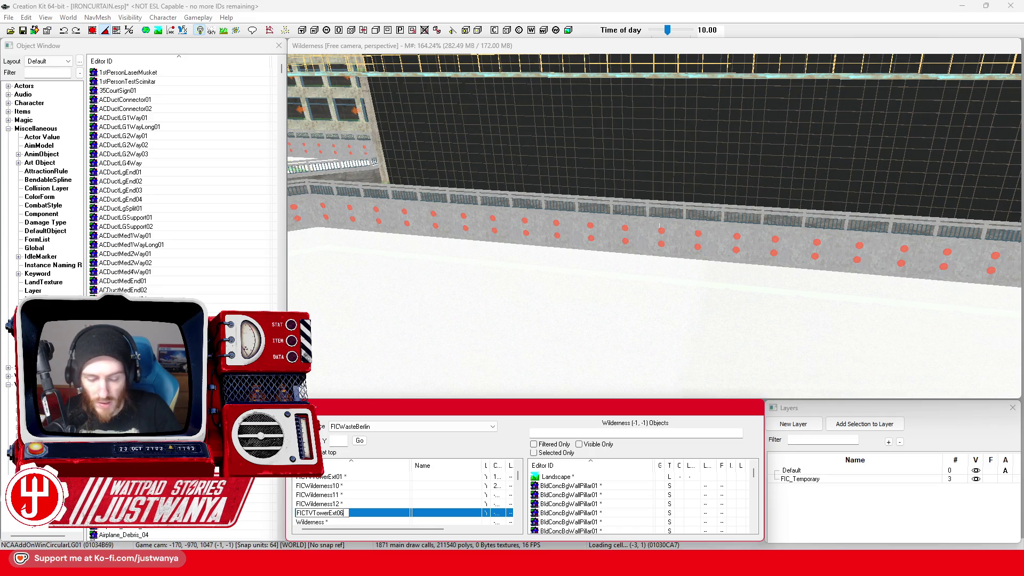
pyautogui.scroll(-5, 452, 357)
pyautogui.scroll(-5, 448, 349)
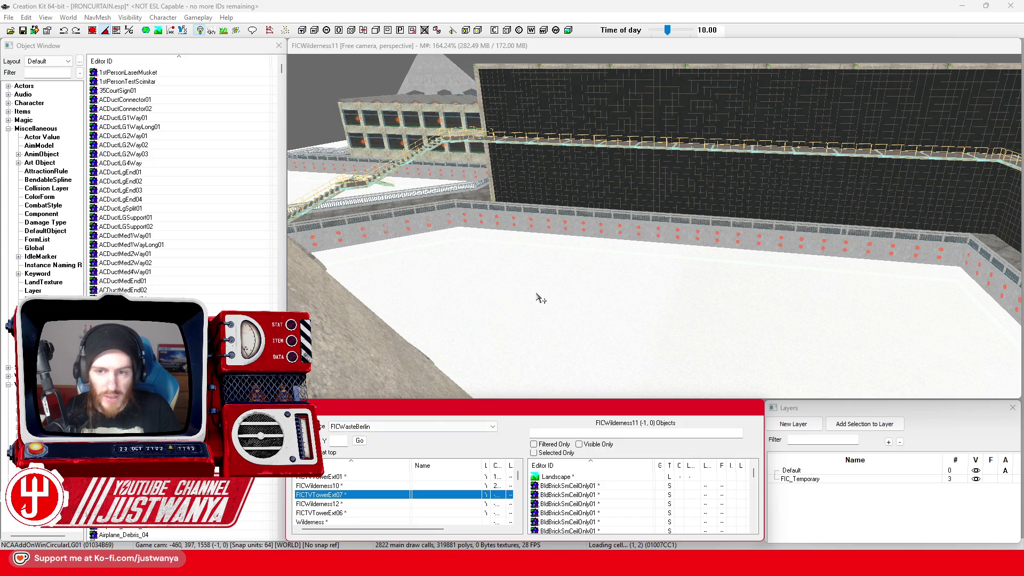
pyautogui.scroll(-5, 540, 298)
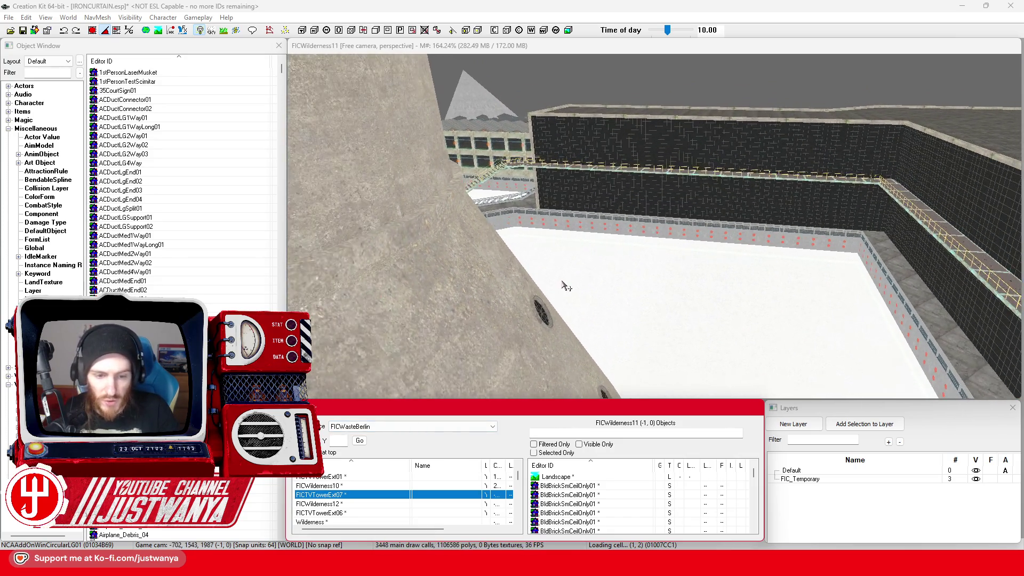
pyautogui.scroll(5, 566, 287)
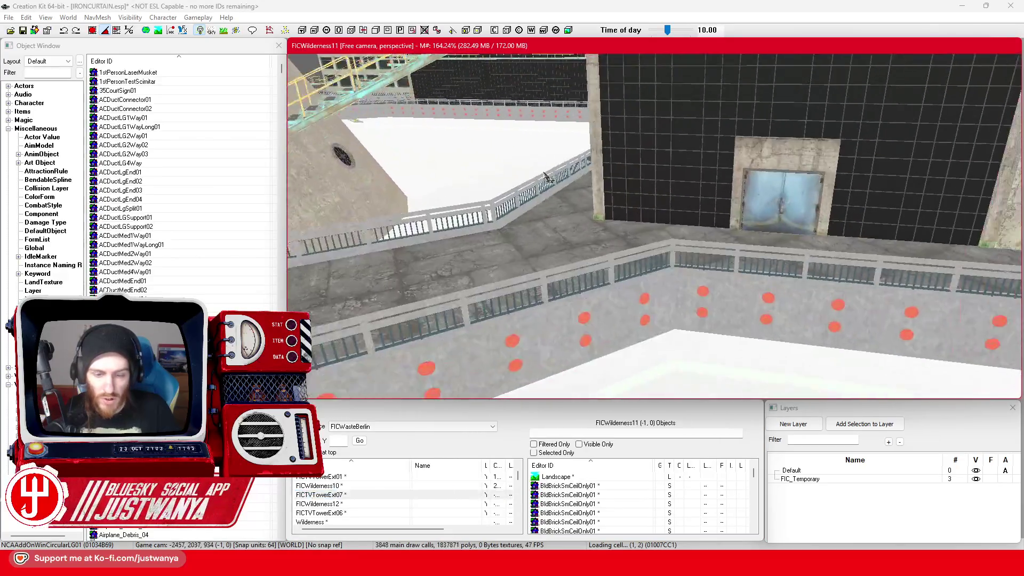
pyautogui.scroll(4, 528, 154)
pyautogui.scroll(-3, 587, 270)
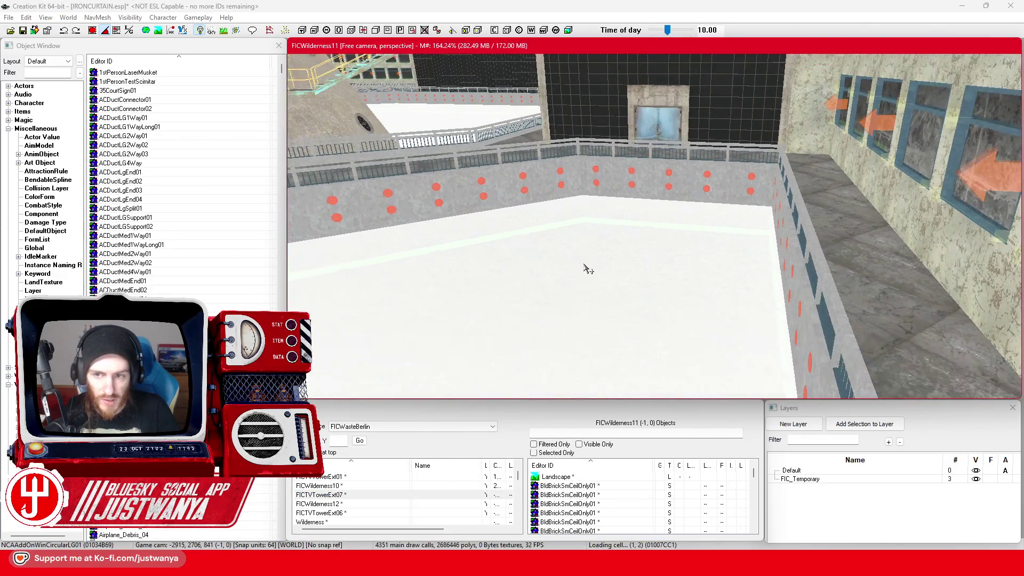
pyautogui.scroll(-4, 587, 269)
pyautogui.scroll(5, 588, 265)
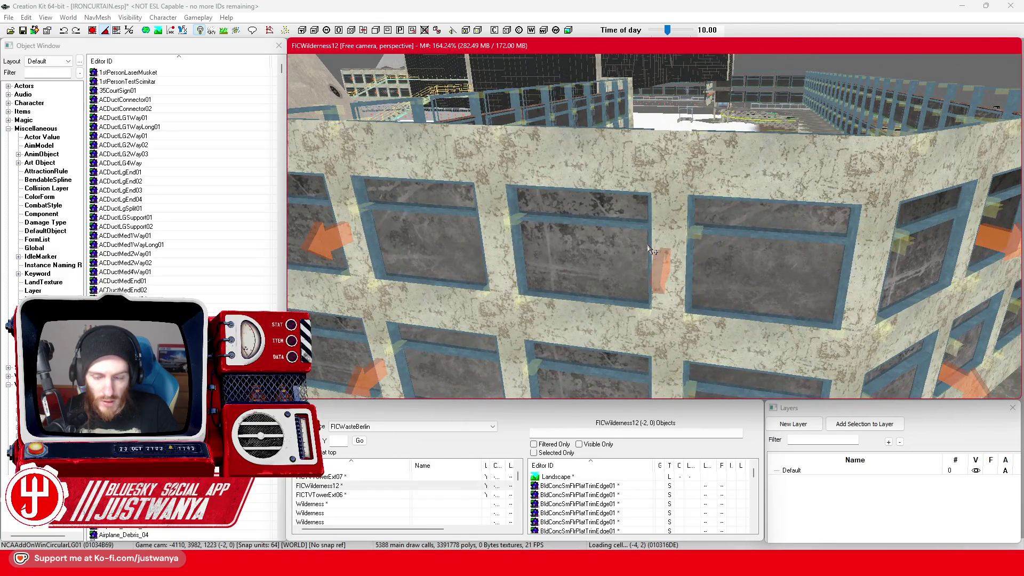
# Rename FICWilderness12 to FICTVTowerExt08 and load it in the render view
pyautogui.click(330, 486)
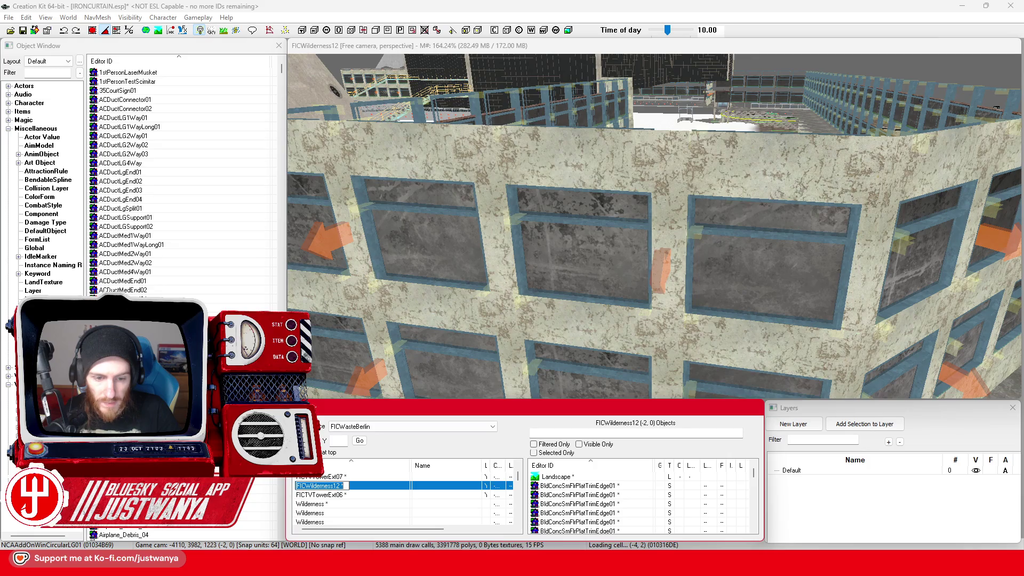
pyautogui.write('FICTVTowerExt08')
pyautogui.press('Up')
pyautogui.press('Down')
pyautogui.click(715, 291)
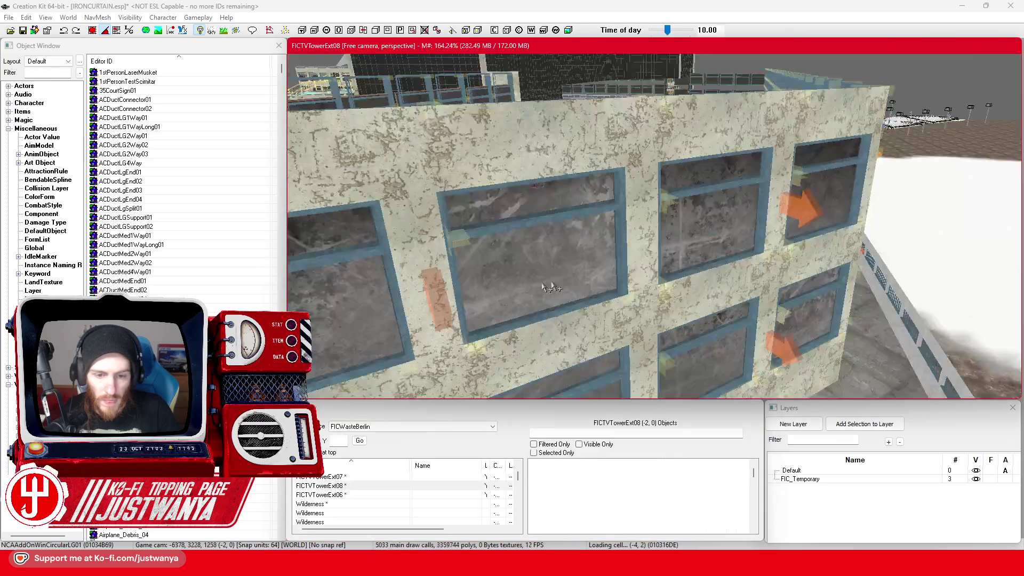
pyautogui.scroll(5, 488, 307)
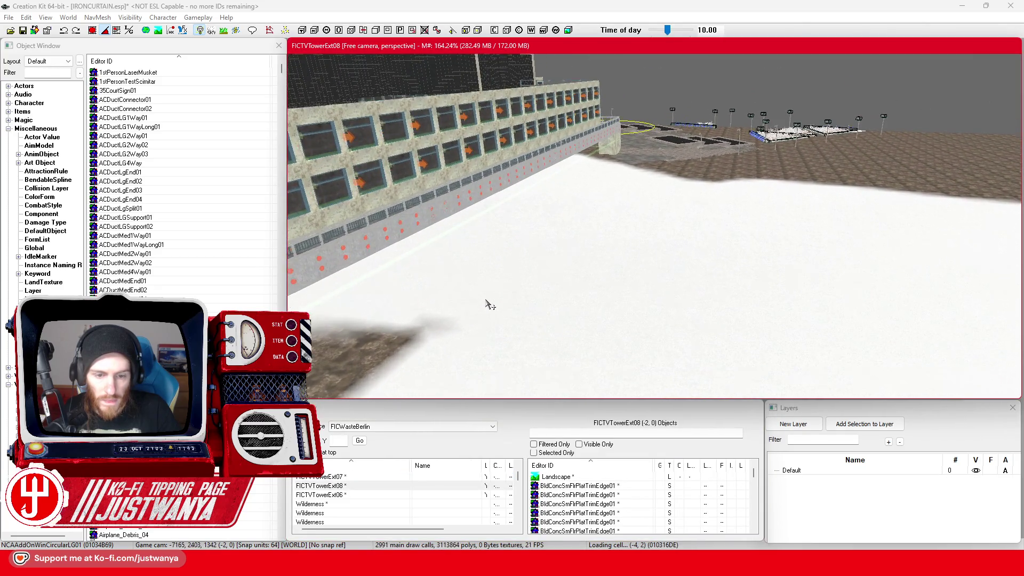
pyautogui.scroll(5, 507, 249)
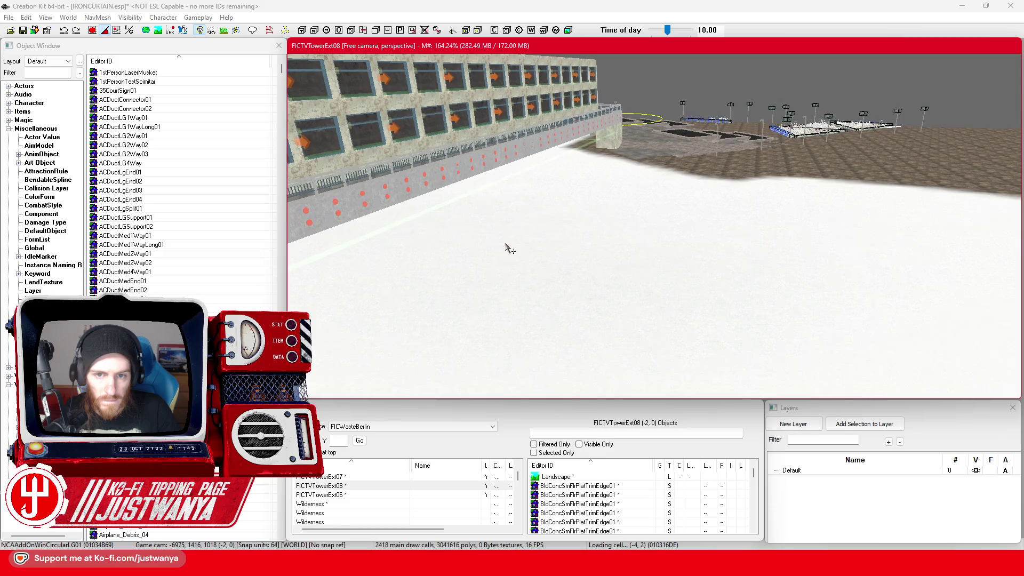
pyautogui.scroll(2, 495, 252)
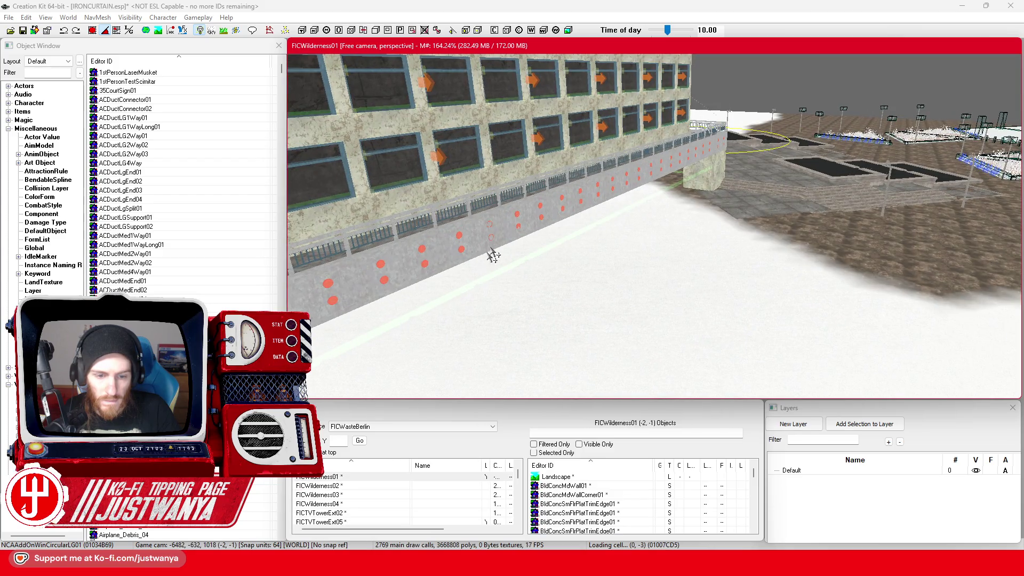
# Rename FICWilderness01 and the following cell with further FICTVTowerExt IDs
pyautogui.click(327, 478)
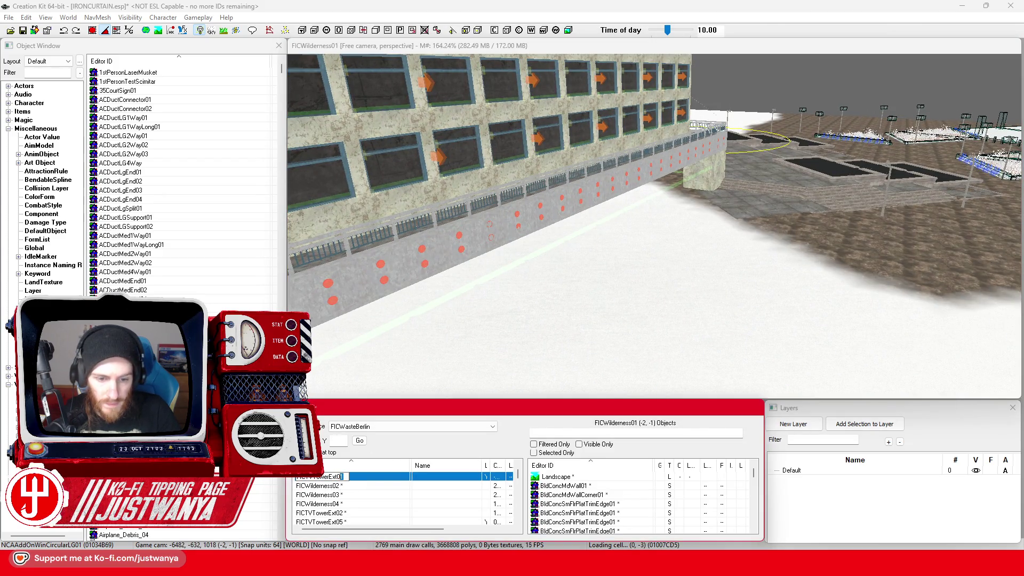
pyautogui.scroll(5, 503, 297)
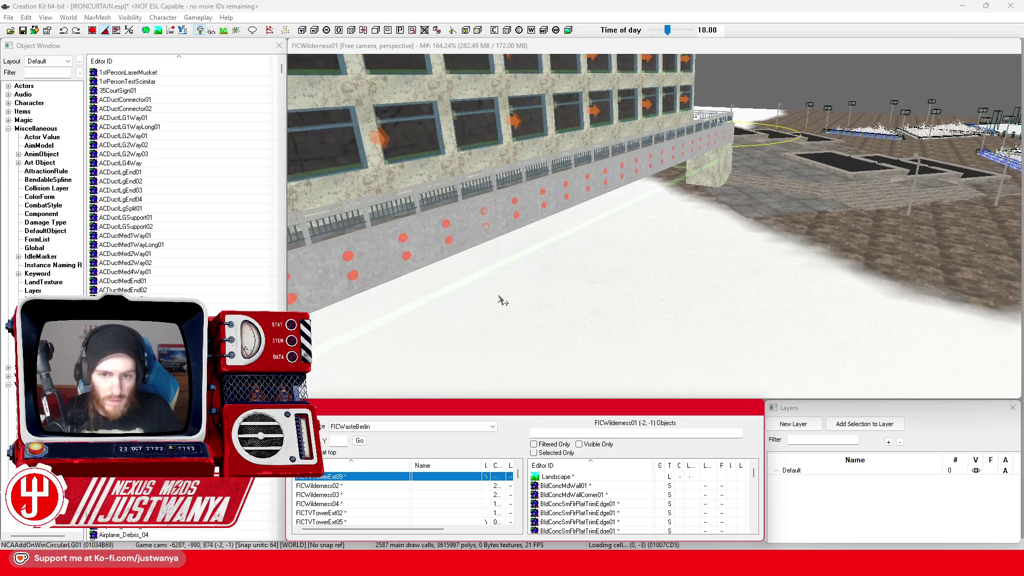
pyautogui.scroll(-10, 579, 323)
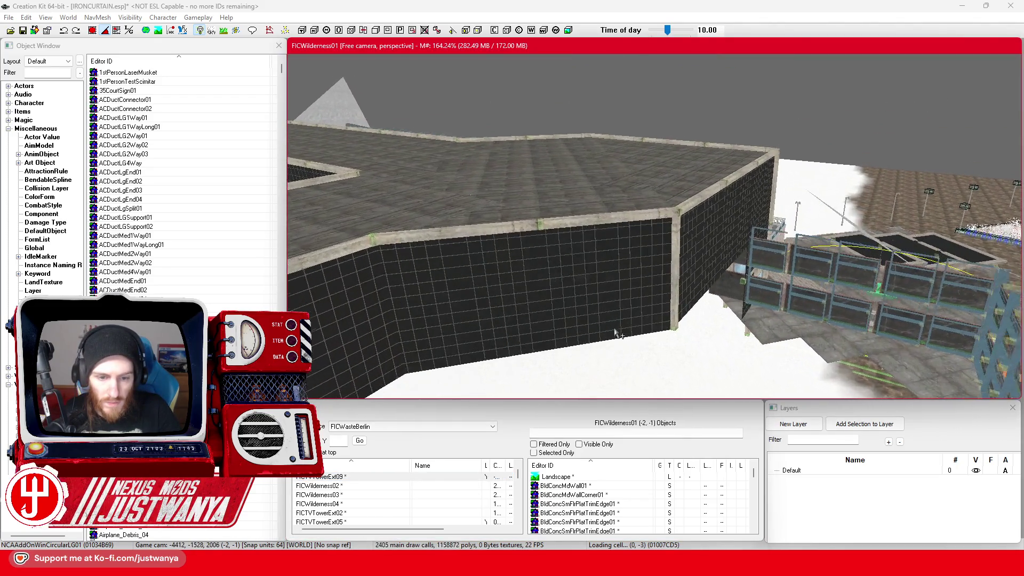
pyautogui.scroll(5, 614, 328)
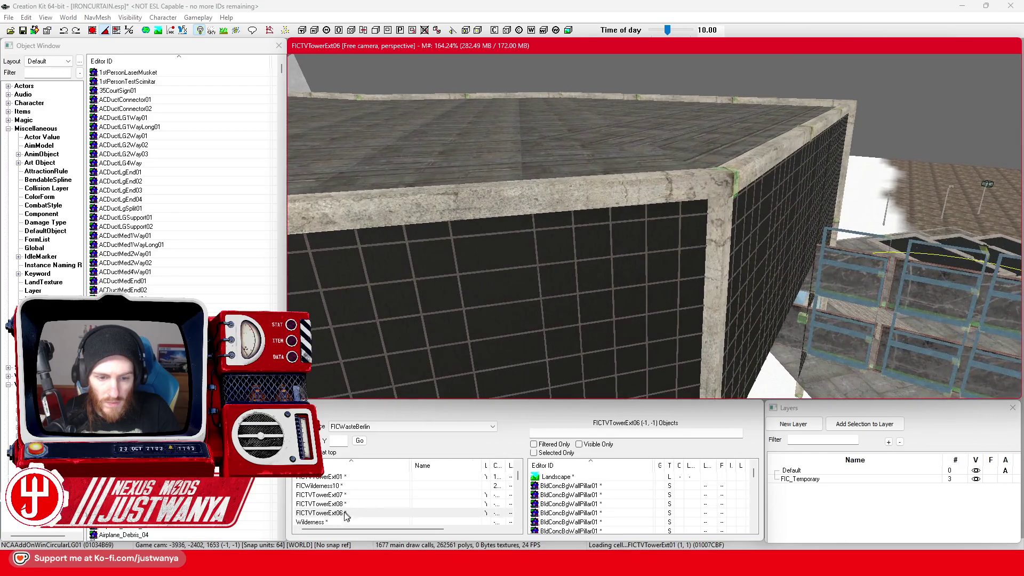
pyautogui.click(338, 513)
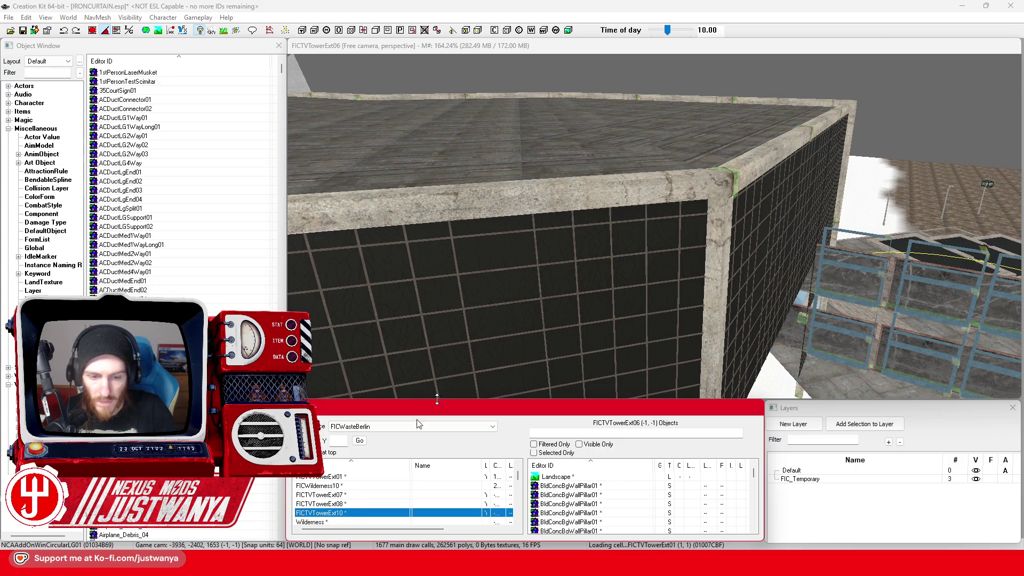
pyautogui.click(491, 355)
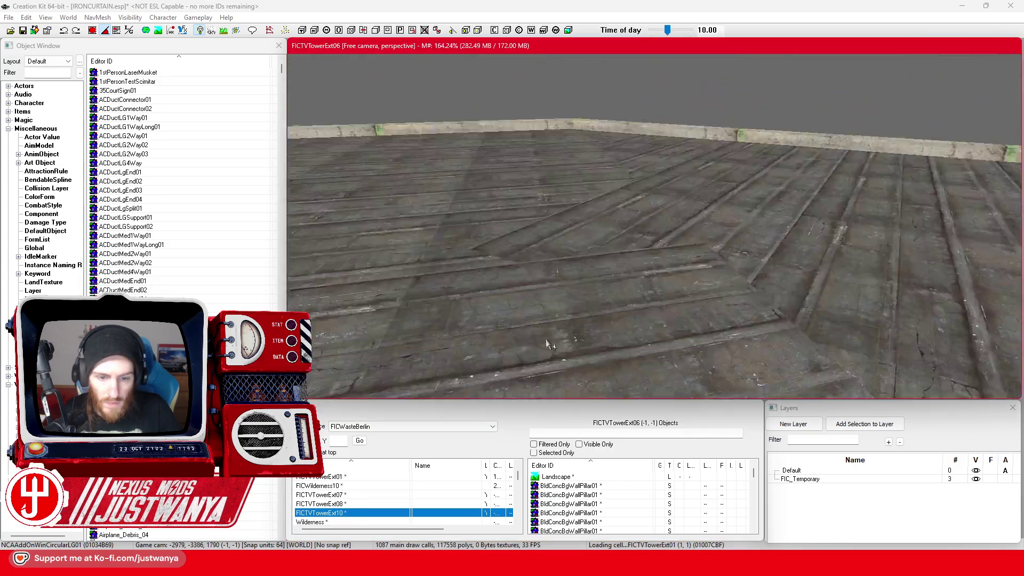
pyautogui.scroll(-5, 548, 344)
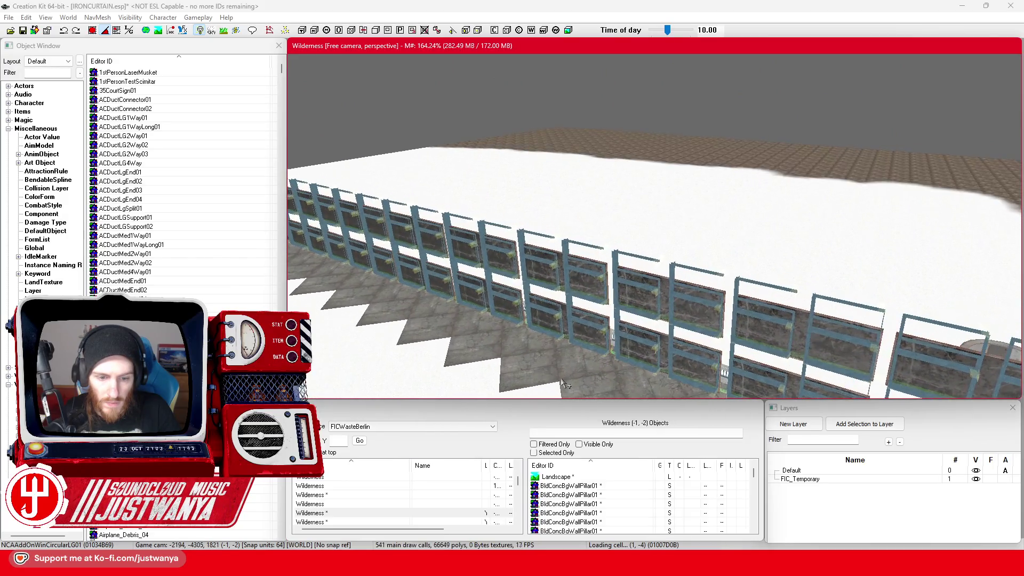
# Rename the remaining Wilderness cells, bringing the IDs up to FICTVTowerExt12
pyautogui.click(312, 514)
pyautogui.write('FICTVTowerExt11')
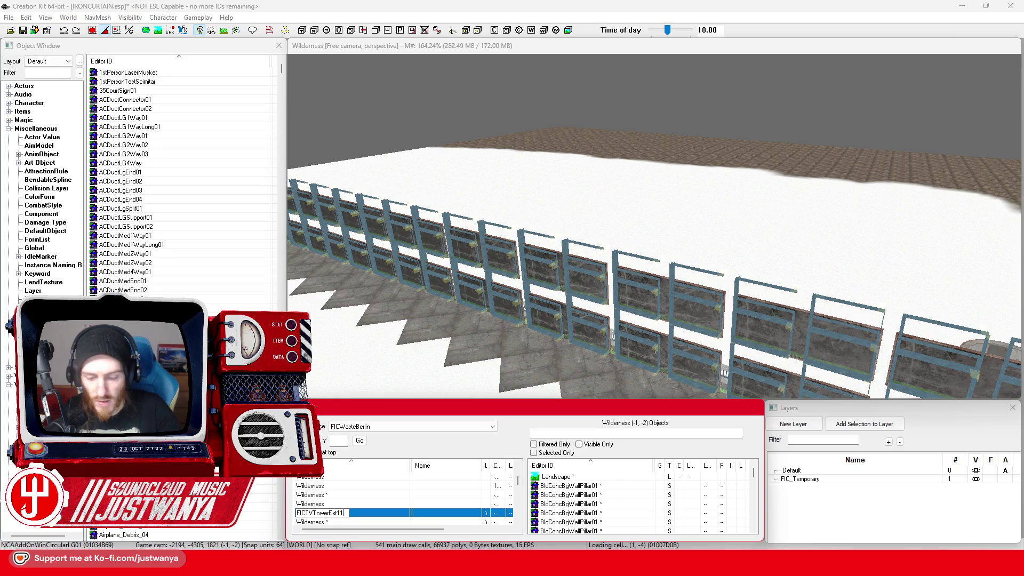
pyautogui.click(509, 344)
pyautogui.scroll(5, 490, 234)
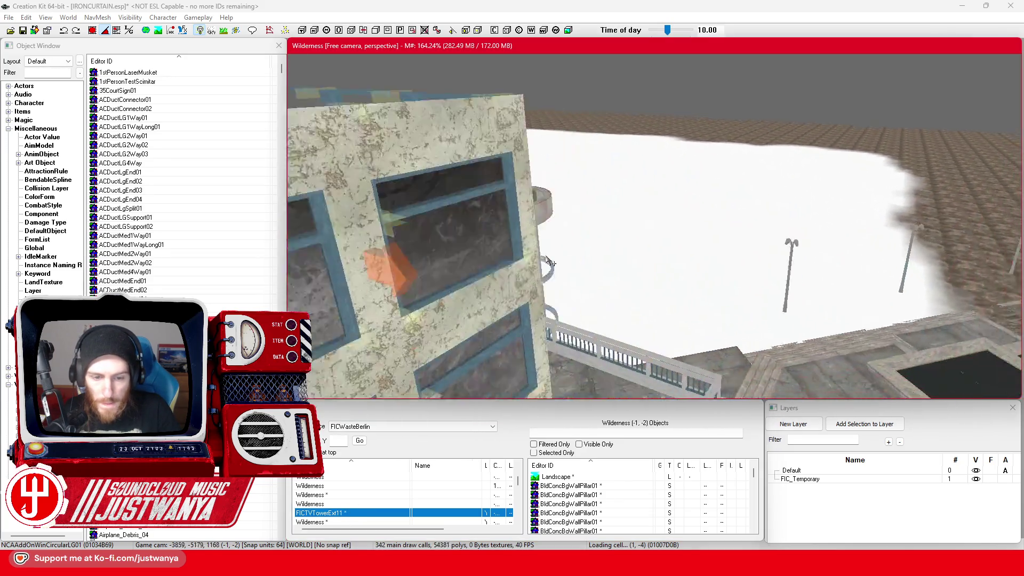
pyautogui.scroll(2, 480, 256)
pyautogui.click(340, 514)
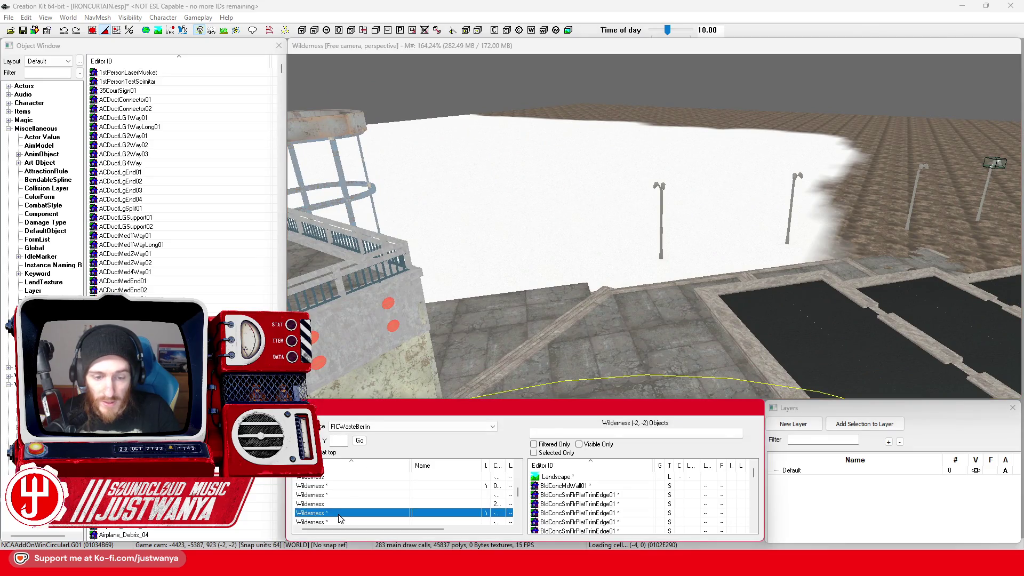
pyautogui.write('FICTVTowerExt01')
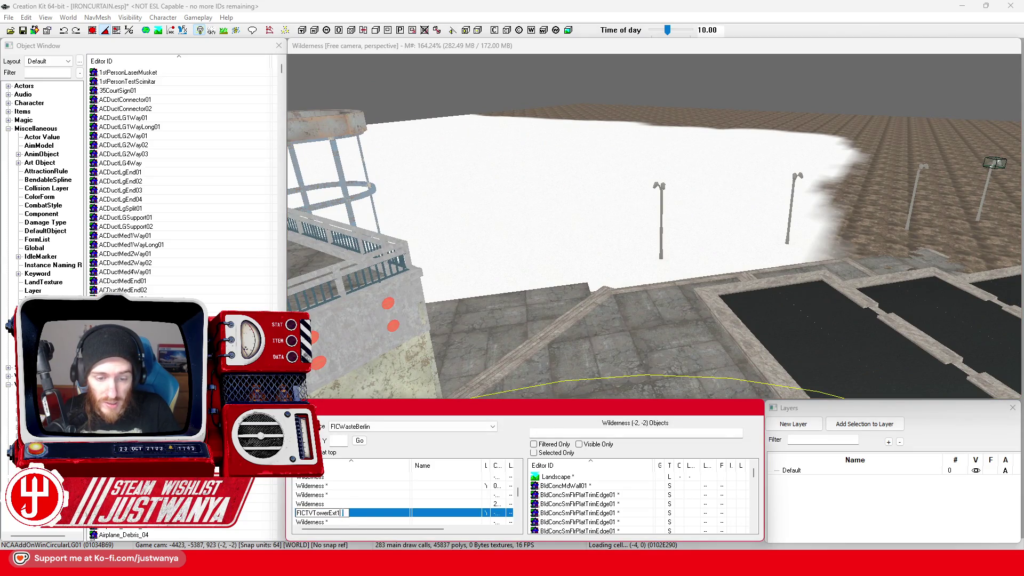
pyautogui.scroll(4, 631, 302)
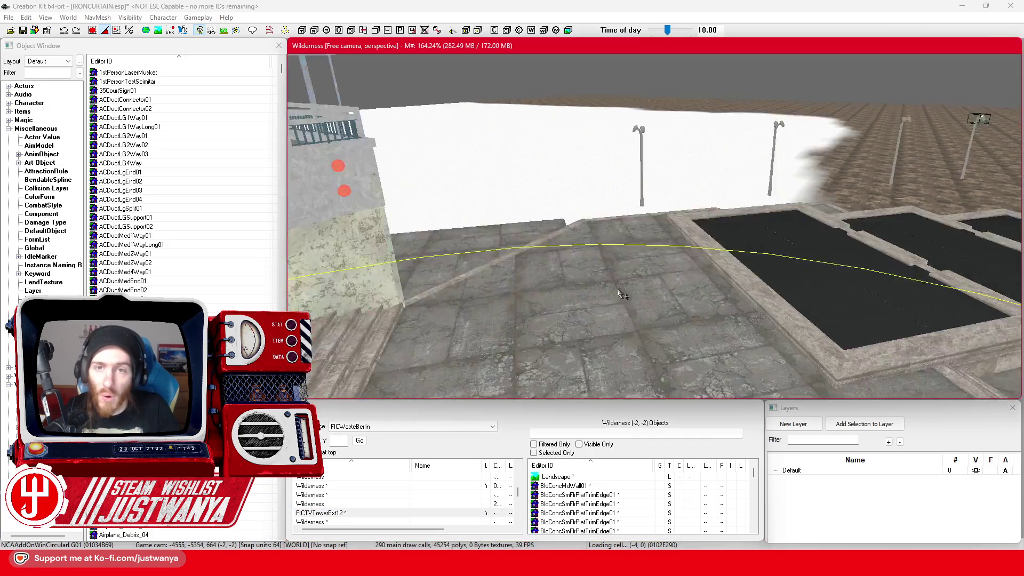
pyautogui.click(597, 262)
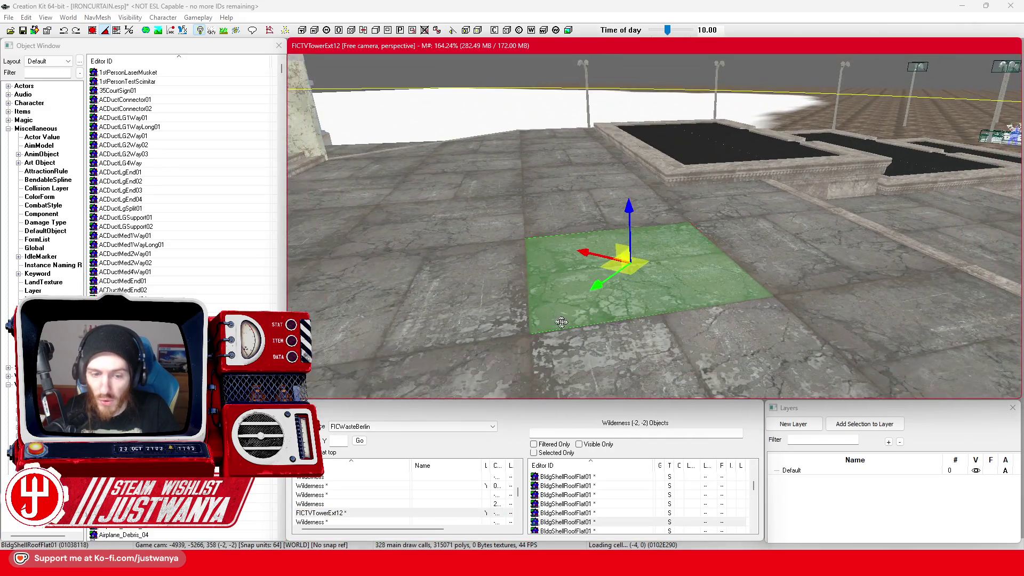
pyautogui.moveTo(562, 322)
pyautogui.mouseDown()
pyautogui.moveTo(640, 326)
pyautogui.moveTo(628, 328)
pyautogui.mouseUp()
# Fly to the large fountain and rename its cell (-3, -3) FICNeptuneFountain01
pyautogui.moveTo(649, 184)
pyautogui.mouseDown()
pyautogui.moveTo(496, 267)
pyautogui.moveTo(570, 337)
pyautogui.moveTo(848, 311)
pyautogui.mouseUp()
pyautogui.moveTo(726, 308)
pyautogui.mouseDown()
pyautogui.moveTo(710, 277)
pyautogui.moveTo(778, 286)
pyautogui.moveTo(491, 433)
pyautogui.mouseUp()
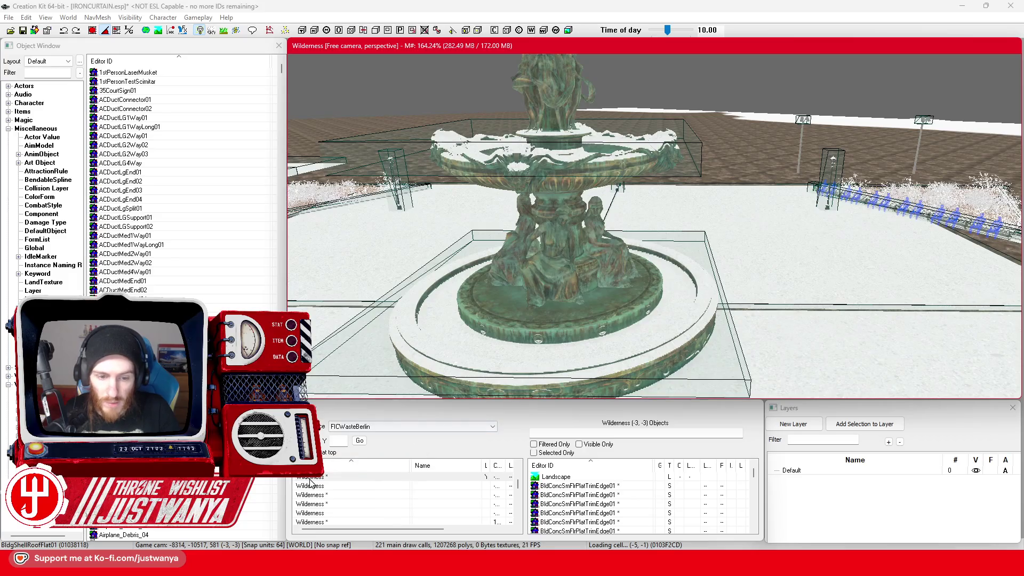
pyautogui.click(311, 477)
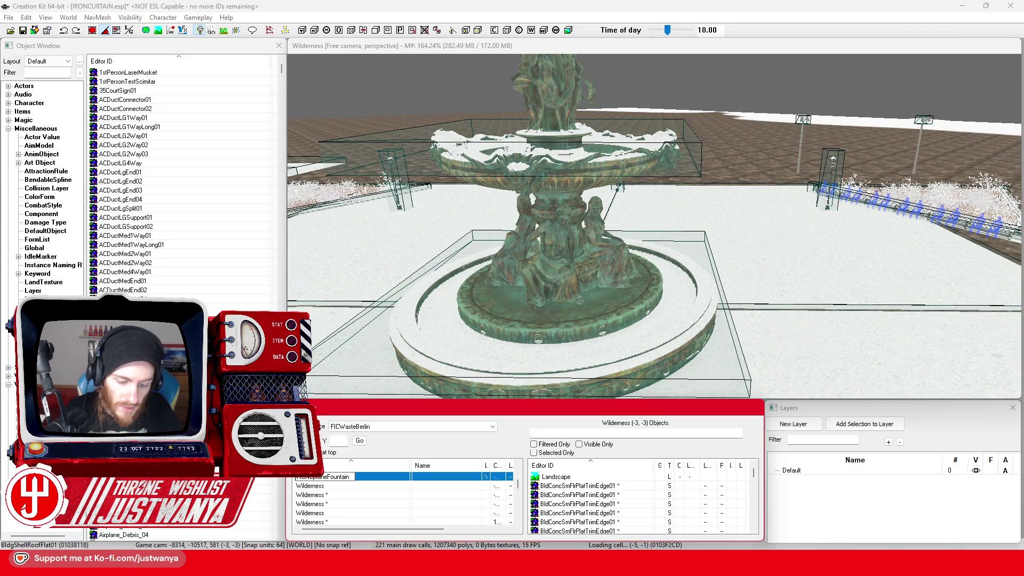
pyautogui.write('01')
pyautogui.press('Return')
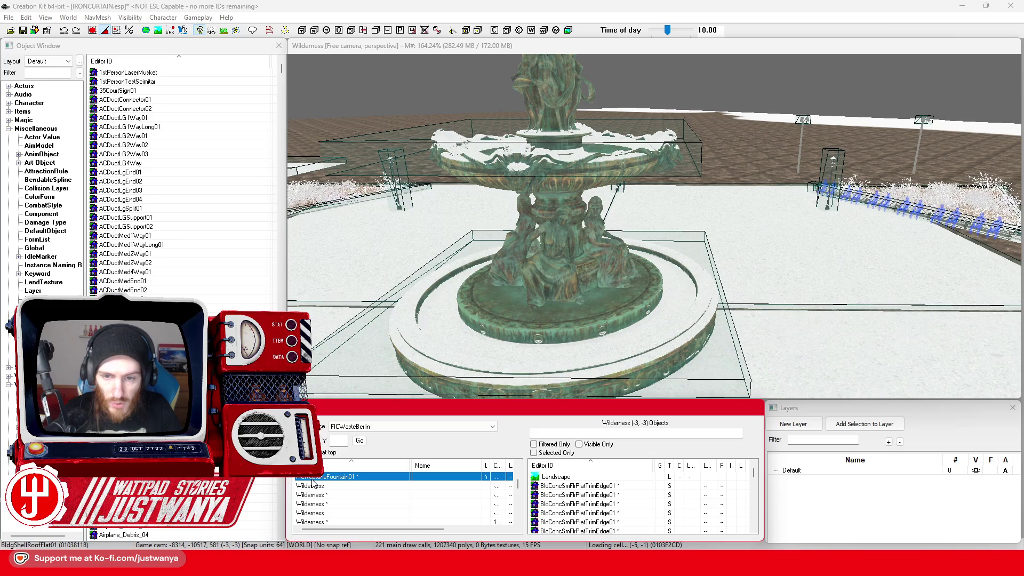
pyautogui.moveTo(483, 320); pyautogui.dragTo(739, 310)
pyautogui.moveTo(510, 307)
pyautogui.mouseDown()
pyautogui.moveTo(865, 314)
pyautogui.moveTo(613, 297)
pyautogui.moveTo(814, 300)
pyautogui.mouseUp()
# Centre on the statue and rename the plaza cell FICMarxEngelsForum01
pyautogui.press('f')
pyautogui.scroll(3, 554, 307)
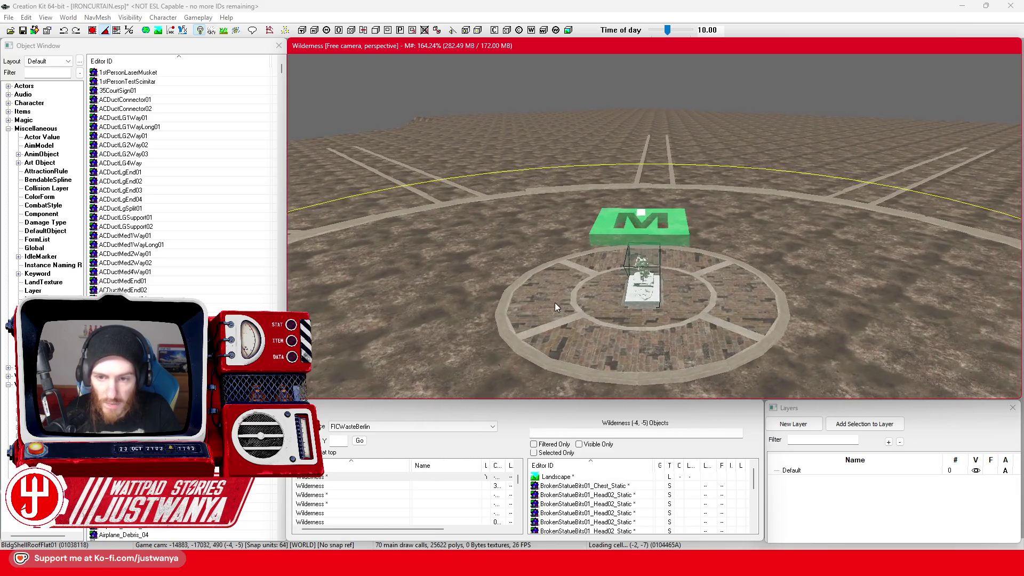
pyautogui.scroll(2, 555, 306)
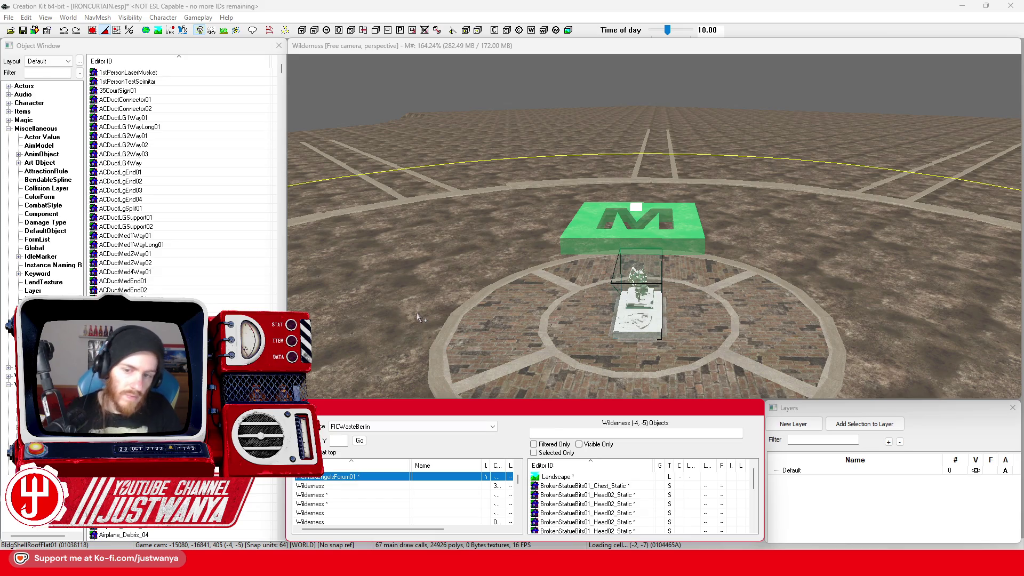
pyautogui.click(619, 253)
pyautogui.press('w')
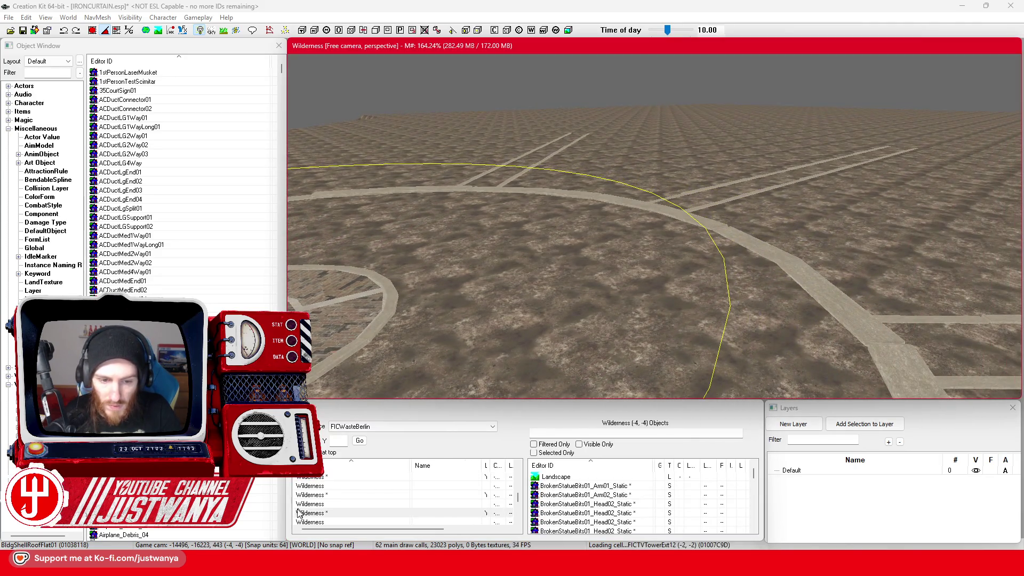
pyautogui.click(298, 513)
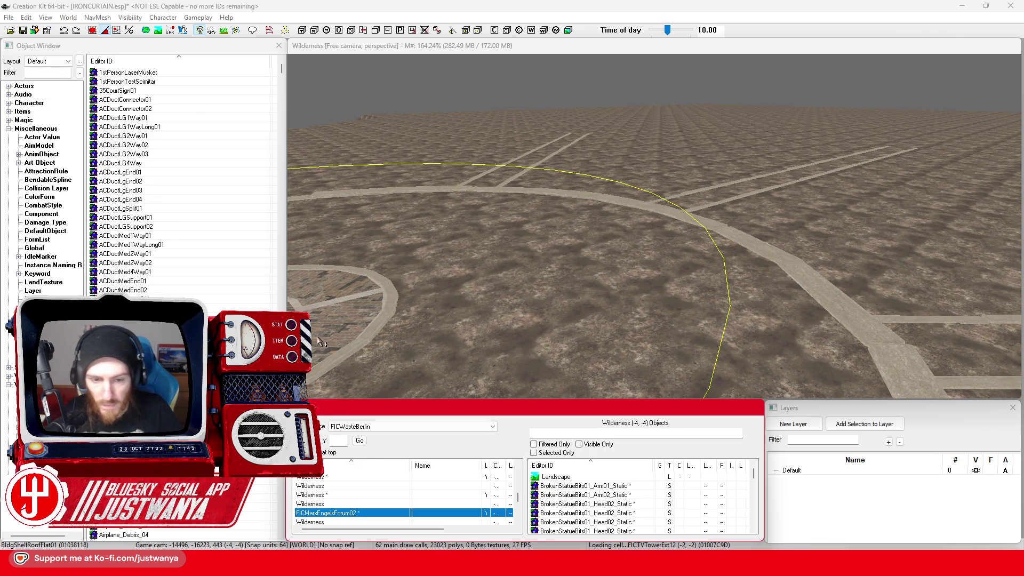
pyautogui.click(466, 367)
pyautogui.press('w')
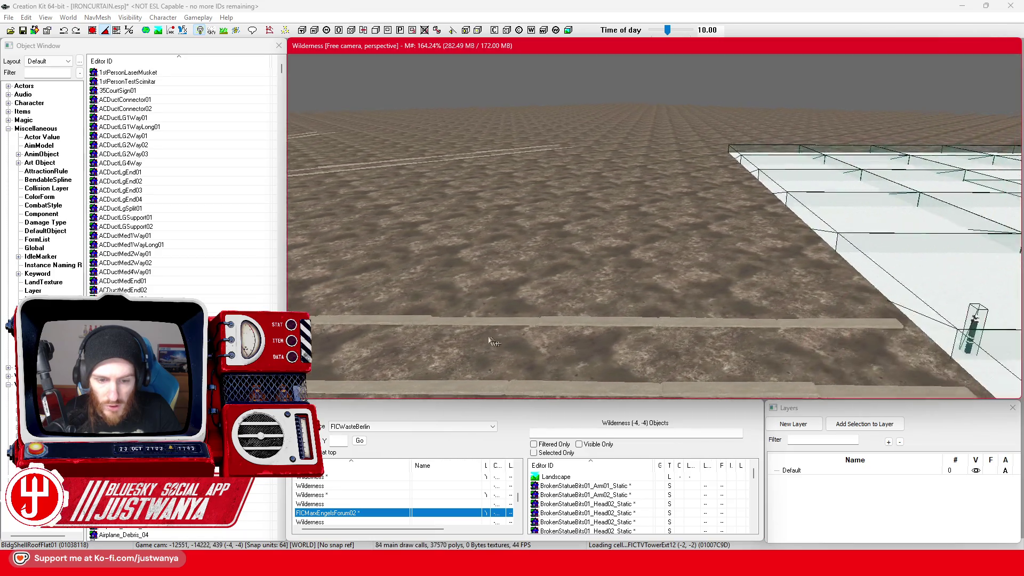
pyautogui.press('w')
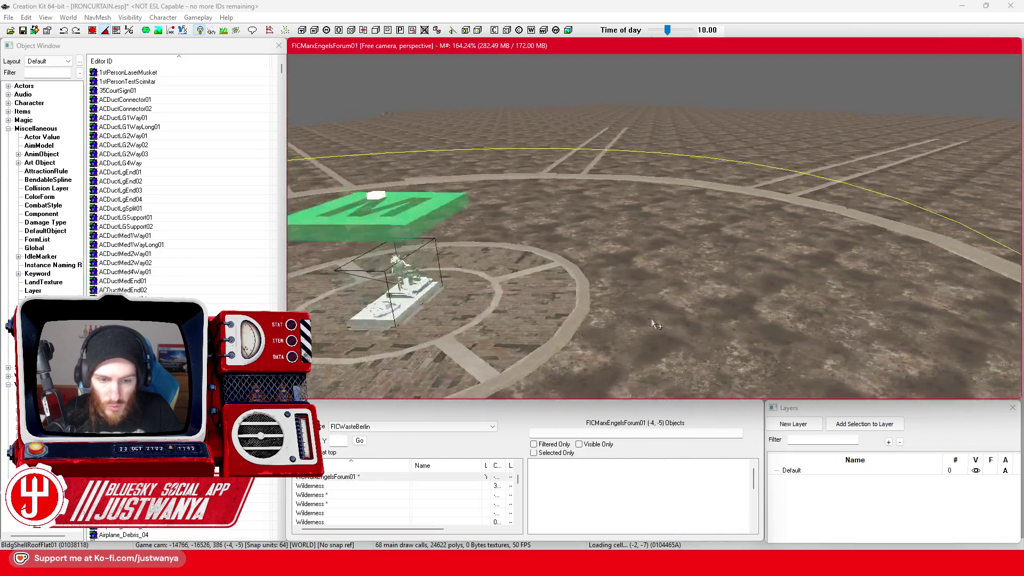
pyautogui.press('w')
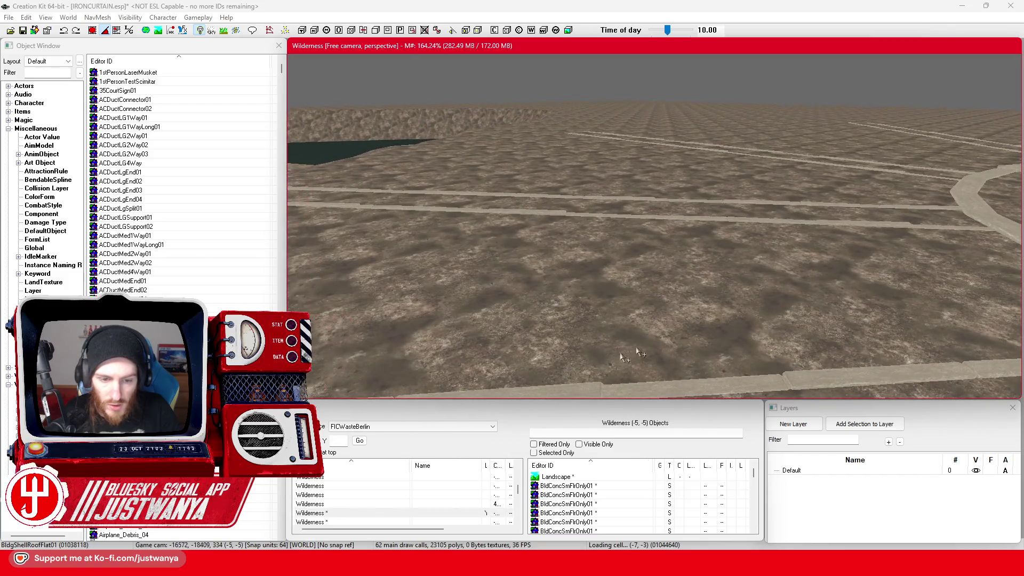
# Fly into the next cell and rename it FICMarxEngelsForum02
pyautogui.click(317, 516)
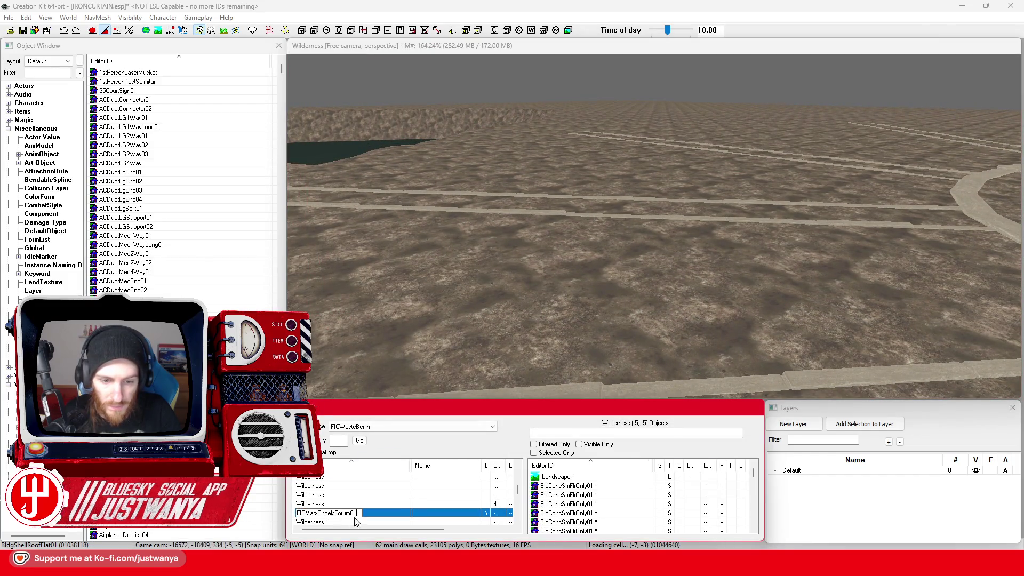
pyautogui.click(592, 320)
pyautogui.press('w')
pyautogui.press('w')
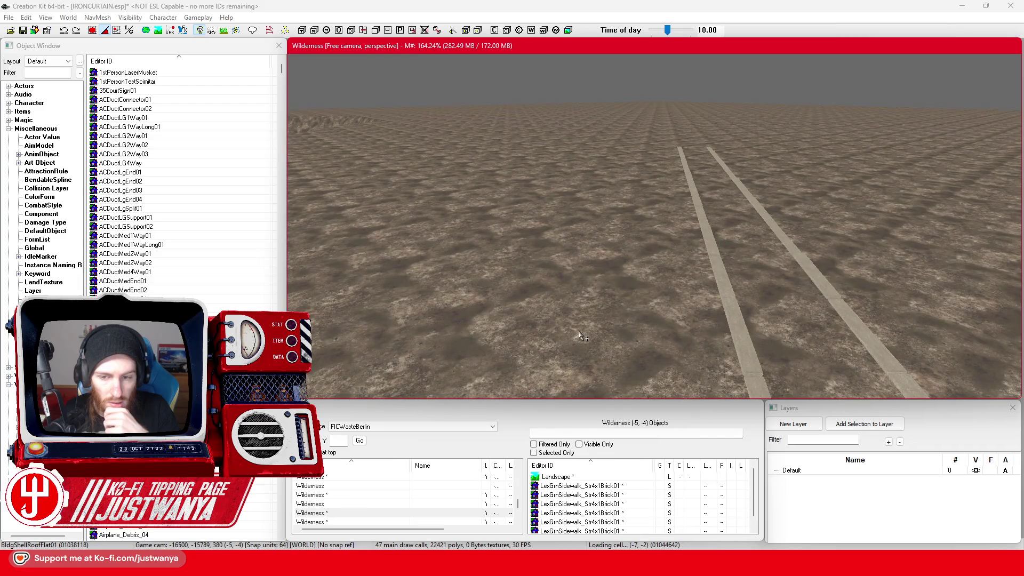
pyautogui.press('w')
pyautogui.click(338, 513)
pyautogui.write('FICMarxEngelsForum04')
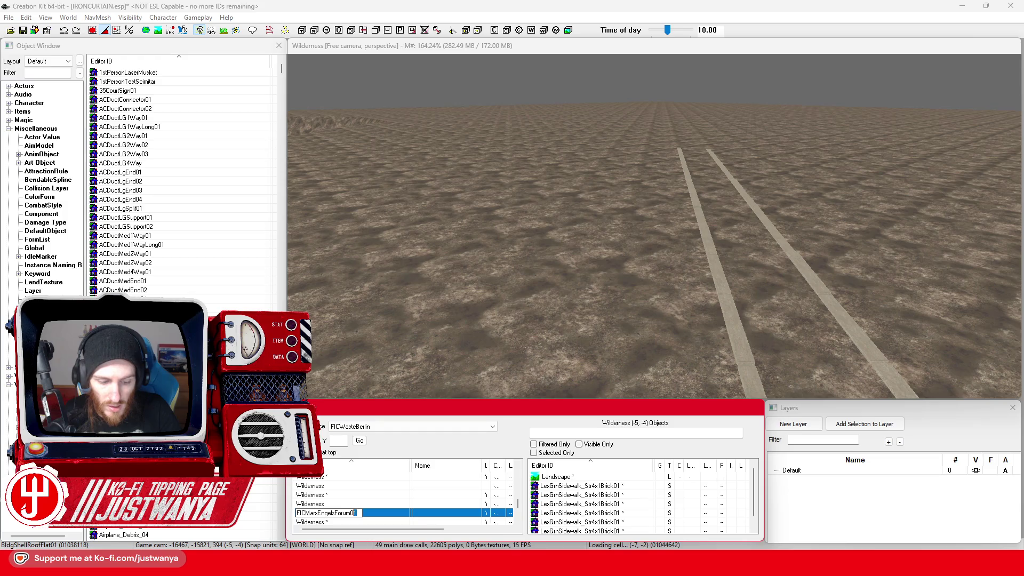
pyautogui.press('s')
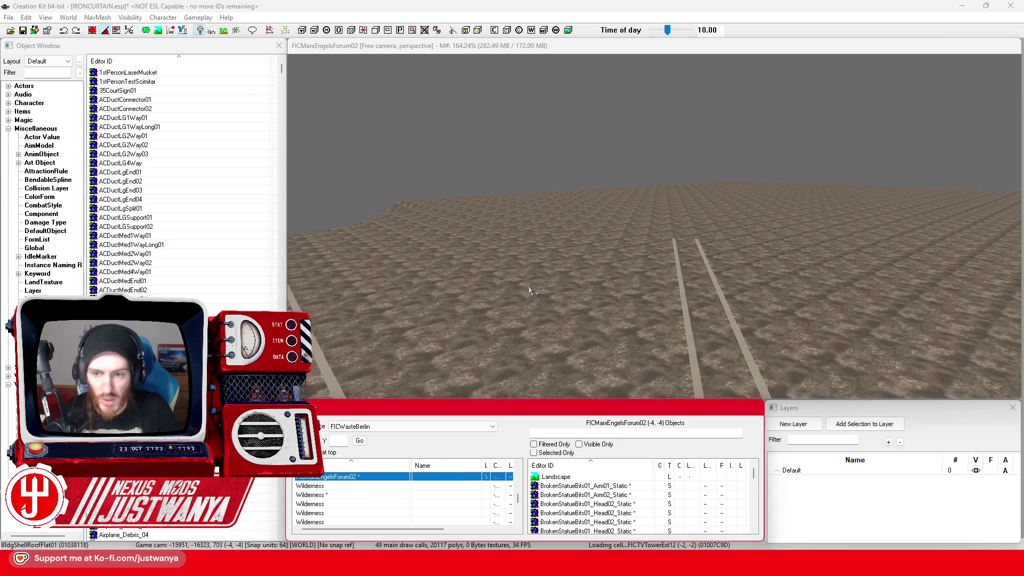
# Fly to cell (-3, -5) beside the plaza and rename it FICMarxEngelsForum05
pyautogui.click(554, 288)
pyautogui.press('w')
pyautogui.press('s')
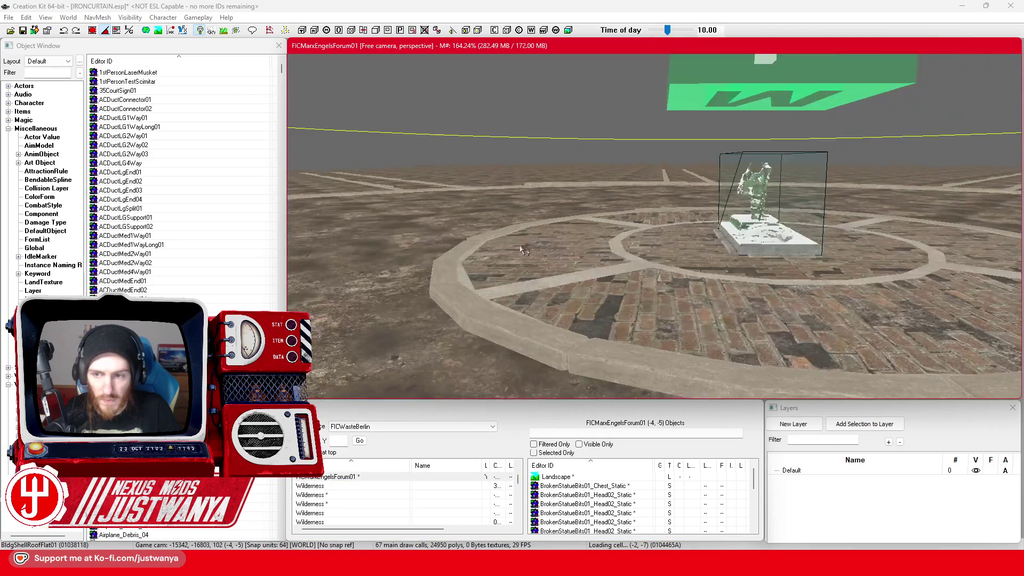
pyautogui.press('s')
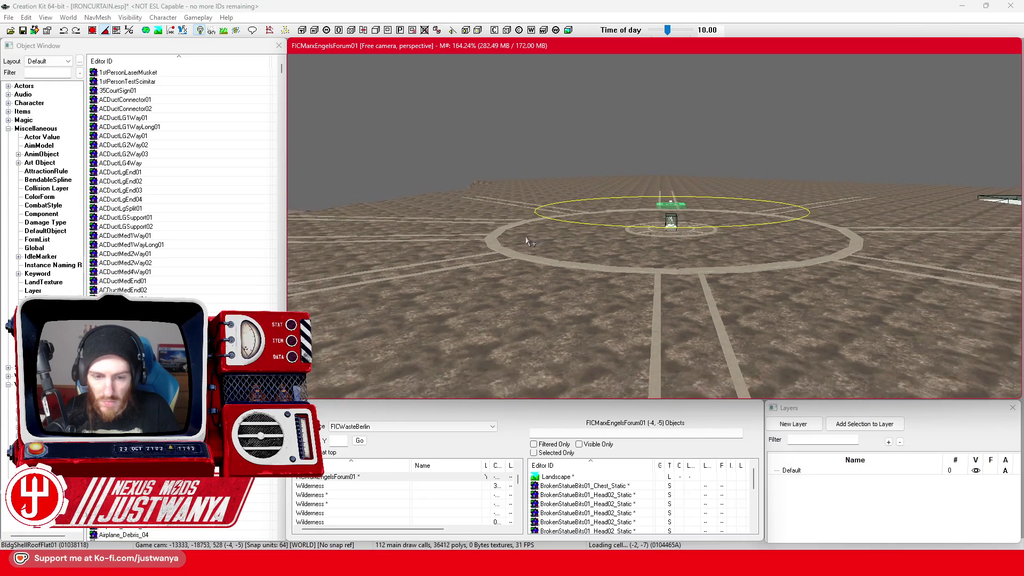
pyautogui.press('s')
pyautogui.press('w')
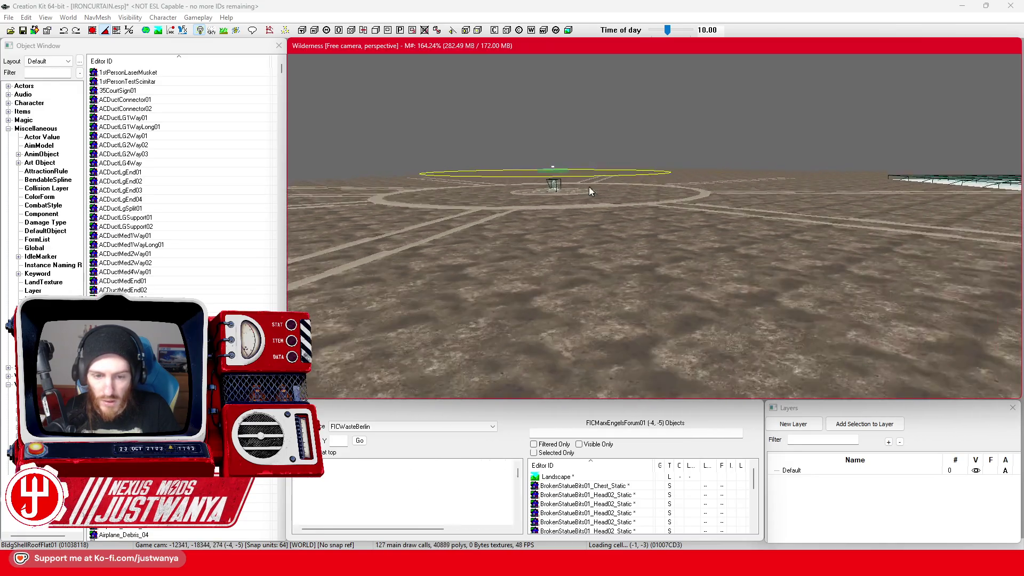
pyautogui.press('w')
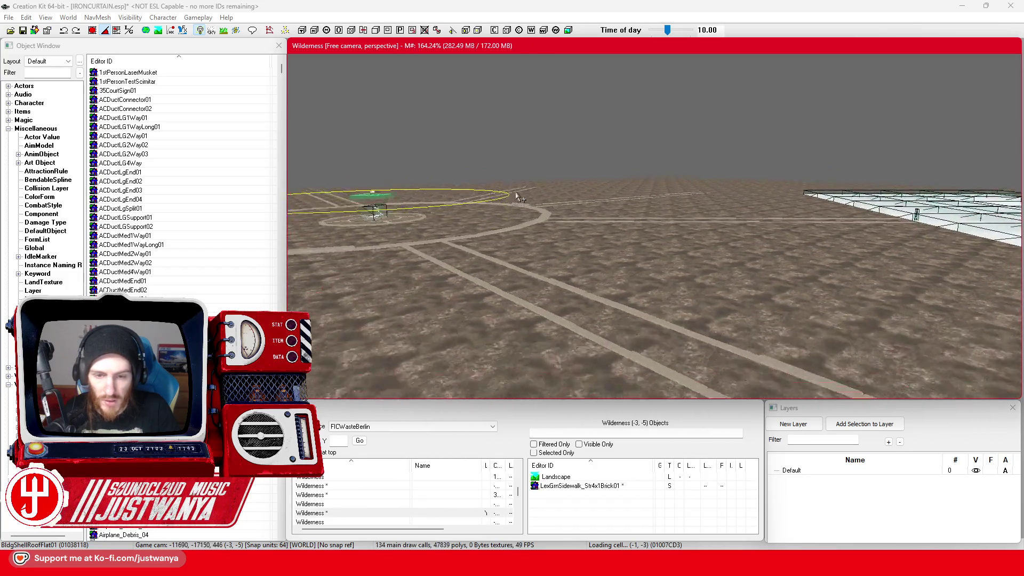
pyautogui.click(320, 514)
pyautogui.write('FICMarxEngelsForum05')
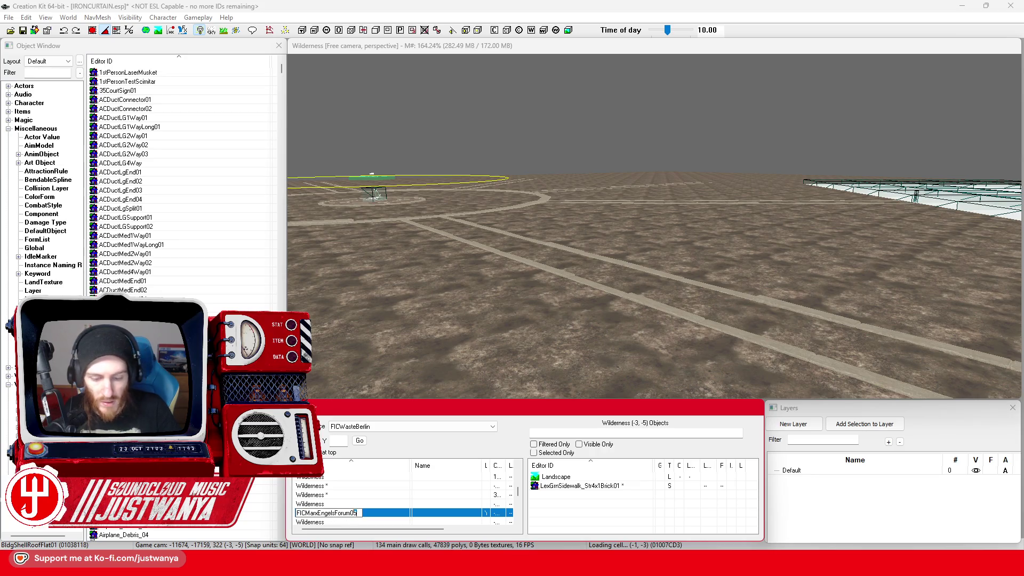
# Save IRONCURTAIN.esp and switch over to Steam
pyautogui.click(21, 31)
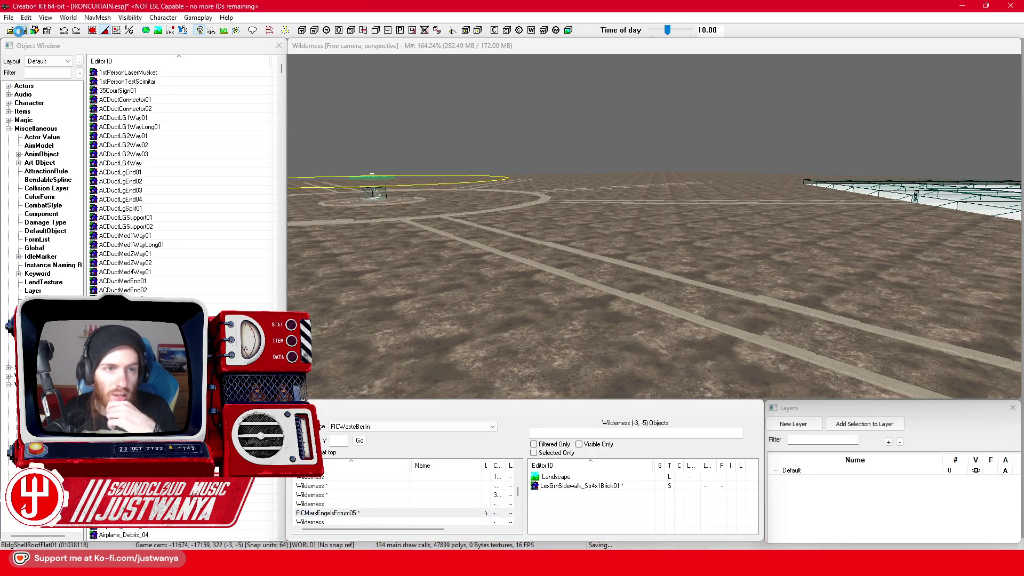
pyautogui.click(549, 281)
pyautogui.press('s')
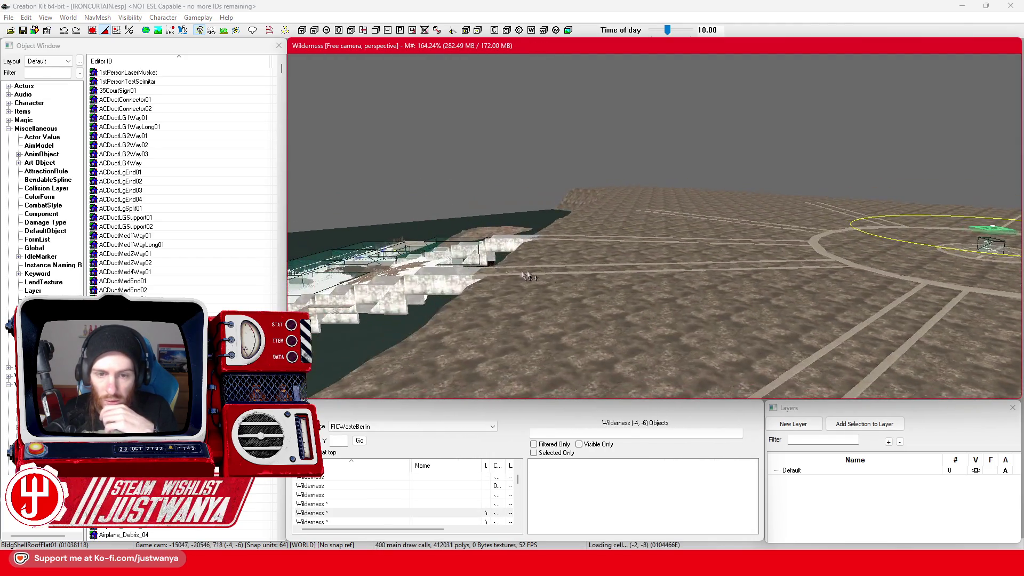
pyautogui.press('w')
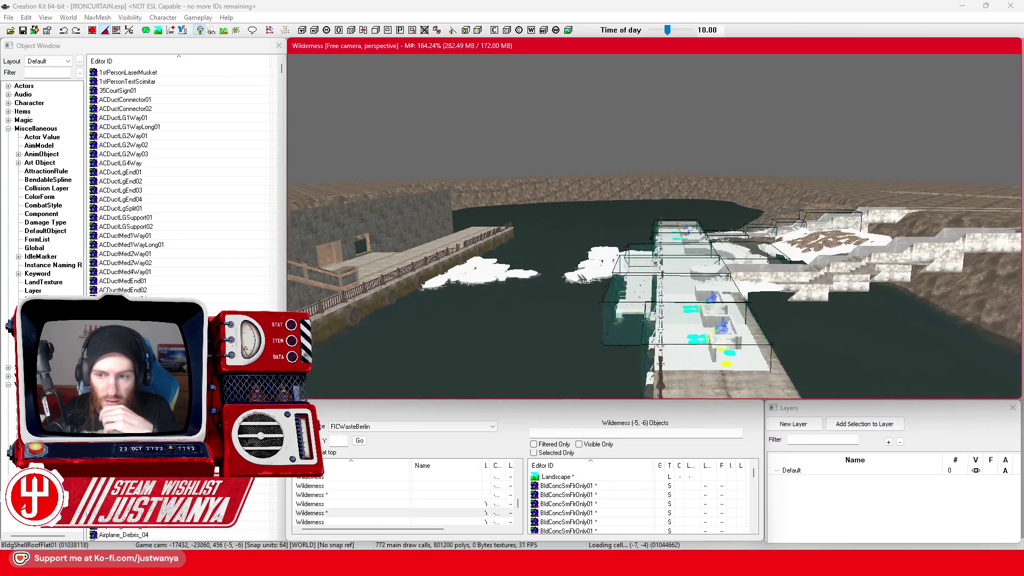
pyautogui.press('w')
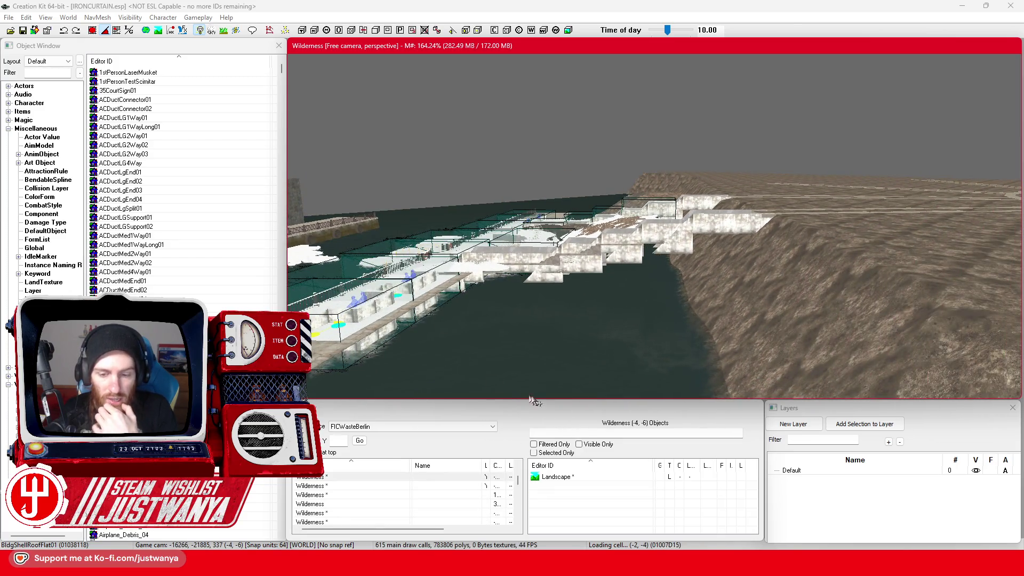
pyautogui.hotkey('alt', 'Tab')
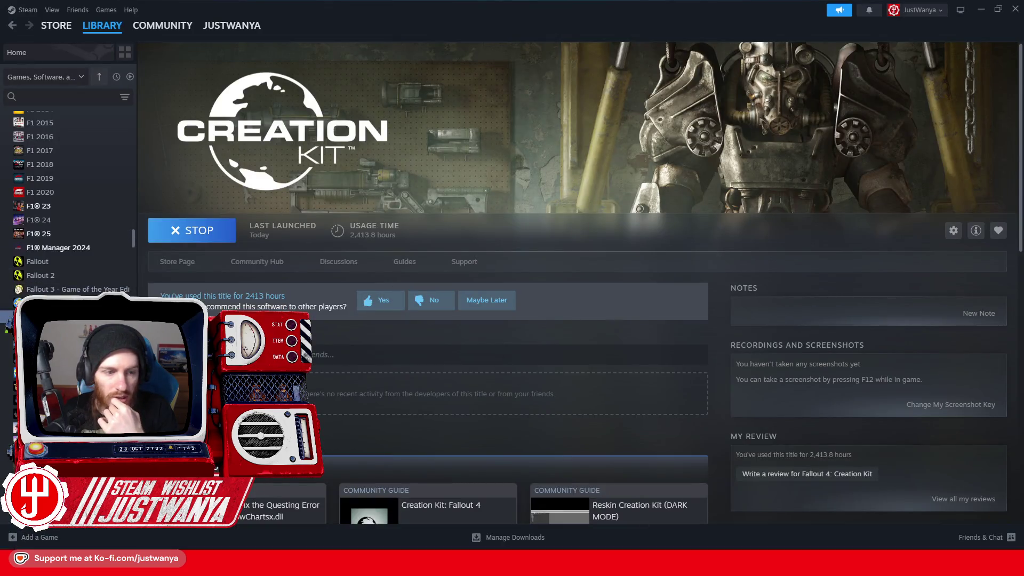
# Launch Fallout 4 from the Steam library and its launcher
pyautogui.click(37, 303)
pyautogui.click(177, 231)
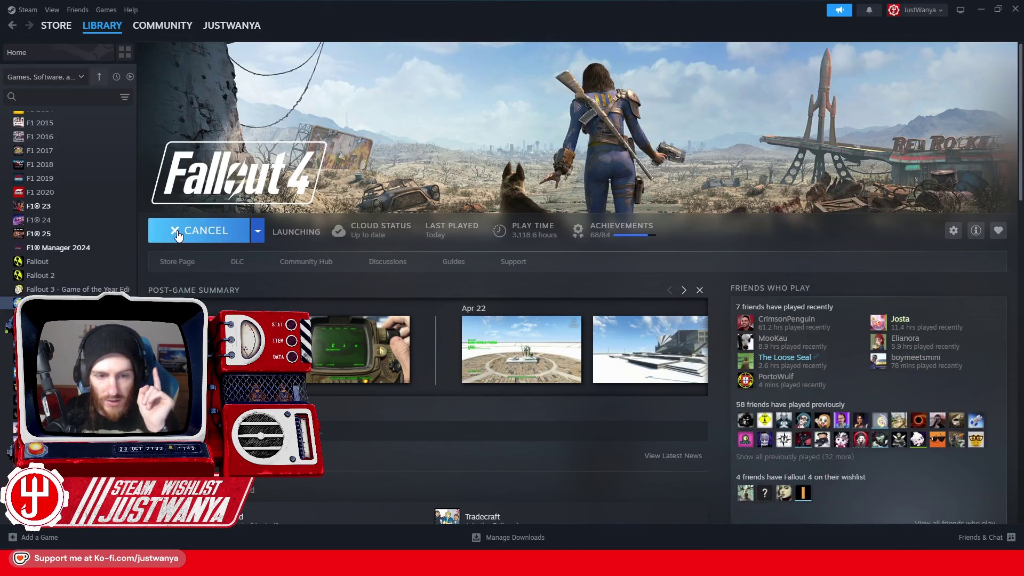
pyautogui.click(690, 208)
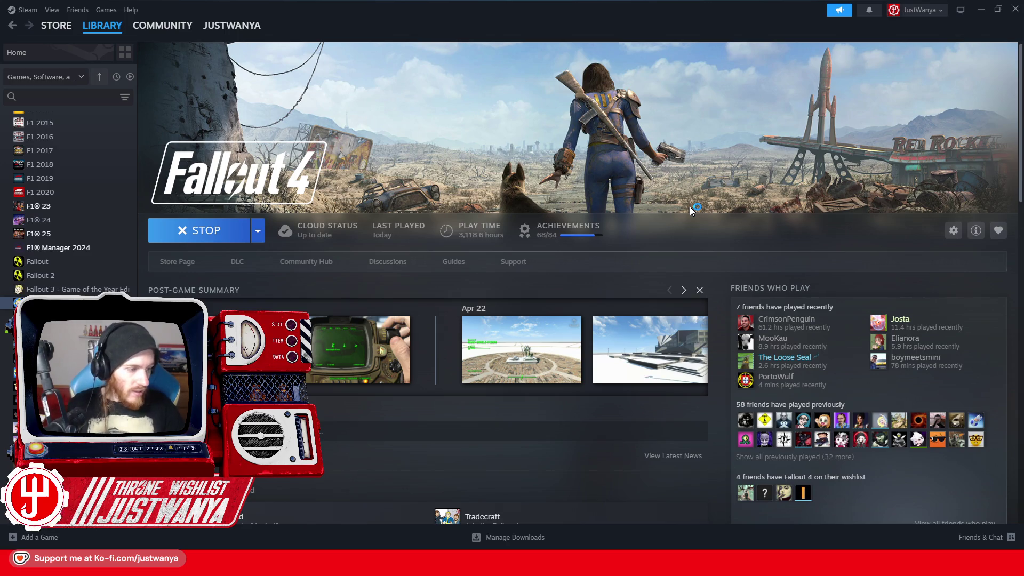
pyautogui.hotkey('alt', 'Tab')
pyautogui.hotkey('alt', 'Tab')
pyautogui.hotkey('alt', 'Tab')
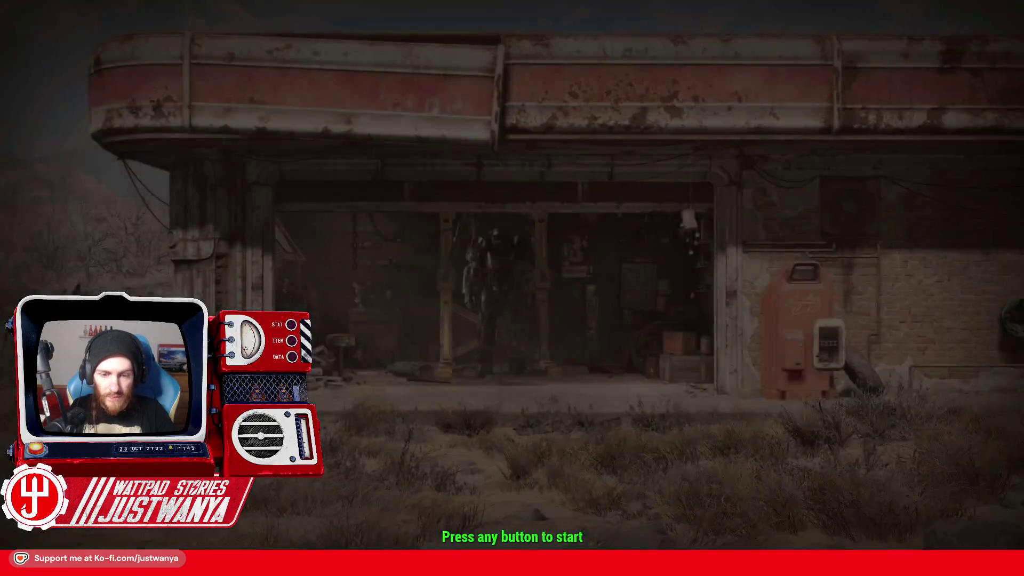
pyautogui.press('`')
# Run 'coc FlCNeptuneFountain0' in the console to load the fountain test cell
pyautogui.write('coc FlCNept')
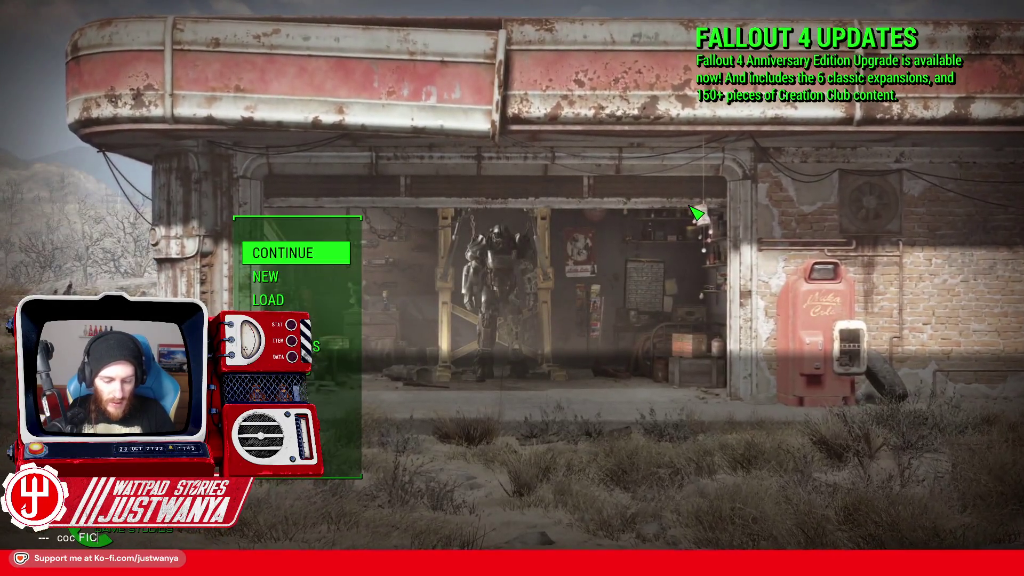
pyautogui.write('uneFountain0')
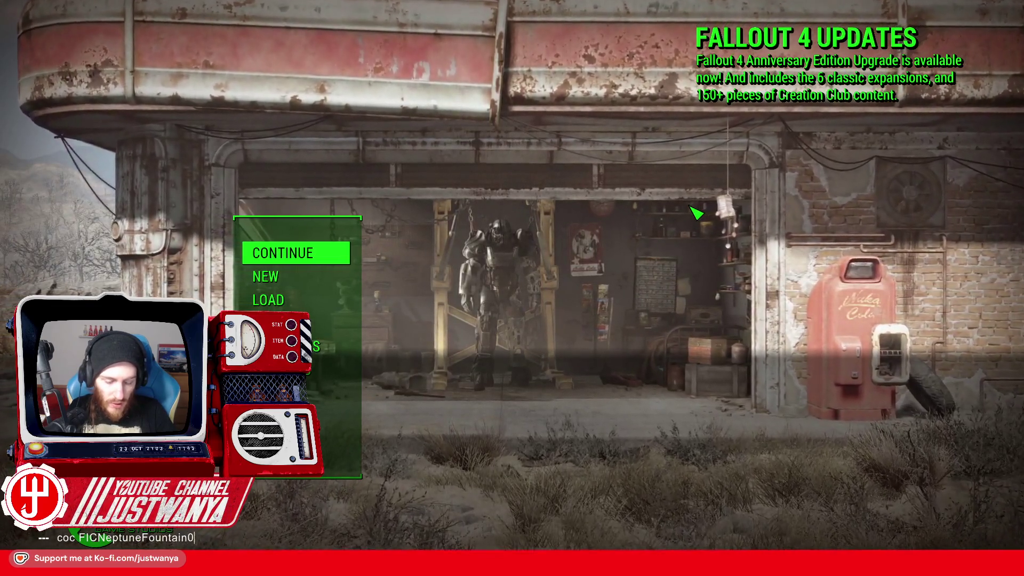
pyautogui.press('Return')
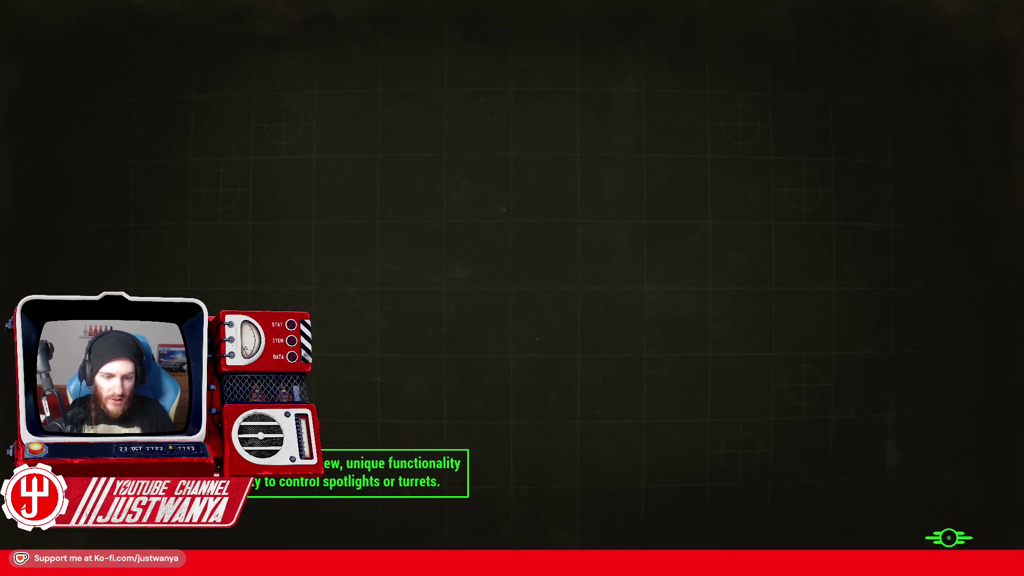
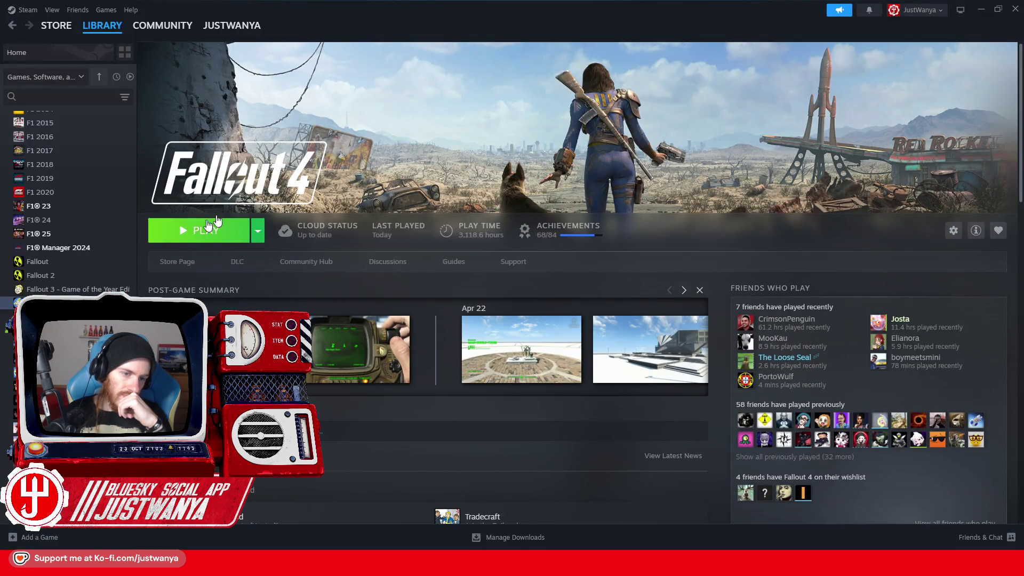
# Relaunch Fallout 4 from Steam and run coc FICTVTowerExt from the title-screen console
pyautogui.click(205, 230)
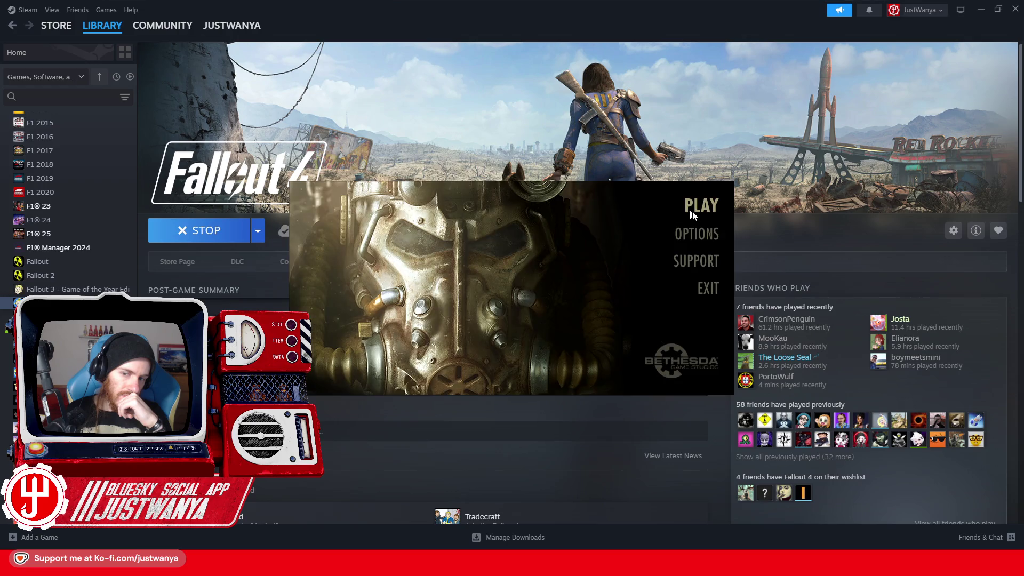
pyautogui.click(703, 205)
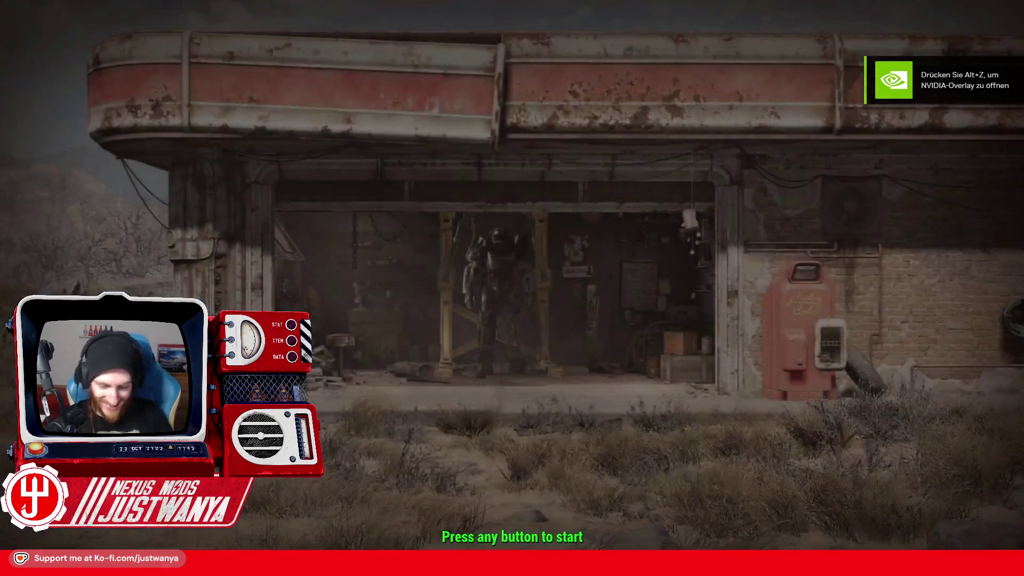
pyautogui.press('`')
pyautogui.write('coc FIC')
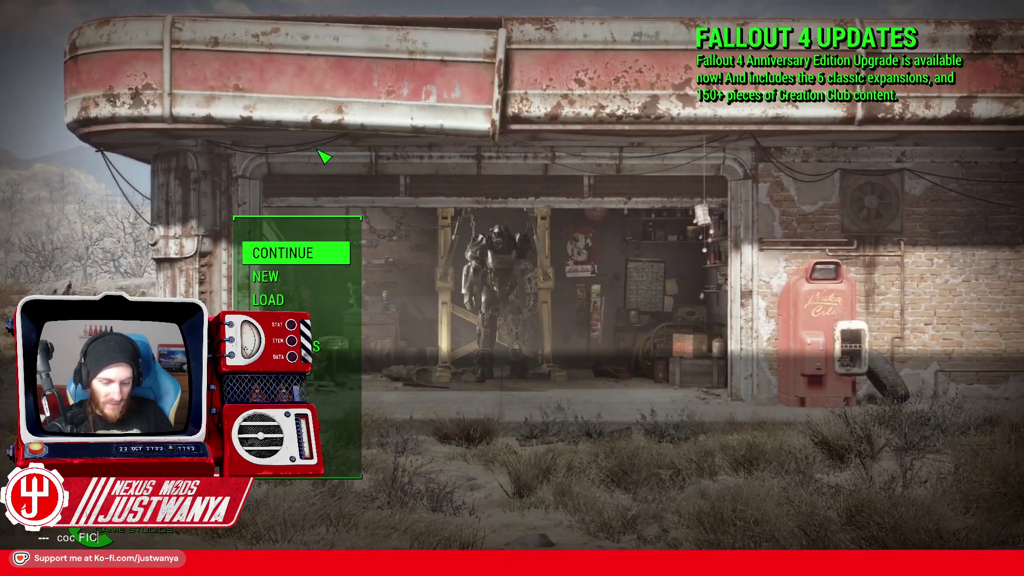
pyautogui.write('TVTowe')
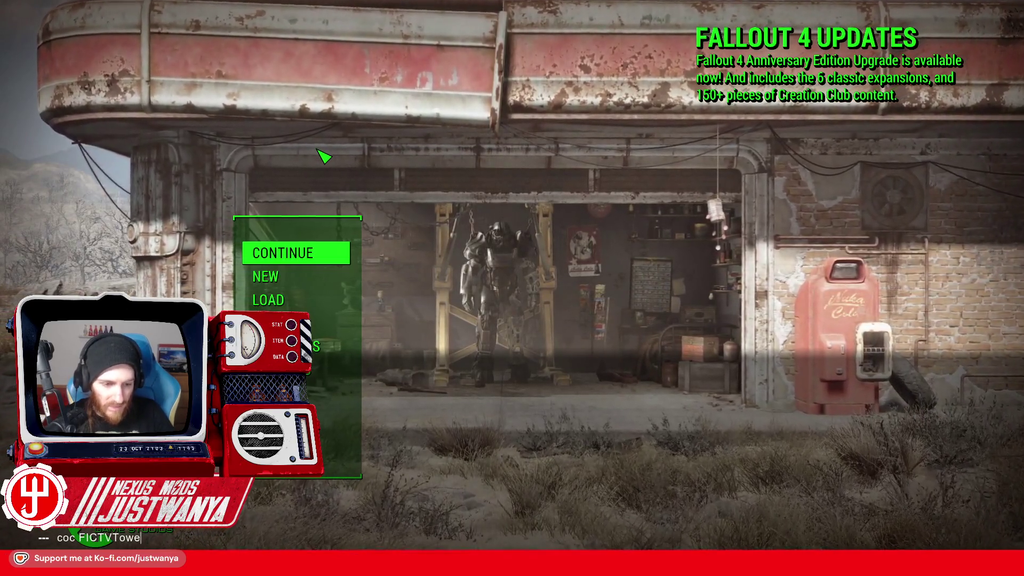
pyautogui.write('rExt0')
pyautogui.press('Return')
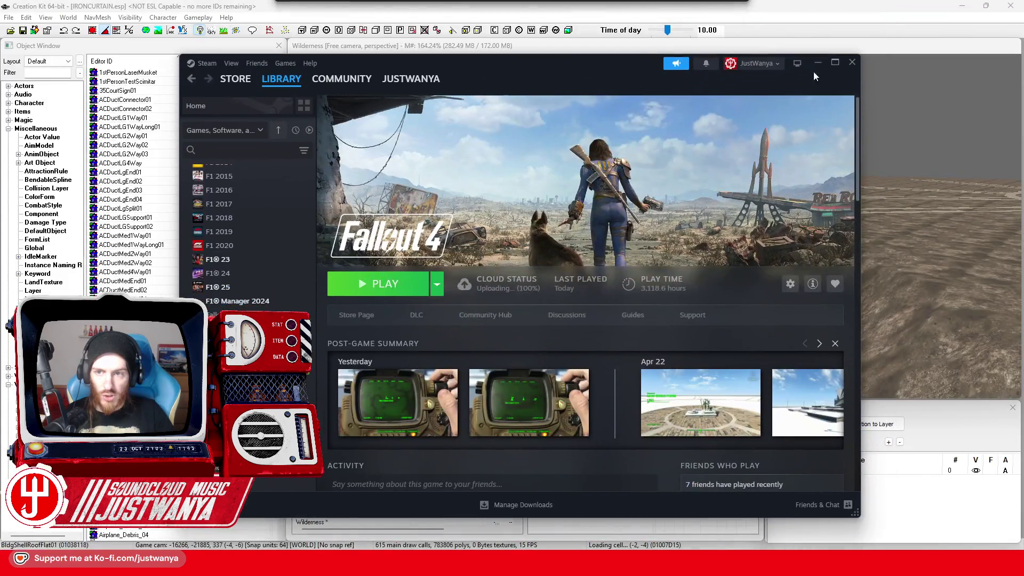
# Relaunch Fallout 4 from Steam and run coc FICTVtowerExt0 to load the flat test area
pyautogui.click(836, 63)
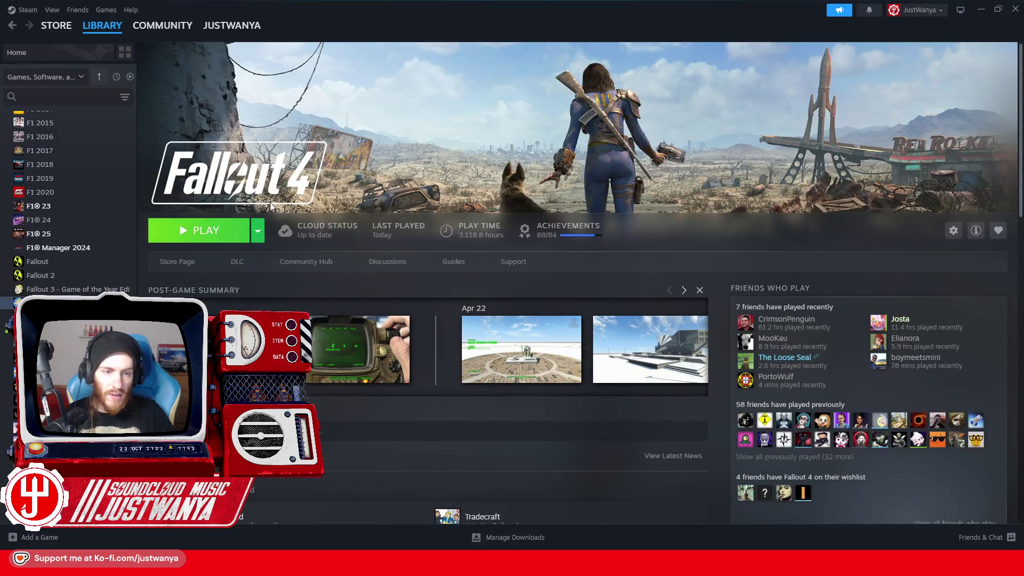
pyautogui.click(198, 231)
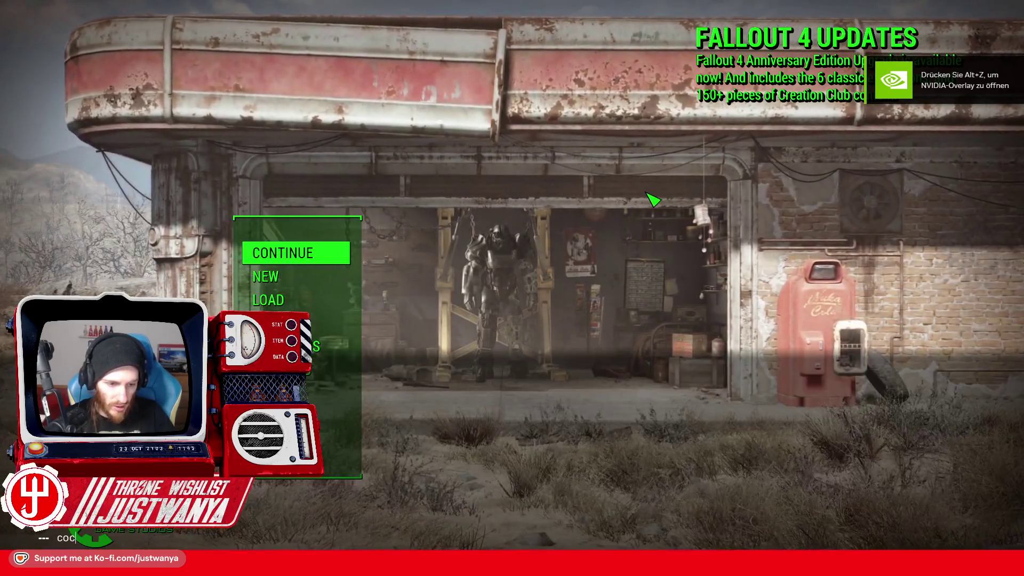
pyautogui.write('FICTVtowerExt0')
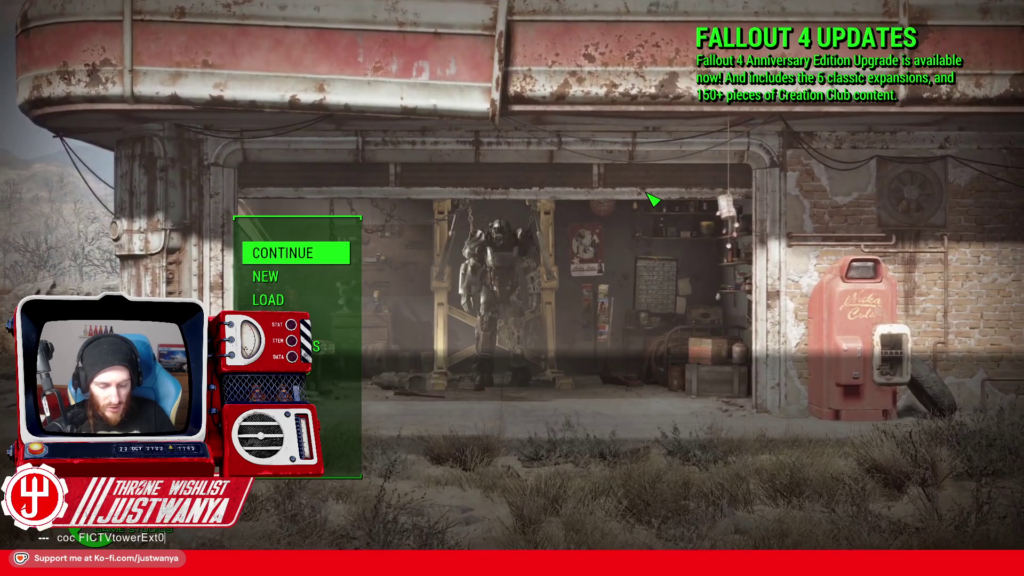
pyautogui.press('Return')
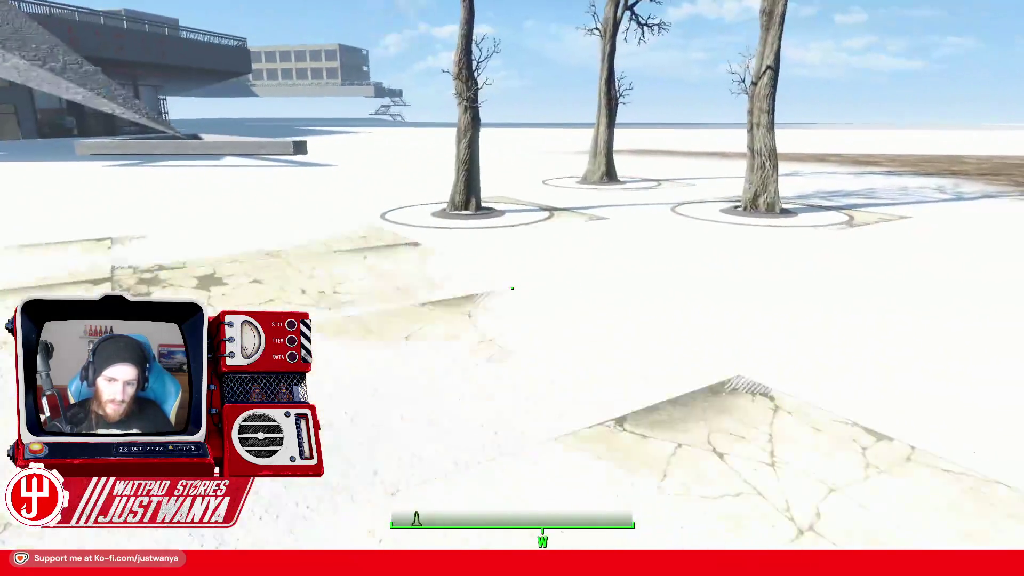
# Walk and sprint past the TV tower building, pharmacy and overhead walkways toward the stands
pyautogui.moveTo(513, 288)
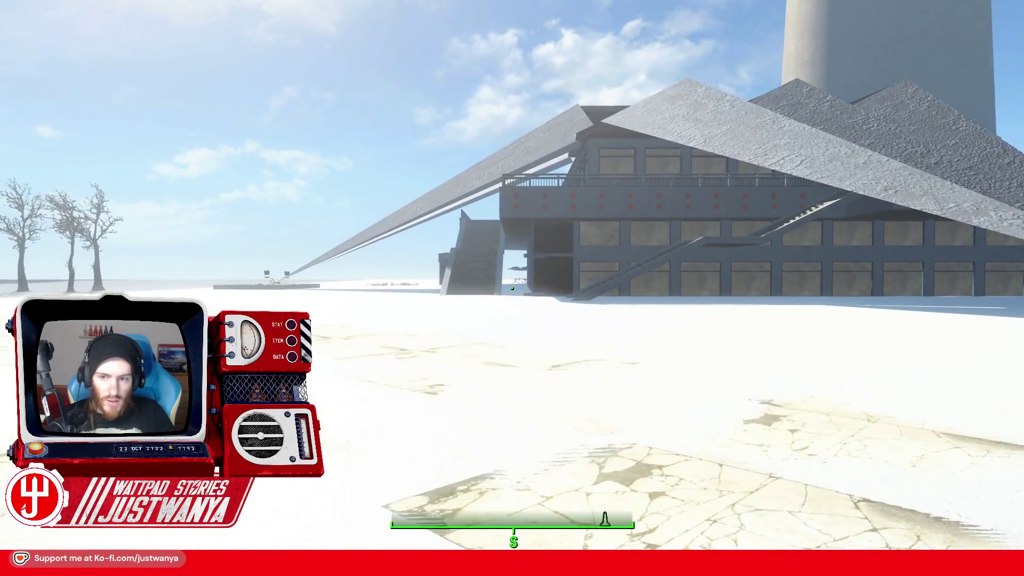
pyautogui.press('w')
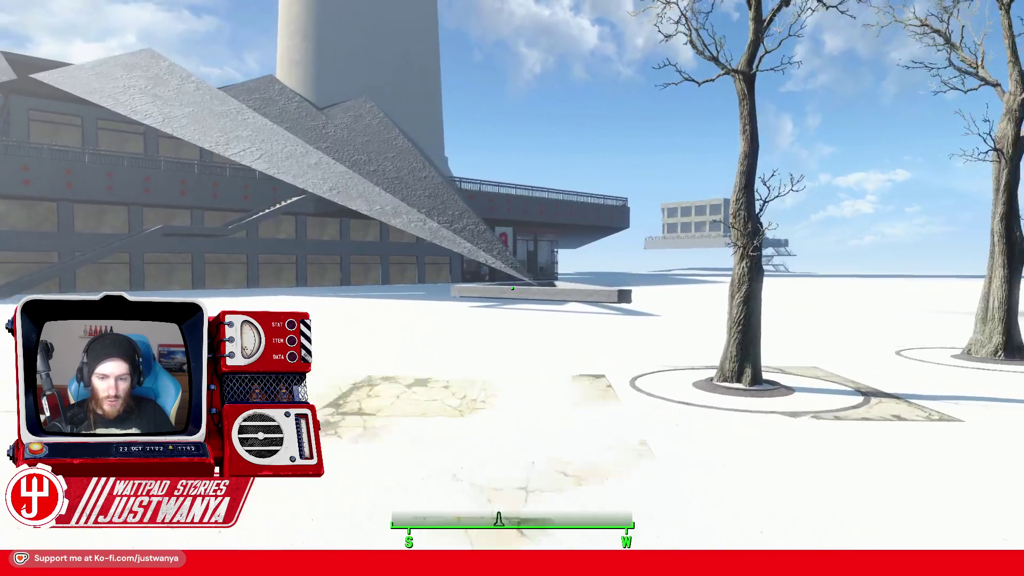
pyautogui.press('w')
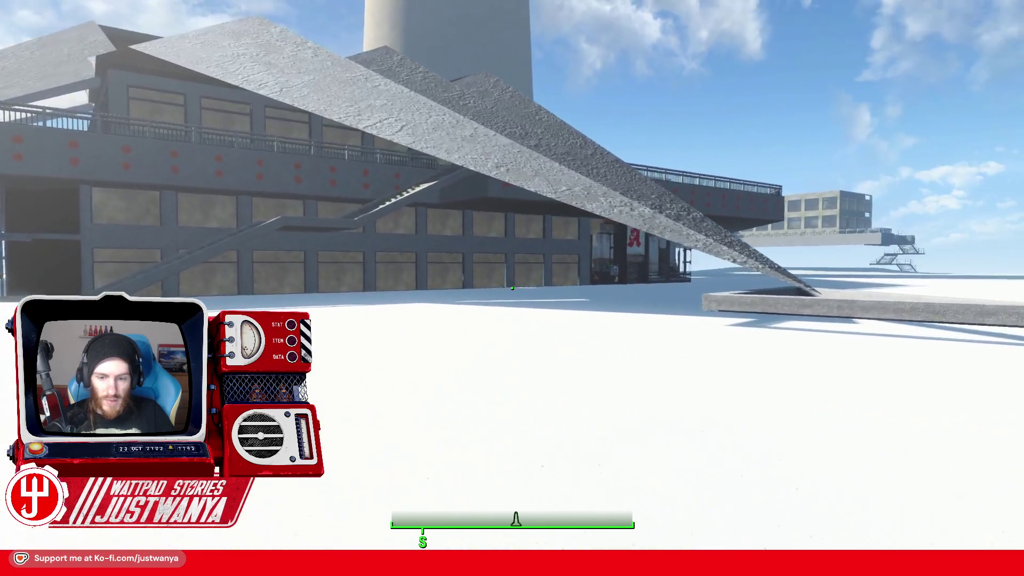
pyautogui.press('w')
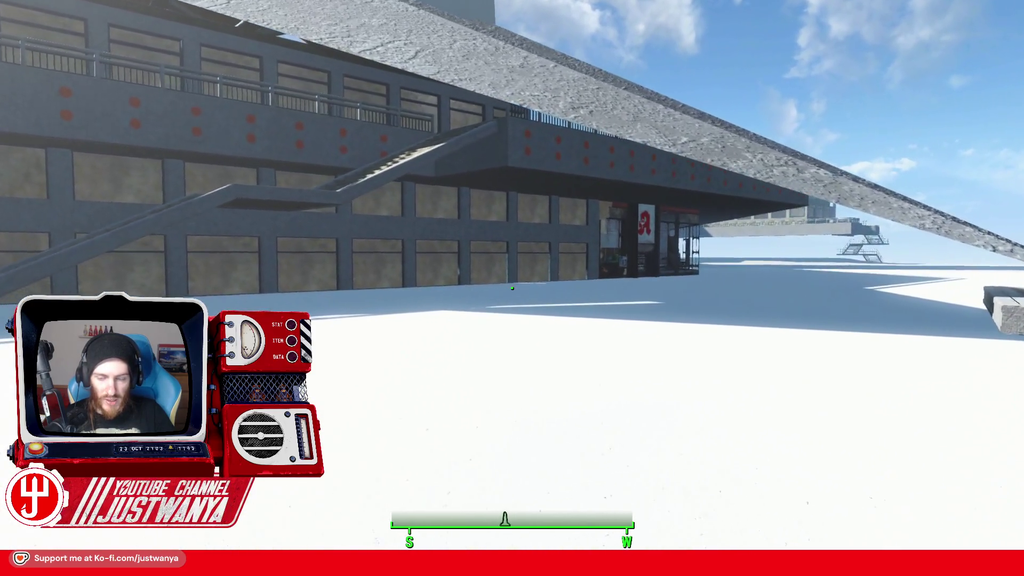
pyautogui.press('w')
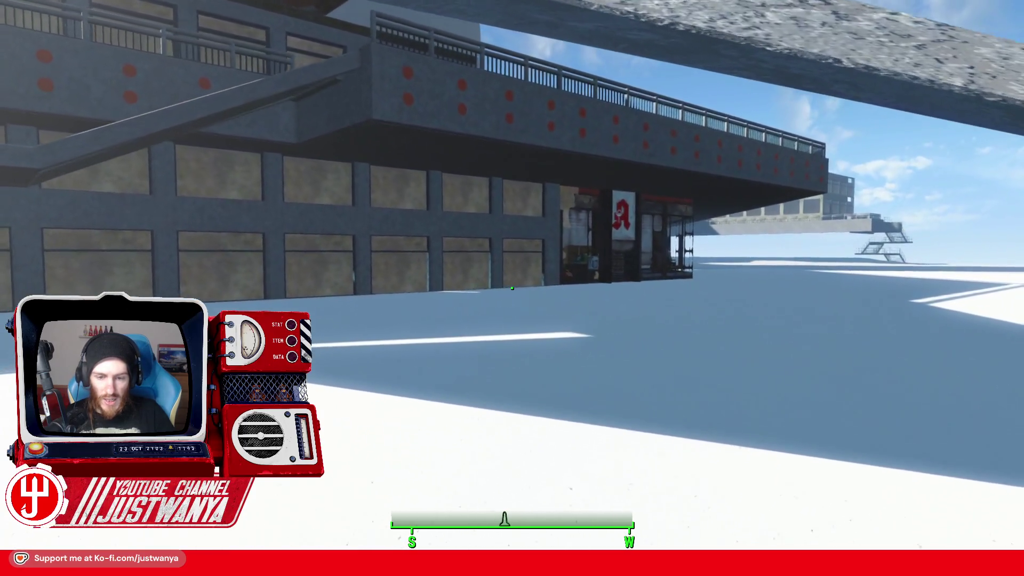
pyautogui.press('w')
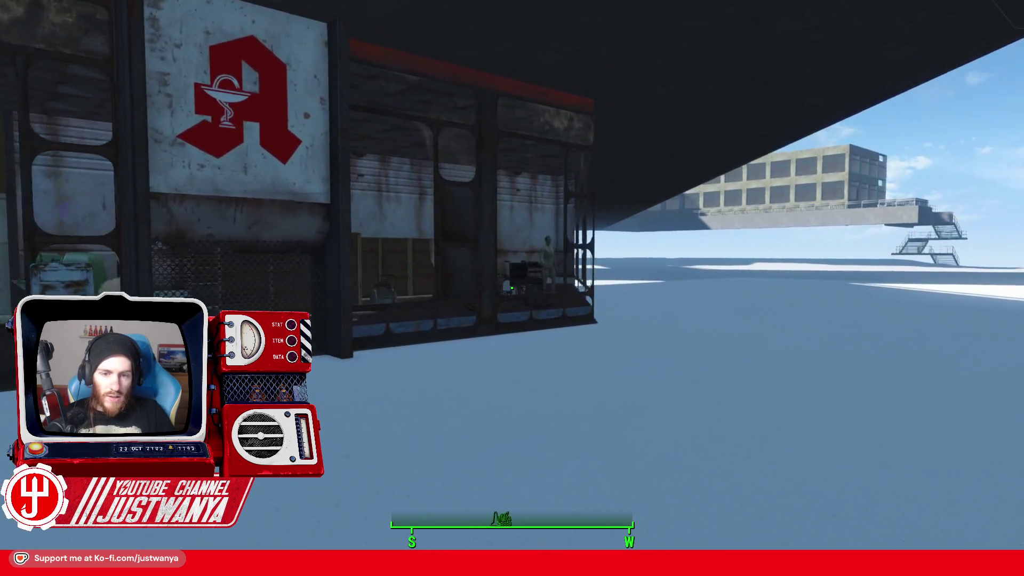
pyautogui.press('w')
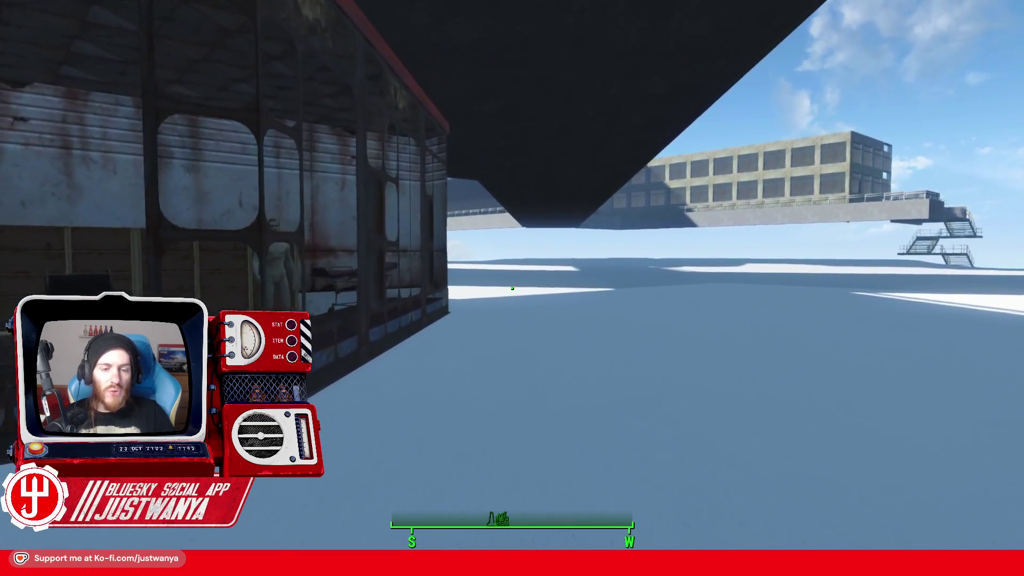
pyautogui.press('w')
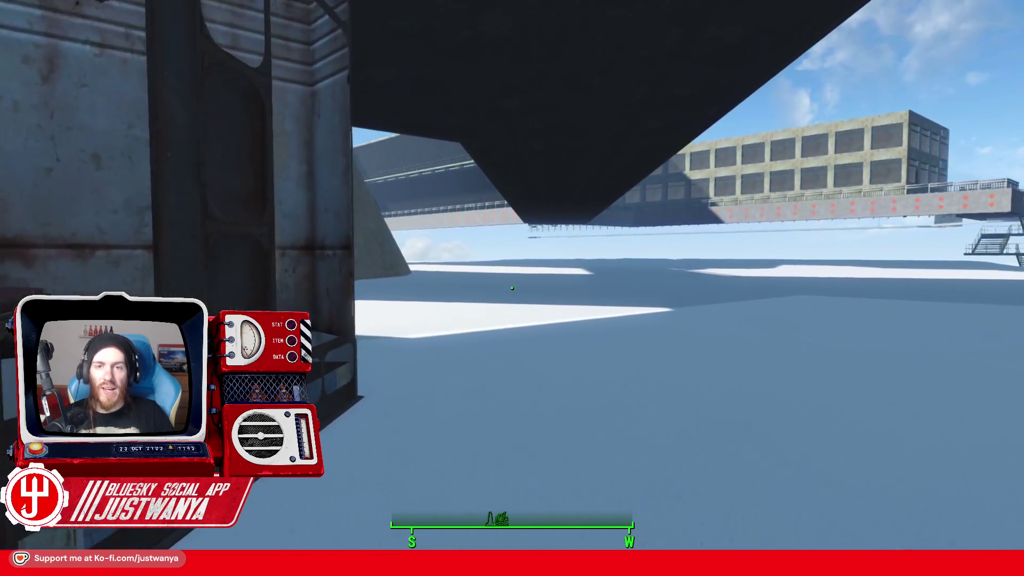
pyautogui.press('w')
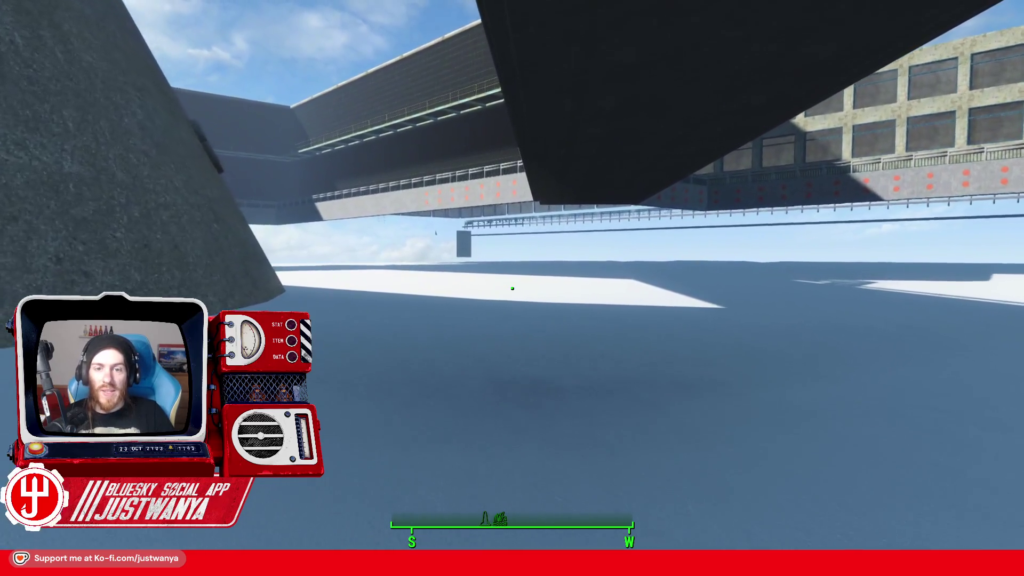
pyautogui.press('w')
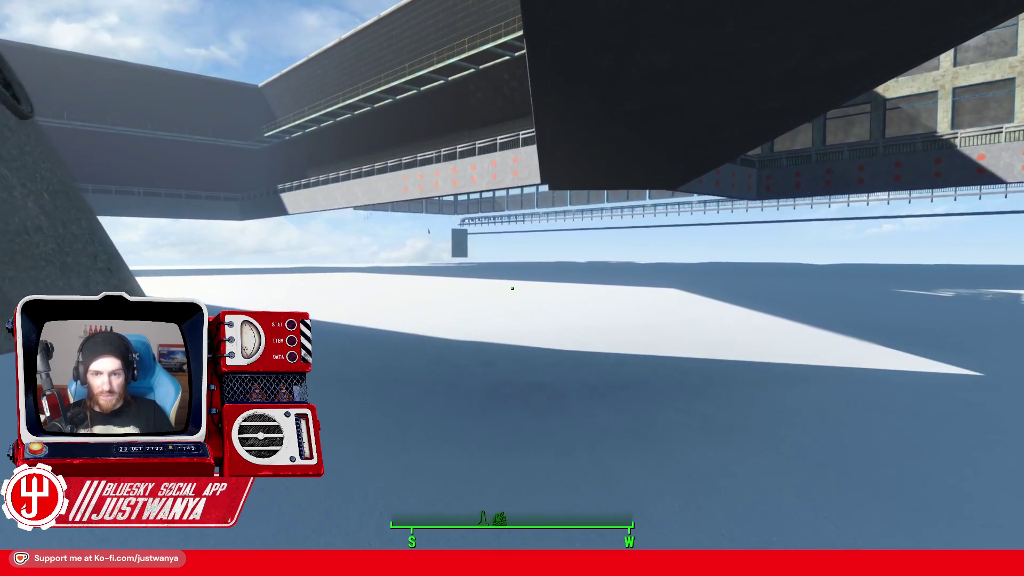
pyautogui.press('w')
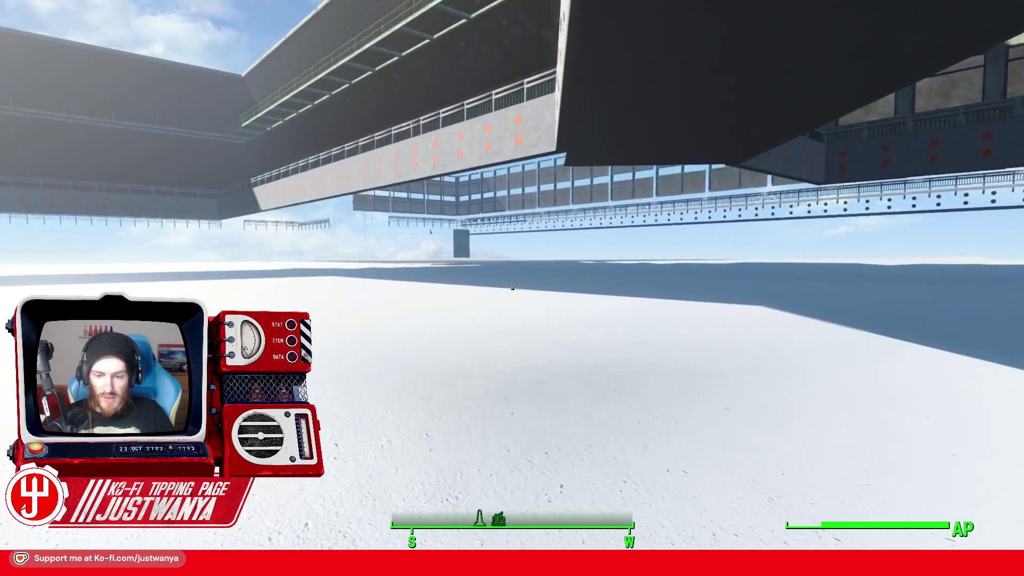
pyautogui.press('w')
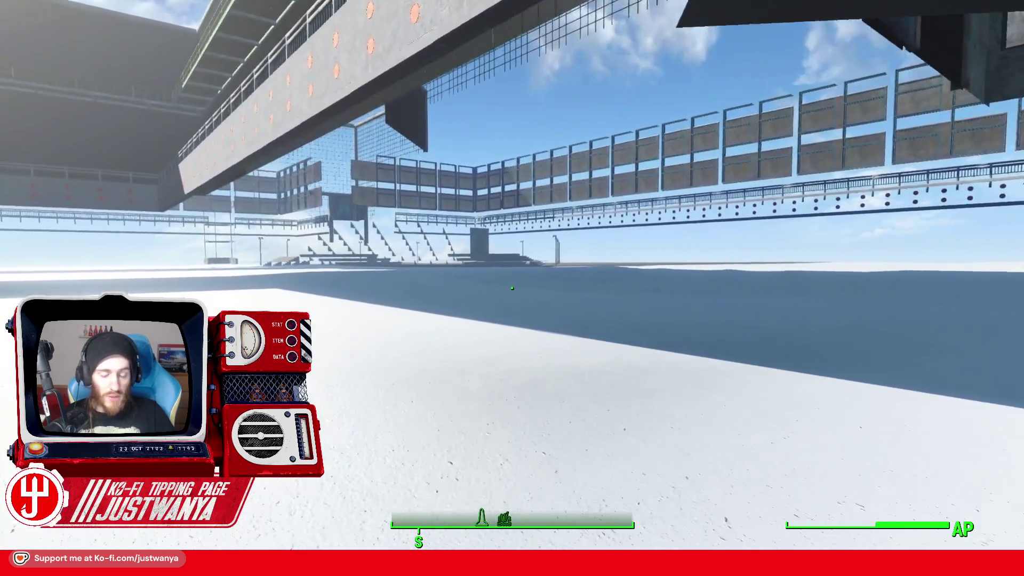
pyautogui.press('w')
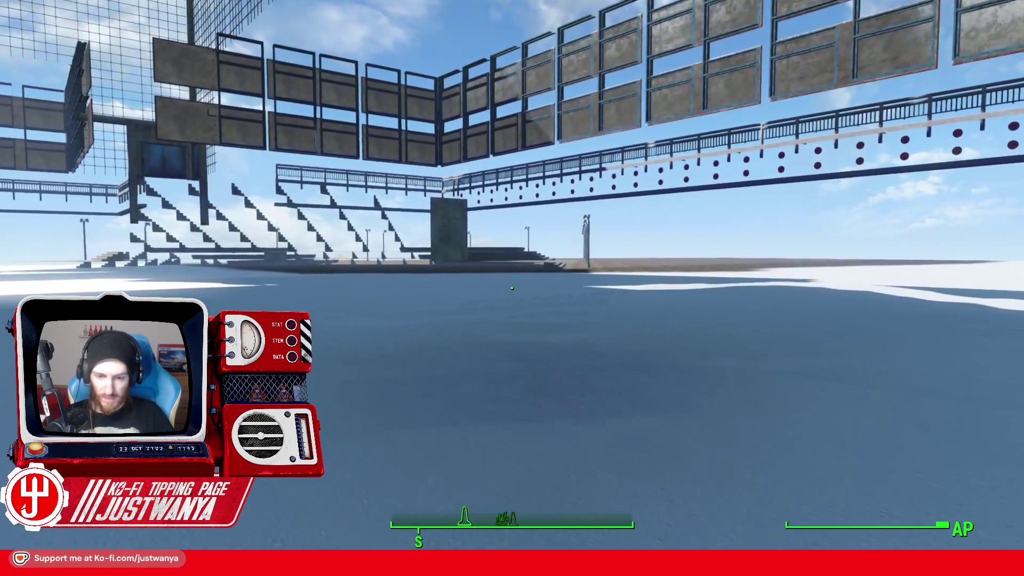
pyautogui.press('w')
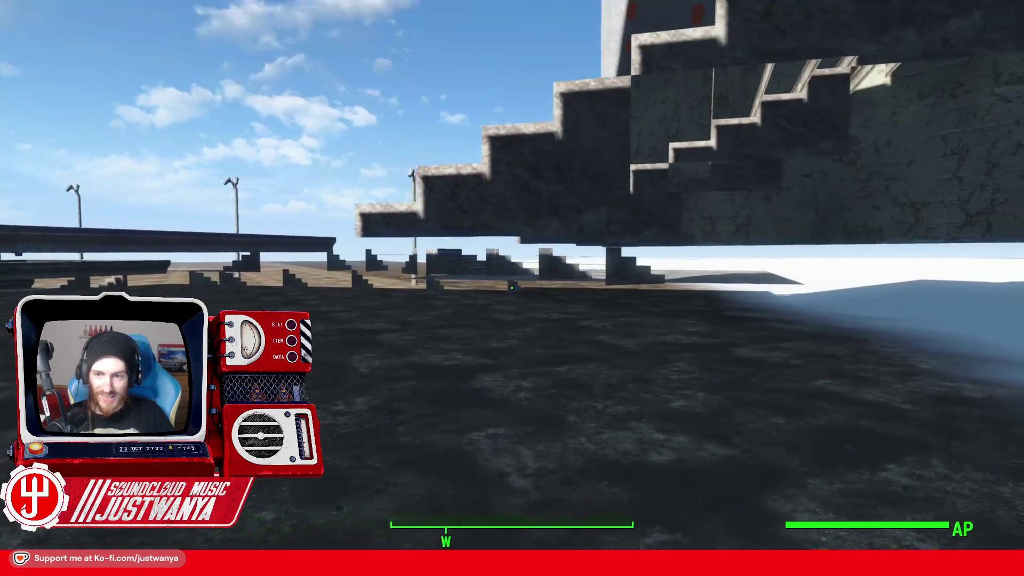
pyautogui.moveTo(512, 288)
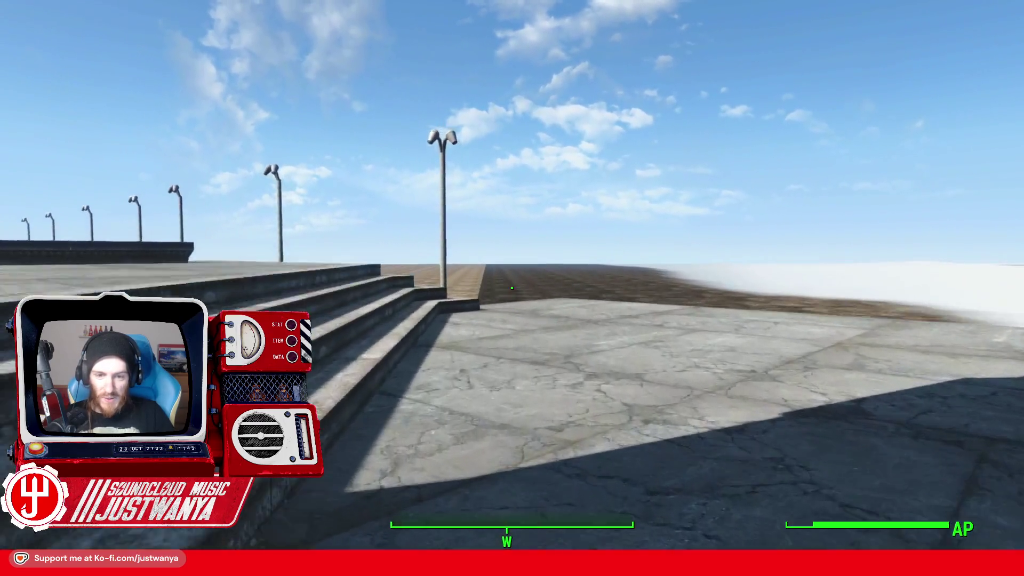
pyautogui.press('w')
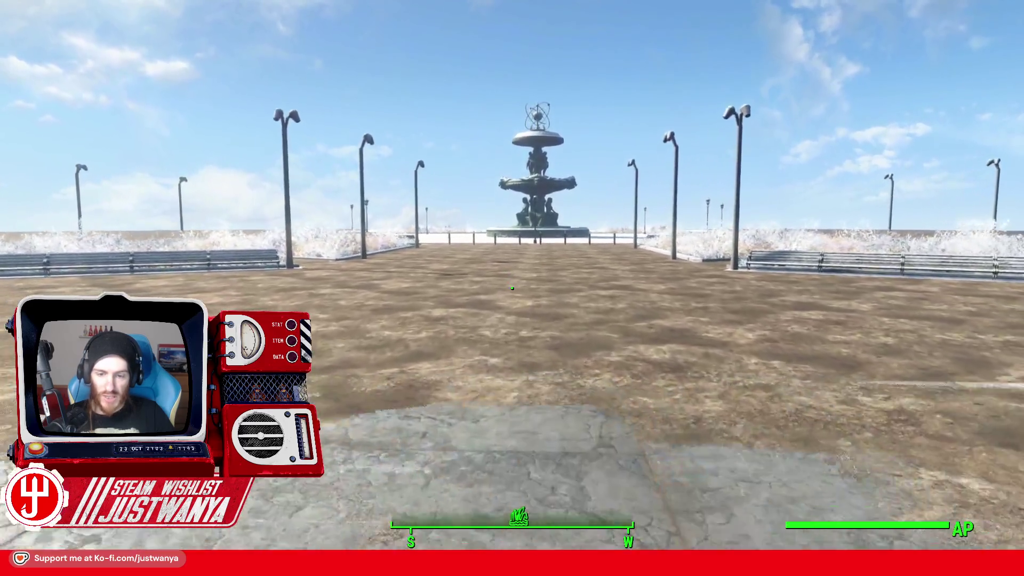
pyautogui.press('w')
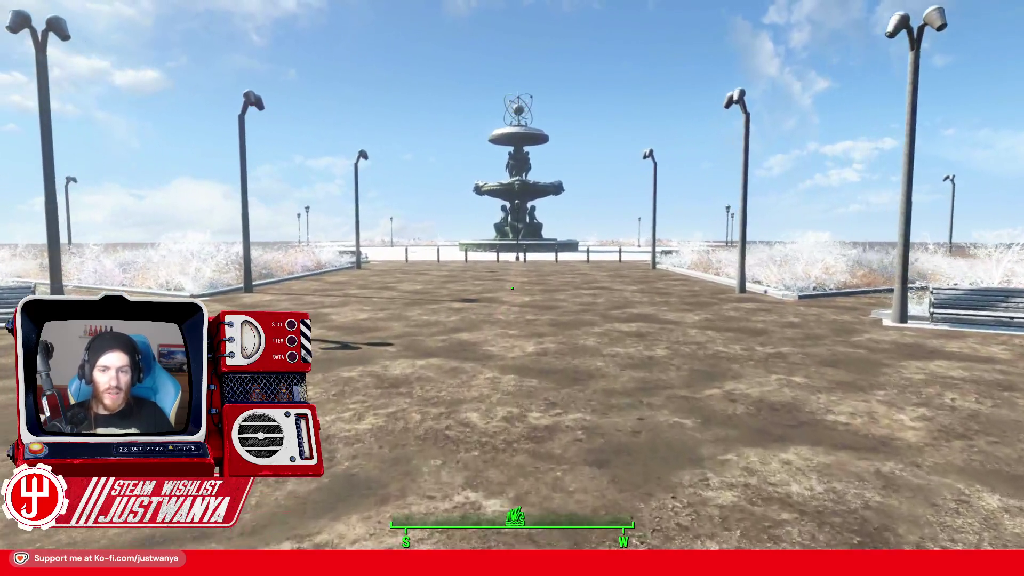
pyautogui.press('w')
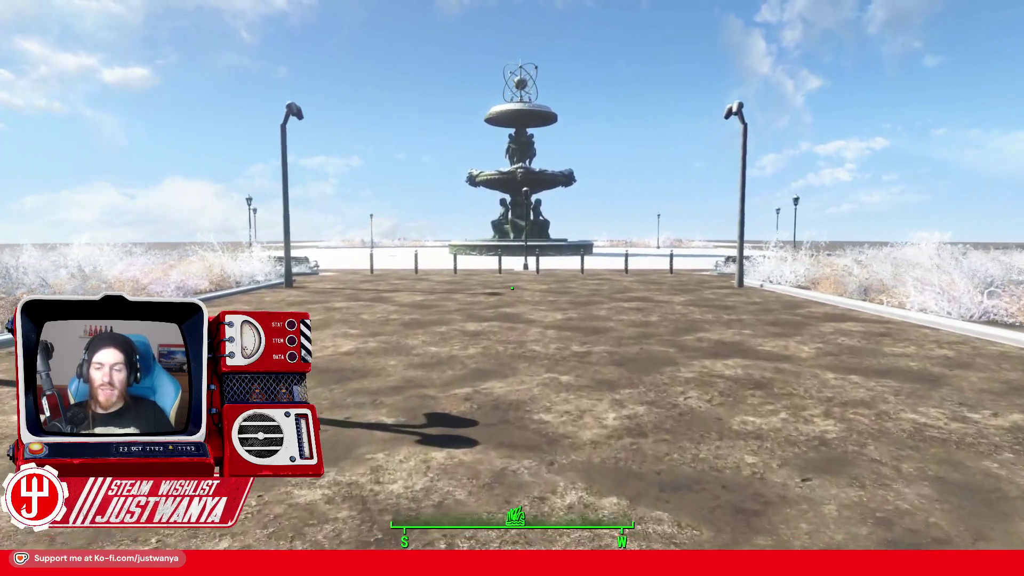
pyautogui.press('w')
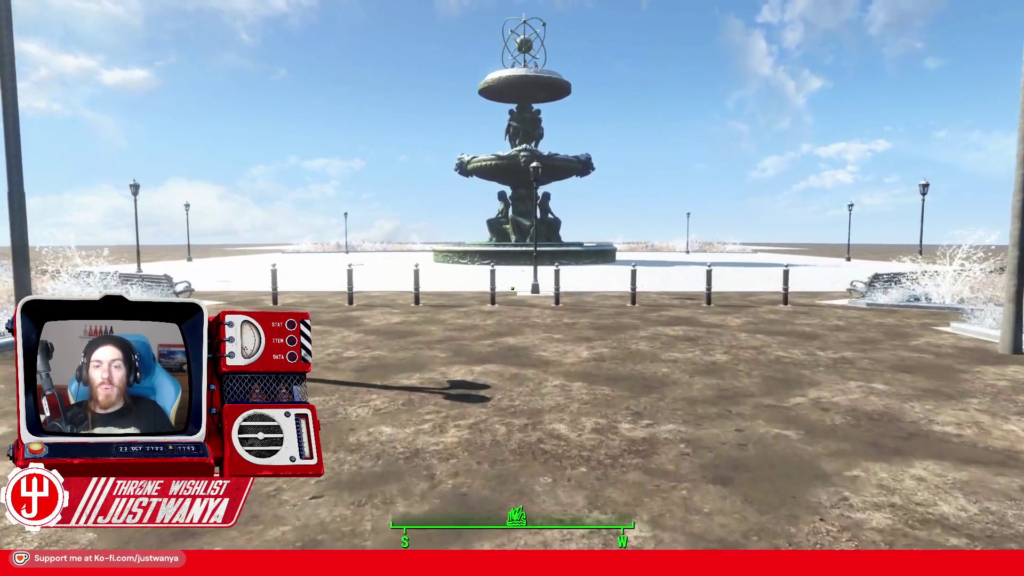
pyautogui.press('w')
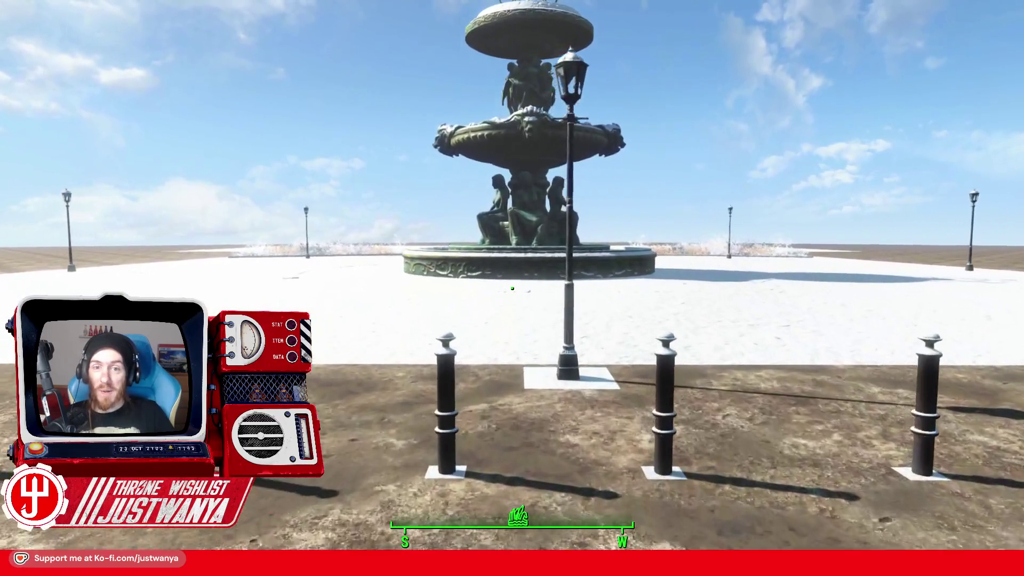
pyautogui.press('w')
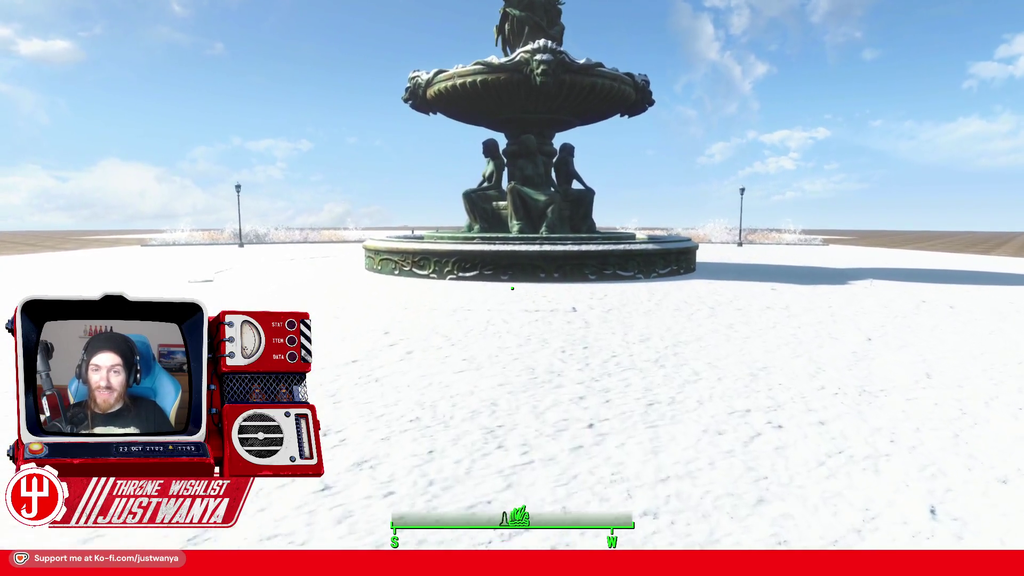
pyautogui.press('w')
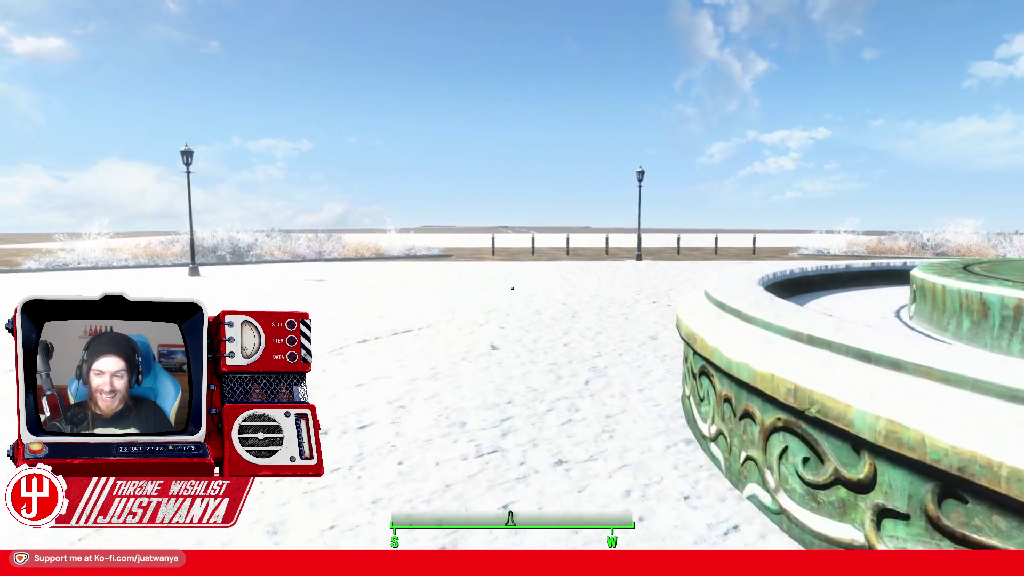
pyautogui.press('w')
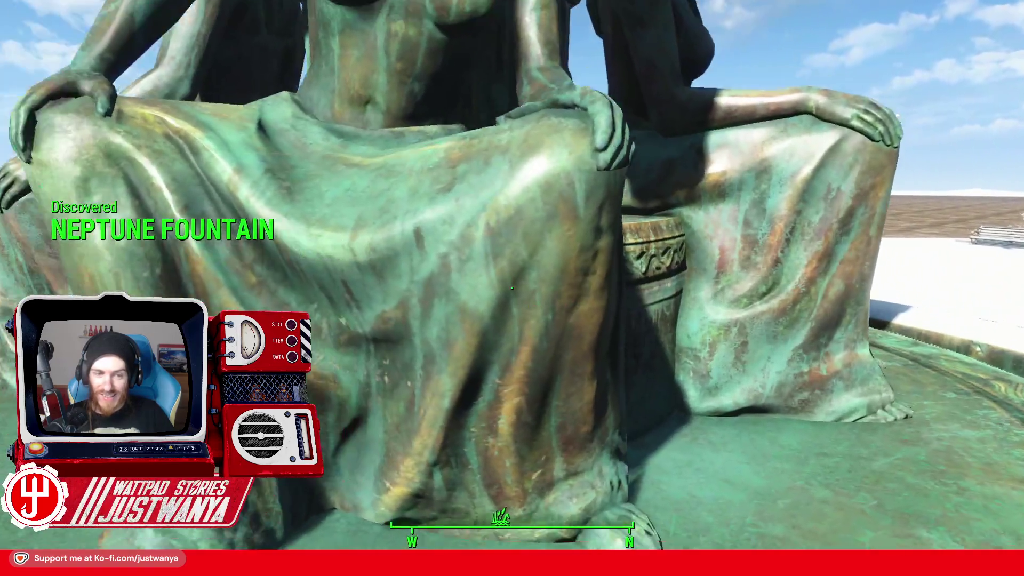
pyautogui.press('s')
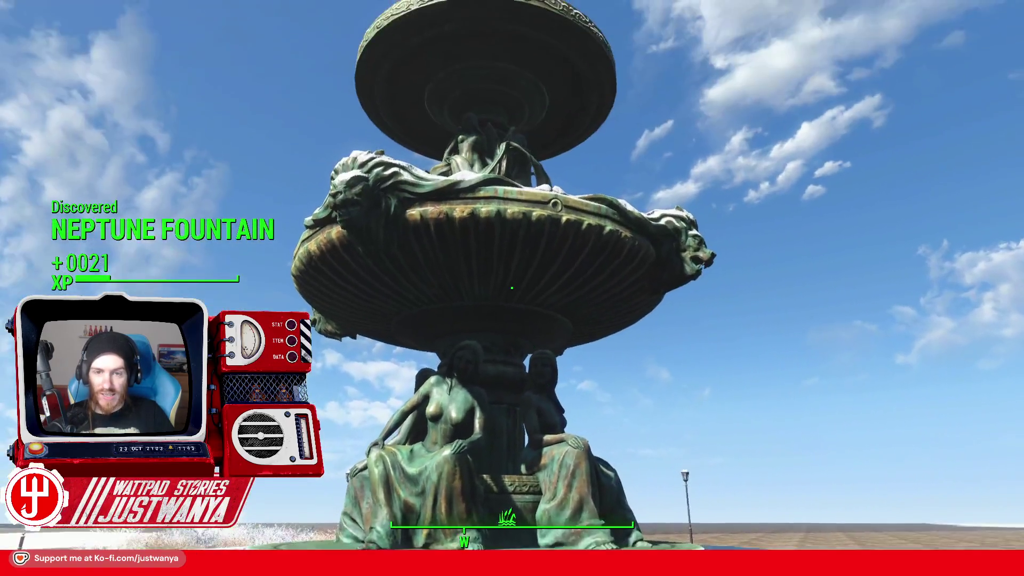
pyautogui.press('space')
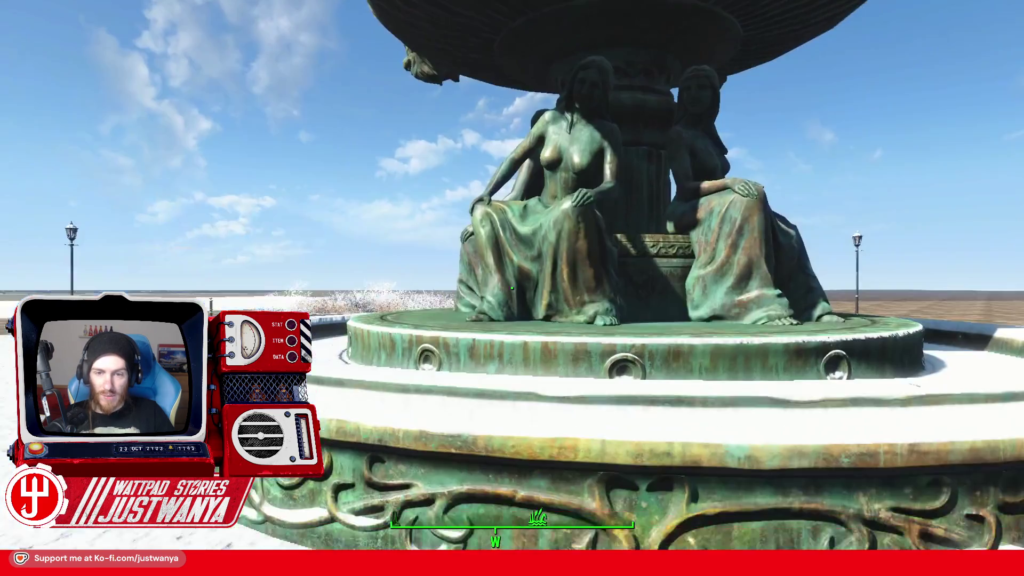
pyautogui.press('w')
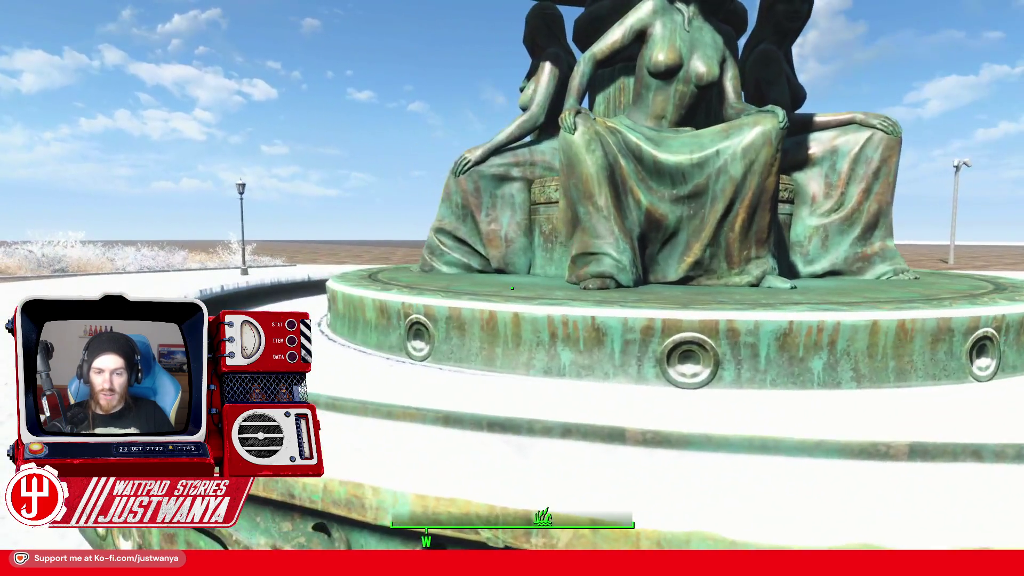
pyautogui.press('w')
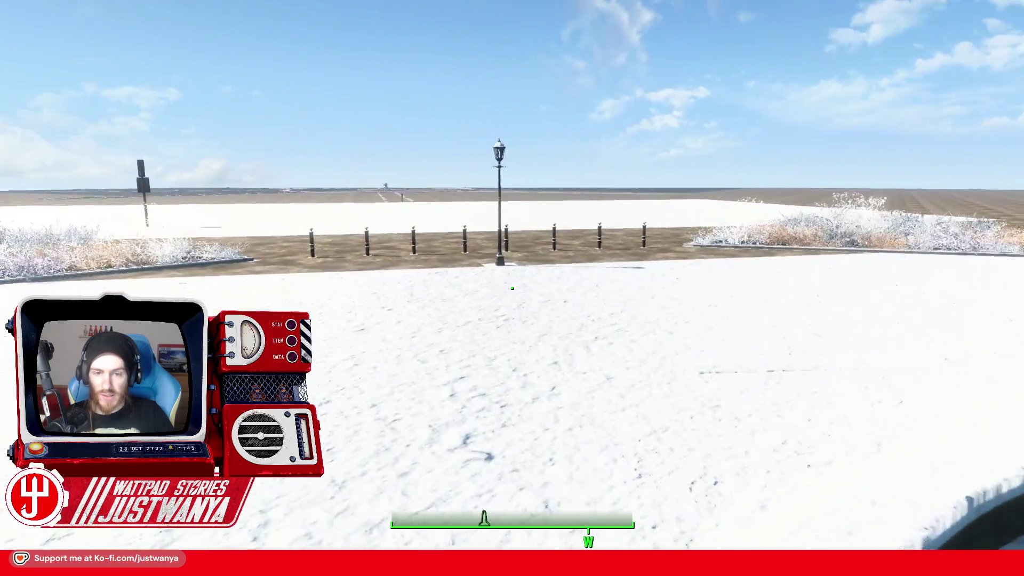
pyautogui.press('w')
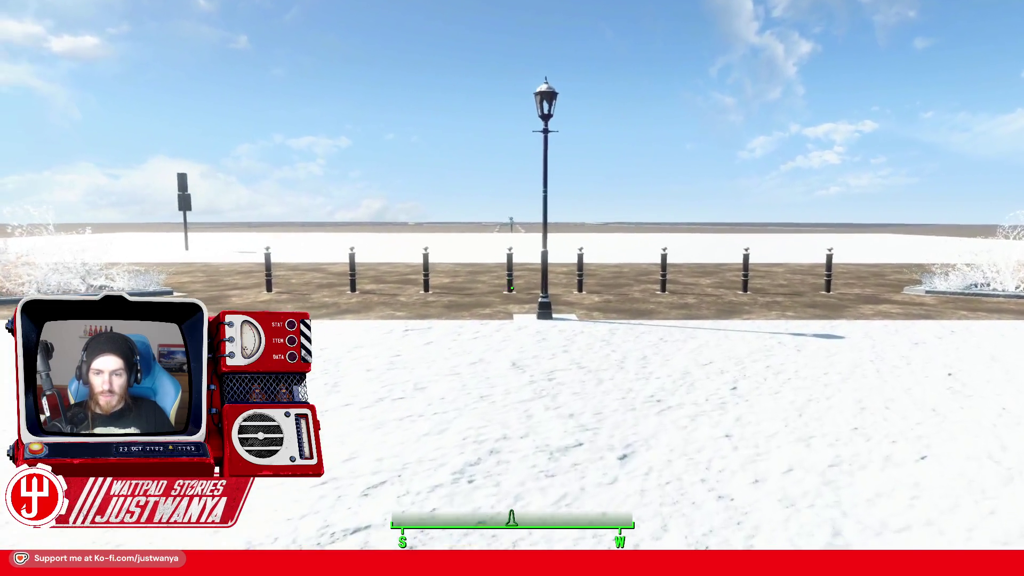
pyautogui.press('w')
pyautogui.press('d')
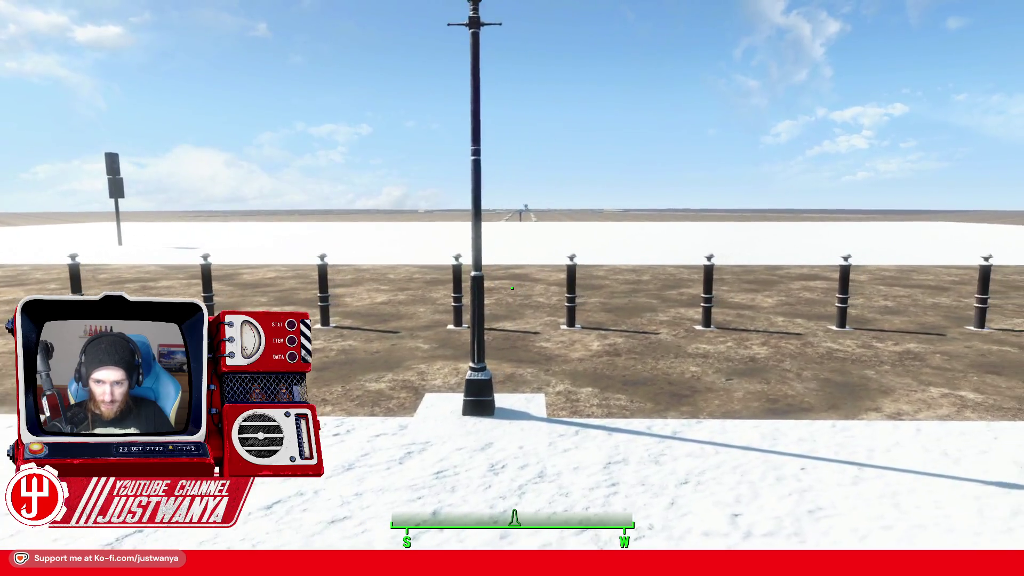
pyautogui.press('s')
pyautogui.press('a')
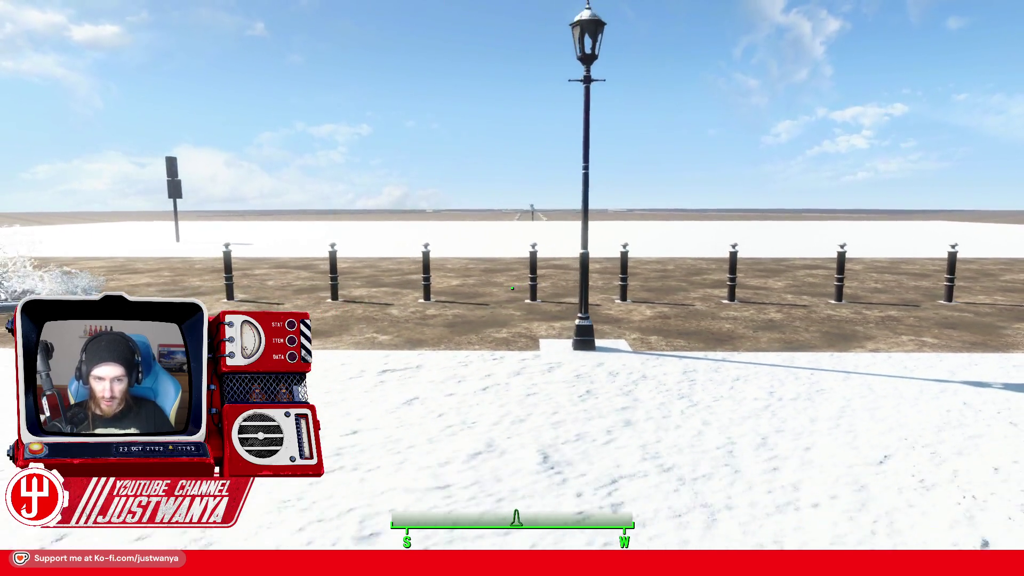
pyautogui.press('s')
pyautogui.press('a')
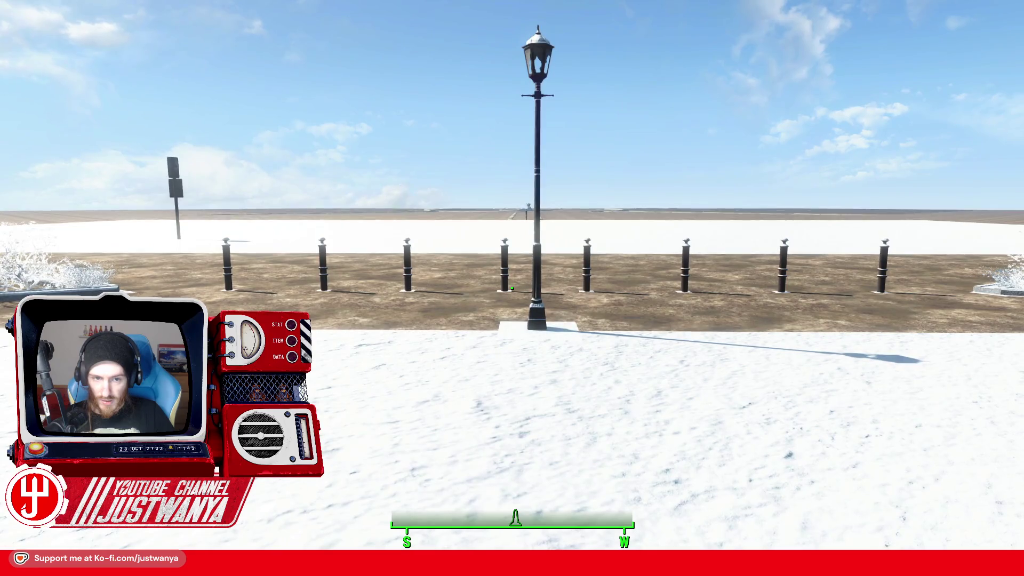
pyautogui.press('w')
pyautogui.press('d')
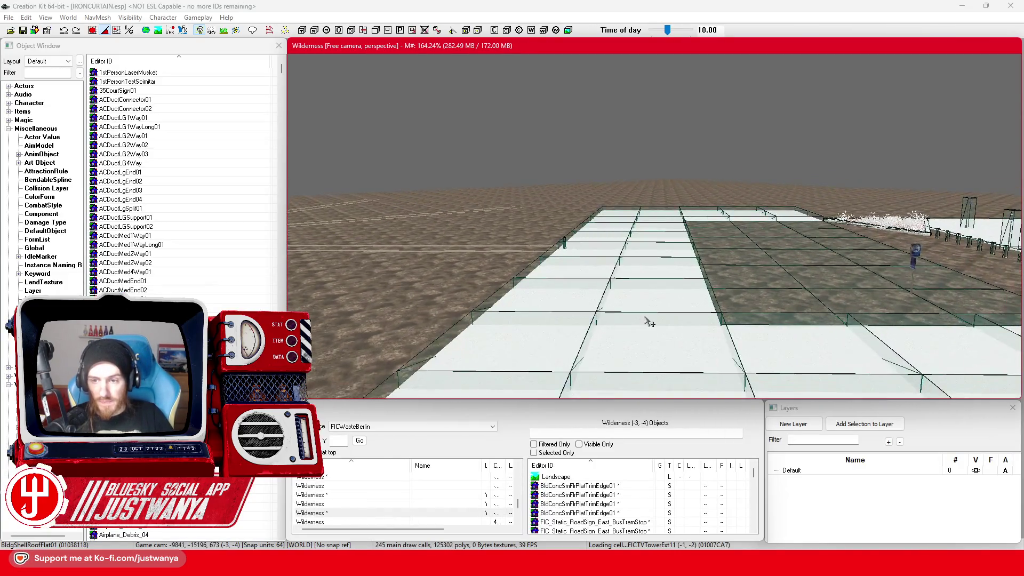
# Fly the editor camera down to the plaza and orbit to face the Neptune fountain
pyautogui.press('w')
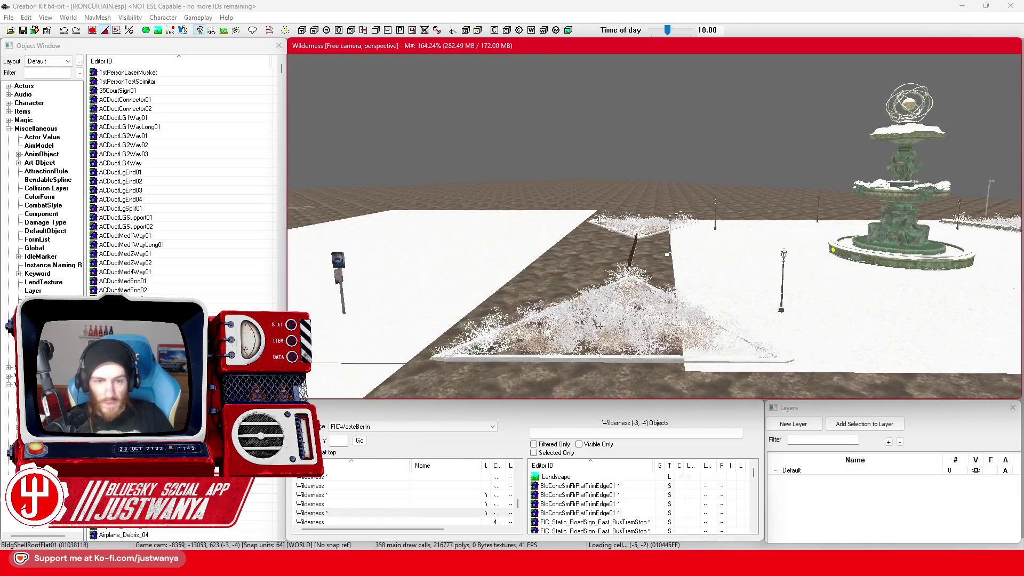
pyautogui.press('w')
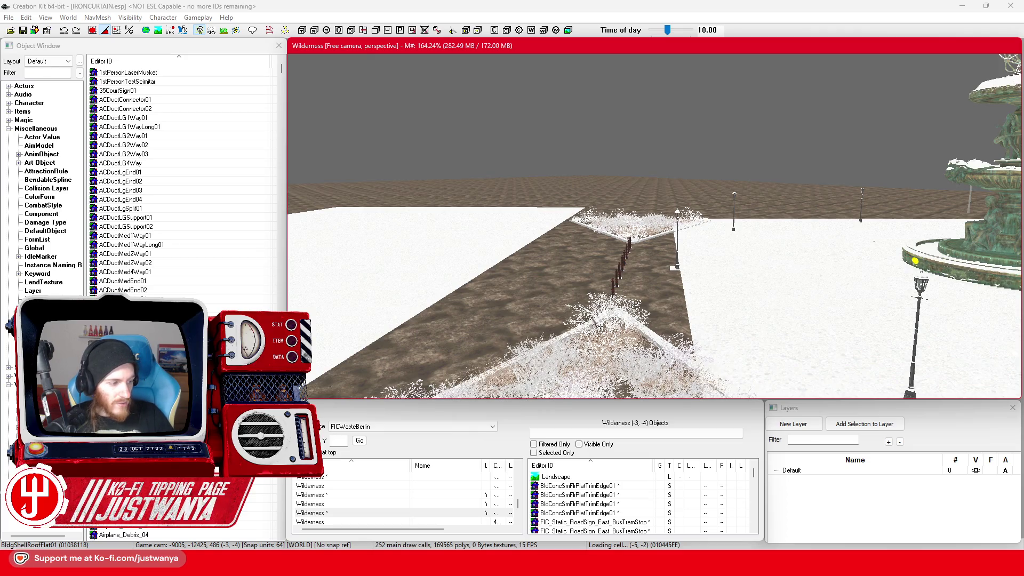
pyautogui.moveTo(612, 296); pyautogui.dragTo(687, 309)
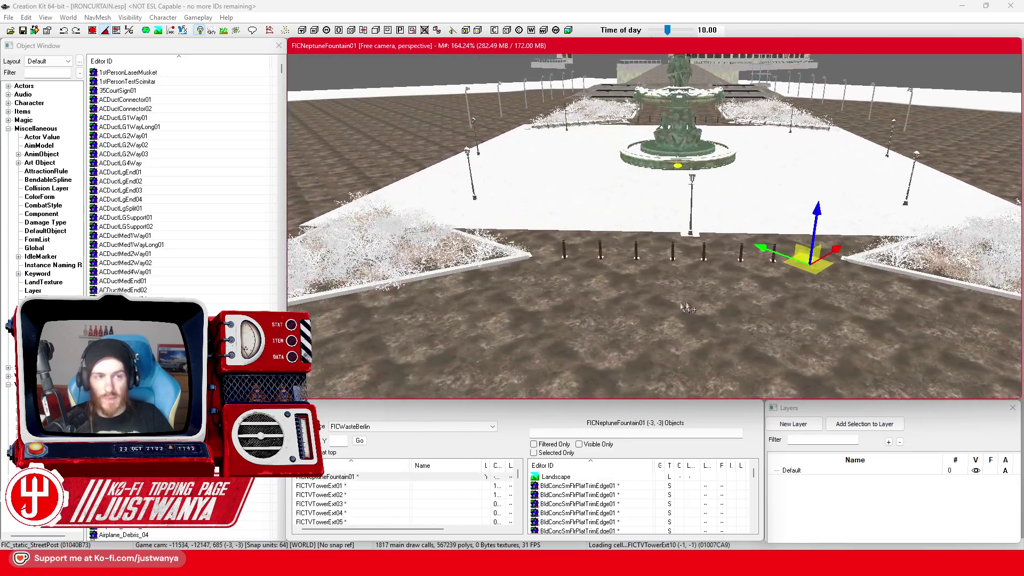
# Switch transforms to local axes and select the middle bollard in front of the fountain
pyautogui.press('w')
pyautogui.click(129, 30)
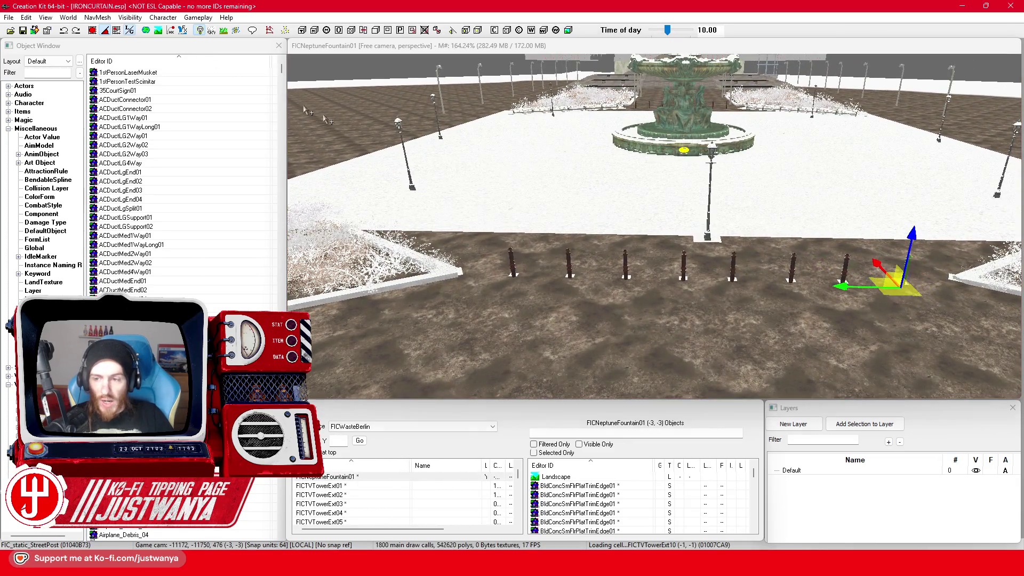
pyautogui.scroll(5, 676, 311)
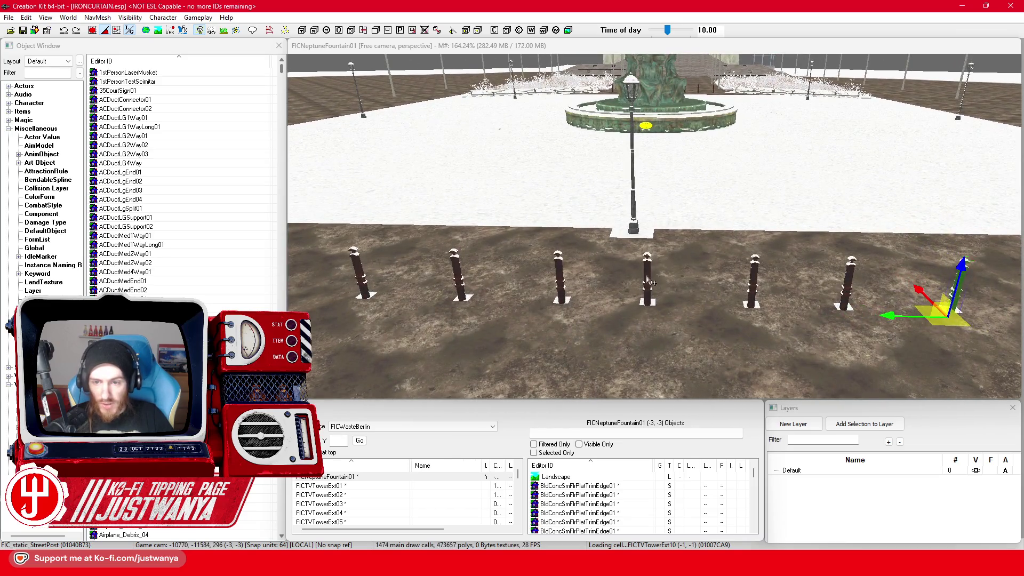
pyautogui.click(650, 283)
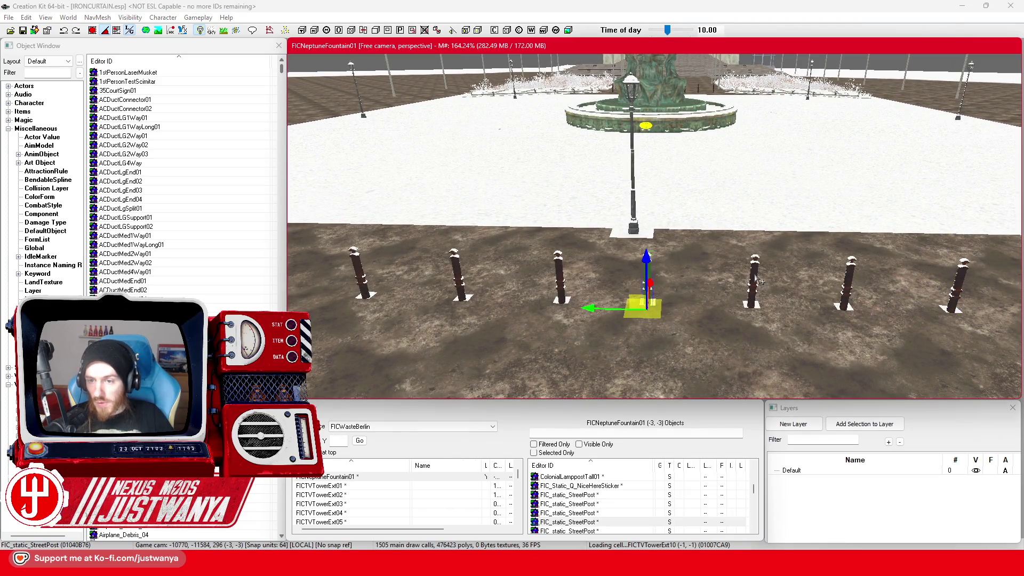
# Select the street posts and their FIC_TS_SnowSand caps with bounding boxes shown
pyautogui.keyDown('ctrl'); pyautogui.click(758, 281); pyautogui.keyUp('ctrl')
pyautogui.keyDown('ctrl'); pyautogui.click(848, 286); pyautogui.keyUp('ctrl')
pyautogui.keyDown('ctrl'); pyautogui.click(965, 293); pyautogui.keyUp('ctrl')
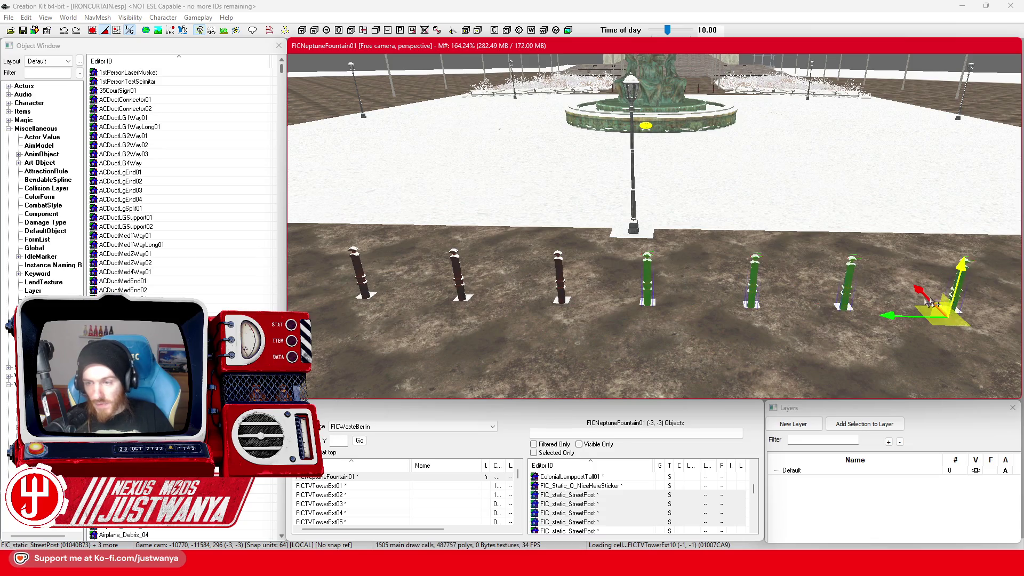
pyautogui.scroll(3, 754, 284)
pyautogui.press('F4')
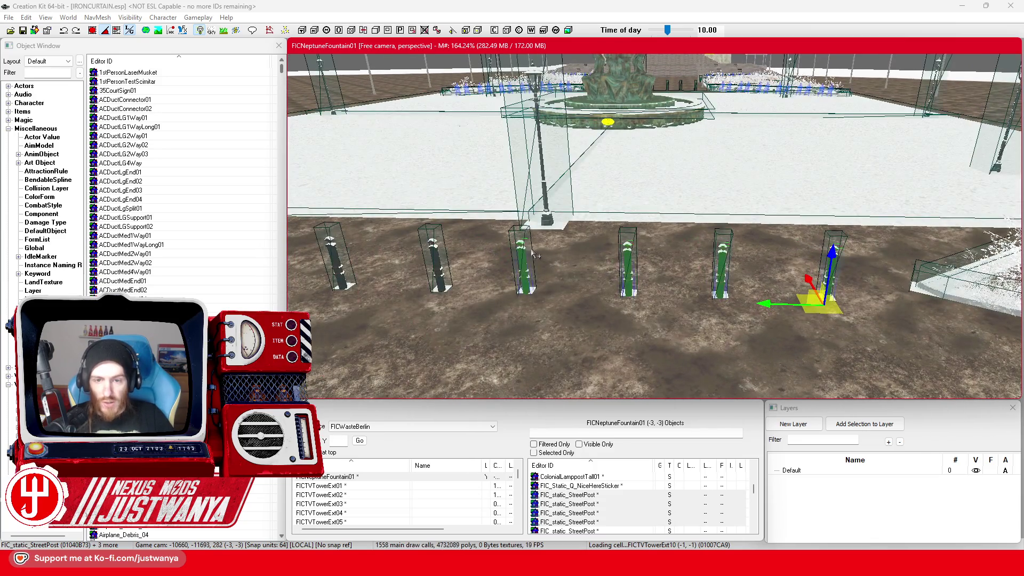
pyautogui.keyDown('ctrl'); pyautogui.click(532, 261); pyautogui.keyUp('ctrl')
pyautogui.keyDown('ctrl'); pyautogui.click(630, 259); pyautogui.keyUp('ctrl')
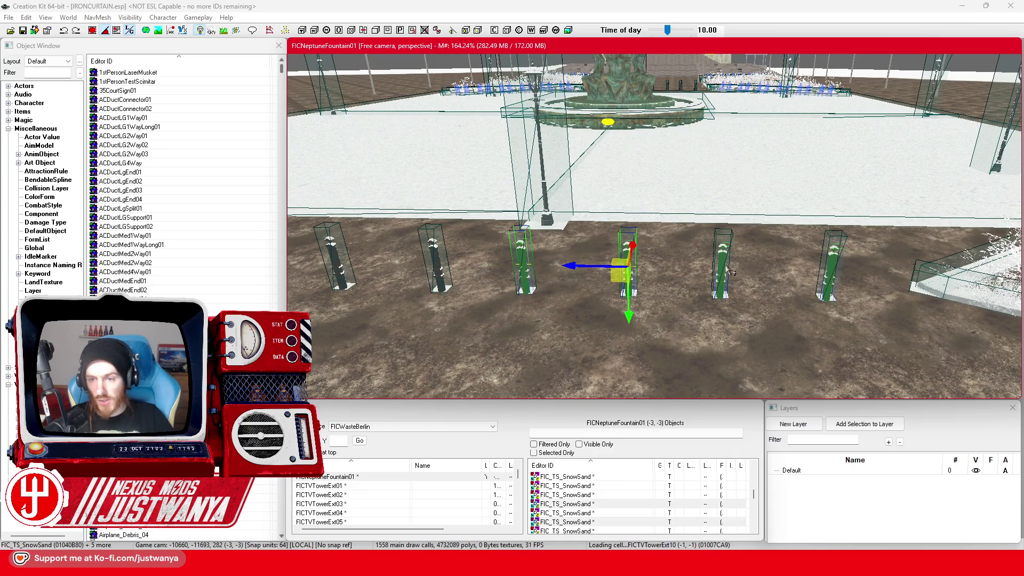
pyautogui.keyDown('ctrl'); pyautogui.click(832, 278); pyautogui.keyUp('ctrl')
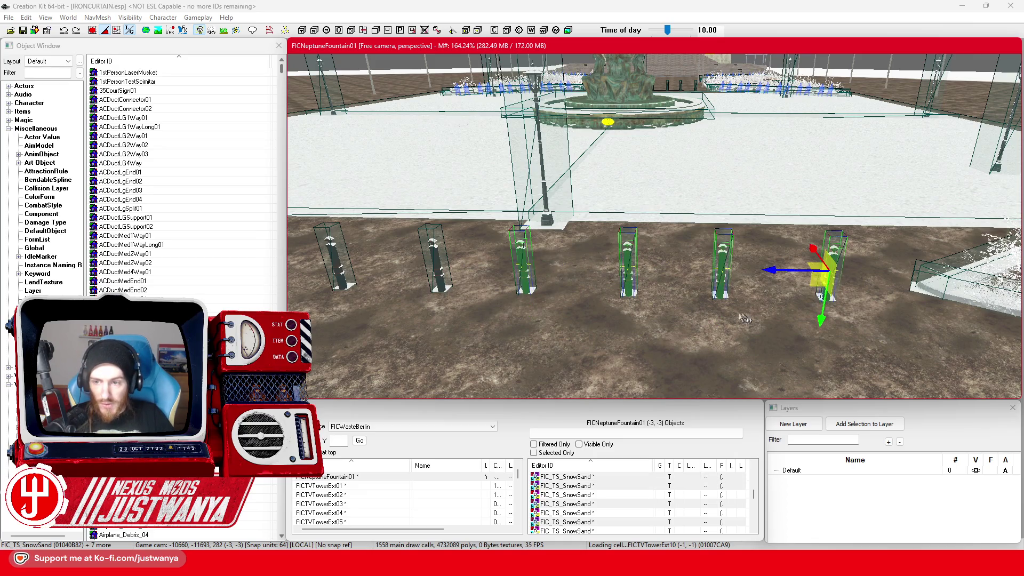
pyautogui.scroll(-3, 762, 303)
pyautogui.scroll(-3, 763, 303)
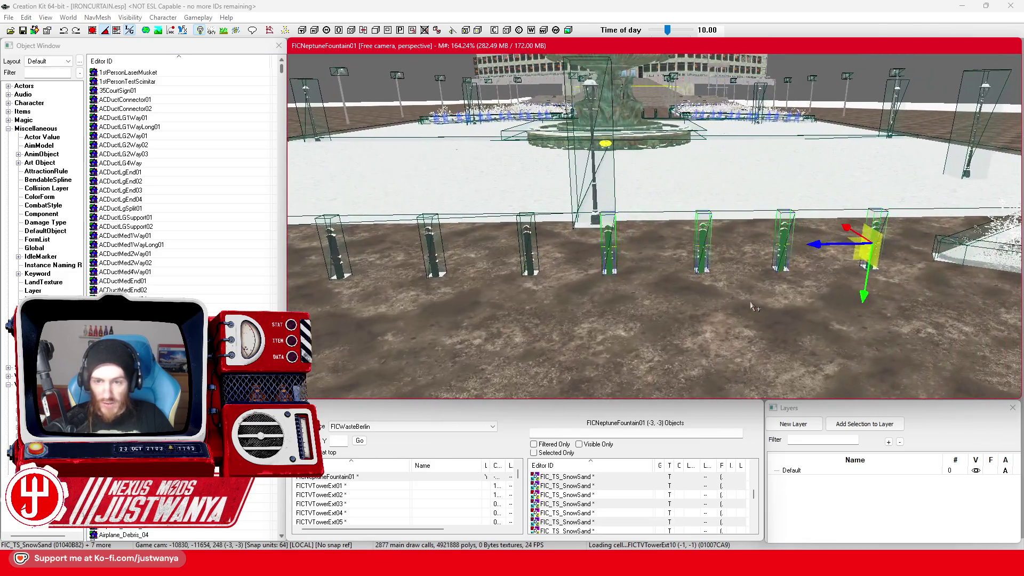
# Nudge the selected posts slightly right, then drag them back to the left
pyautogui.moveTo(866, 245); pyautogui.dragTo(883, 244)
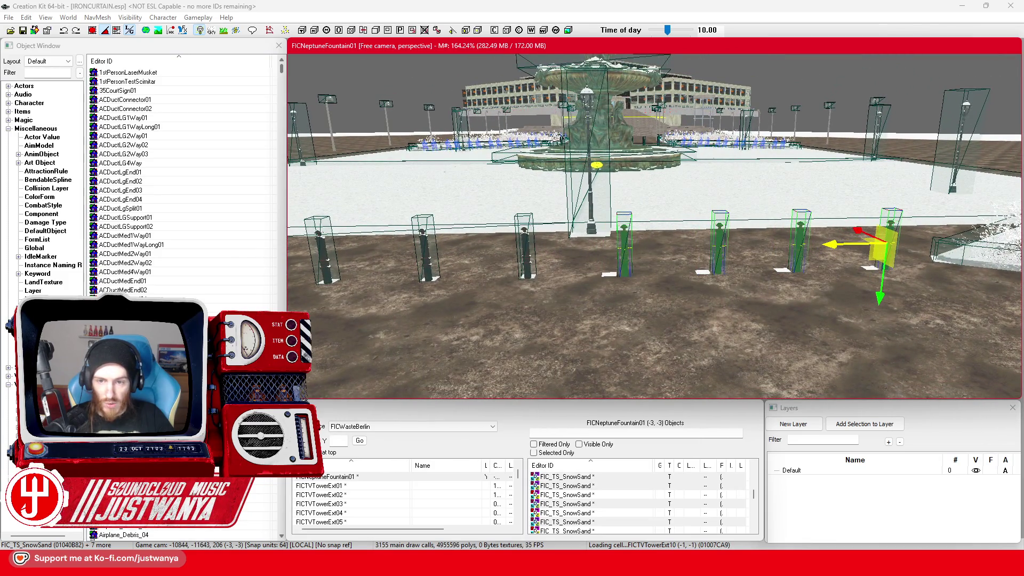
pyautogui.scroll(2, 792, 266)
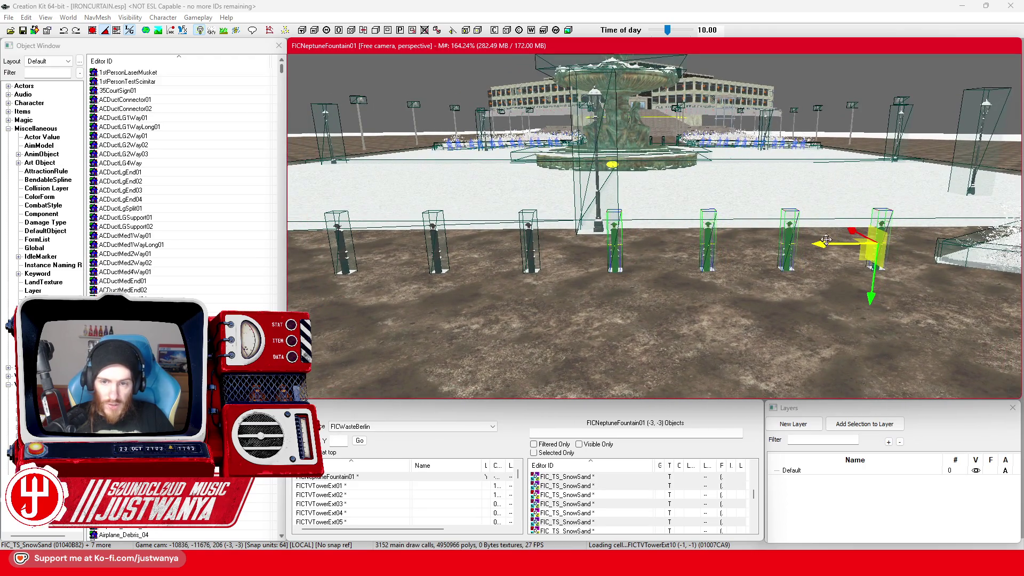
pyautogui.scroll(3, 837, 237)
pyautogui.scroll(4, 838, 236)
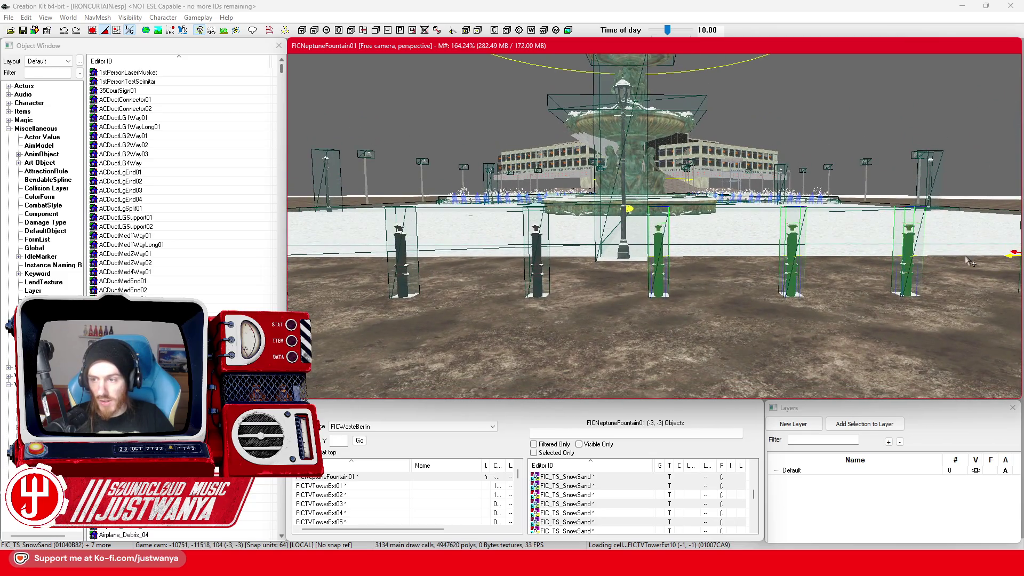
pyautogui.moveTo(1006, 256); pyautogui.dragTo(768, 300)
# Reselect the first four street posts of the row plus one more post
pyautogui.scroll(3, 640, 289)
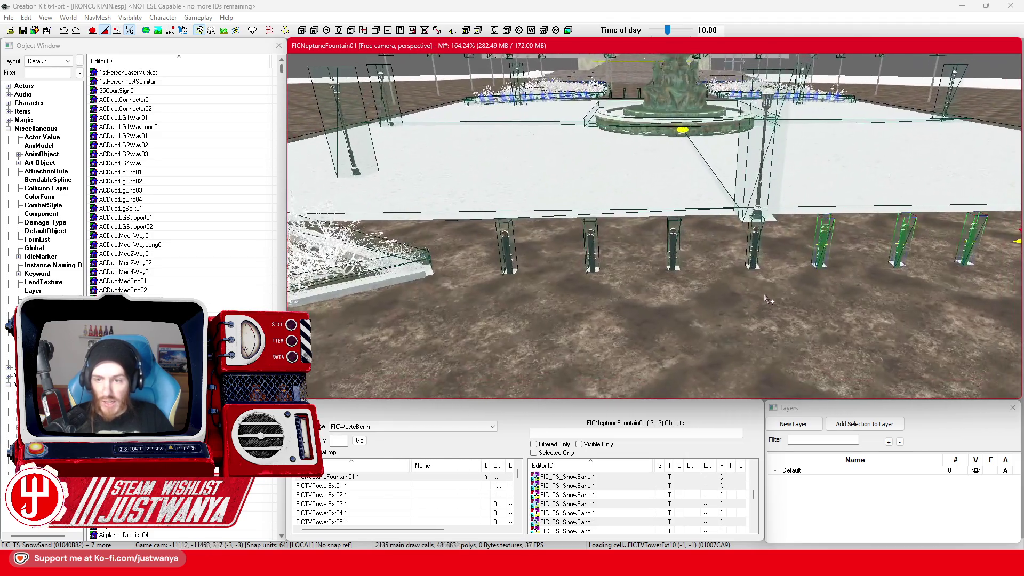
pyautogui.click(416, 256)
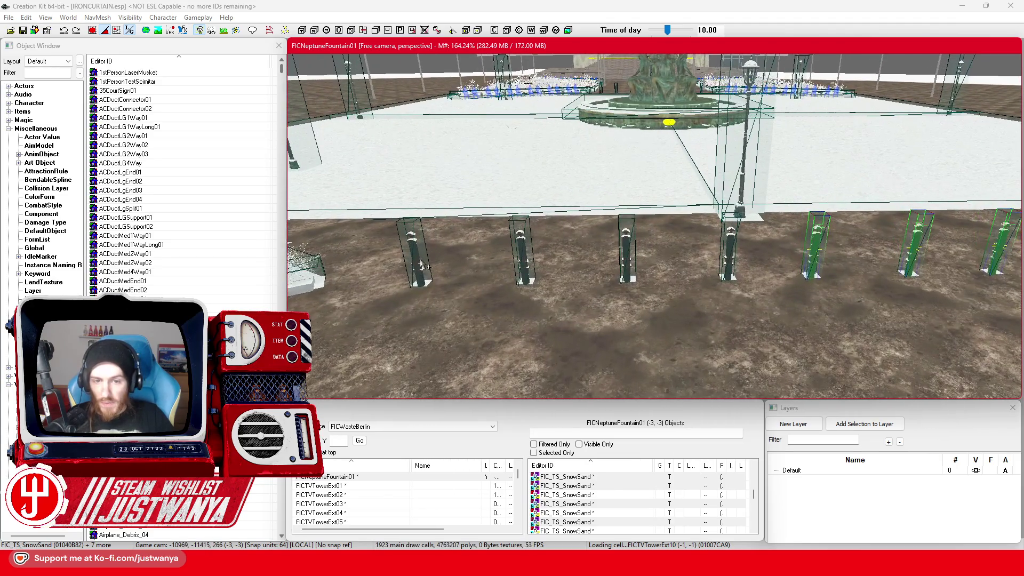
pyautogui.keyDown('ctrl'); pyautogui.click(529, 266); pyautogui.keyUp('ctrl')
pyautogui.keyDown('ctrl'); pyautogui.click(629, 266); pyautogui.keyUp('ctrl')
pyautogui.keyDown('ctrl'); pyautogui.click(732, 257); pyautogui.keyUp('ctrl')
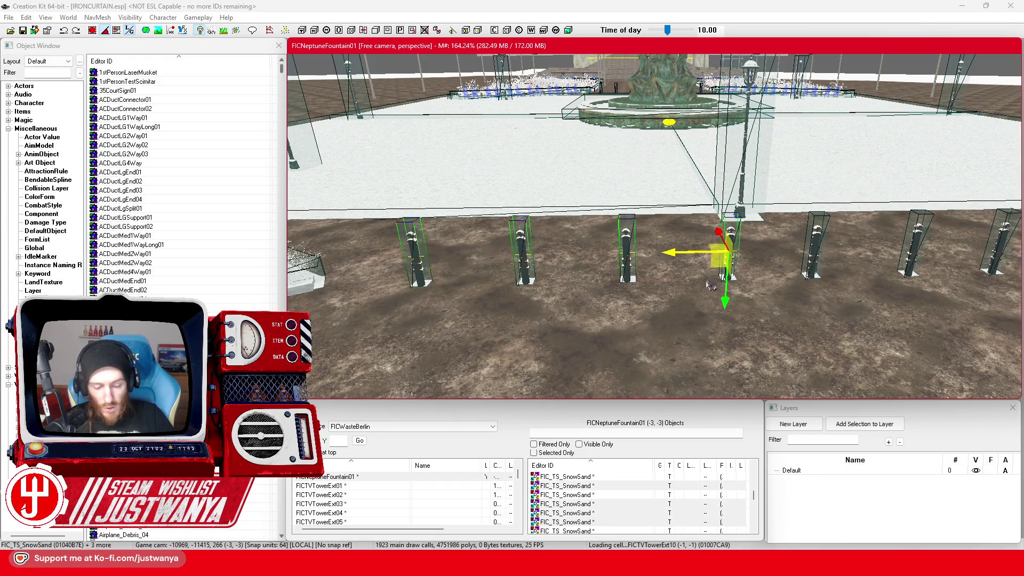
pyautogui.scroll(3, 666, 277)
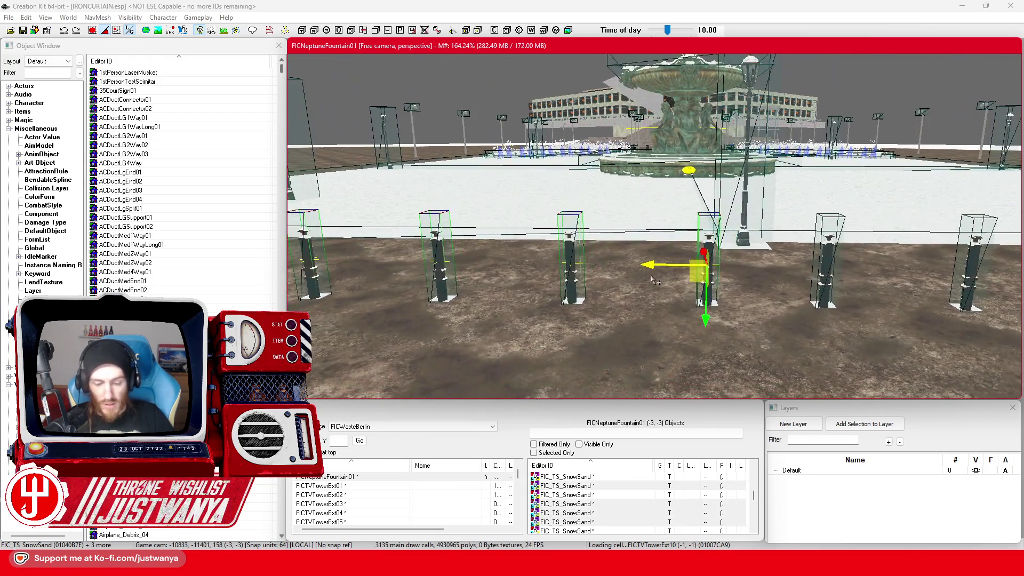
pyautogui.keyDown('ctrl'); pyautogui.click(710, 238); pyautogui.keyUp('ctrl')
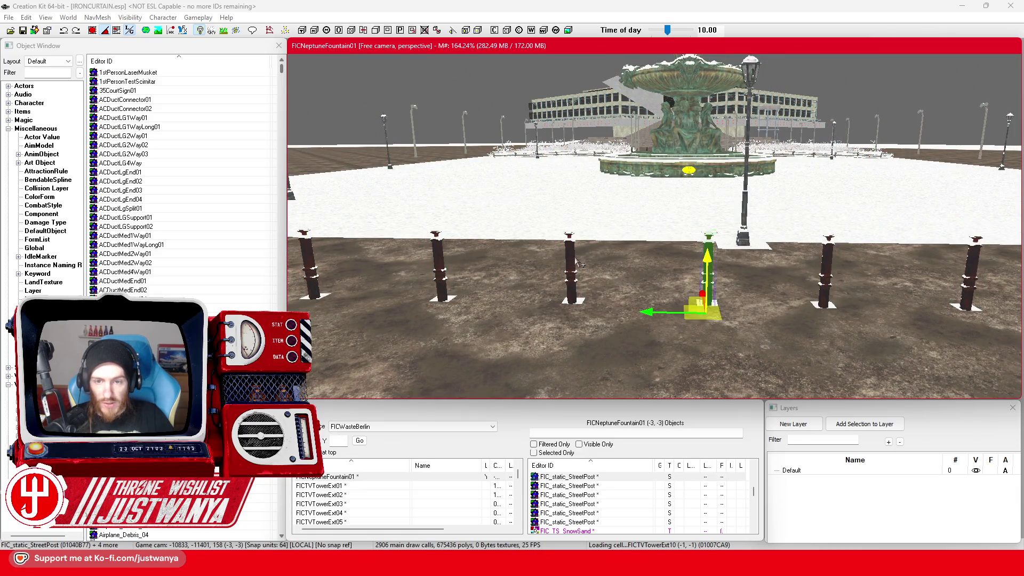
# Add three more street posts to the group and nudge it slightly sideways
pyautogui.keyDown('ctrl'); pyautogui.click(574, 277); pyautogui.keyUp('ctrl')
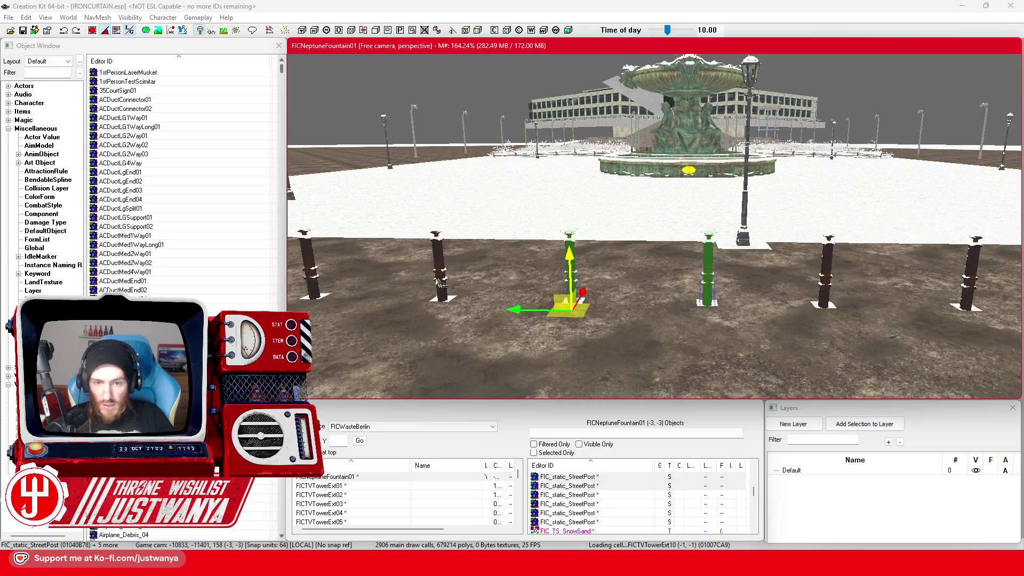
pyautogui.keyDown('ctrl'); pyautogui.click(444, 283); pyautogui.keyUp('ctrl')
pyautogui.keyDown('ctrl'); pyautogui.click(311, 278); pyautogui.keyUp('ctrl')
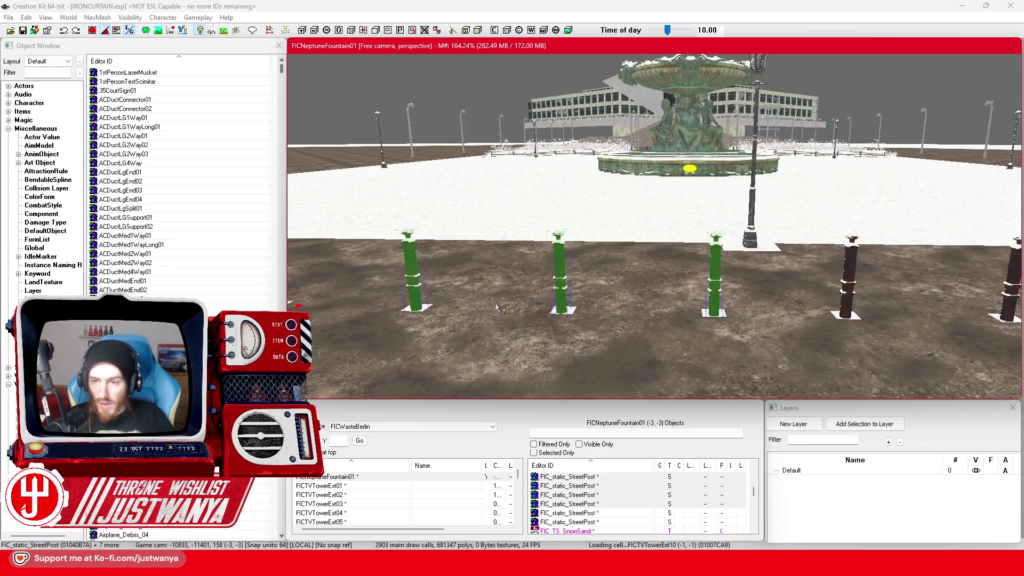
pyautogui.scroll(-3, 496, 302)
pyautogui.scroll(1, 418, 312)
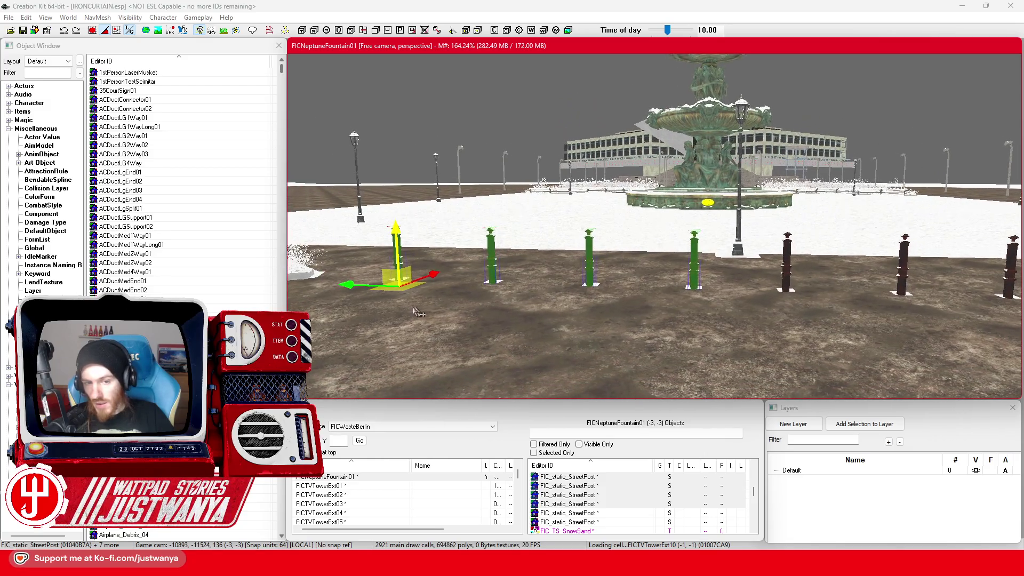
pyautogui.moveTo(347, 284); pyautogui.dragTo(349, 284)
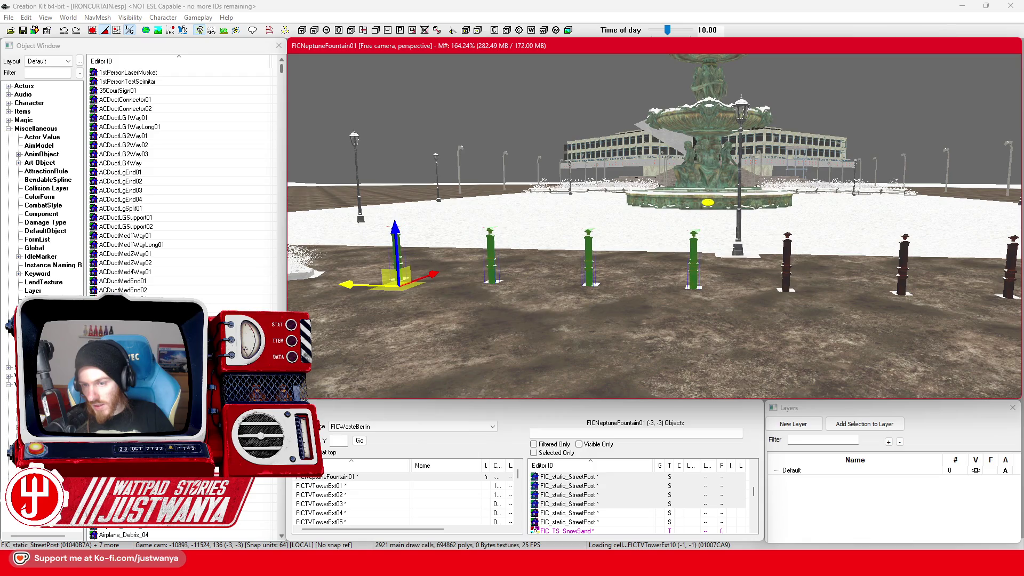
# Add four dark street posts and a FIC_TS_SnowSand ground piece to the group
pyautogui.moveTo(631, 317); pyautogui.dragTo(604, 316)
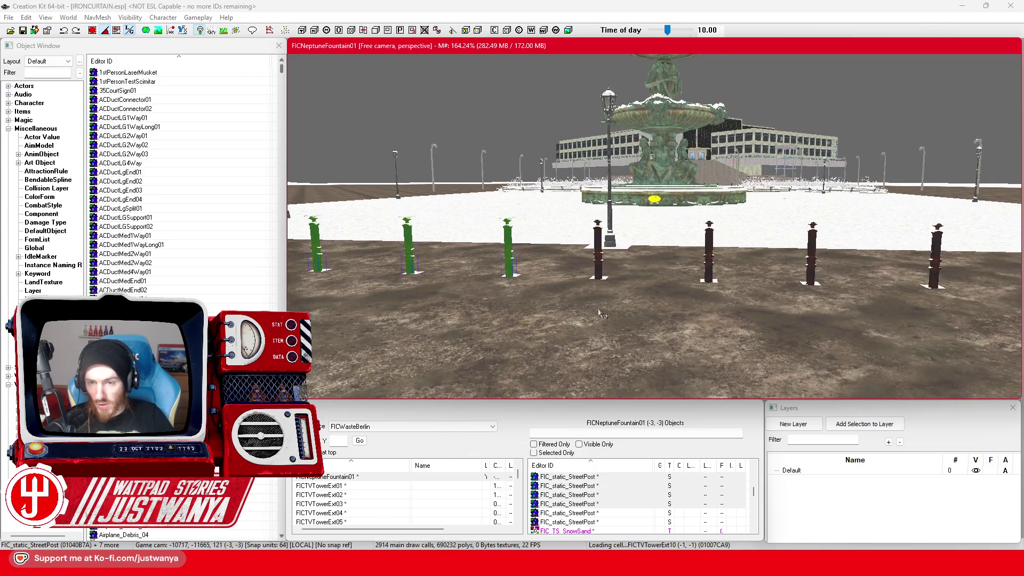
pyautogui.keyDown('ctrl'); pyautogui.click(601, 265); pyautogui.keyUp('ctrl')
pyautogui.keyDown('ctrl'); pyautogui.click(712, 264); pyautogui.keyUp('ctrl')
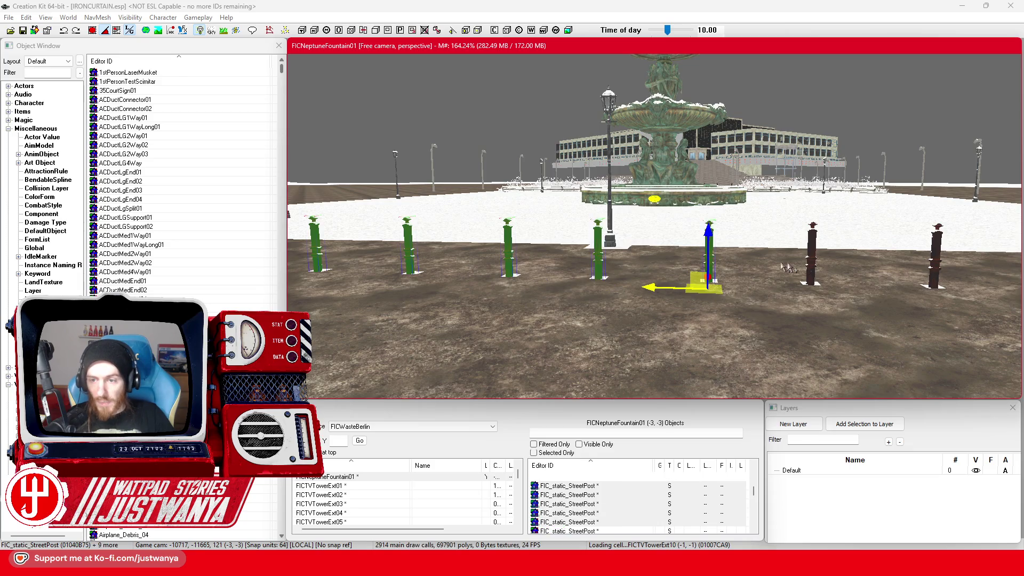
pyautogui.keyDown('ctrl'); pyautogui.click(812, 264); pyautogui.keyUp('ctrl')
pyautogui.keyDown('ctrl'); pyautogui.click(939, 272); pyautogui.keyUp('ctrl')
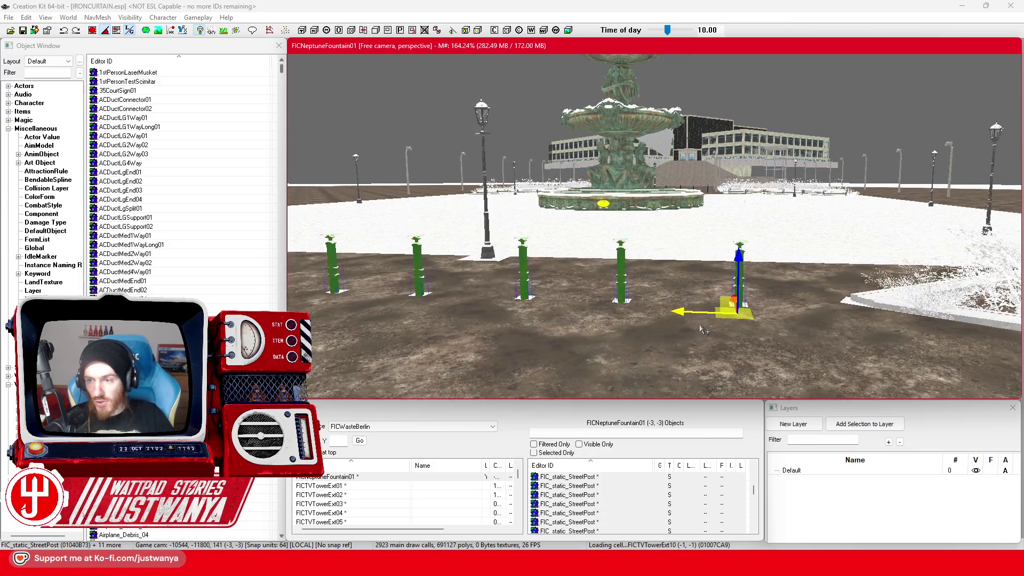
pyautogui.keyDown('ctrl'); pyautogui.click(668, 299); pyautogui.keyUp('ctrl')
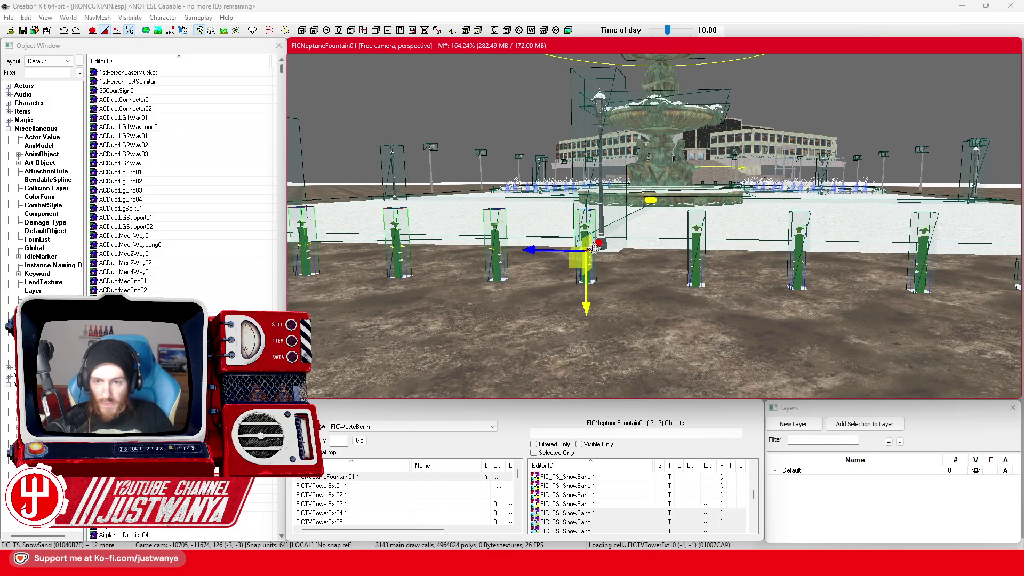
# Add the last street posts and move the whole row further to the right
pyautogui.keyDown('ctrl'); pyautogui.click(697, 259); pyautogui.keyUp('ctrl')
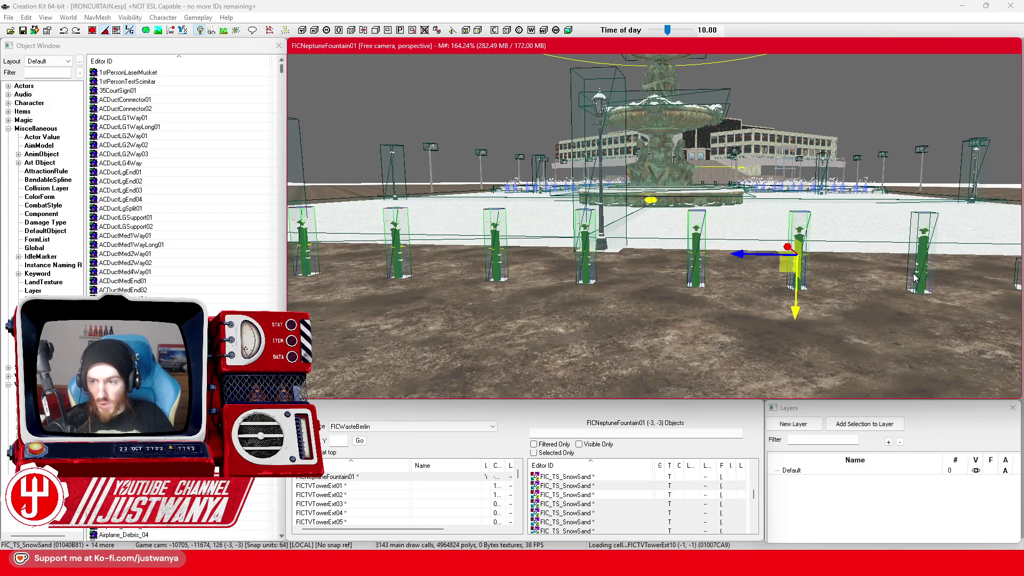
pyautogui.keyDown('ctrl'); pyautogui.click(914, 277); pyautogui.keyUp('ctrl')
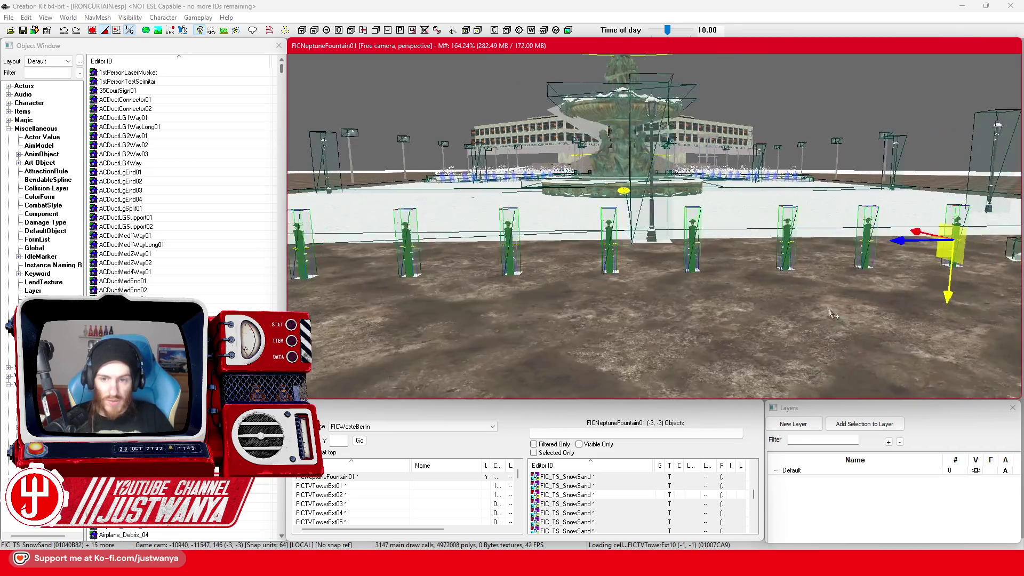
pyautogui.scroll(5, 833, 315)
pyautogui.moveTo(979, 237); pyautogui.dragTo(1001, 237)
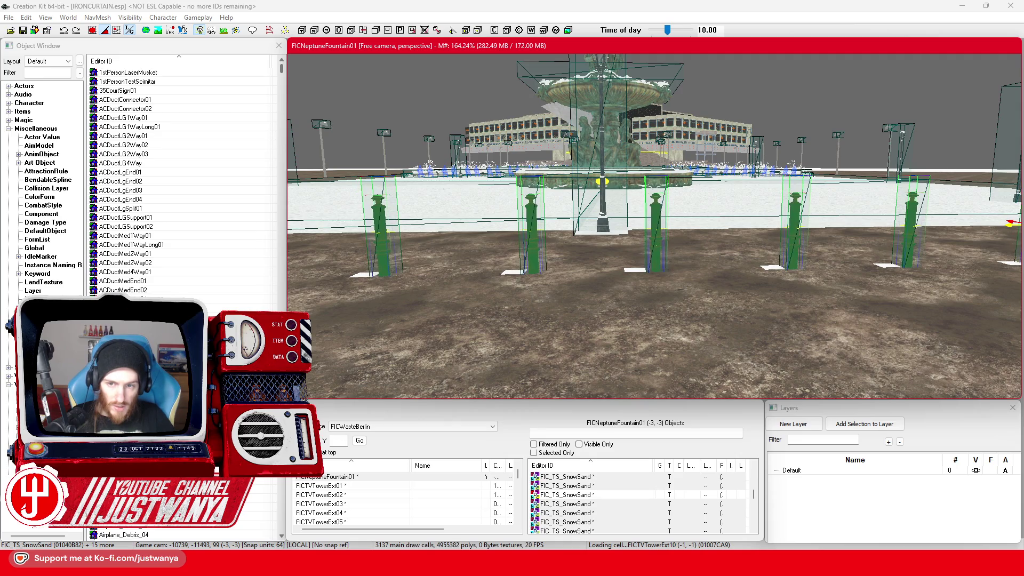
pyautogui.scroll(-10, 729, 263)
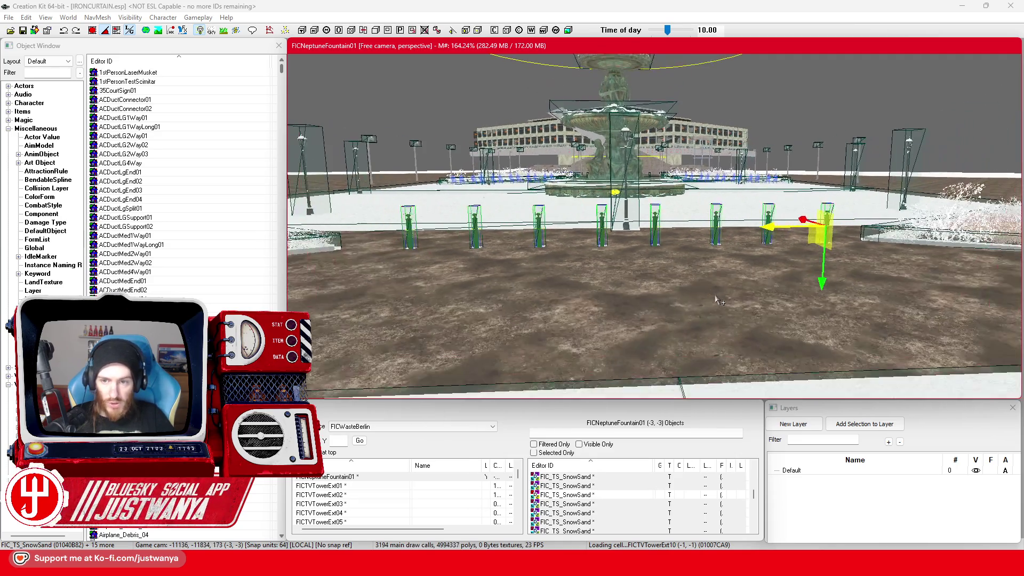
# Orbit around the fountain and select the FIC_TS_SnowSand piece on top of it
pyautogui.press('shift')
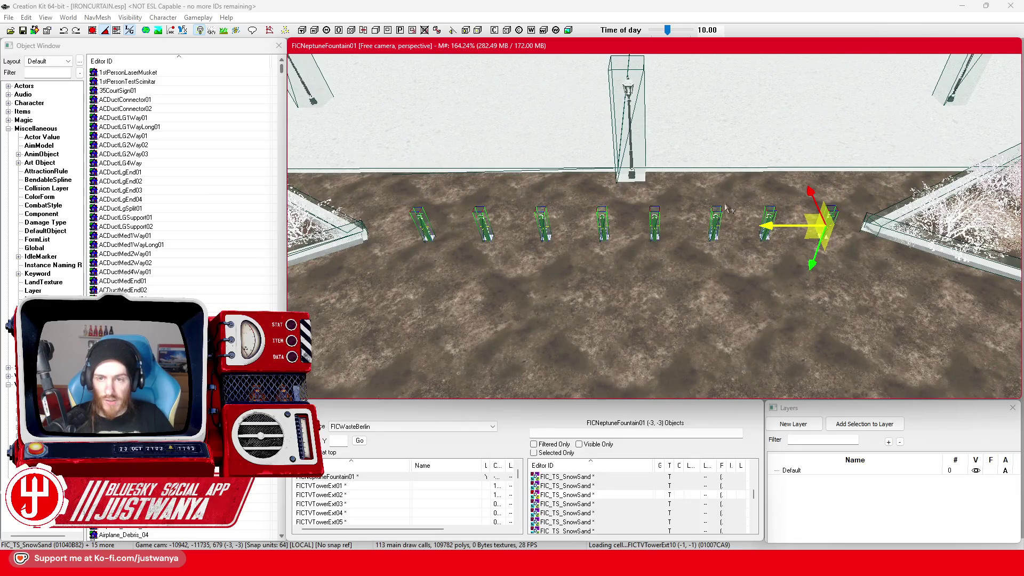
pyautogui.press('shift')
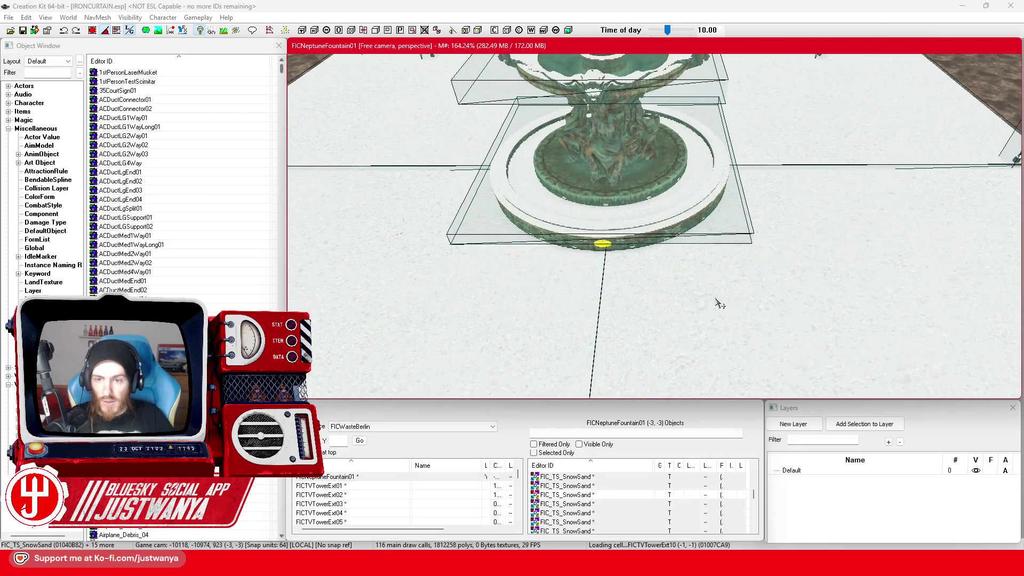
pyautogui.scroll(3, 721, 303)
pyautogui.press('shift')
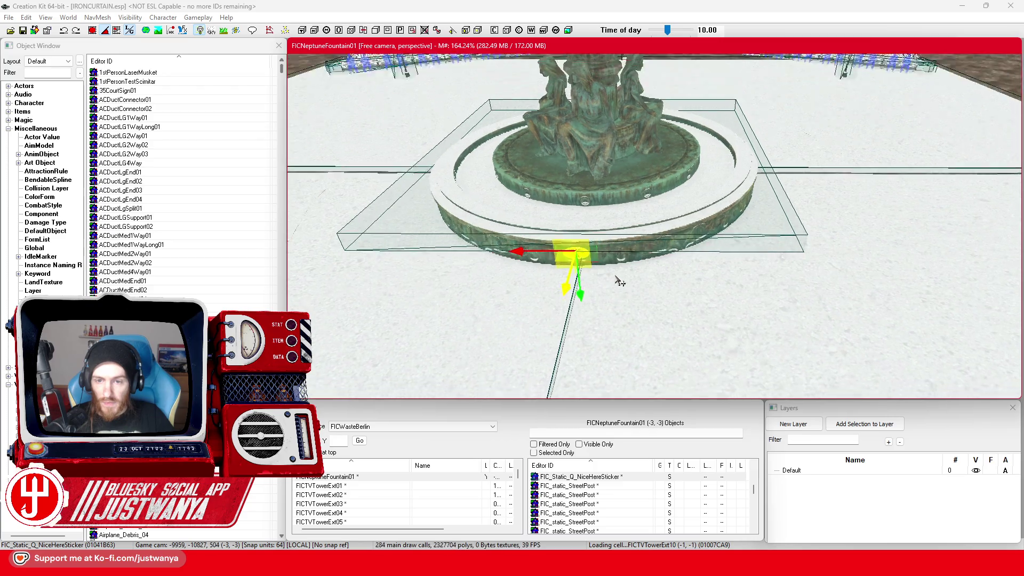
pyautogui.press('shift')
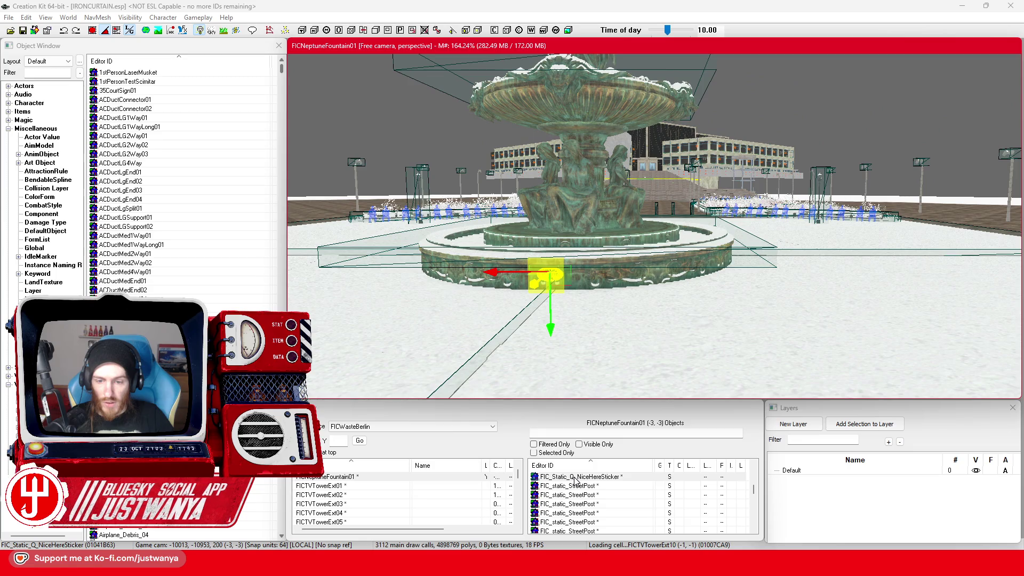
pyautogui.scroll(2, 555, 326)
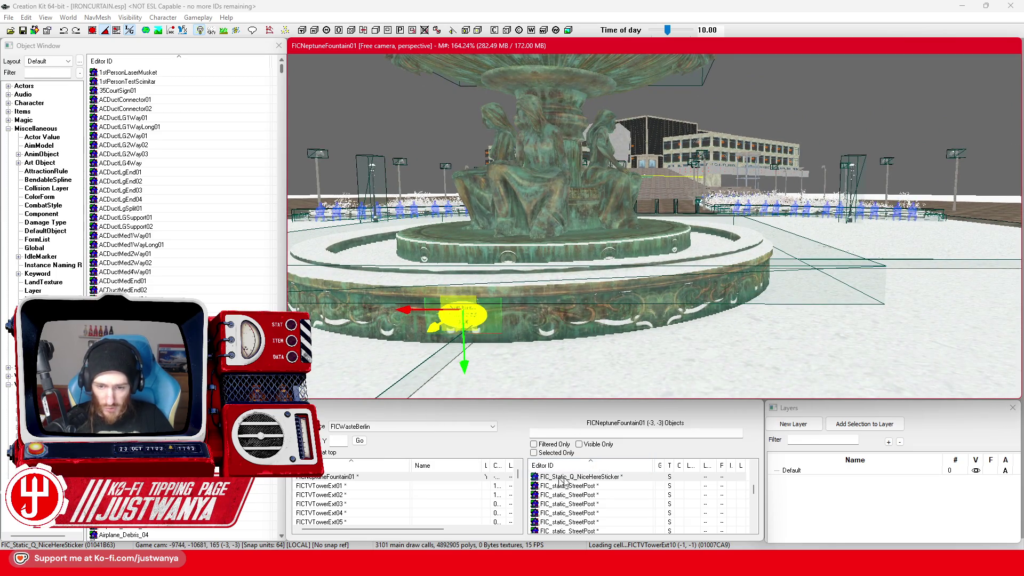
pyautogui.press('shift')
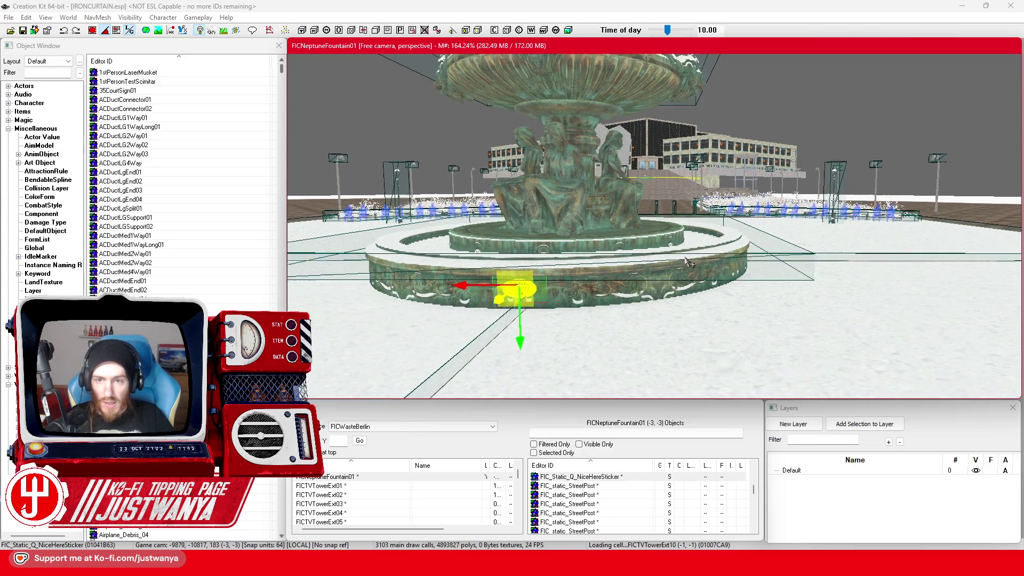
pyautogui.press('shift')
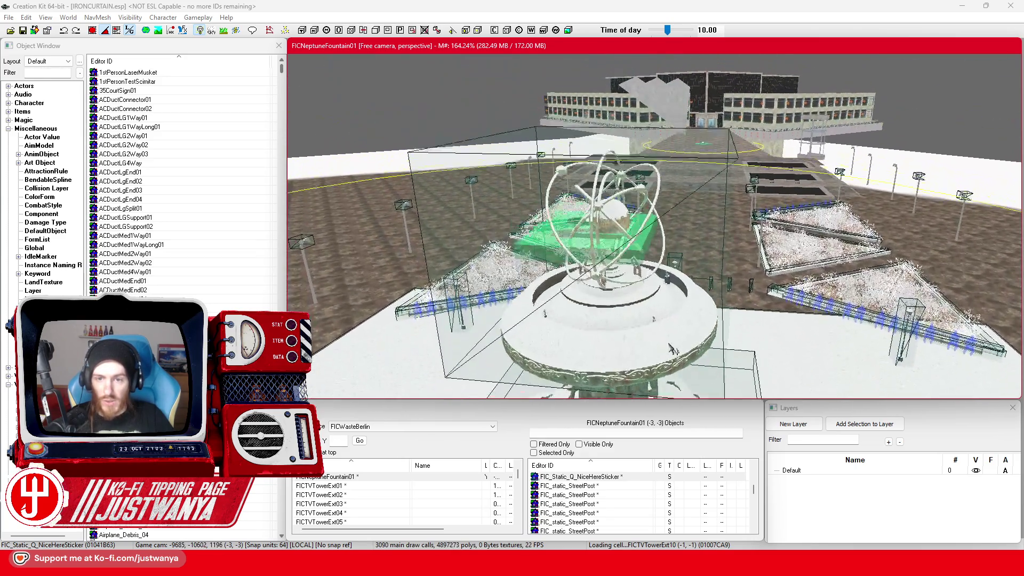
pyautogui.click(651, 336)
pyautogui.press('shift')
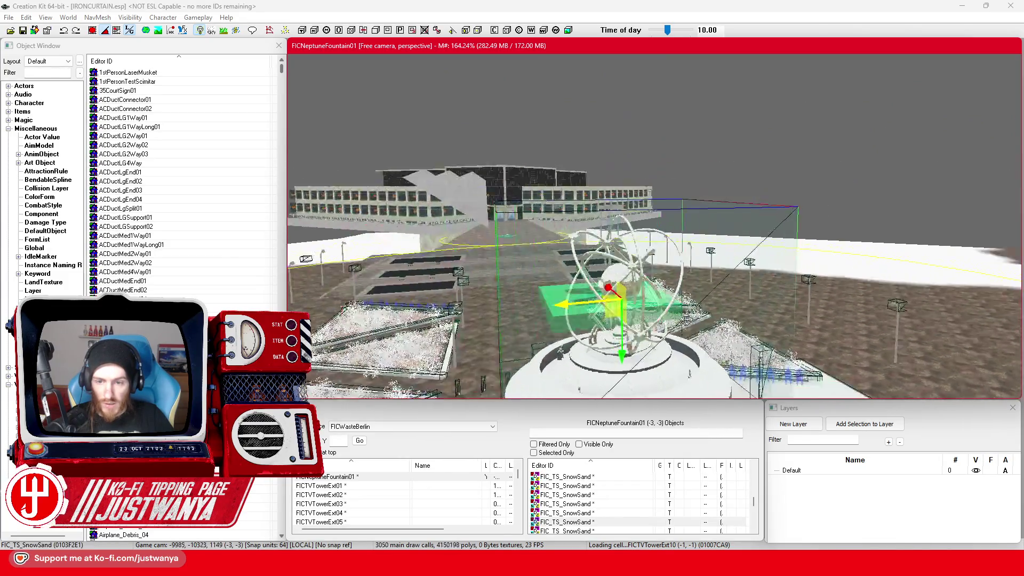
pyautogui.press('shift')
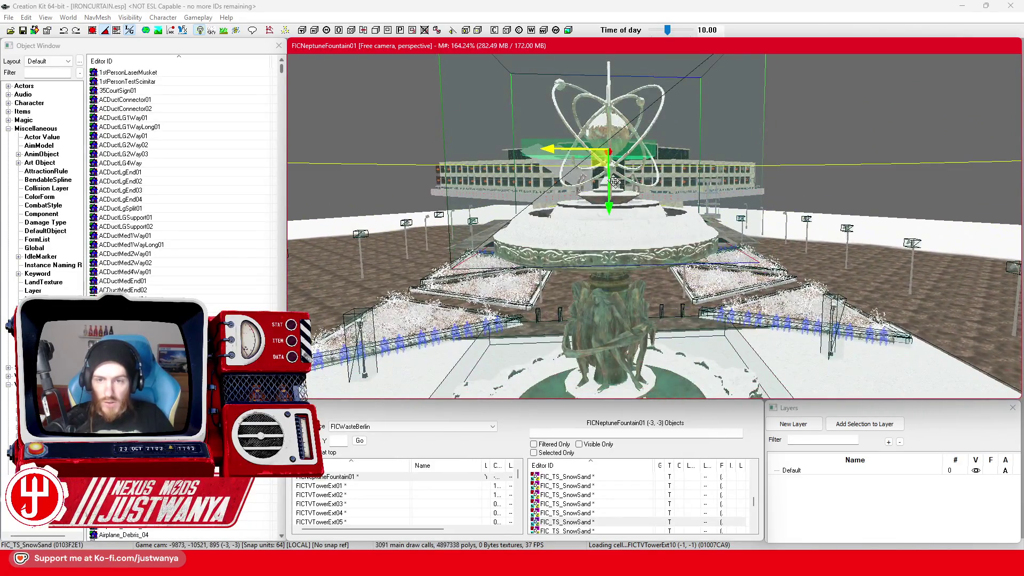
pyautogui.click(610, 202)
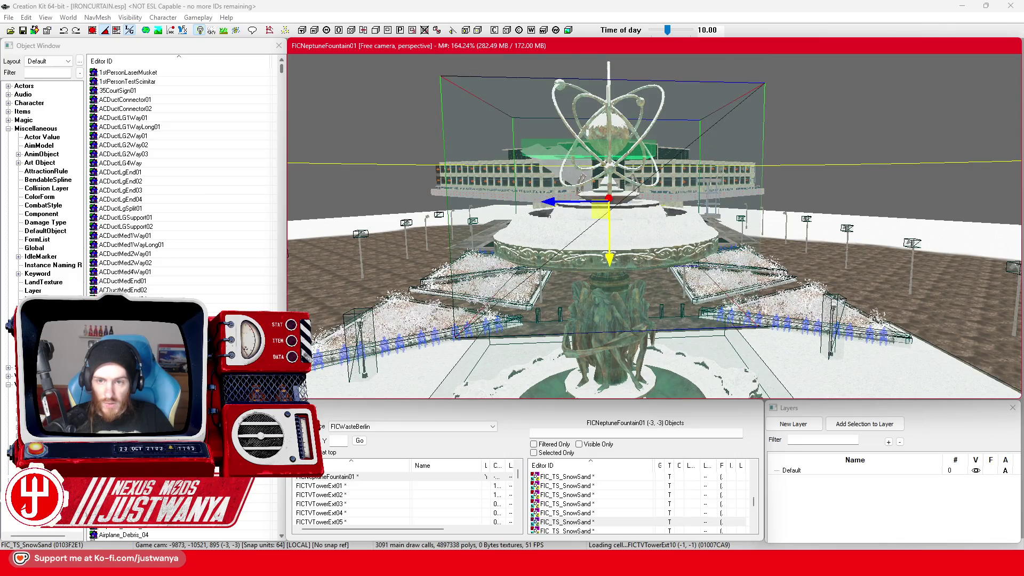
pyautogui.press('shift')
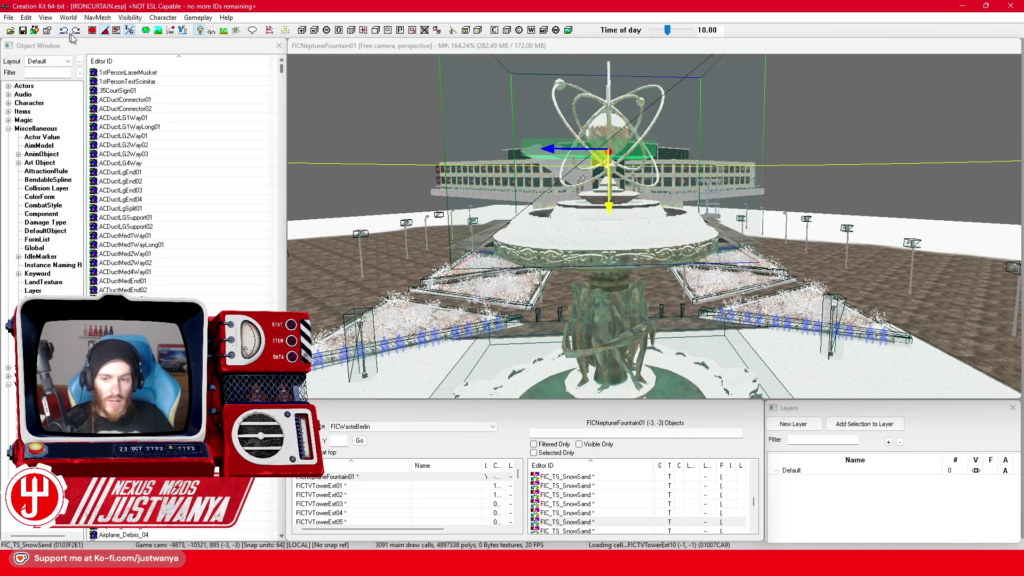
pyautogui.scroll(5, 582, 266)
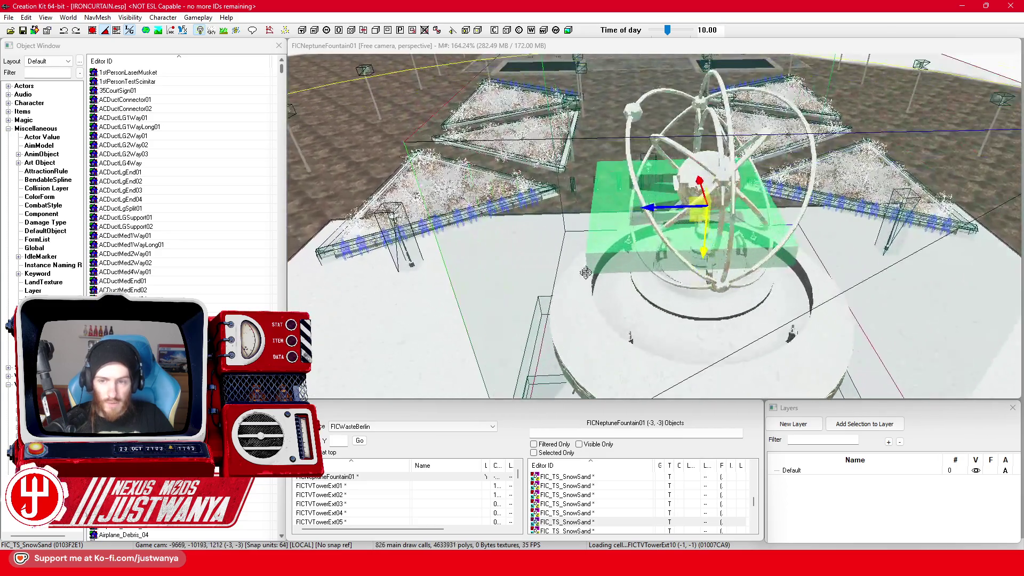
pyautogui.scroll(-5, 470, 326)
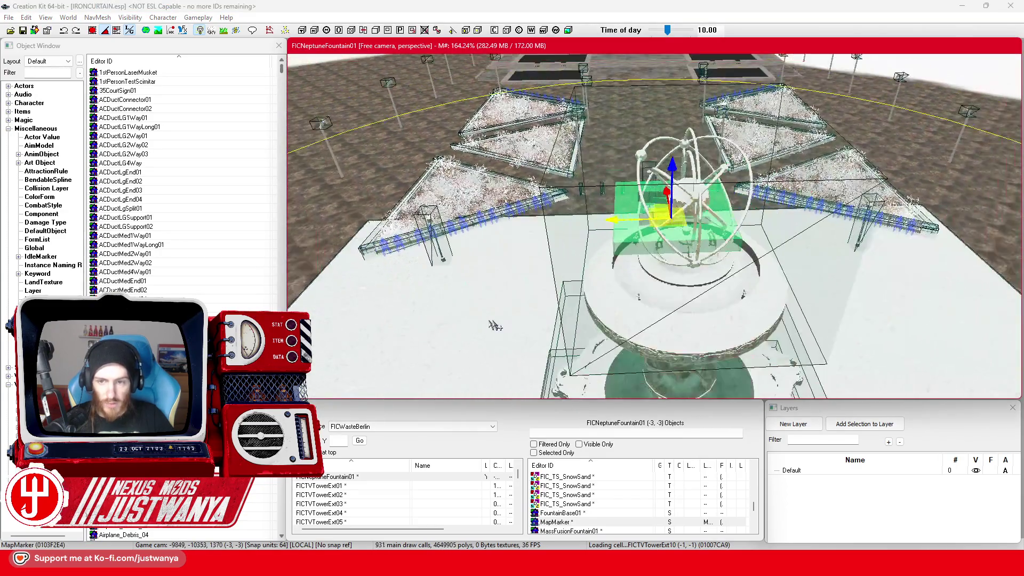
pyautogui.press('shift')
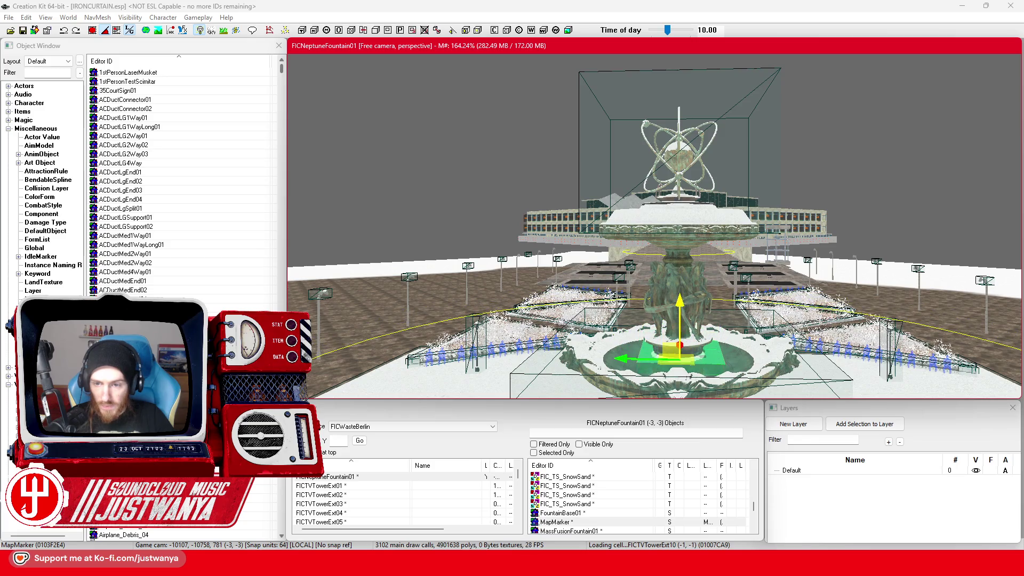
pyautogui.press('shift')
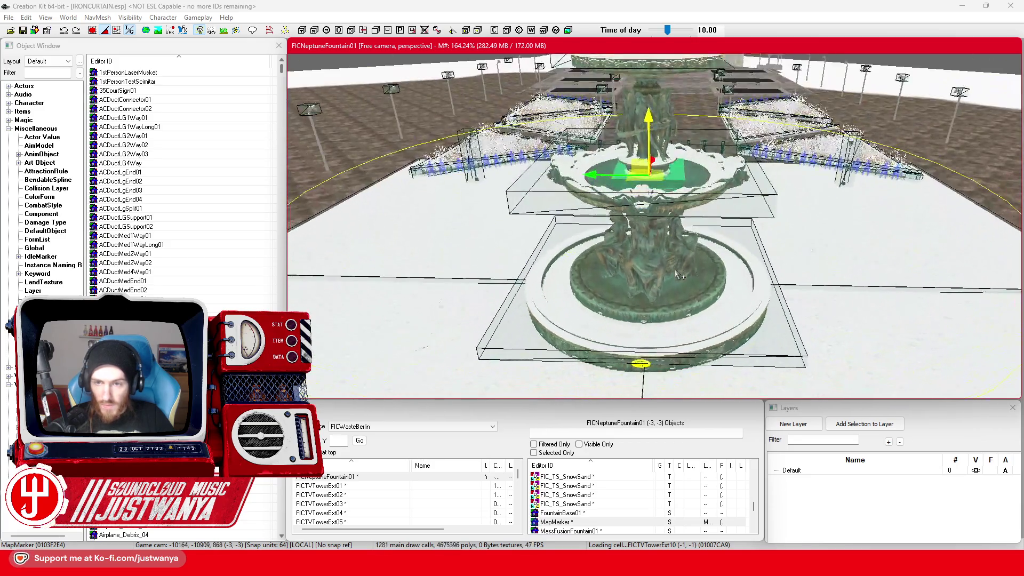
pyautogui.press('shift')
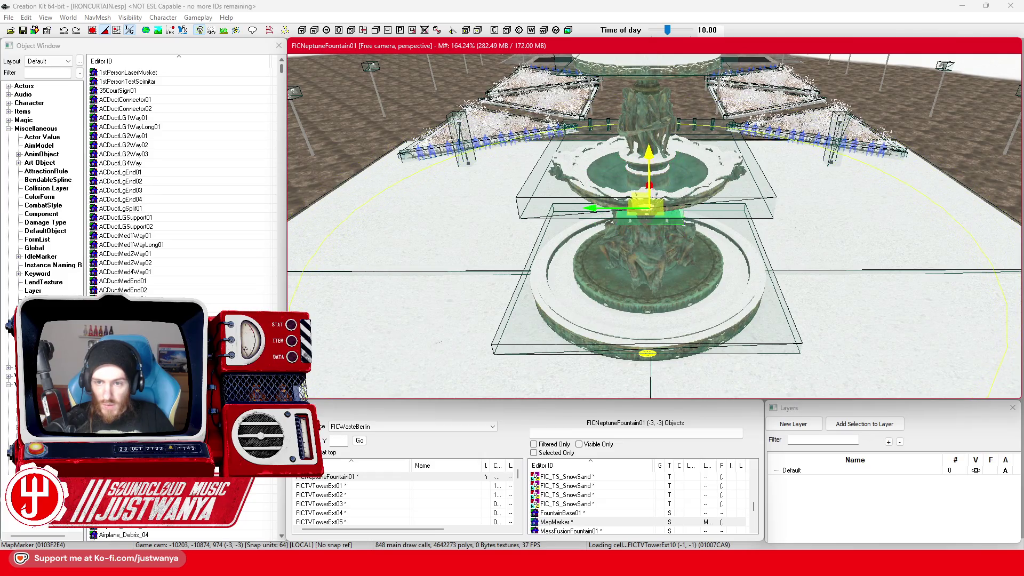
pyautogui.scroll(10, 667, 119)
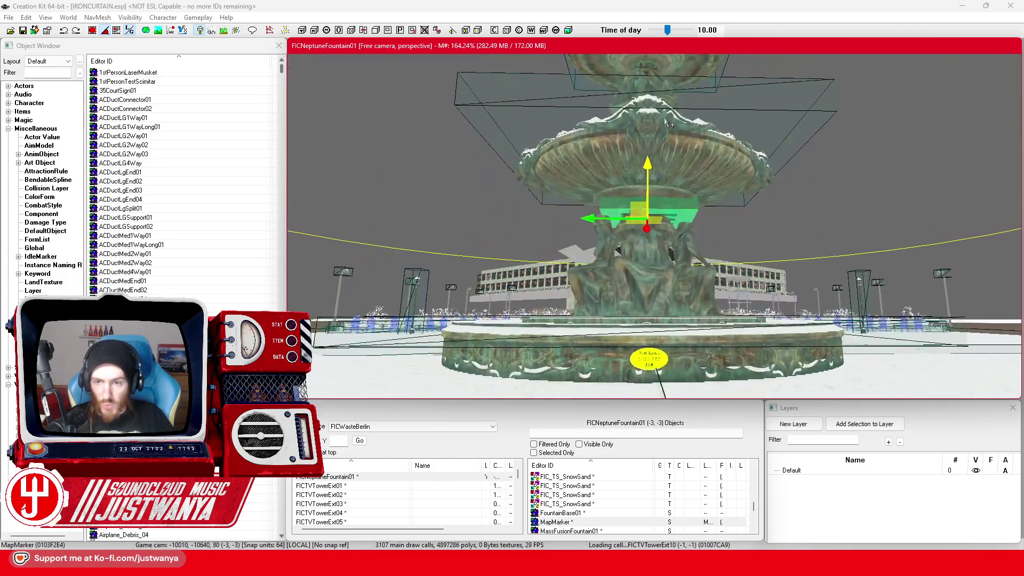
pyautogui.scroll(-10, 667, 119)
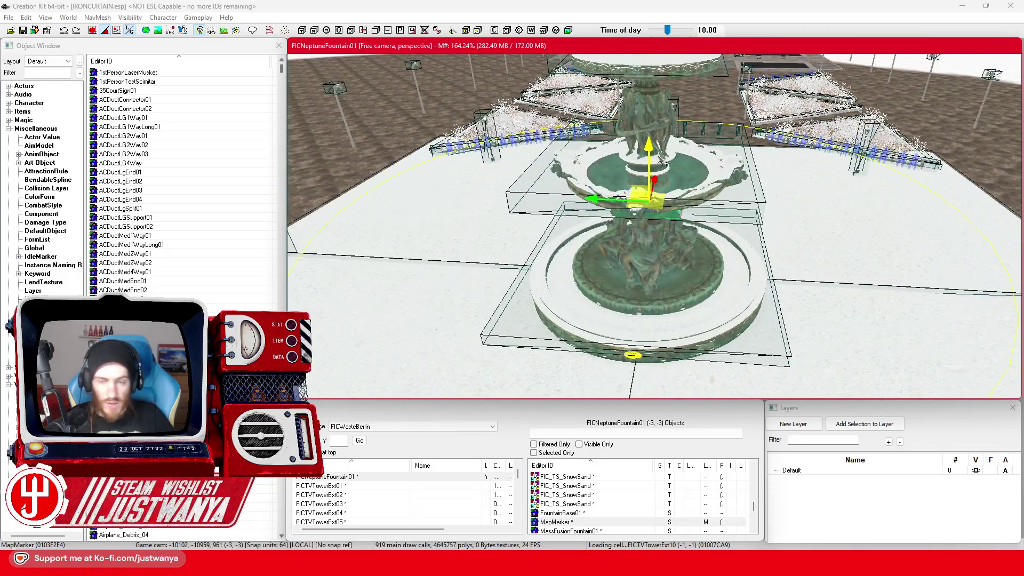
pyautogui.press('shift')
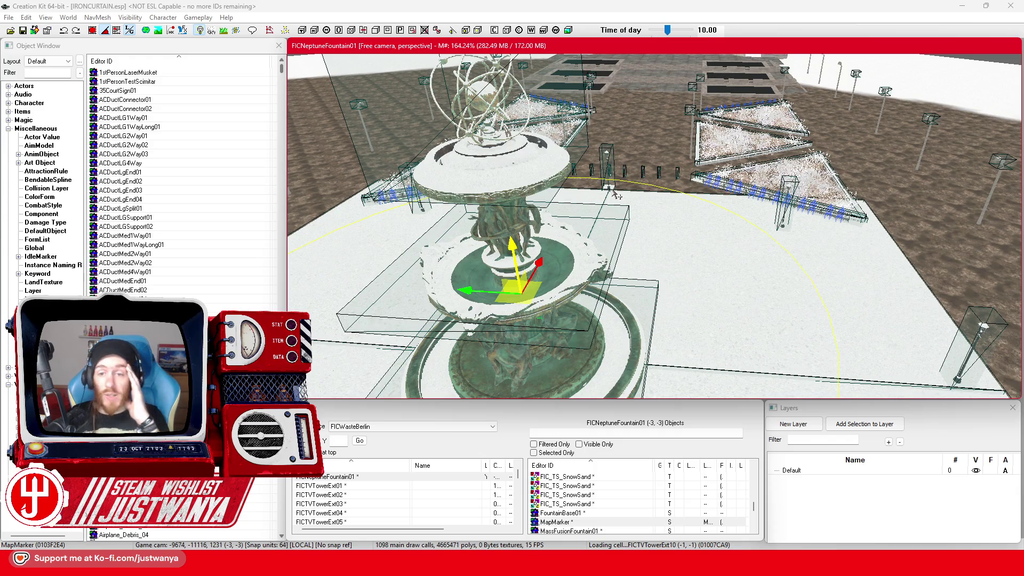
pyautogui.scroll(10, 614, 196)
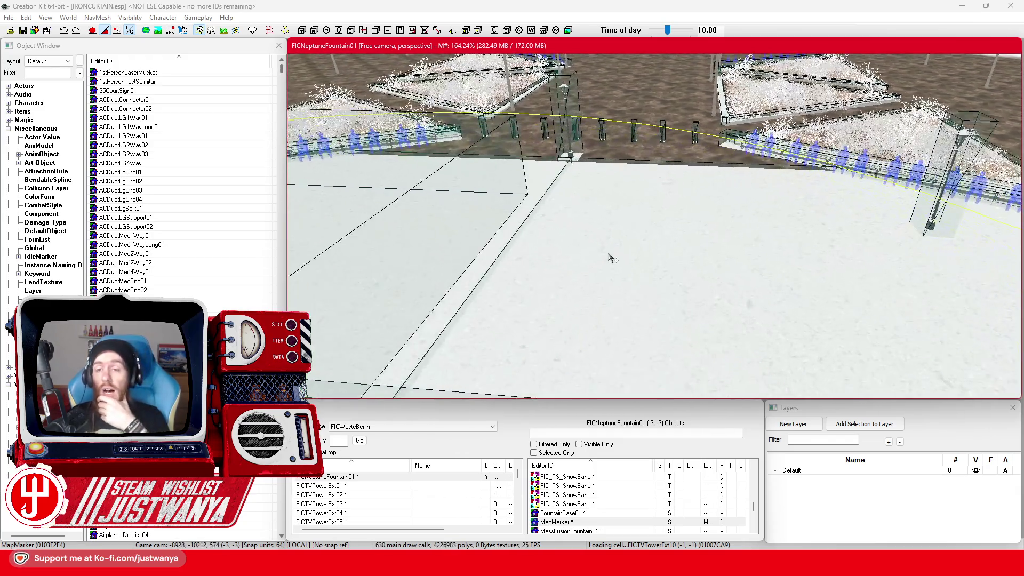
pyautogui.scroll(-10, 613, 259)
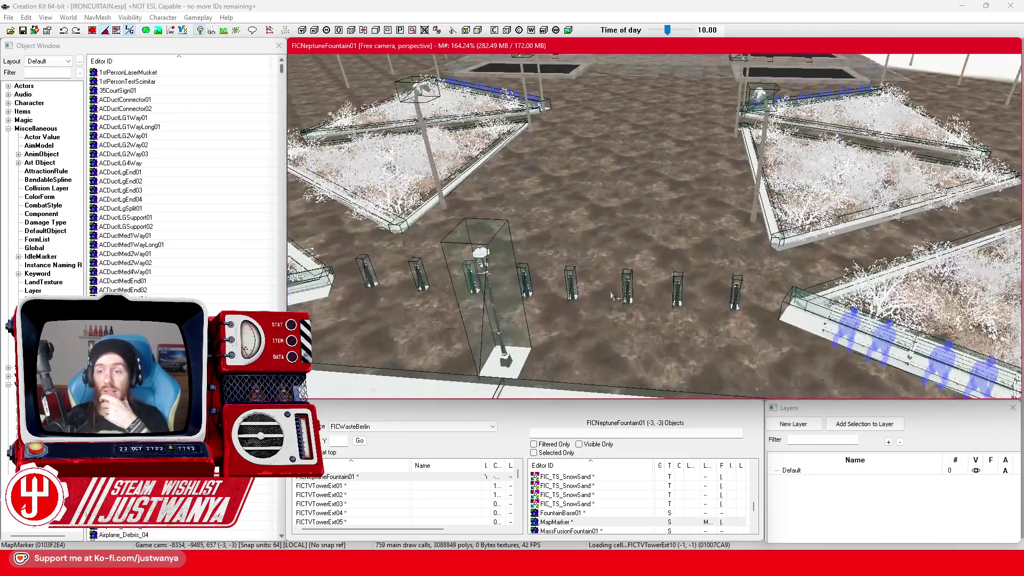
pyautogui.scroll(2, 612, 297)
pyautogui.scroll(5, 618, 266)
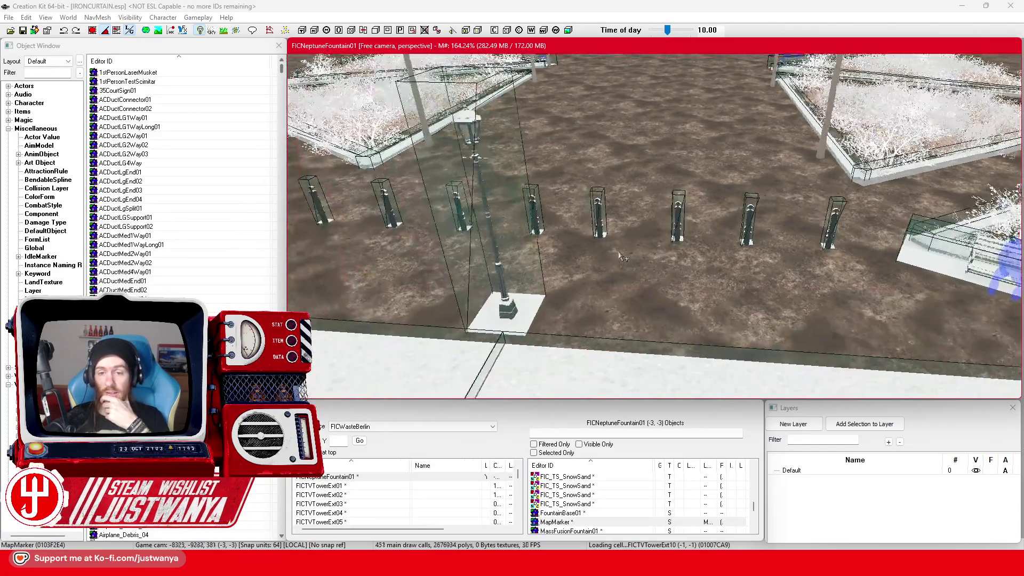
pyautogui.scroll(-1, 621, 257)
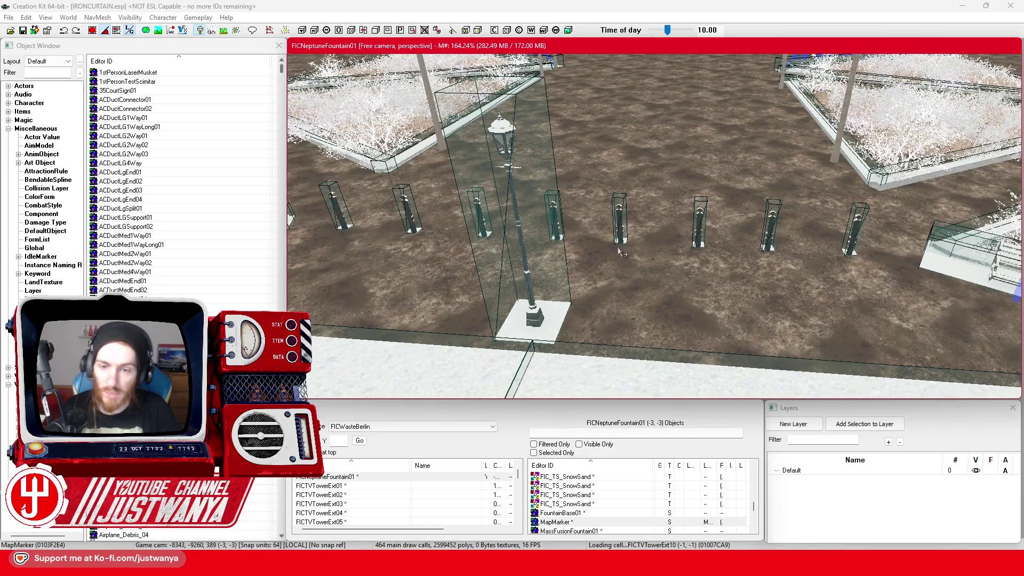
pyautogui.scroll(5, 619, 251)
# Select posts along the row, narrow to one post, and show marker boxes
pyautogui.click(609, 243)
pyautogui.keyDown('ctrl'); pyautogui.click(726, 247); pyautogui.keyUp('ctrl')
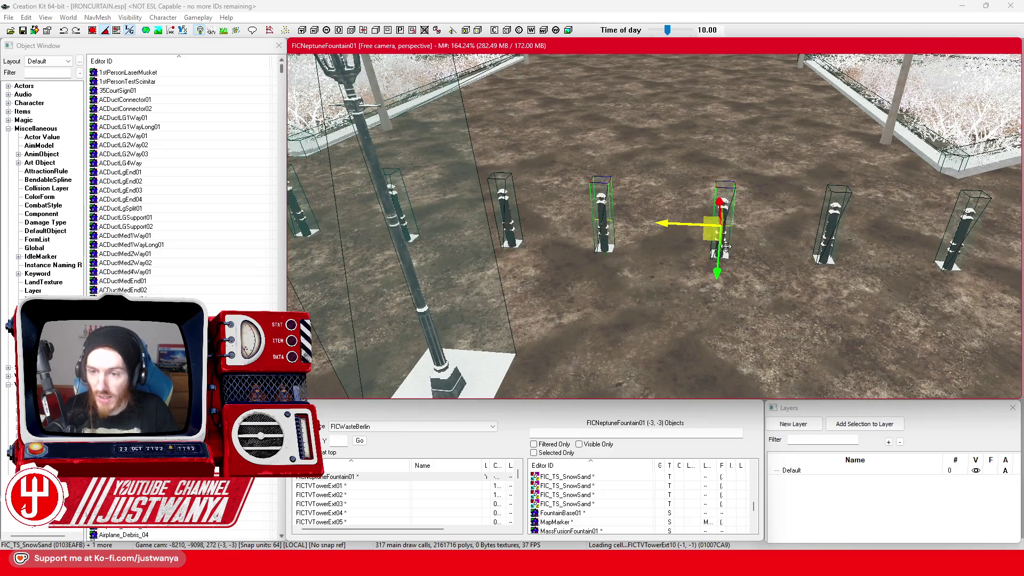
pyautogui.keyDown('ctrl'); pyautogui.click(830, 234); pyautogui.keyUp('ctrl')
pyautogui.keyDown('ctrl'); pyautogui.click(961, 229); pyautogui.keyUp('ctrl')
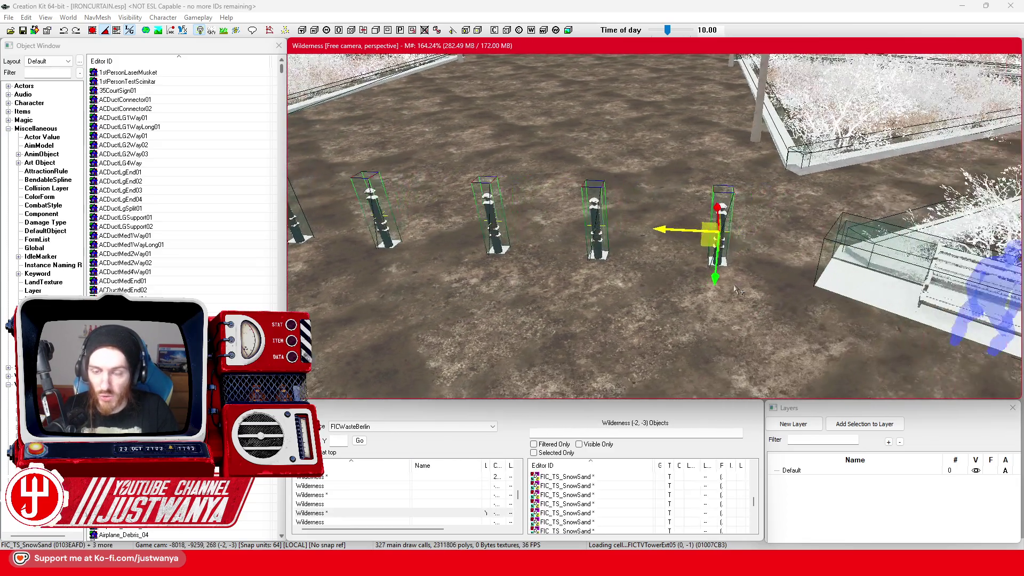
pyautogui.press('a')
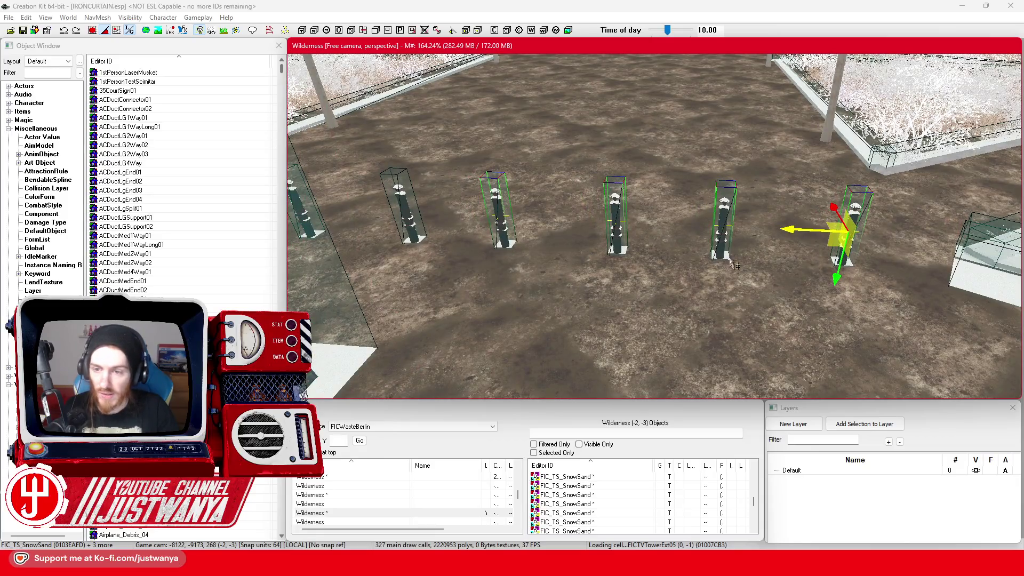
pyautogui.click(729, 241)
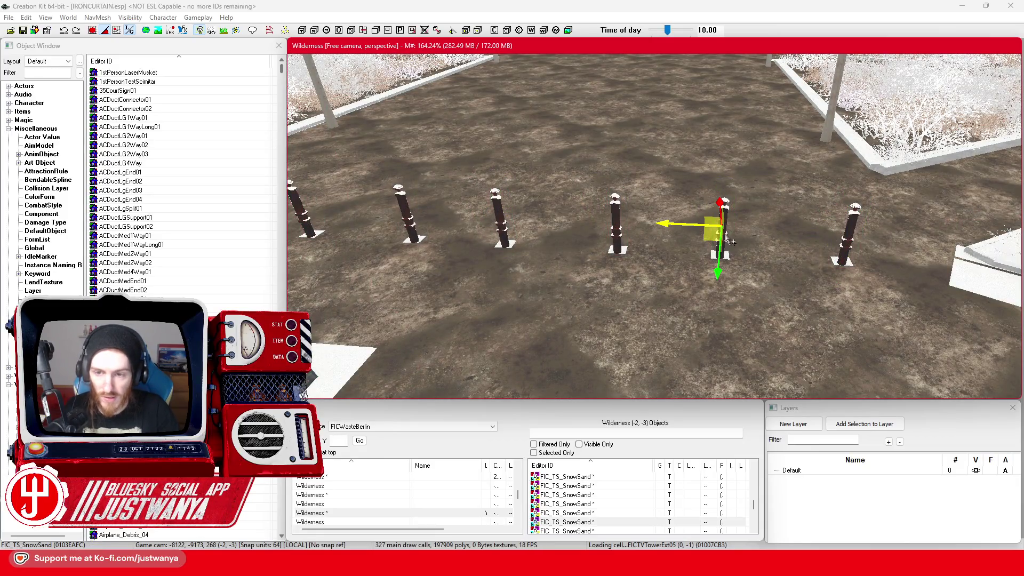
pyautogui.click(733, 242)
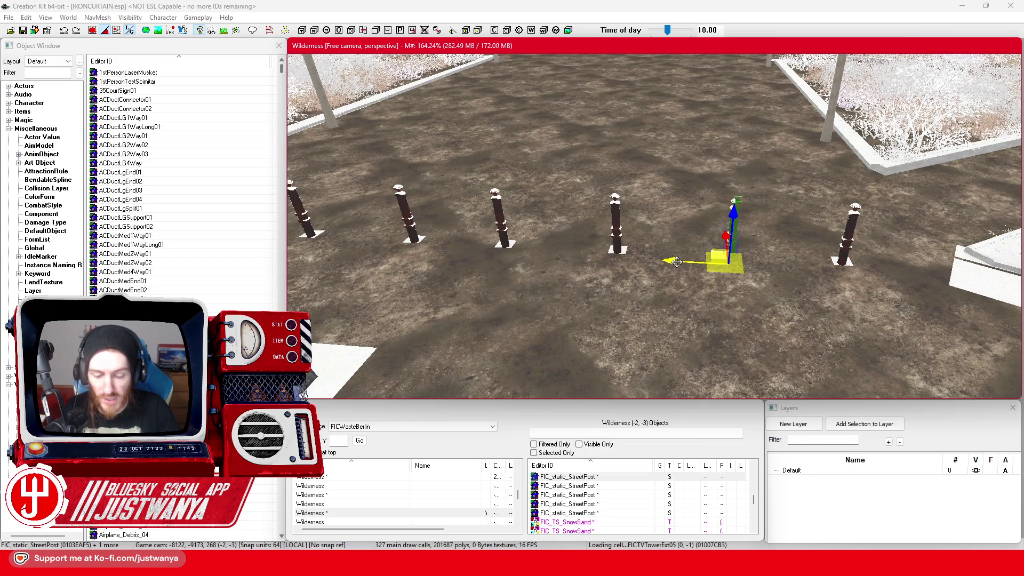
pyautogui.press('F4')
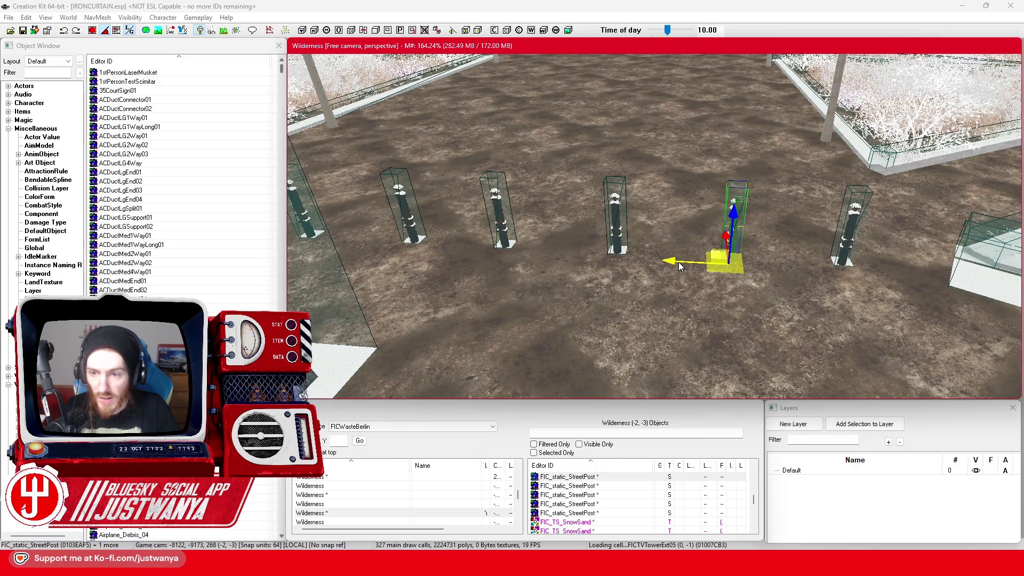
pyautogui.click(627, 232)
# Select the posts across the row, from the far end to the sixth post
pyautogui.press('a')
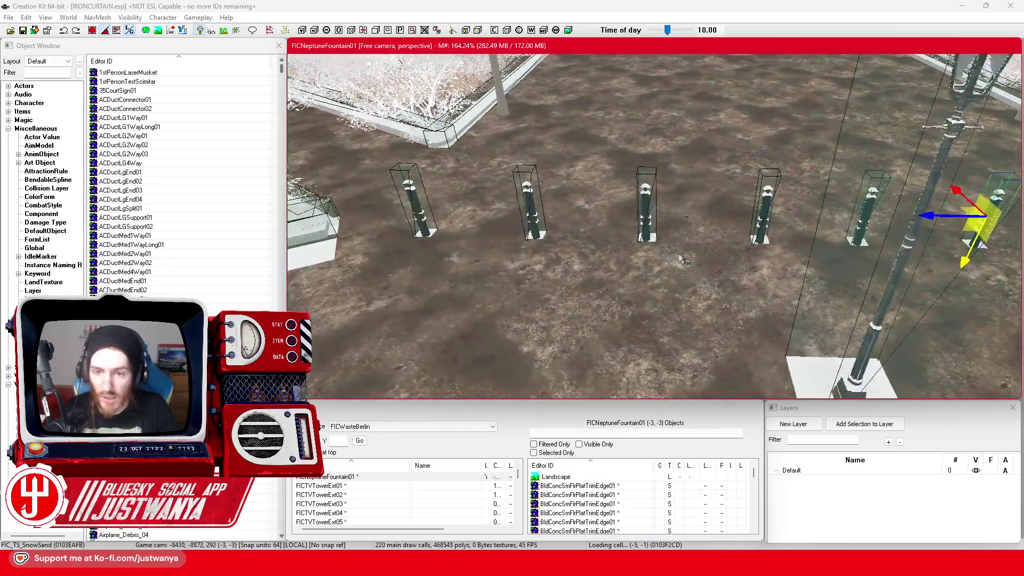
pyautogui.click(511, 208)
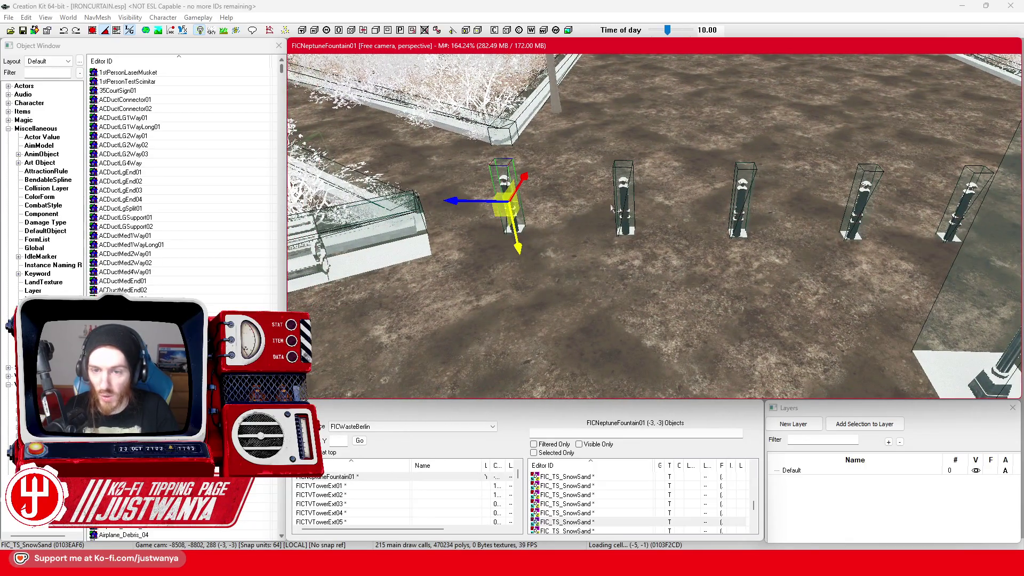
pyautogui.keyDown('ctrl'); pyautogui.click(630, 208); pyautogui.keyUp('ctrl')
pyautogui.keyDown('ctrl'); pyautogui.click(744, 207); pyautogui.keyUp('ctrl')
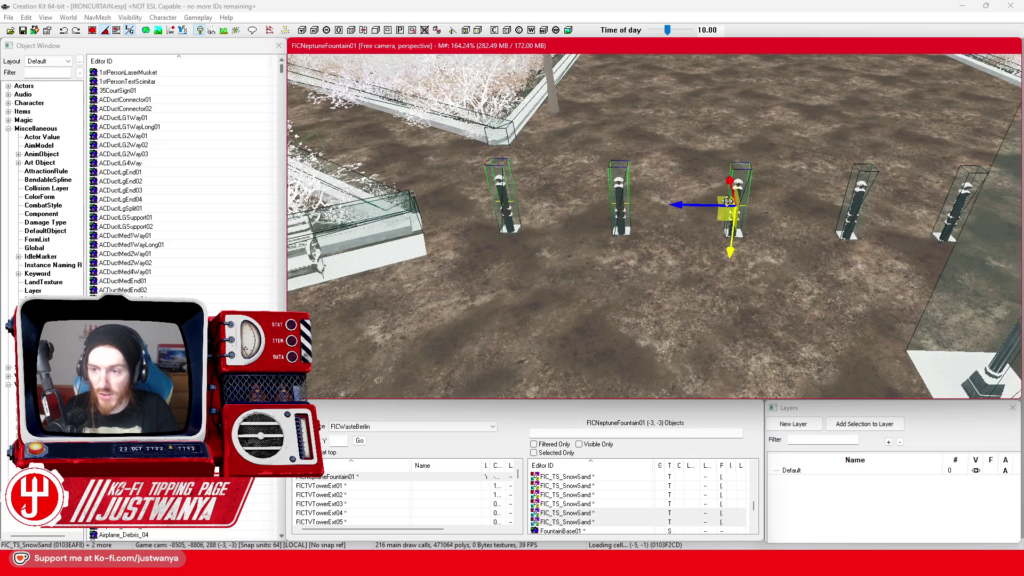
pyautogui.press('d')
pyautogui.keyDown('ctrl'); pyautogui.click(773, 217); pyautogui.keyUp('ctrl')
pyautogui.press('d')
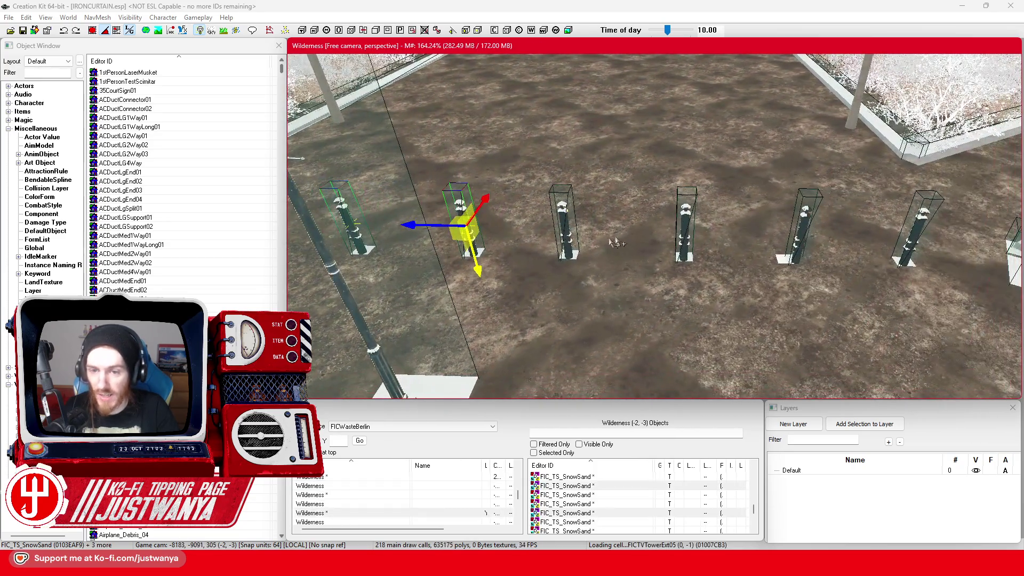
pyautogui.keyDown('ctrl'); pyautogui.click(572, 242); pyautogui.keyUp('ctrl')
pyautogui.keyDown('ctrl'); pyautogui.click(682, 238); pyautogui.keyUp('ctrl')
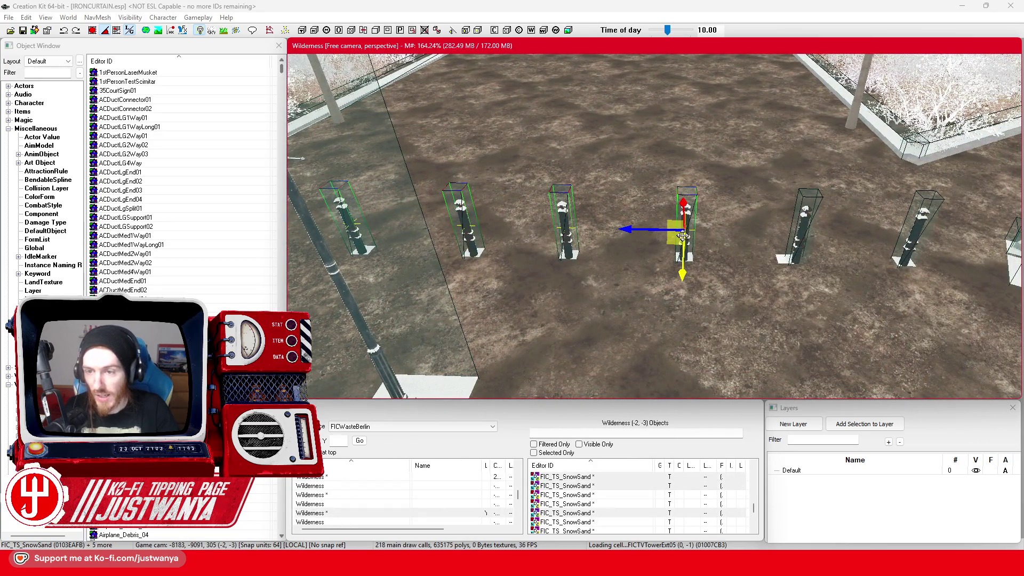
pyautogui.keyDown('ctrl'); pyautogui.click(805, 230); pyautogui.keyUp('ctrl')
pyautogui.keyDown('ctrl'); pyautogui.click(925, 221); pyautogui.keyUp('ctrl')
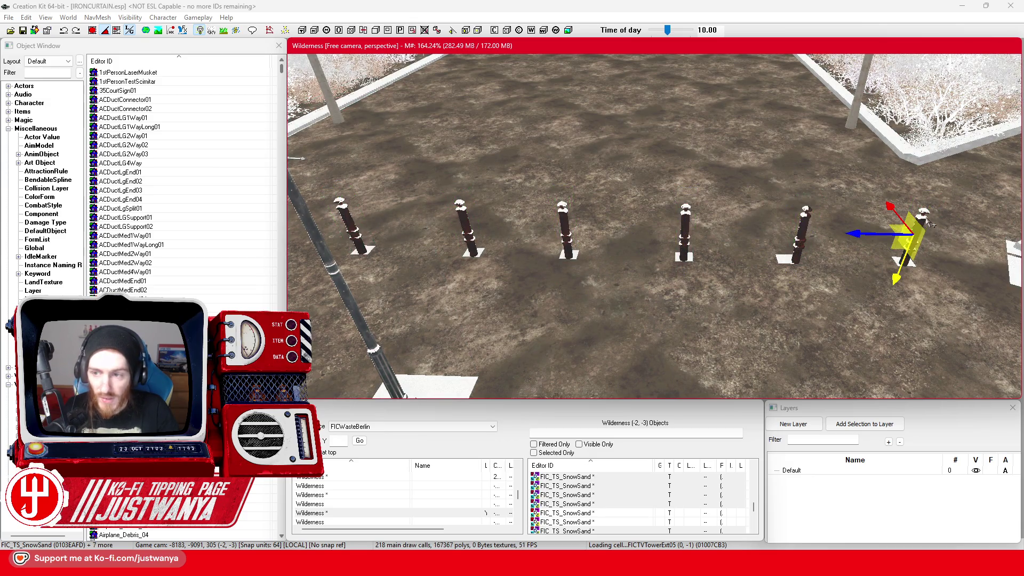
# Add the remaining street posts back along the row, ending with the last dark post
pyautogui.keyDown('ctrl'); pyautogui.click(925, 216); pyautogui.keyUp('ctrl')
pyautogui.keyDown('ctrl'); pyautogui.click(806, 213); pyautogui.keyUp('ctrl')
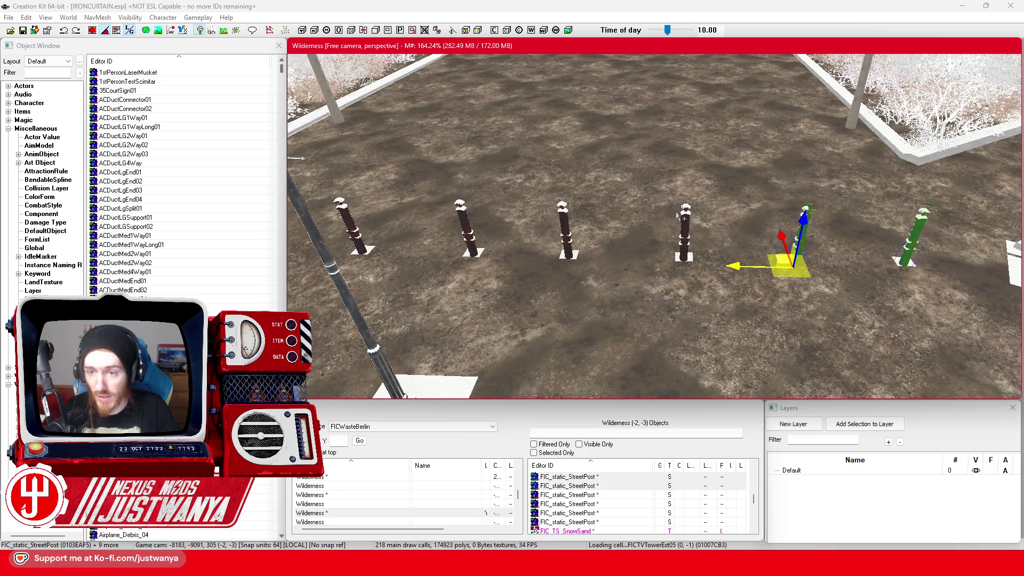
pyautogui.keyDown('ctrl'); pyautogui.click(683, 219); pyautogui.keyUp('ctrl')
pyautogui.keyDown('ctrl'); pyautogui.click(560, 221); pyautogui.keyUp('ctrl')
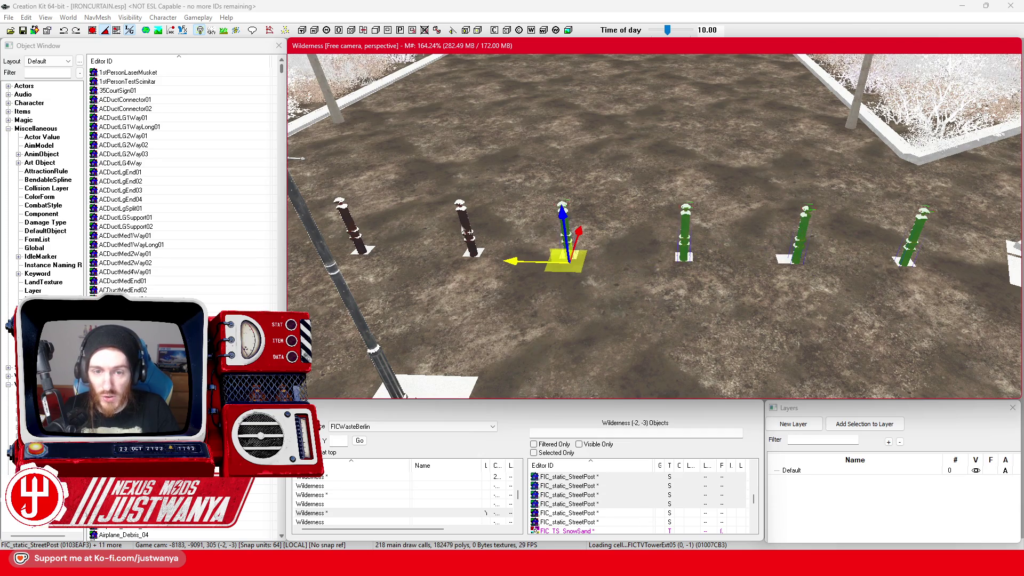
pyautogui.keyDown('ctrl'); pyautogui.click(467, 229); pyautogui.keyUp('ctrl')
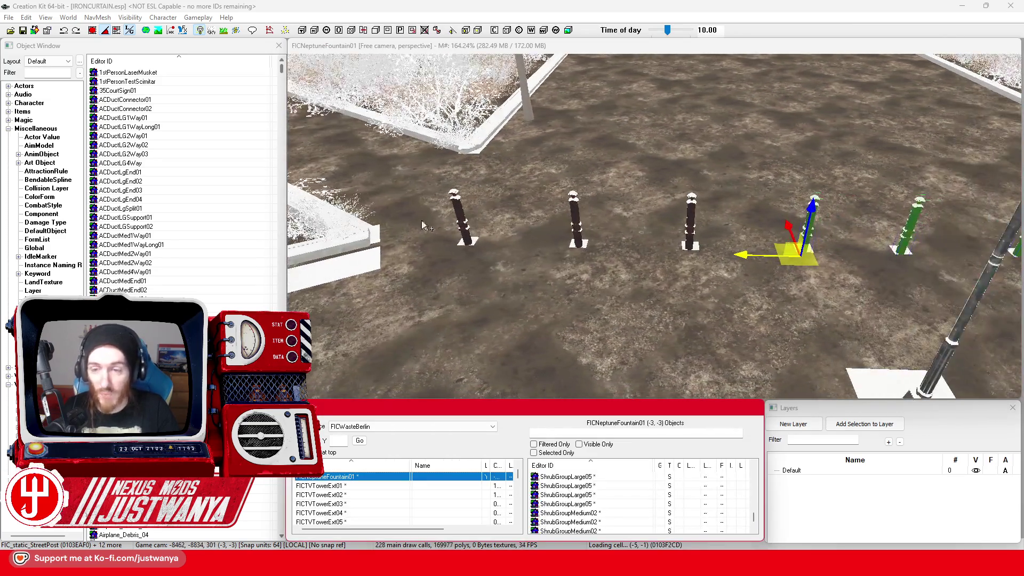
pyautogui.keyDown('ctrl'); pyautogui.click(694, 224); pyautogui.keyUp('ctrl')
pyautogui.keyDown('ctrl'); pyautogui.click(574, 225); pyautogui.keyUp('ctrl')
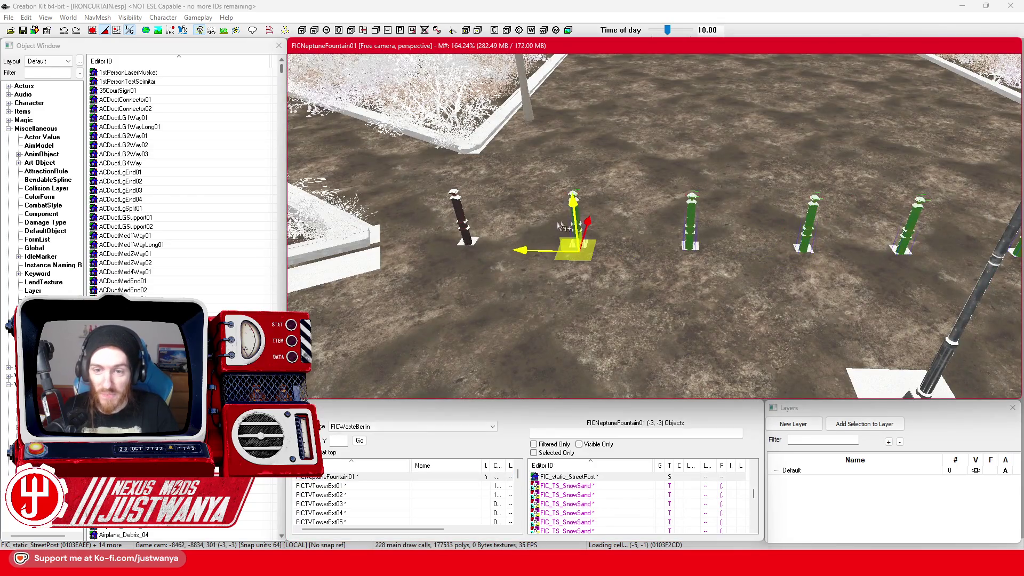
pyautogui.keyDown('ctrl'); pyautogui.click(470, 227); pyautogui.keyUp('ctrl')
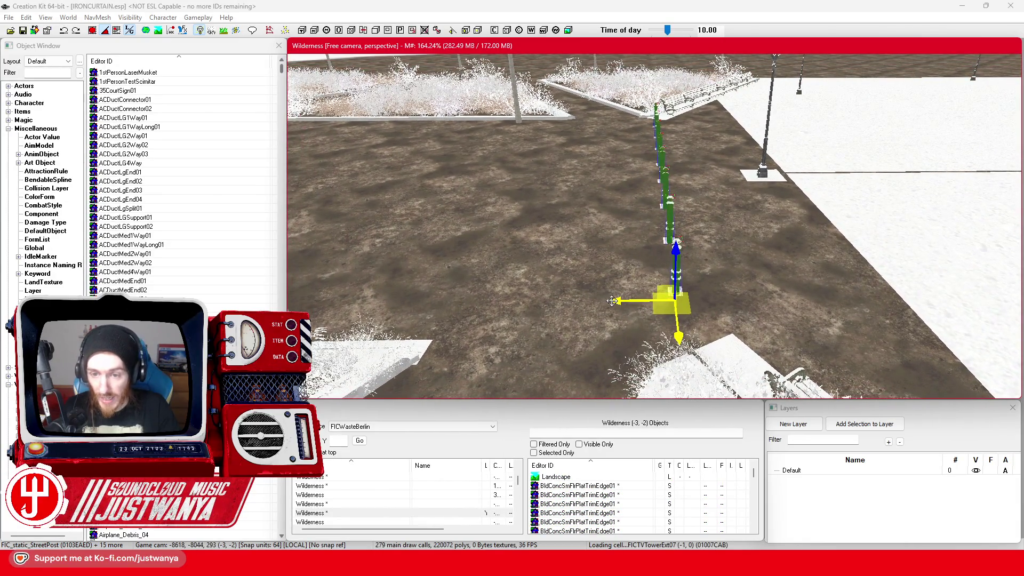
# Shift the selected post row sideways, then move one post's snow piece along the row
pyautogui.moveTo(612, 301); pyautogui.dragTo(595, 298)
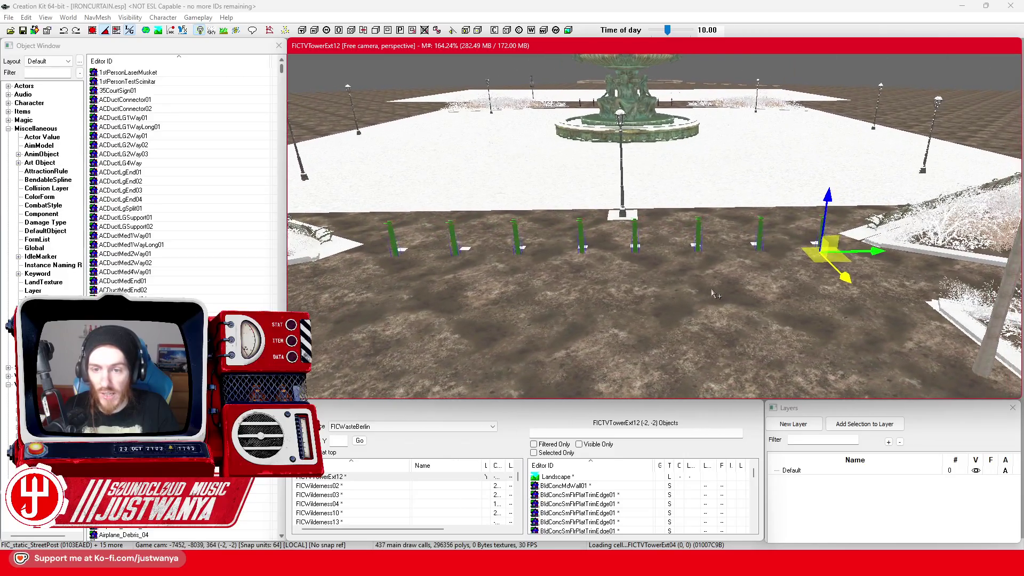
pyautogui.scroll(2, 712, 293)
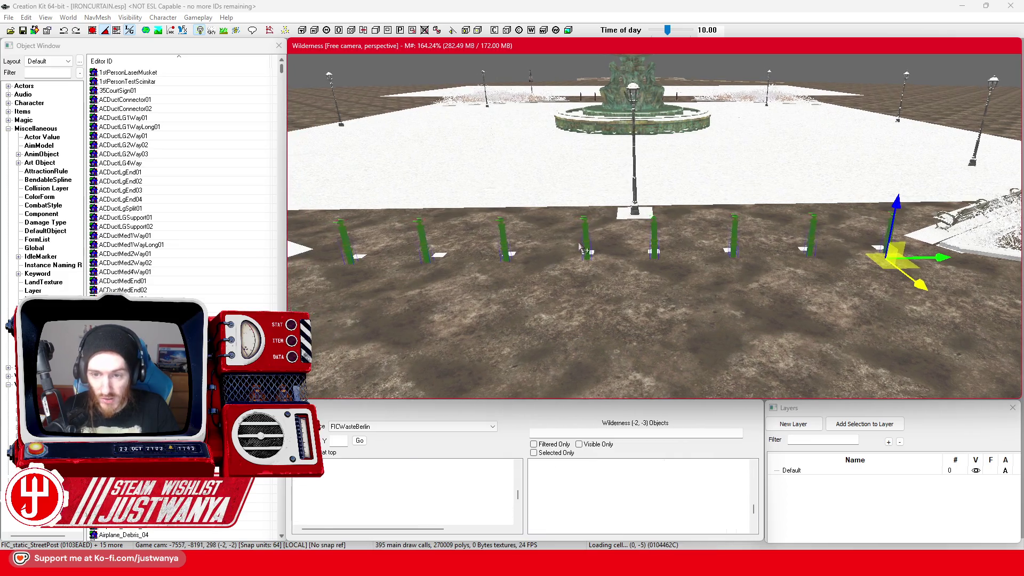
pyautogui.click(621, 240)
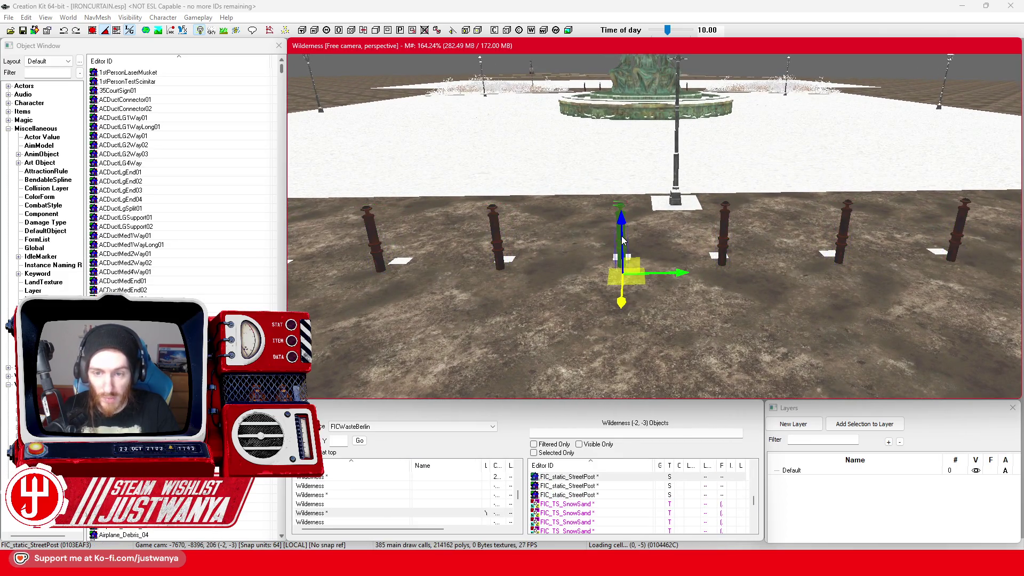
pyautogui.press('m')
pyautogui.click(631, 200)
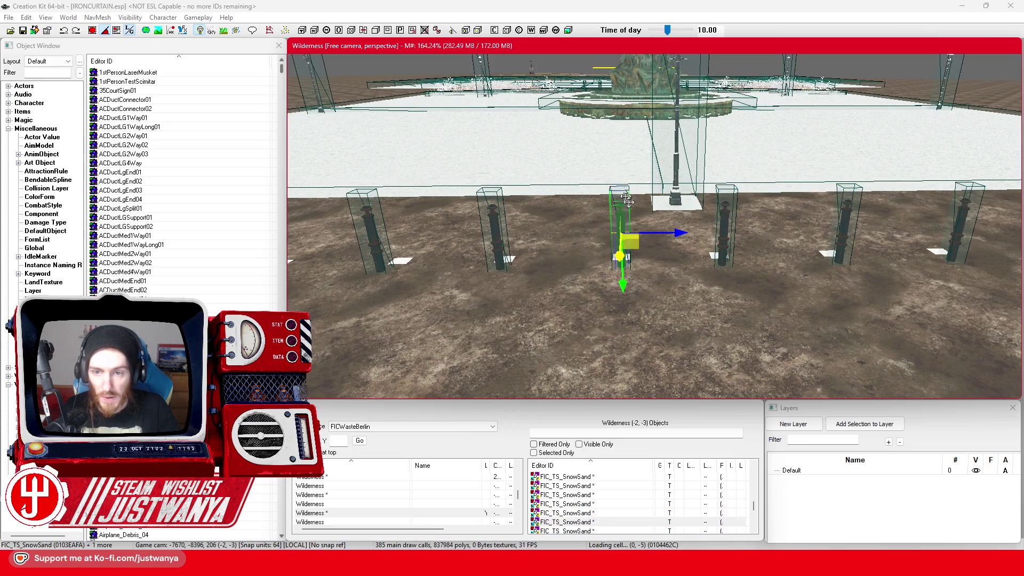
pyautogui.moveTo(677, 234); pyautogui.dragTo(663, 233)
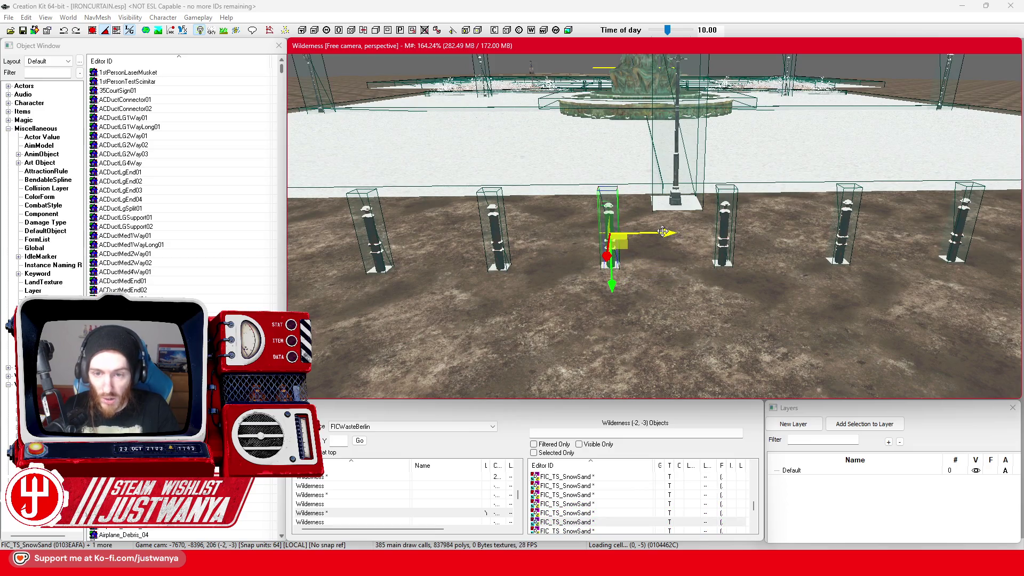
# Pick the next post and its snow-sand piece with markers shown, then save the plugin
pyautogui.click(726, 241)
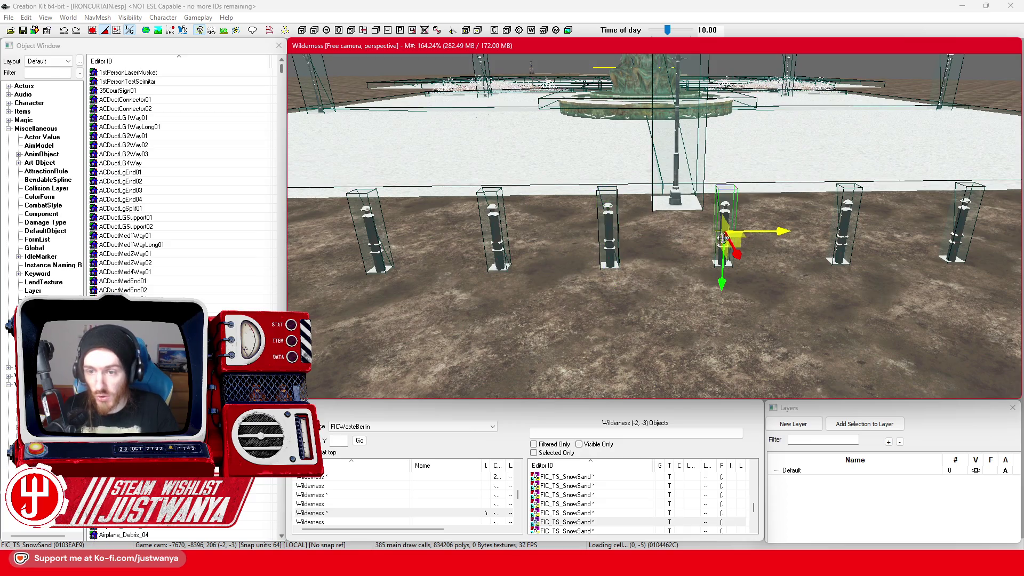
pyautogui.press('m')
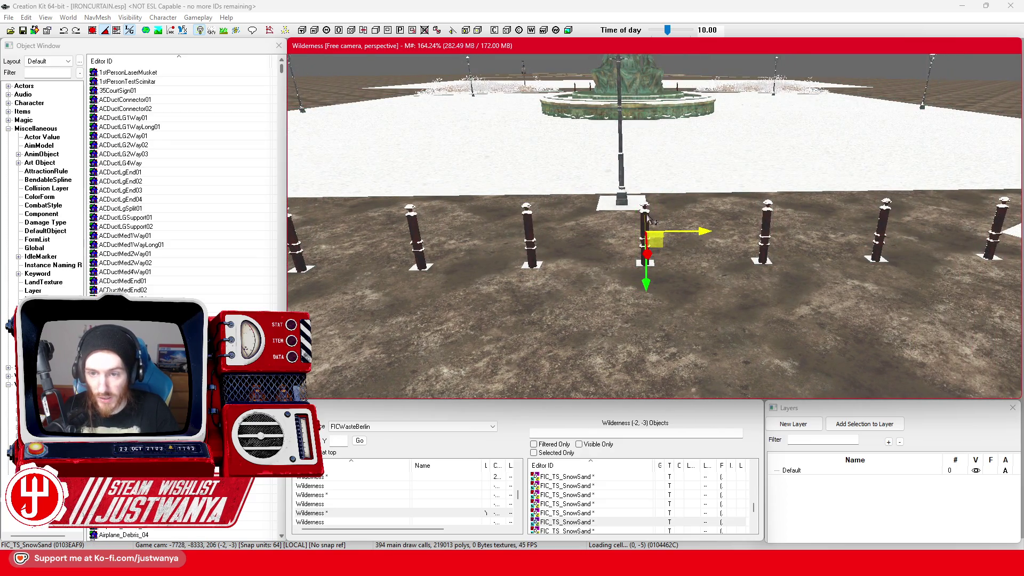
pyautogui.click(646, 215)
pyautogui.press('m')
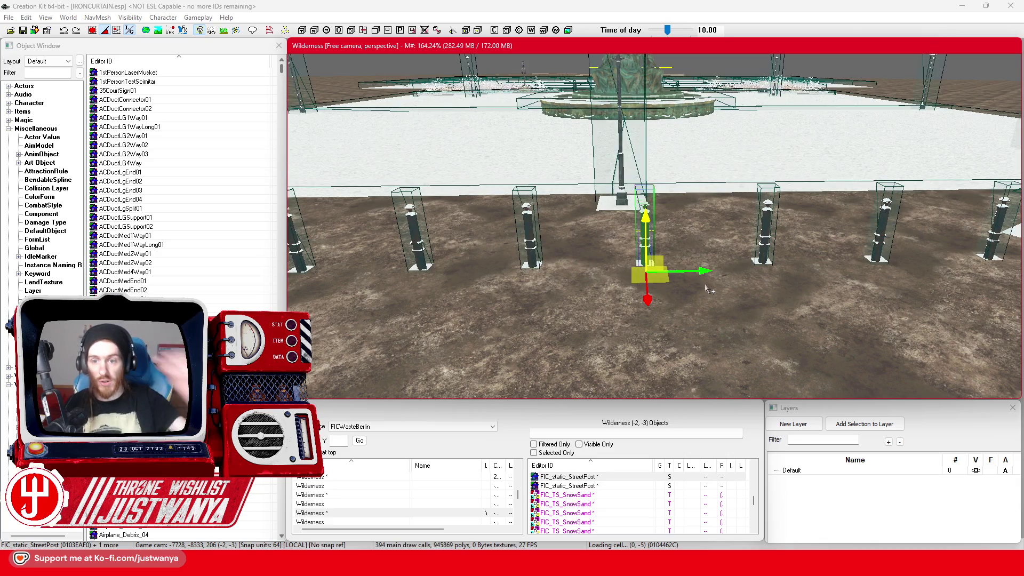
pyautogui.click(764, 246)
pyautogui.scroll(-5, 705, 274)
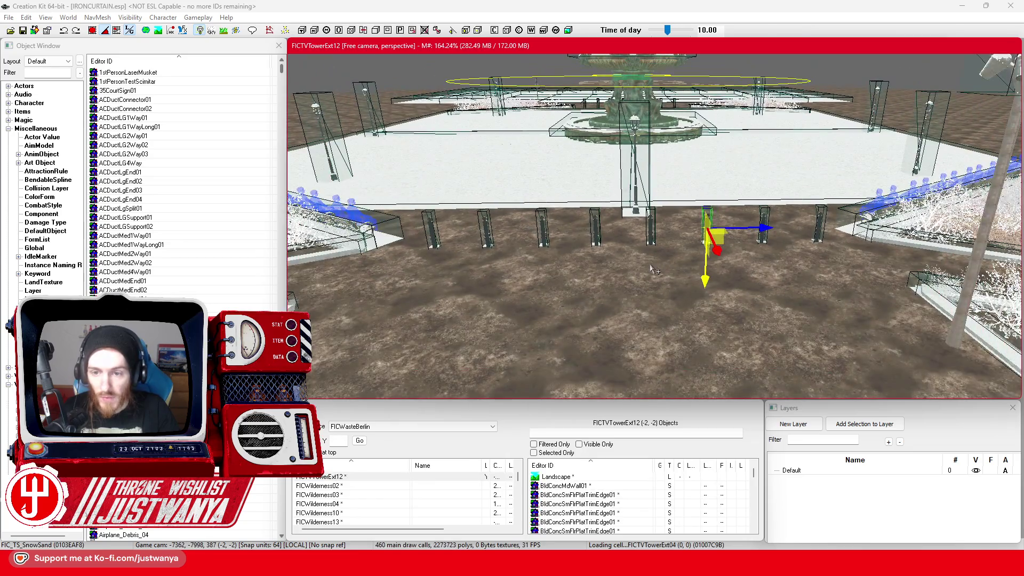
pyautogui.press('shift')
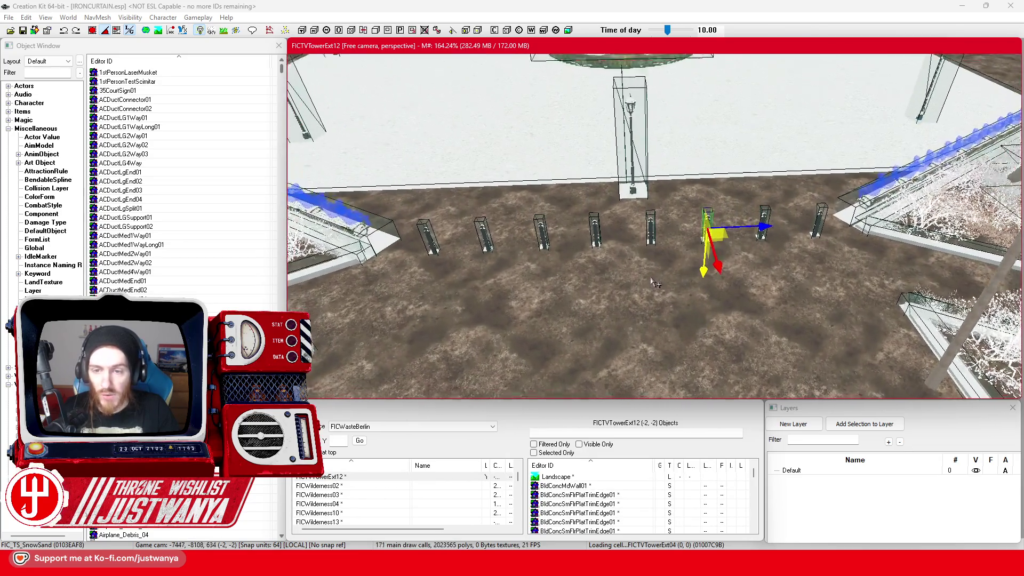
pyautogui.click(24, 32)
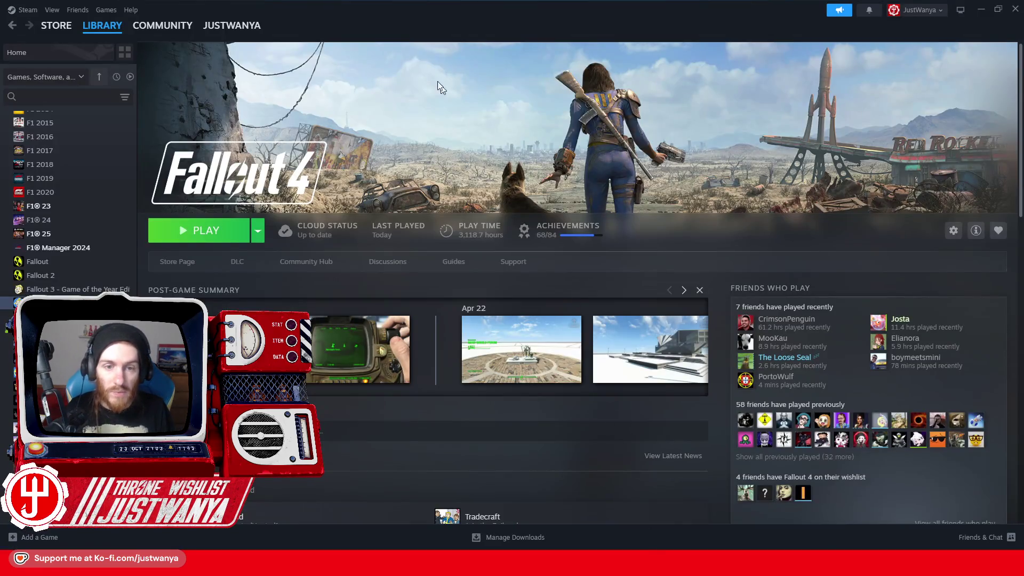
pyautogui.click(56, 26)
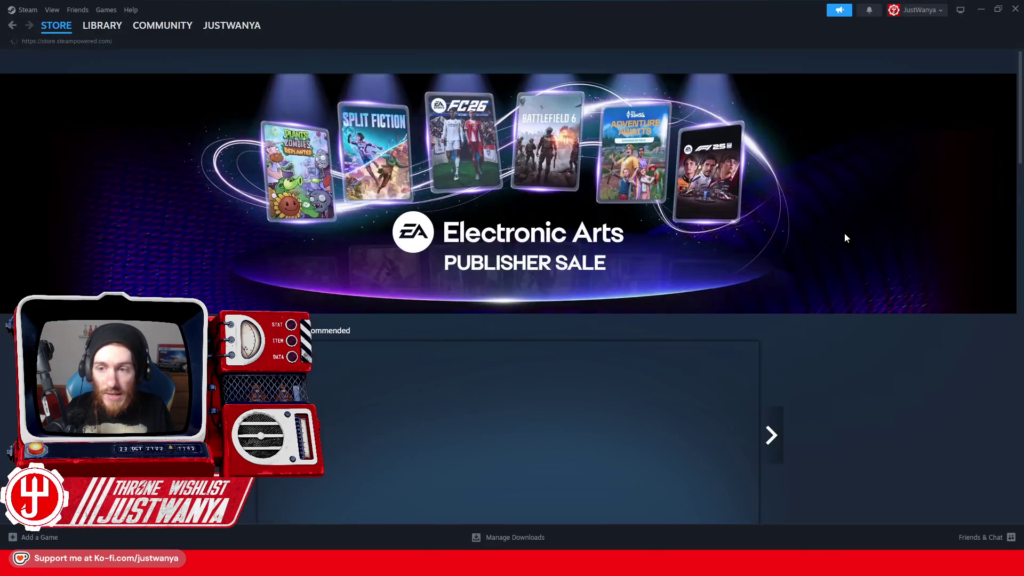
pyautogui.click(699, 61)
pyautogui.write('For')
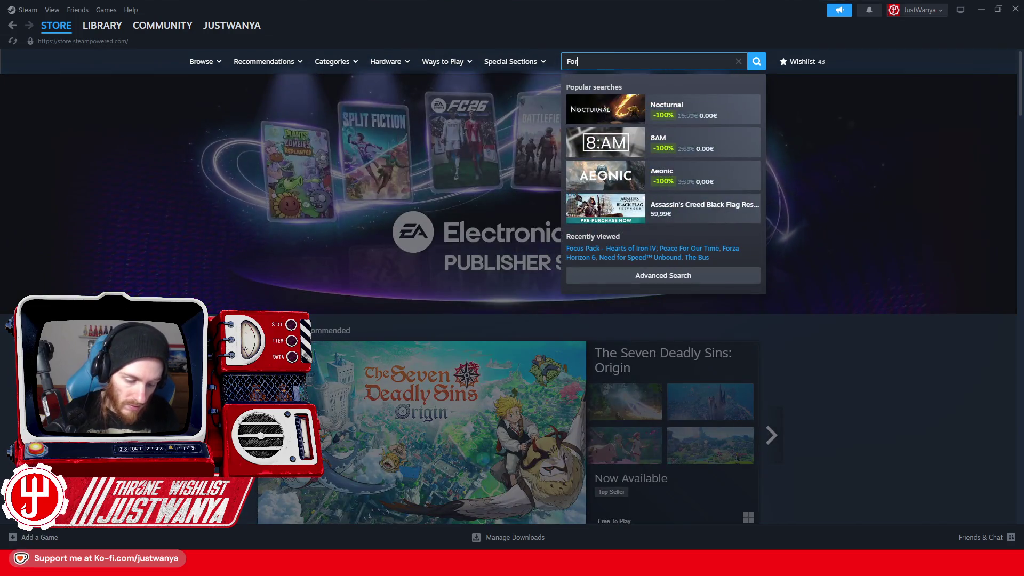
pyautogui.write('za Horizon 4')
pyautogui.press('Return')
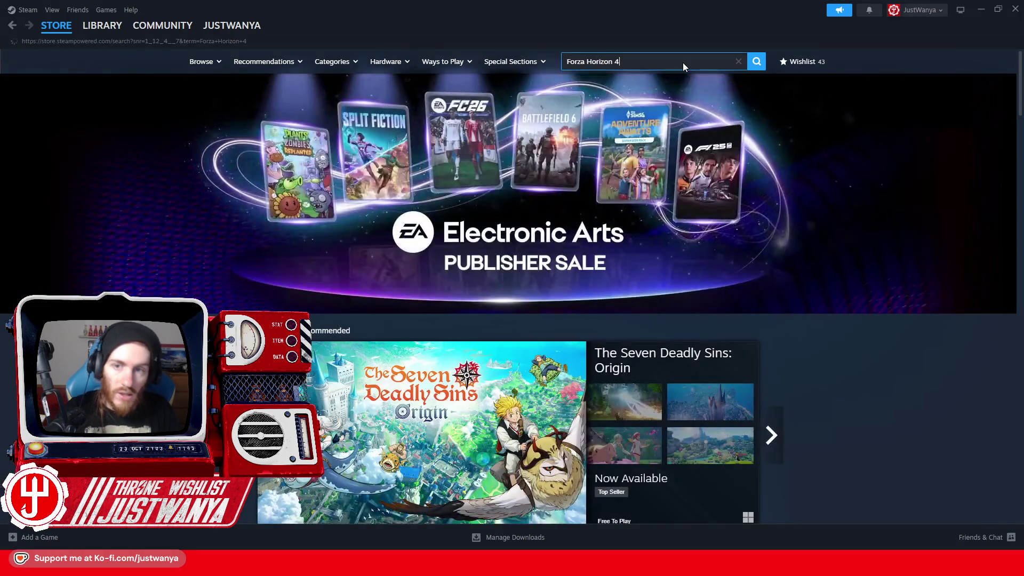
pyautogui.scroll(-1, 678, 63)
pyautogui.scroll(-2, 507, 298)
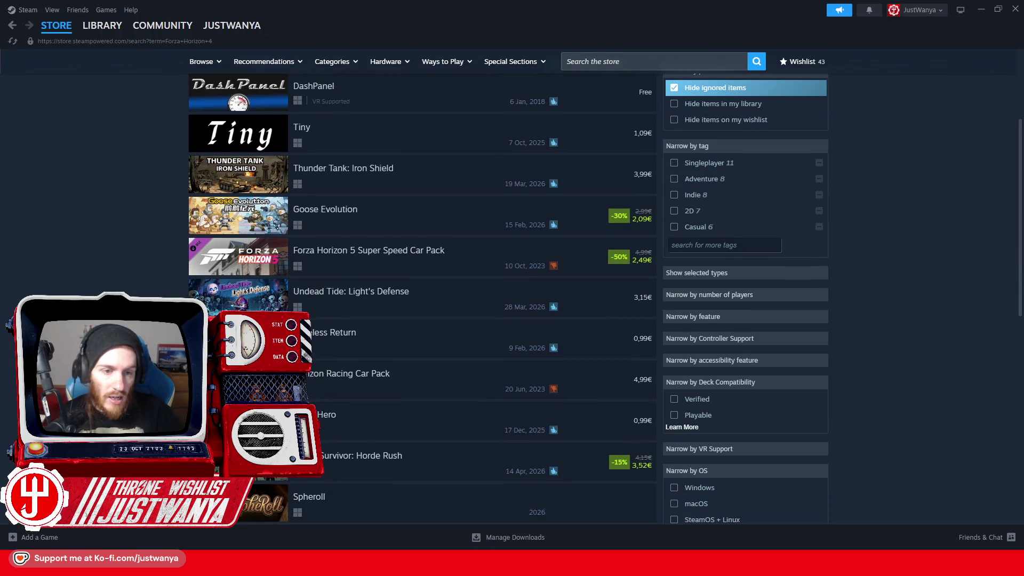
pyautogui.scroll(-4, 507, 299)
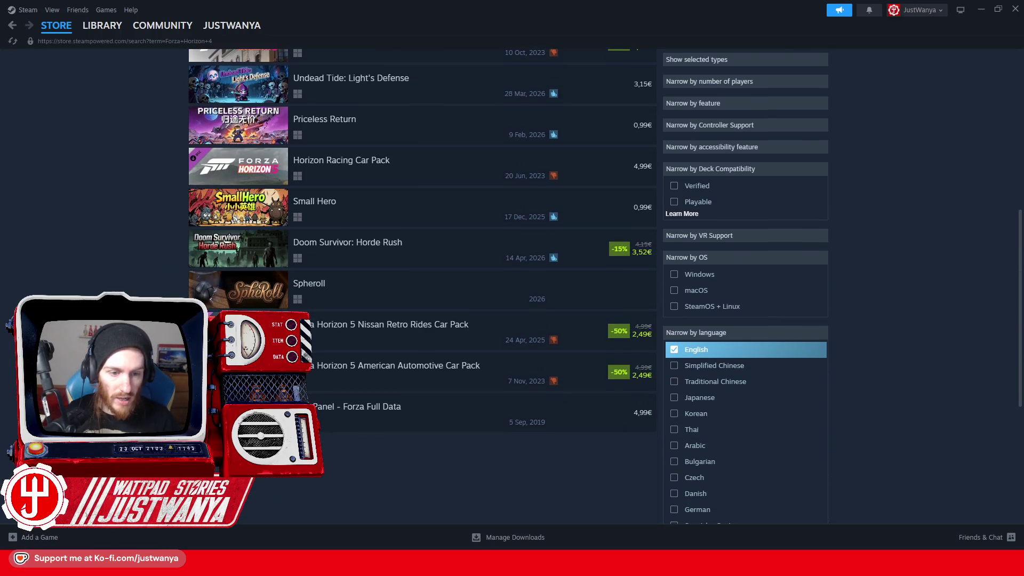
pyautogui.scroll(7, 507, 299)
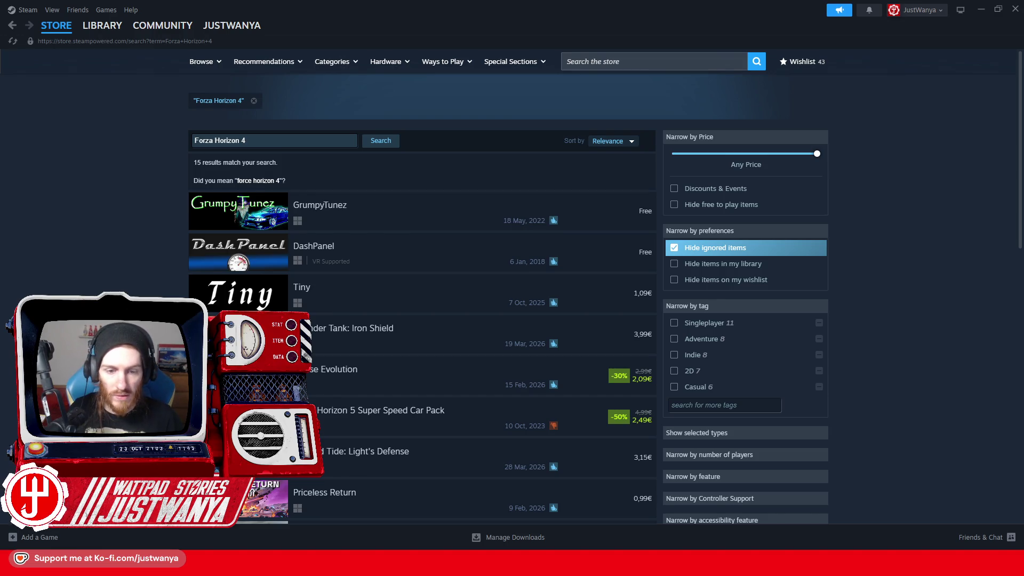
pyautogui.scroll(-5, 421, 288)
pyautogui.scroll(-2, 421, 288)
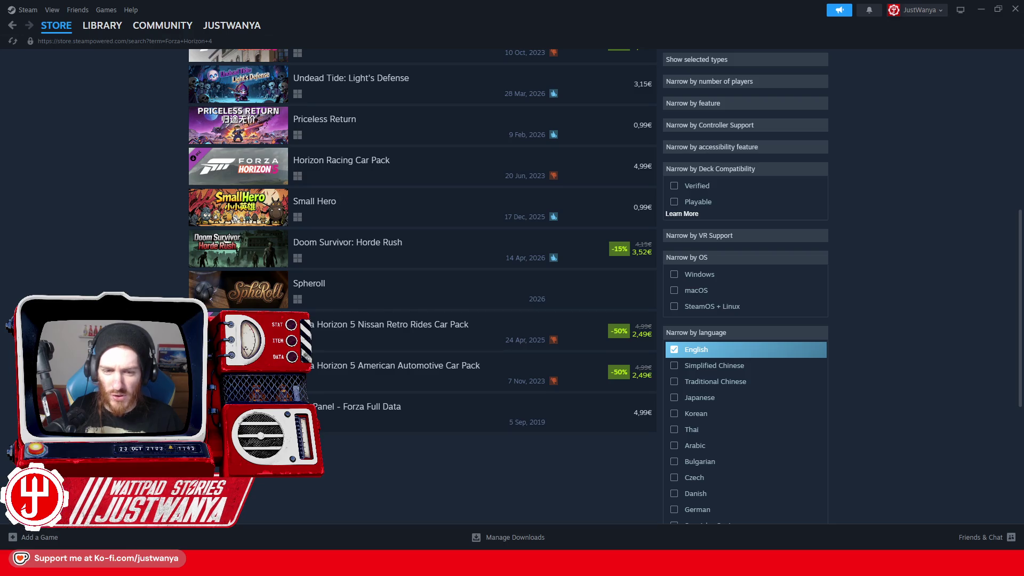
pyautogui.scroll(6, 422, 288)
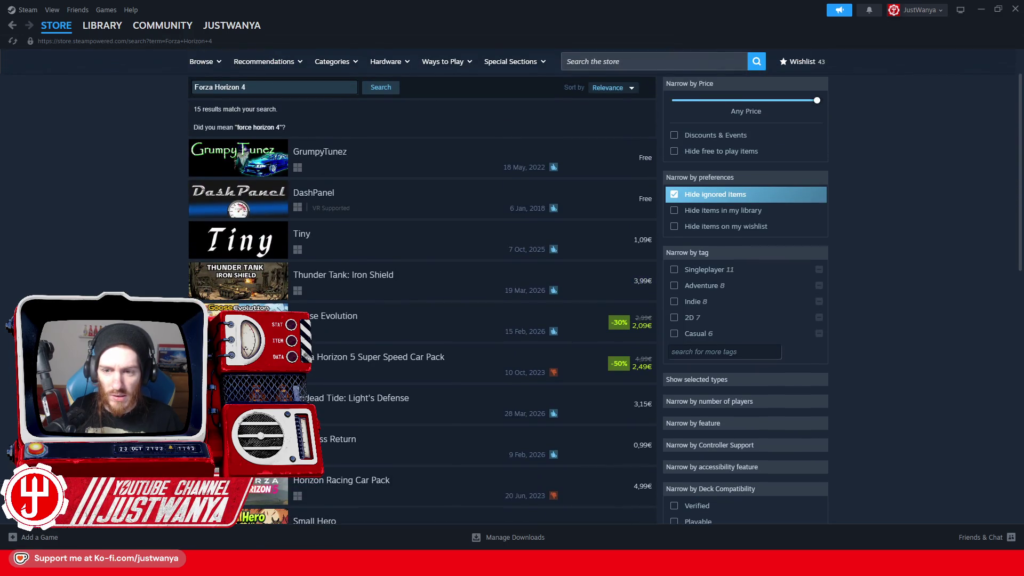
pyautogui.scroll(1, 422, 288)
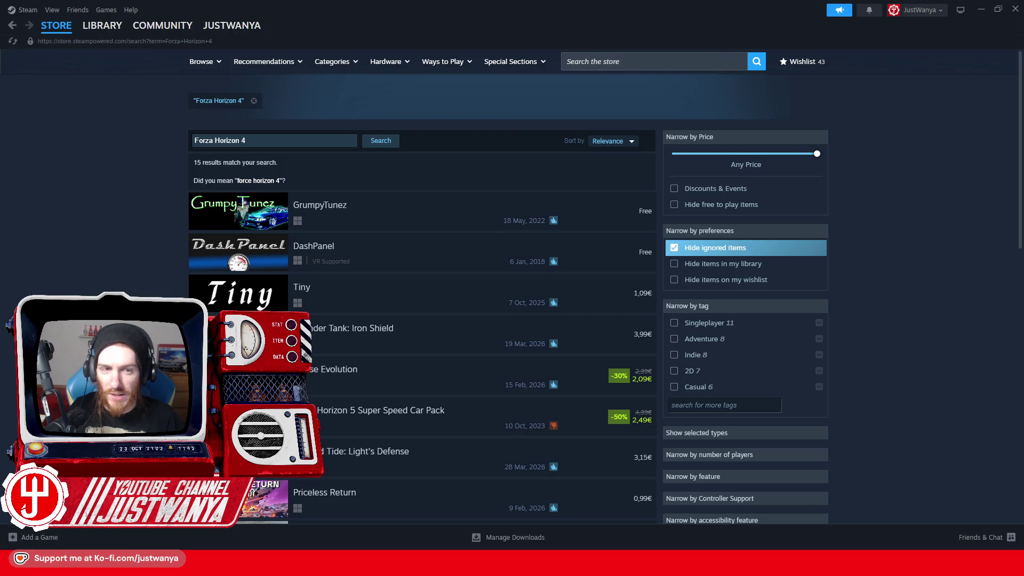
pyautogui.scroll(-5, 145, 245)
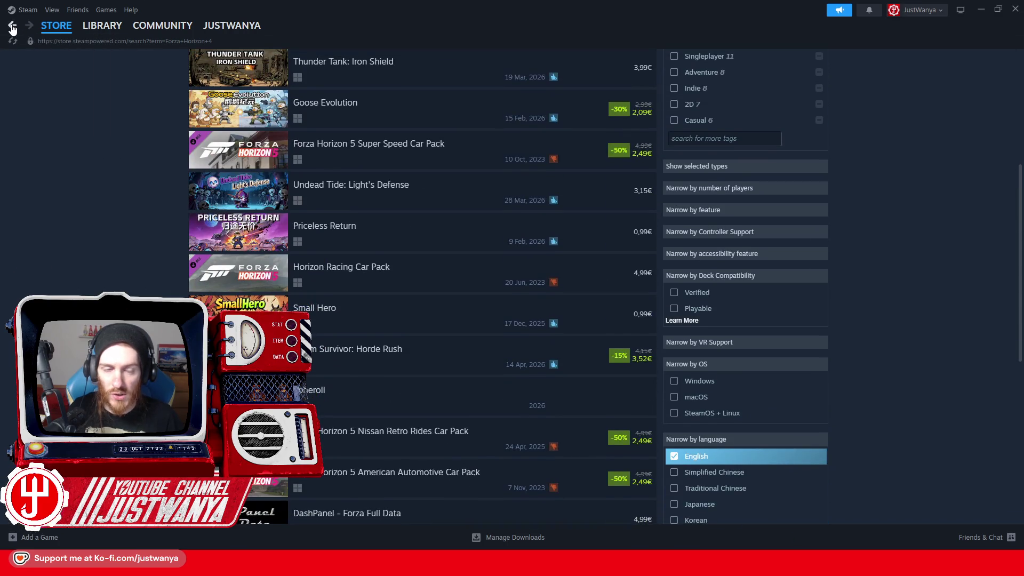
pyautogui.click(12, 26)
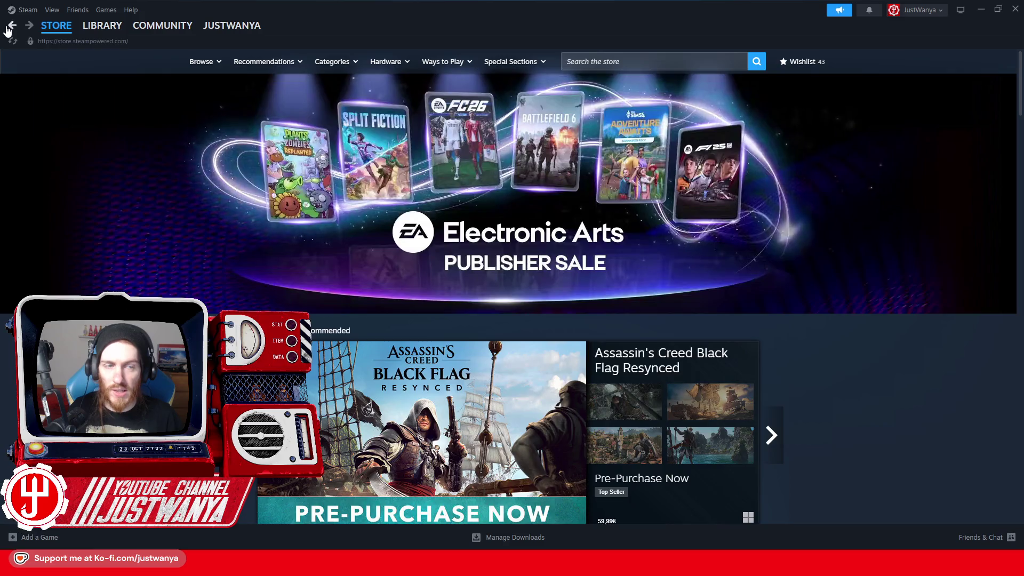
pyautogui.click(102, 25)
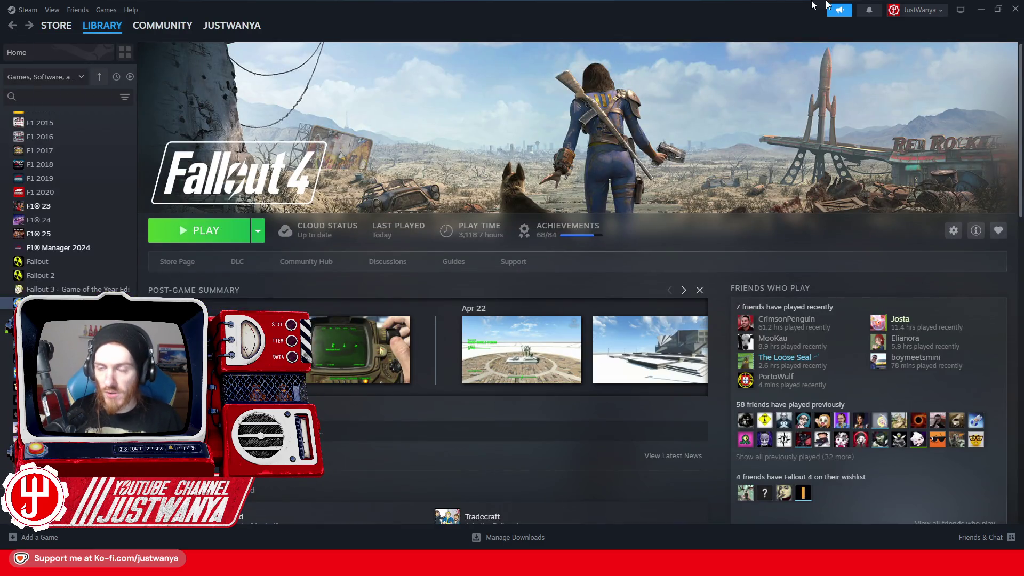
pyautogui.click(980, 9)
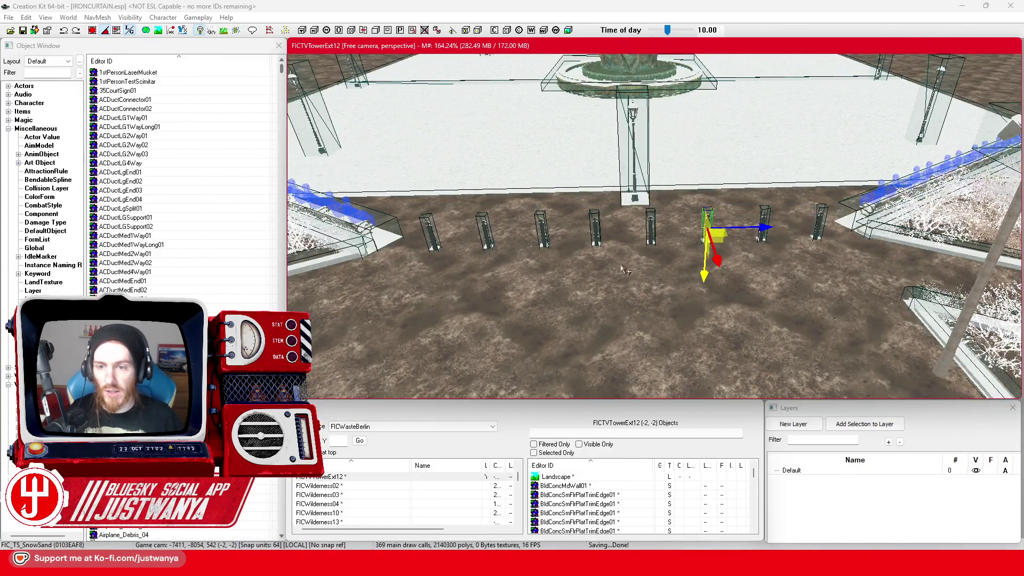
# Multi-select every street post in the row below the fountain plaza
pyautogui.scroll(5, 624, 269)
pyautogui.click(649, 229)
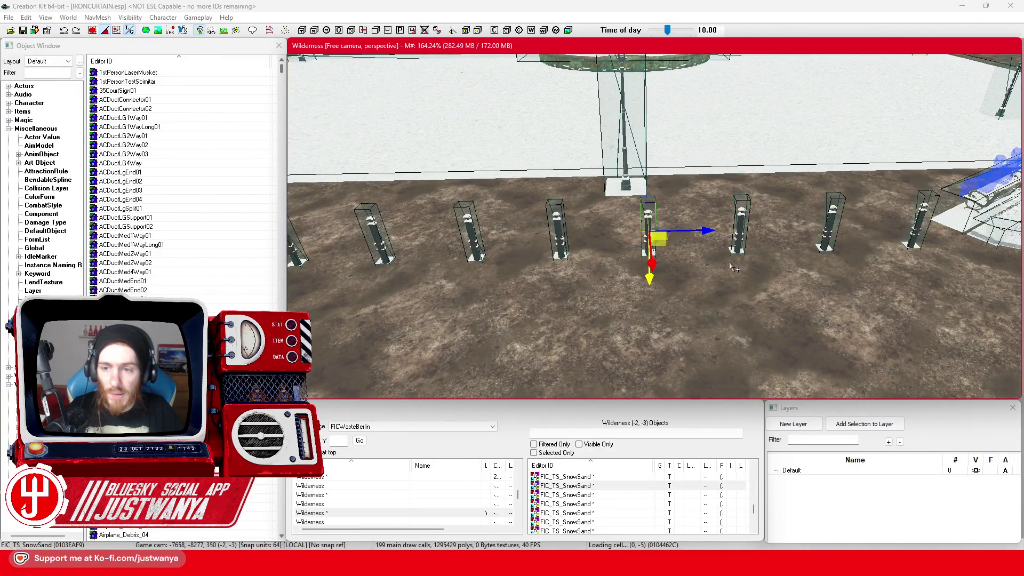
pyautogui.keyDown('ctrl'); pyautogui.click(741, 235); pyautogui.keyUp('ctrl')
pyautogui.keyDown('ctrl'); pyautogui.click(830, 235); pyautogui.keyUp('ctrl')
pyautogui.keyDown('ctrl'); pyautogui.click(924, 221); pyautogui.keyUp('ctrl')
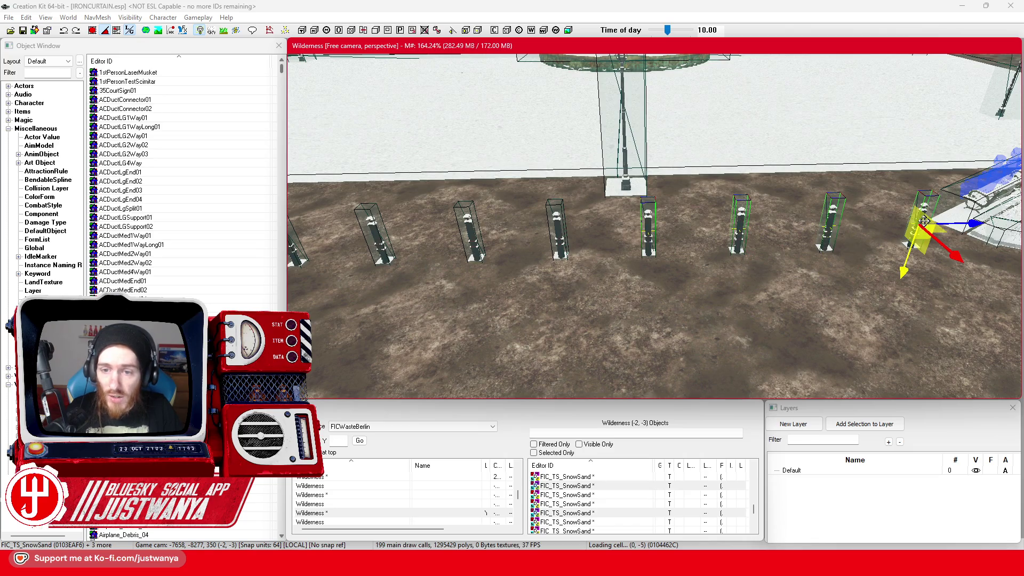
pyautogui.keyDown('ctrl'); pyautogui.click(560, 237); pyautogui.keyUp('ctrl')
pyautogui.keyDown('ctrl'); pyautogui.click(472, 238); pyautogui.keyUp('ctrl')
pyautogui.keyDown('ctrl'); pyautogui.click(376, 238); pyautogui.keyUp('ctrl')
pyautogui.keyDown('ctrl'); pyautogui.click(463, 233); pyautogui.keyUp('ctrl')
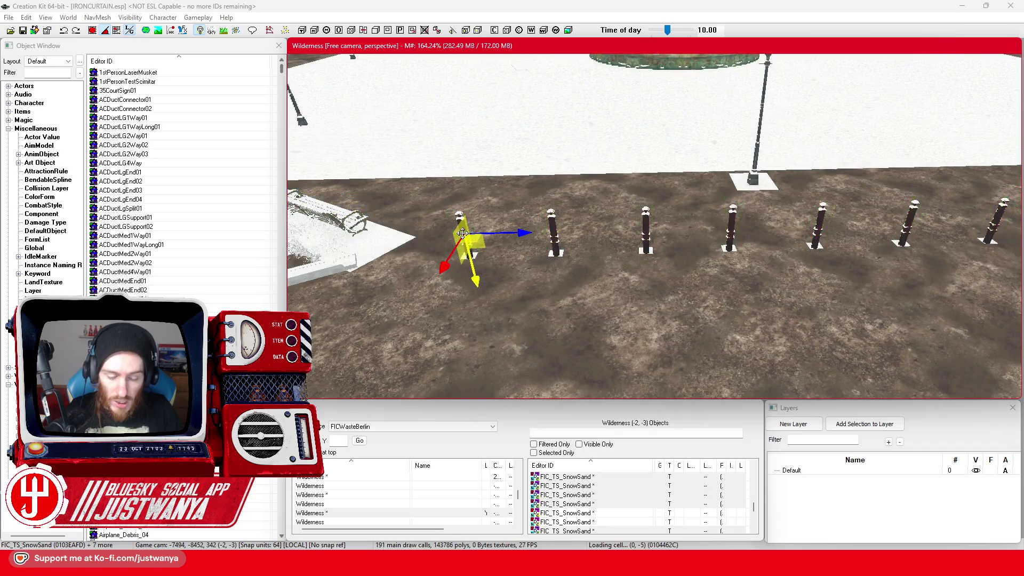
pyautogui.keyDown('ctrl'); pyautogui.click(464, 219); pyautogui.keyUp('ctrl')
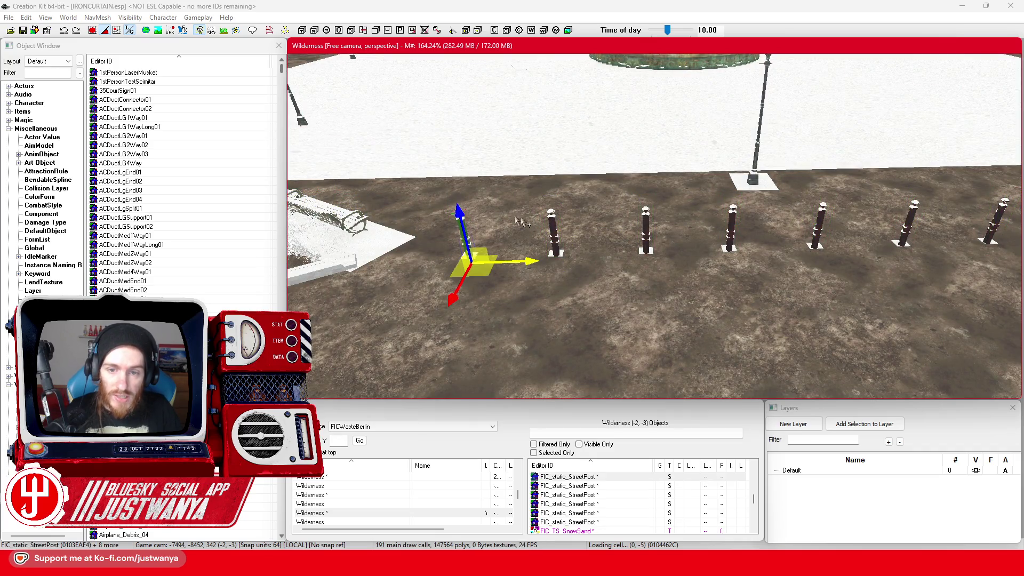
pyautogui.keyDown('ctrl'); pyautogui.click(552, 220); pyautogui.keyUp('ctrl')
pyautogui.keyDown('ctrl'); pyautogui.click(651, 232); pyautogui.keyUp('ctrl')
pyautogui.keyDown('ctrl'); pyautogui.click(730, 229); pyautogui.keyUp('ctrl')
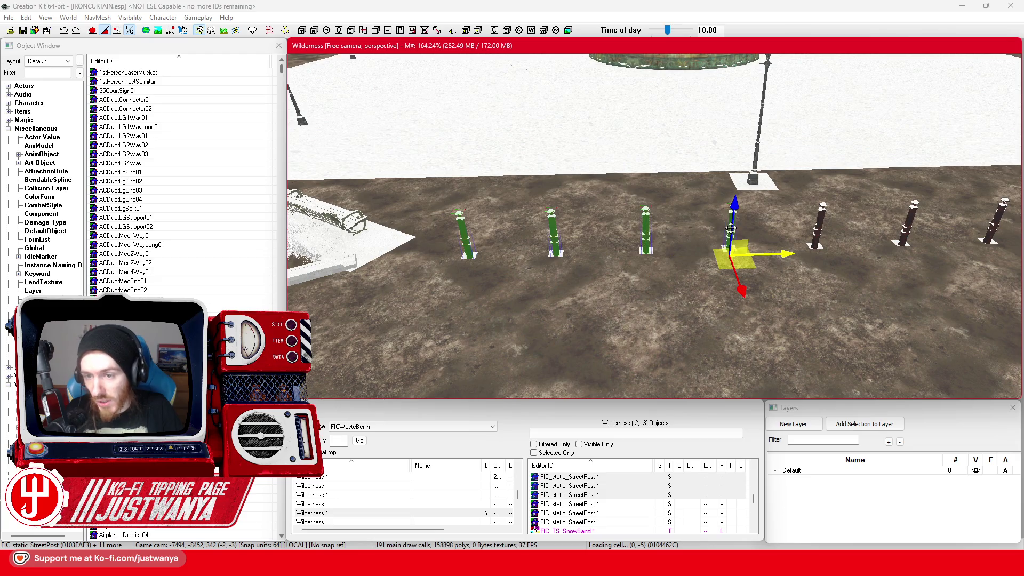
pyautogui.keyDown('ctrl'); pyautogui.click(558, 248); pyautogui.keyUp('ctrl')
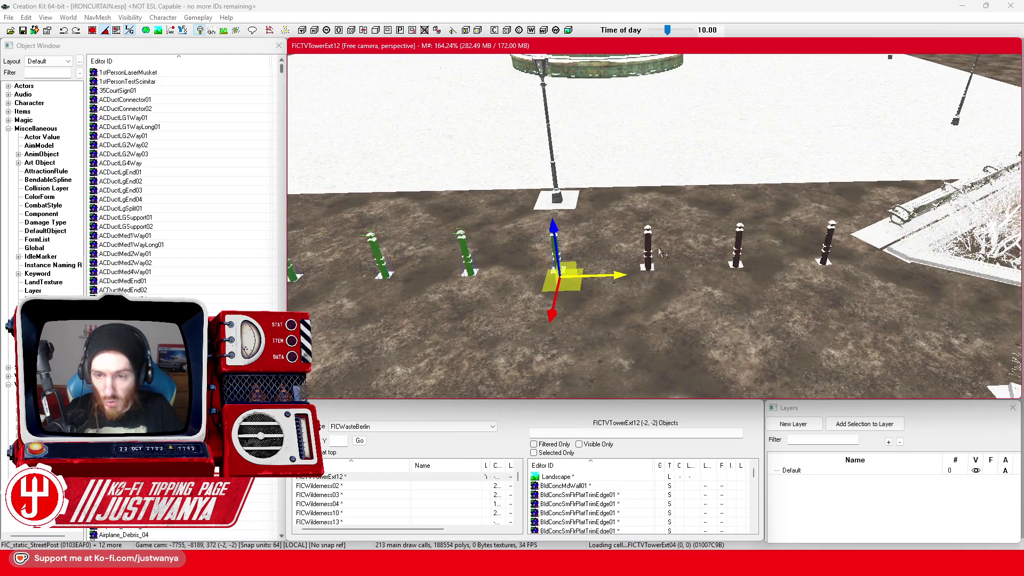
pyautogui.keyDown('ctrl'); pyautogui.click(651, 251); pyautogui.keyUp('ctrl')
pyautogui.keyDown('ctrl'); pyautogui.click(740, 247); pyautogui.keyUp('ctrl')
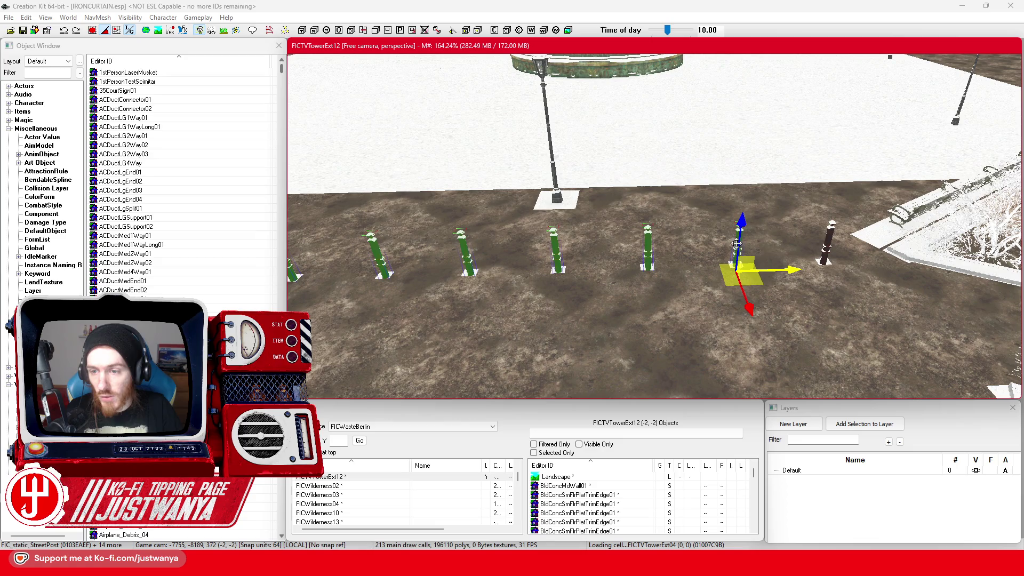
pyautogui.keyDown('ctrl'); pyautogui.click(834, 253); pyautogui.keyUp('ctrl')
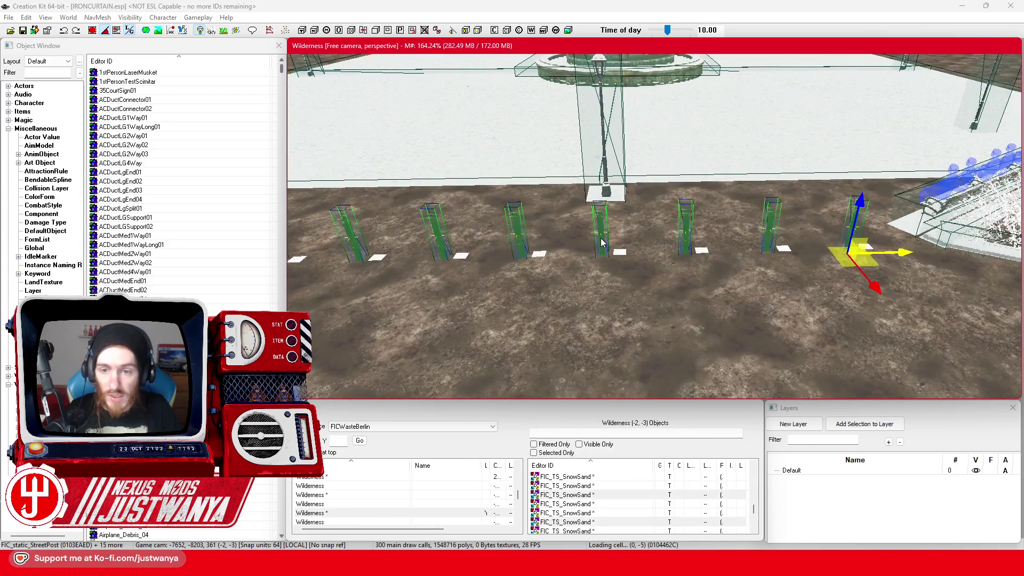
# Select a single post in the Wilderness cell and save the plugin
pyautogui.click(607, 269)
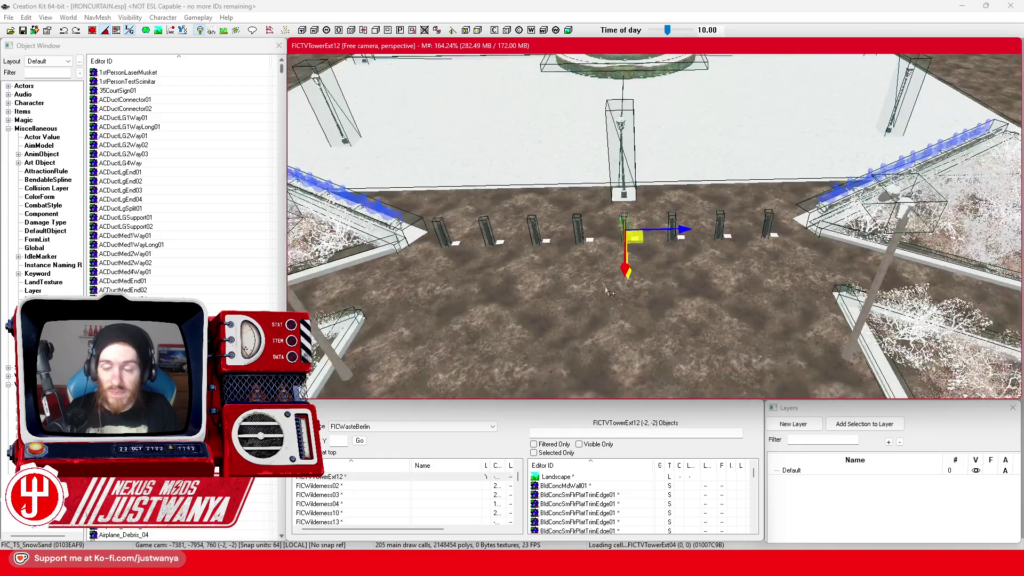
pyautogui.hotkey('ctrl', 's')
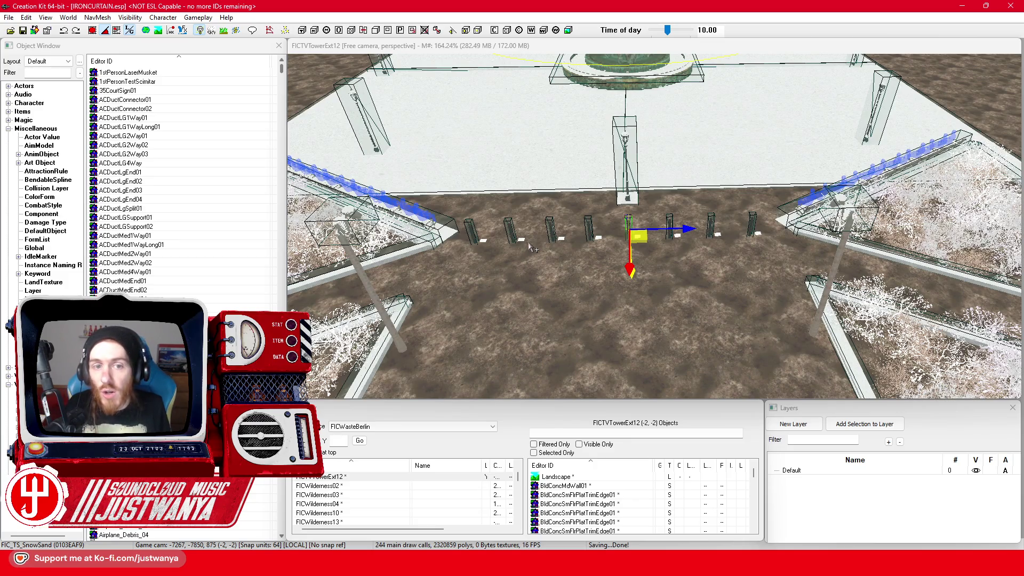
pyautogui.scroll(2, 473, 292)
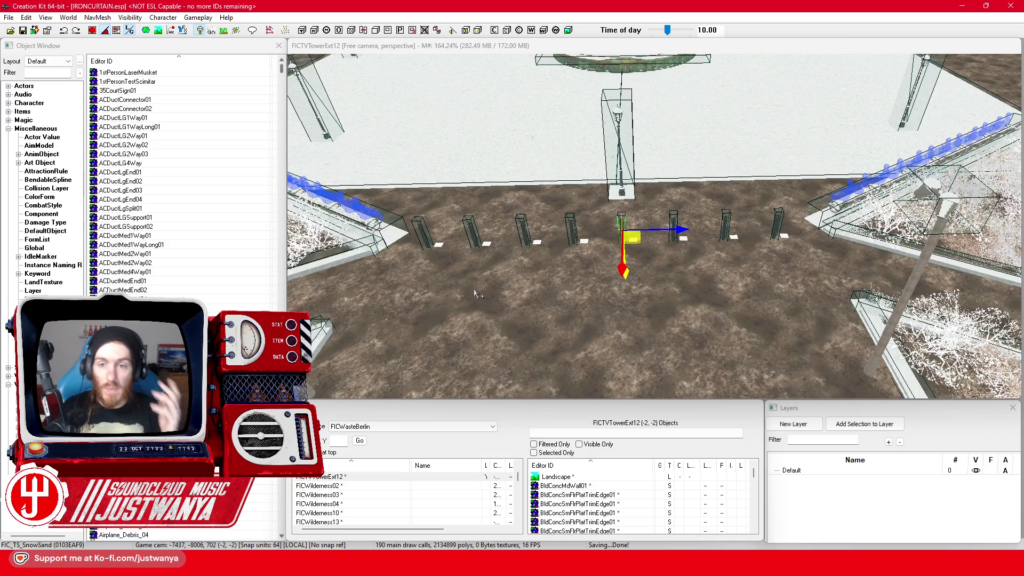
# Select the lamp post structure beside the tiered planter beds
pyautogui.click(619, 182)
# Bring the fountain area into view, picking a planter and then clearing the selection
pyautogui.moveTo(562, 242)
pyautogui.mouseDown()
pyautogui.moveTo(480, 256)
pyautogui.moveTo(512, 247)
pyautogui.moveTo(496, 241)
pyautogui.moveTo(533, 244)
pyautogui.moveTo(482, 235)
pyautogui.moveTo(549, 235)
pyautogui.moveTo(647, 313)
pyautogui.moveTo(612, 332)
pyautogui.moveTo(679, 252)
pyautogui.mouseUp()
pyautogui.click(485, 254)
pyautogui.click(647, 314)
pyautogui.scroll(5, 679, 251)
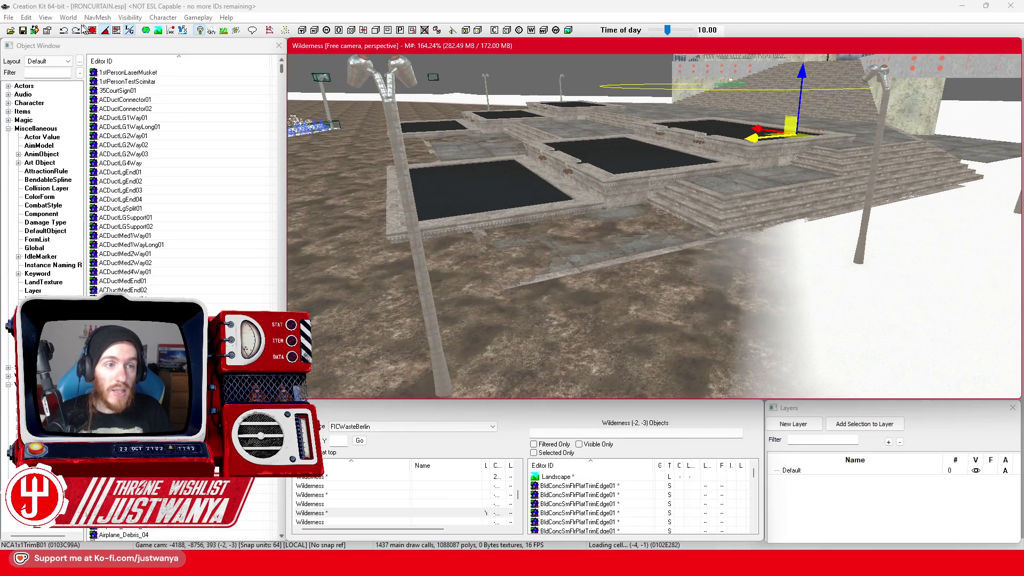
pyautogui.click(532, 79)
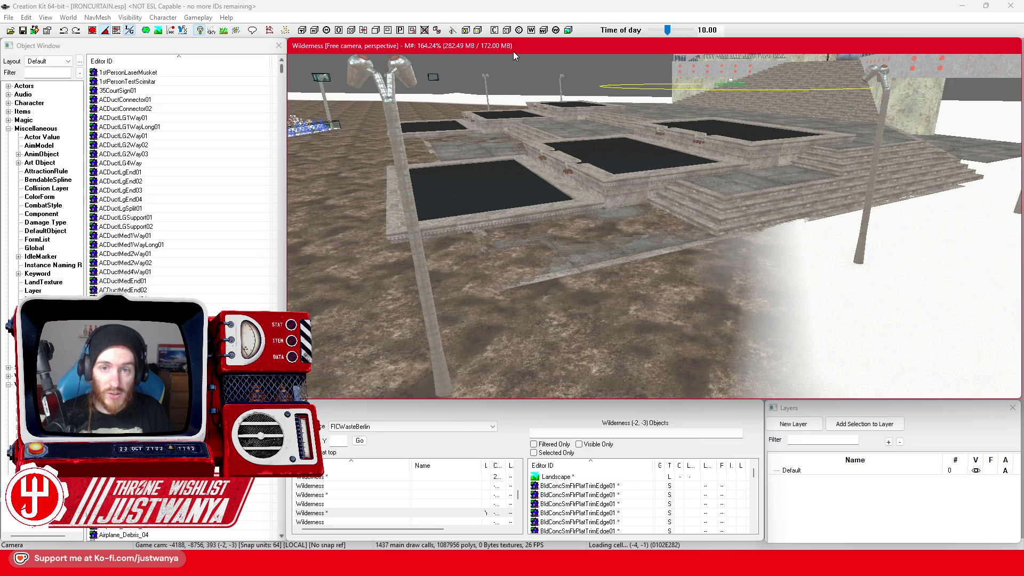
pyautogui.scroll(-5, 499, 149)
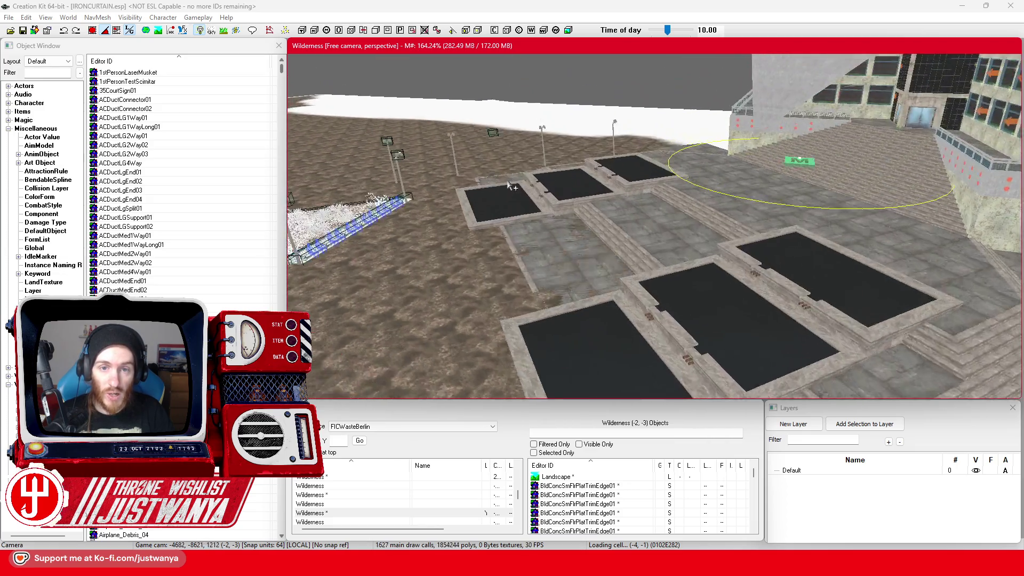
# Delete the small fixture near the planters and open Landscape Edit Settings
pyautogui.click(500, 148)
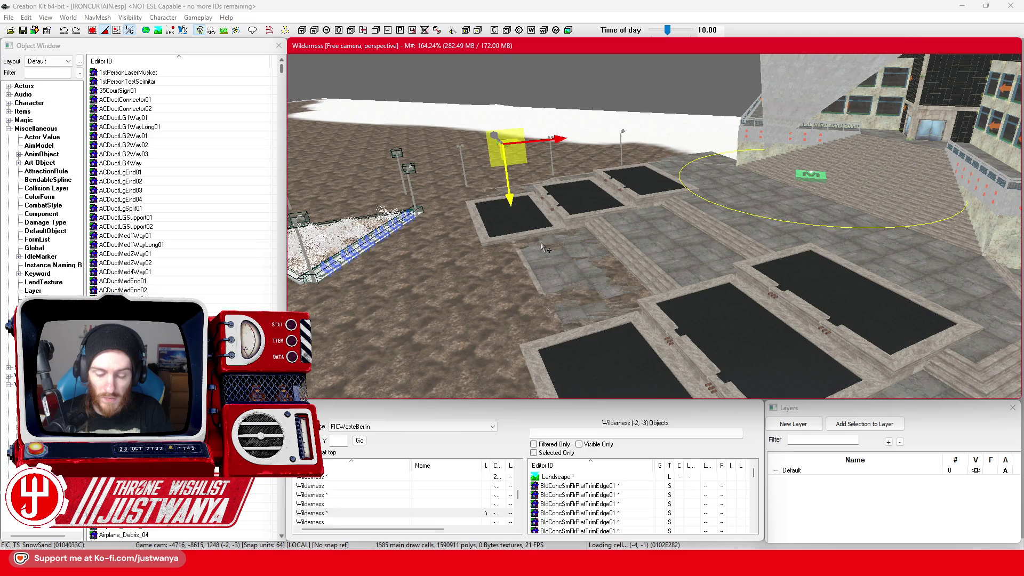
pyautogui.press('Delete')
pyautogui.scroll(4, 565, 237)
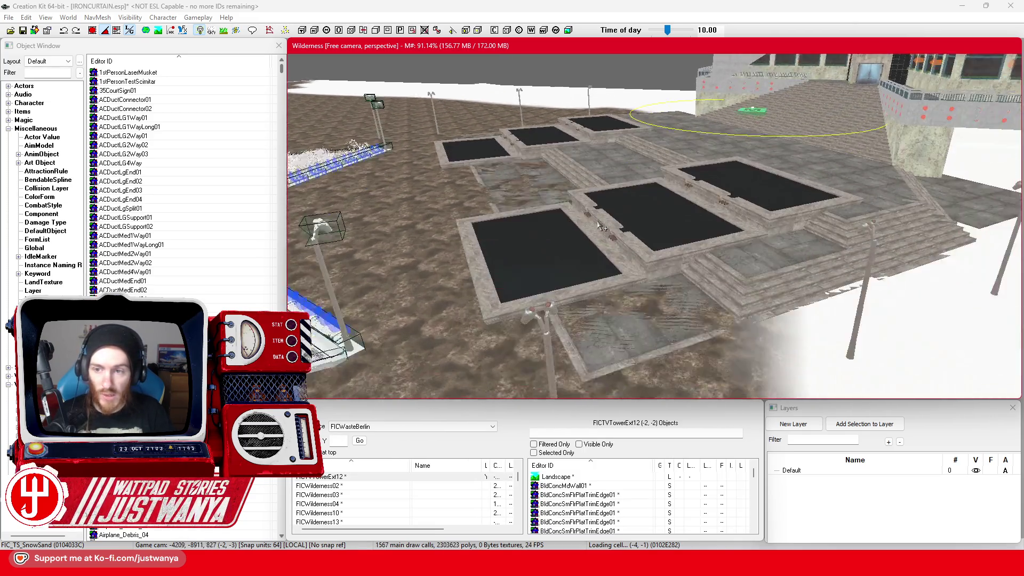
pyautogui.moveTo(602, 228); pyautogui.dragTo(537, 70)
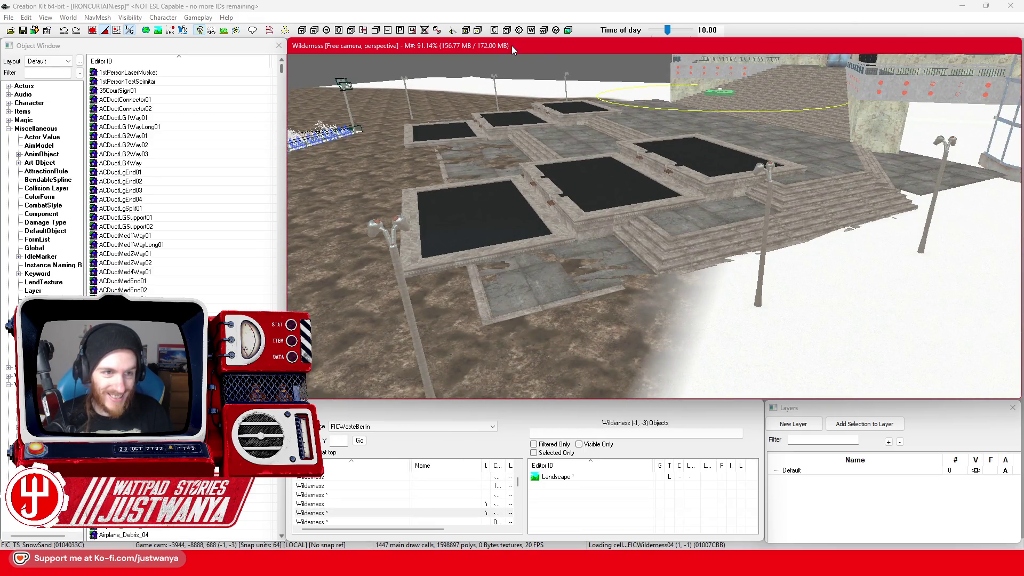
pyautogui.press('h')
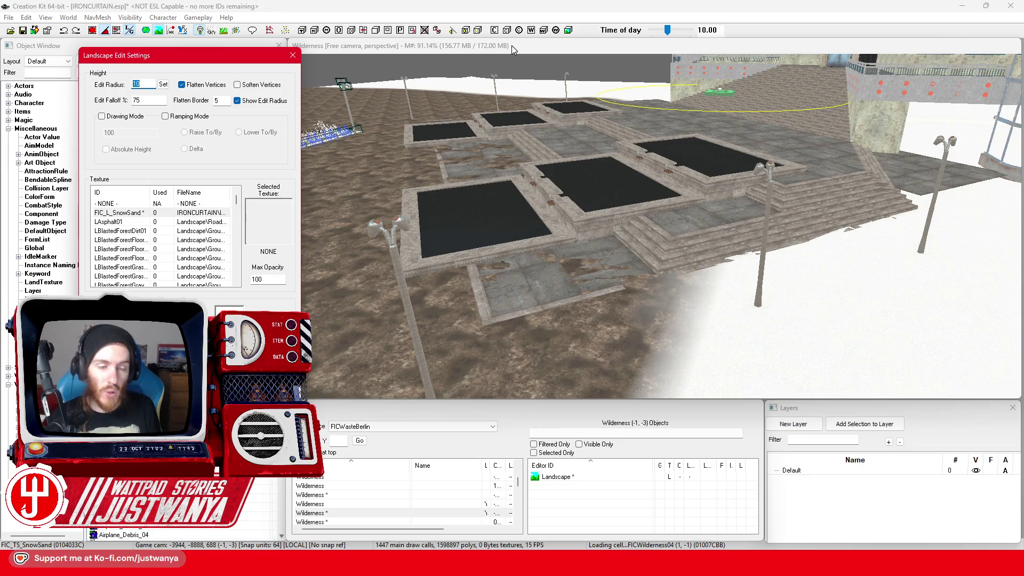
# Choose FIC_L_SnowSand as the brush texture and change the edit radius from 10 to 5
pyautogui.click(199, 222)
pyautogui.click(203, 214)
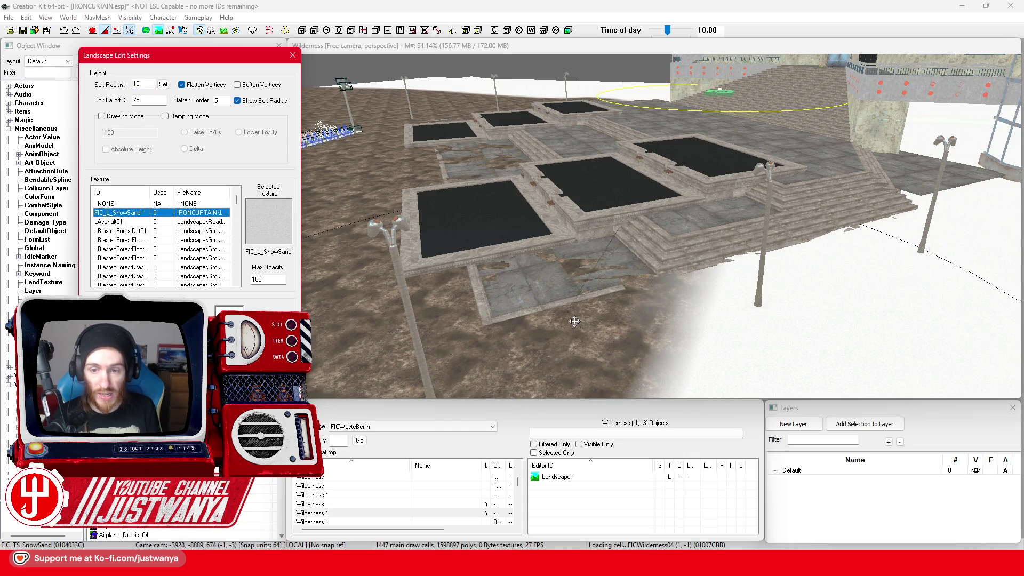
pyautogui.scroll(3, 299, 189)
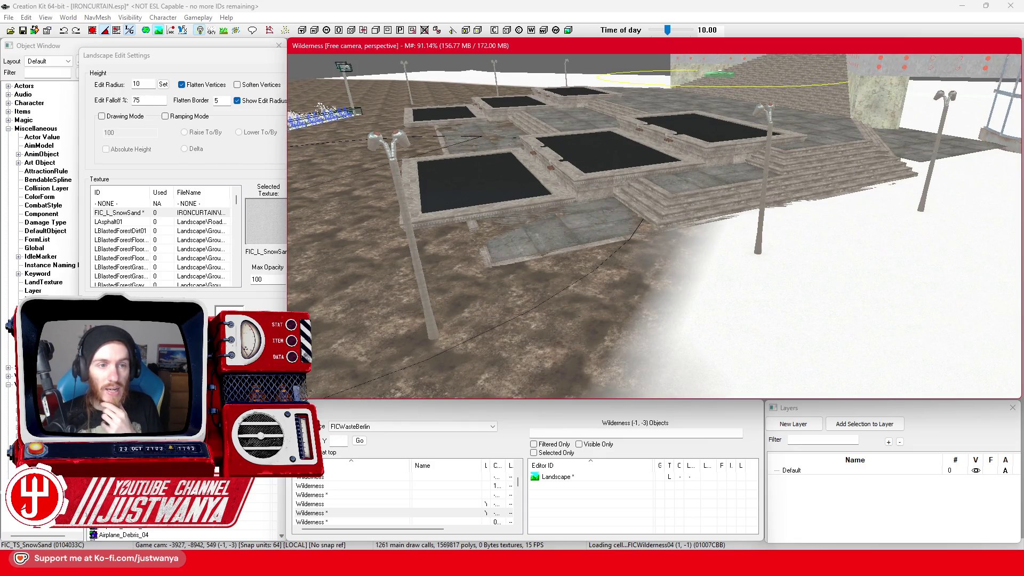
pyautogui.doubleClick(137, 85)
pyautogui.write('5')
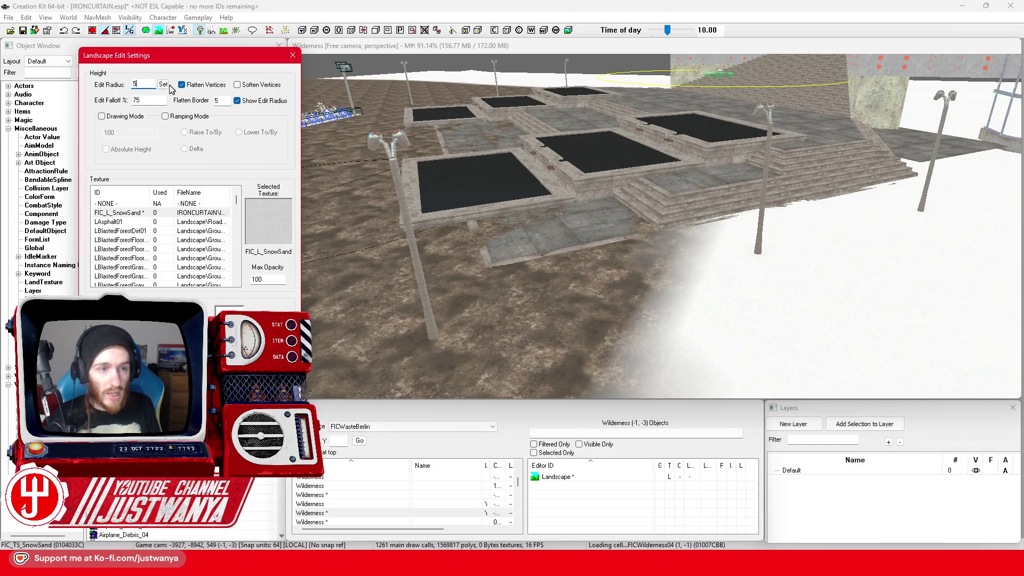
pyautogui.moveTo(181, 61); pyautogui.dragTo(198, 68)
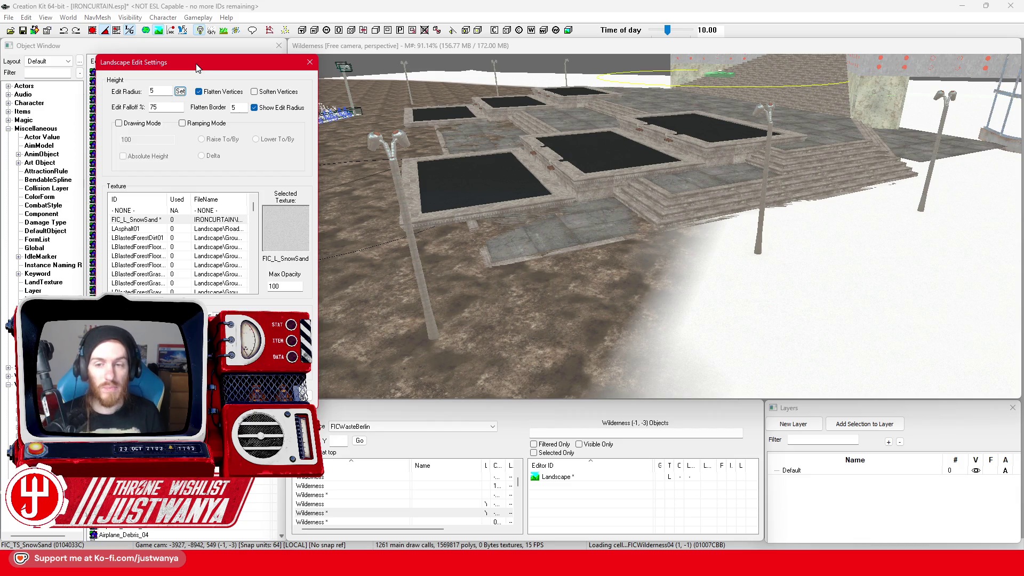
# Sculpt the ground along the lower platform edge with Flatten Vertices off, then re-enable flattening
pyautogui.scroll(3, 516, 230)
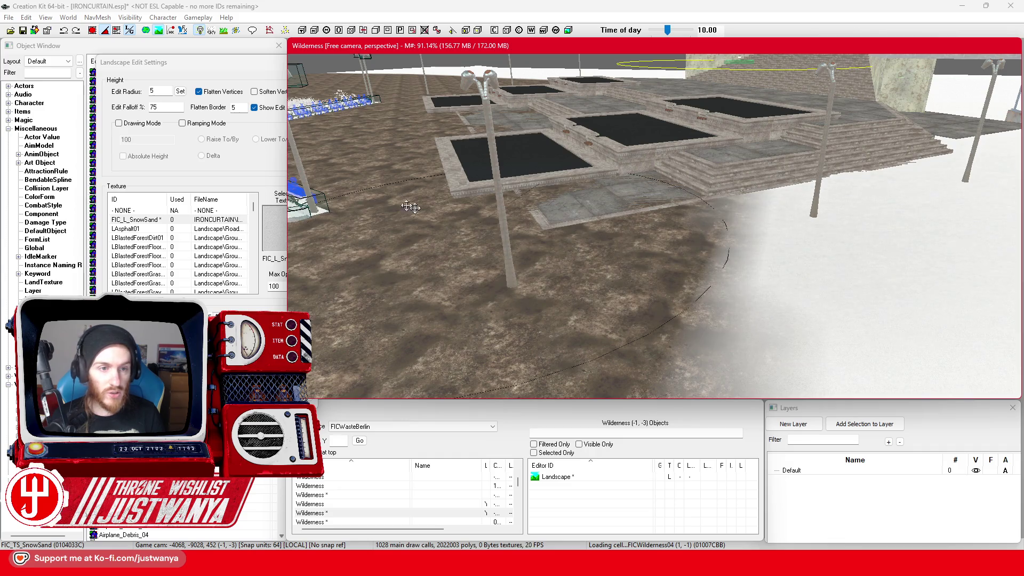
pyautogui.click(198, 91)
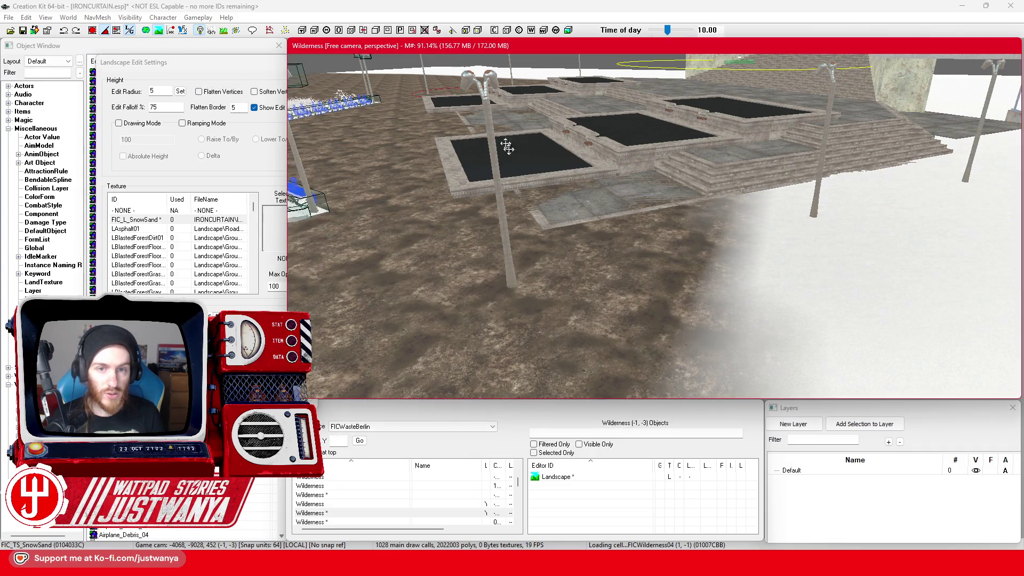
pyautogui.moveTo(486, 230); pyautogui.dragTo(490, 232)
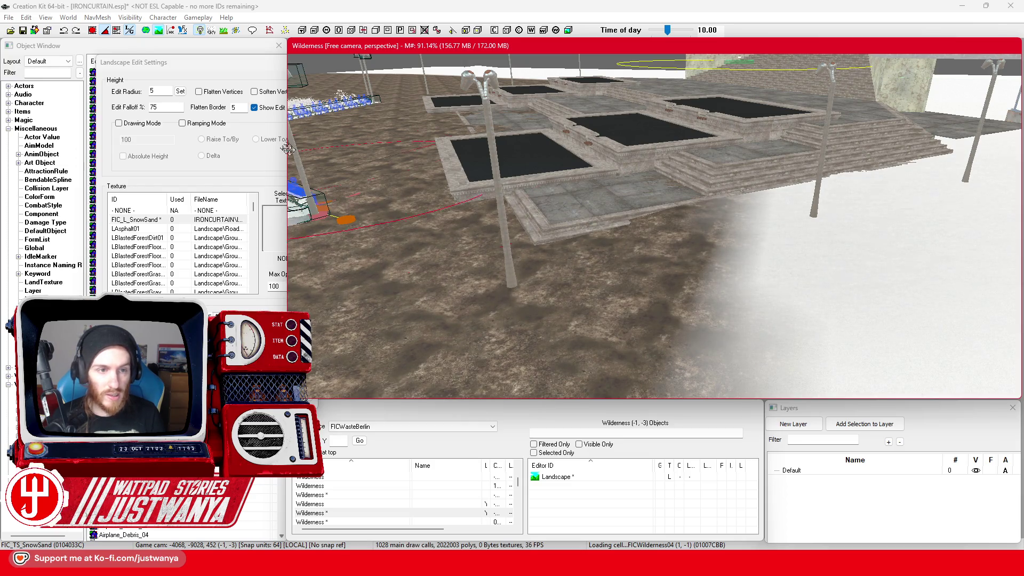
pyautogui.click(198, 91)
pyautogui.click(444, 258)
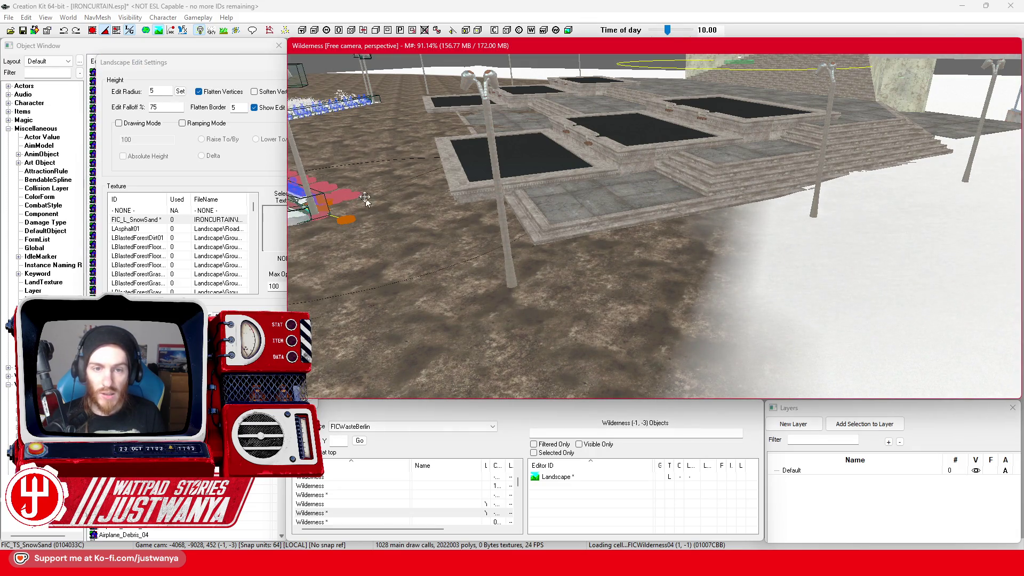
pyautogui.scroll(-5, 593, 337)
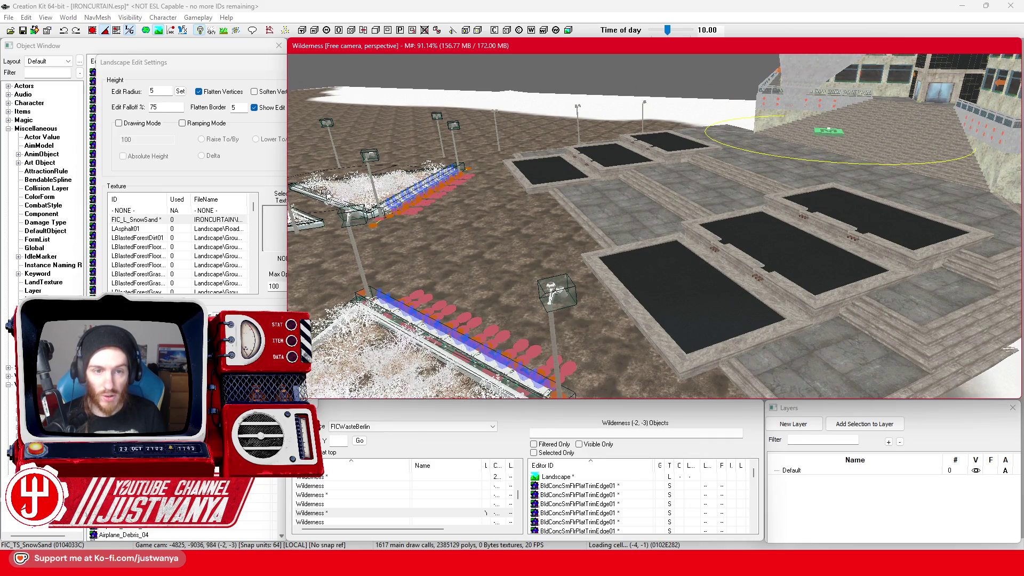
pyautogui.press('s')
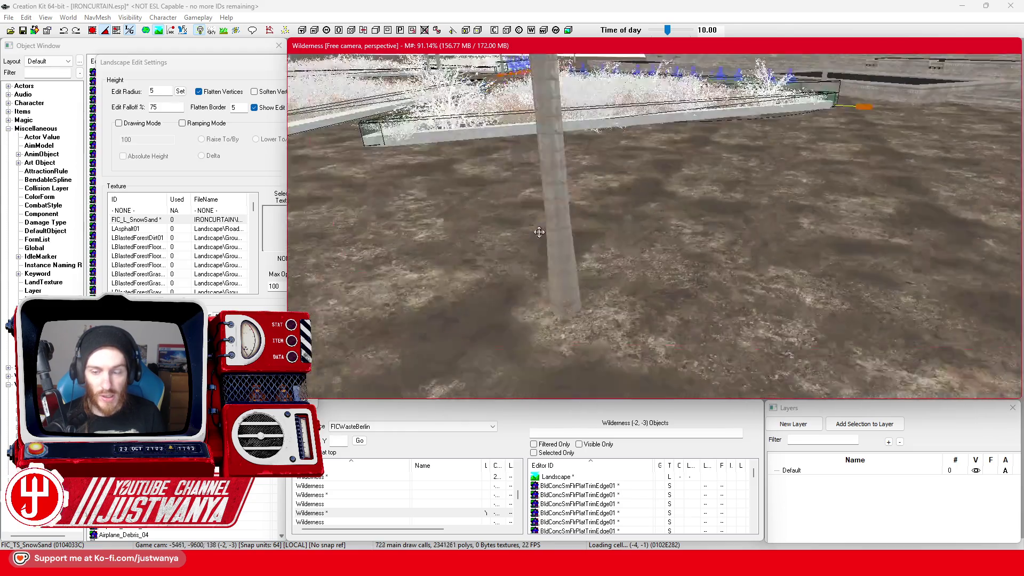
pyautogui.press('s')
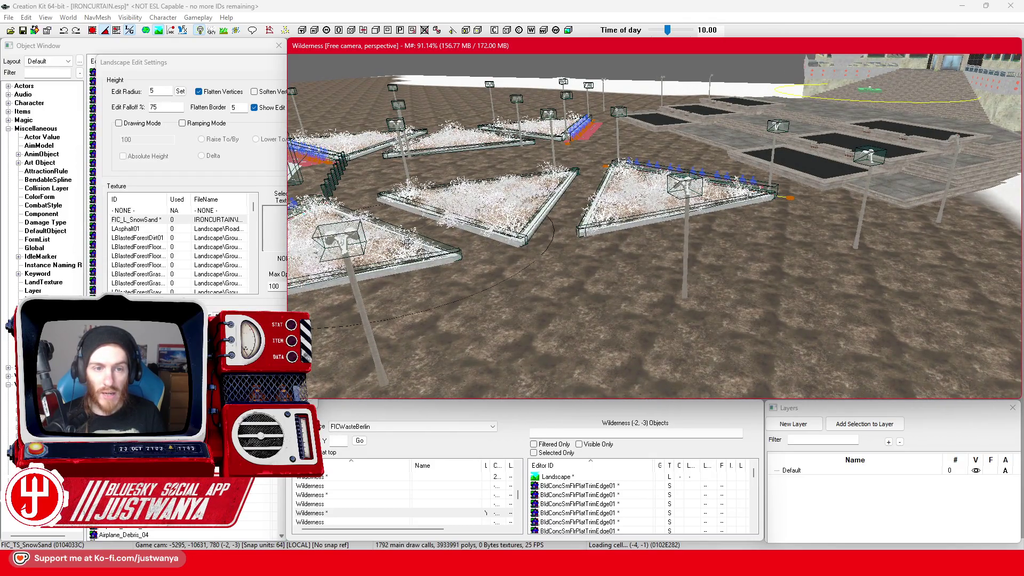
pyautogui.press('a')
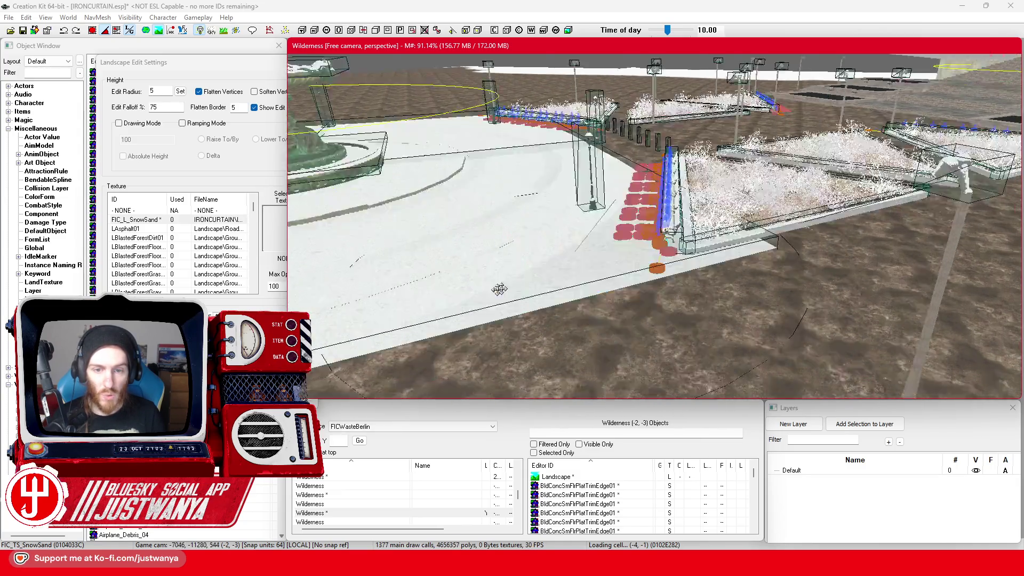
pyautogui.press('a')
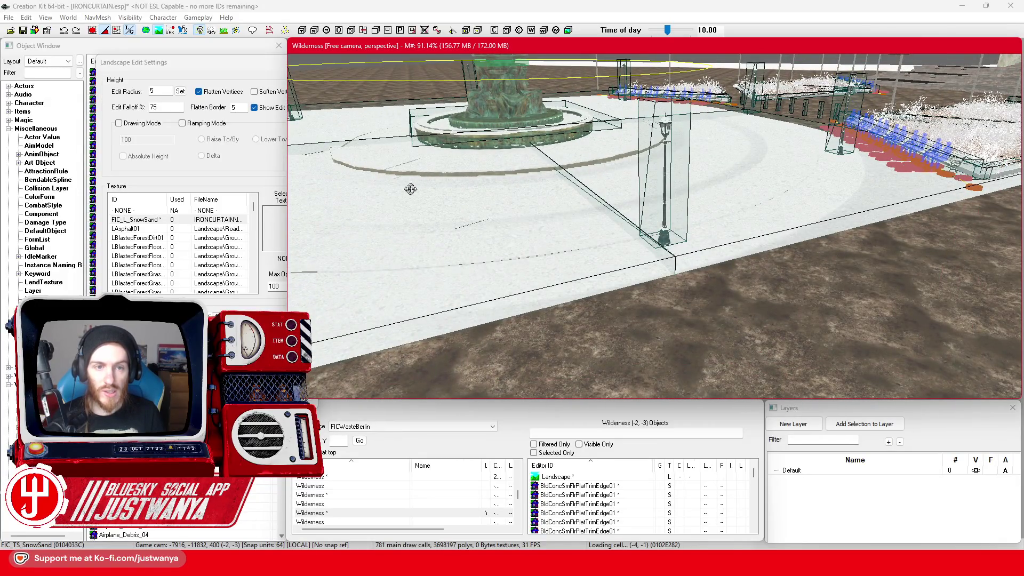
pyautogui.press('a')
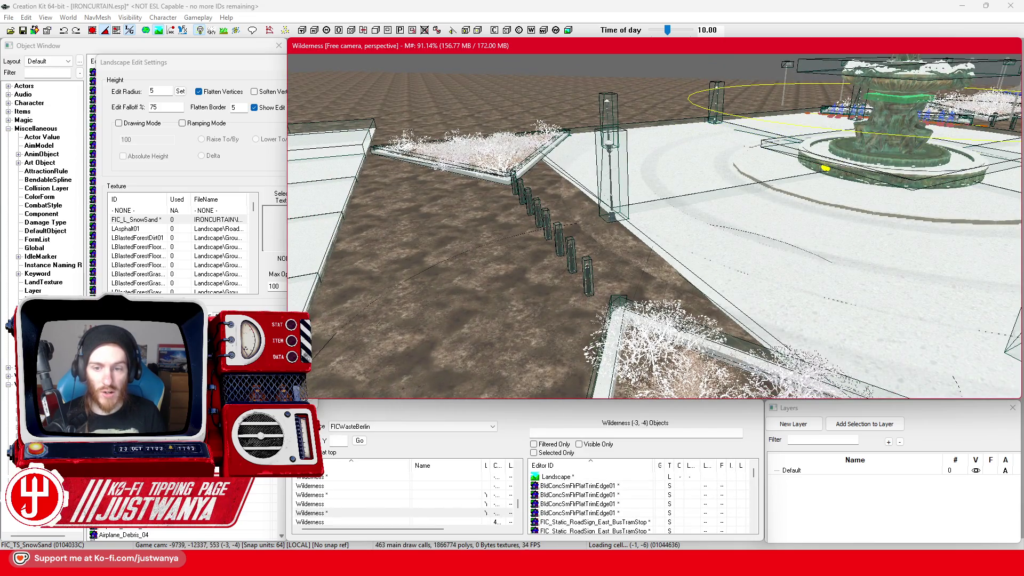
pyautogui.scroll(3, 616, 310)
pyautogui.scroll(-3, 617, 310)
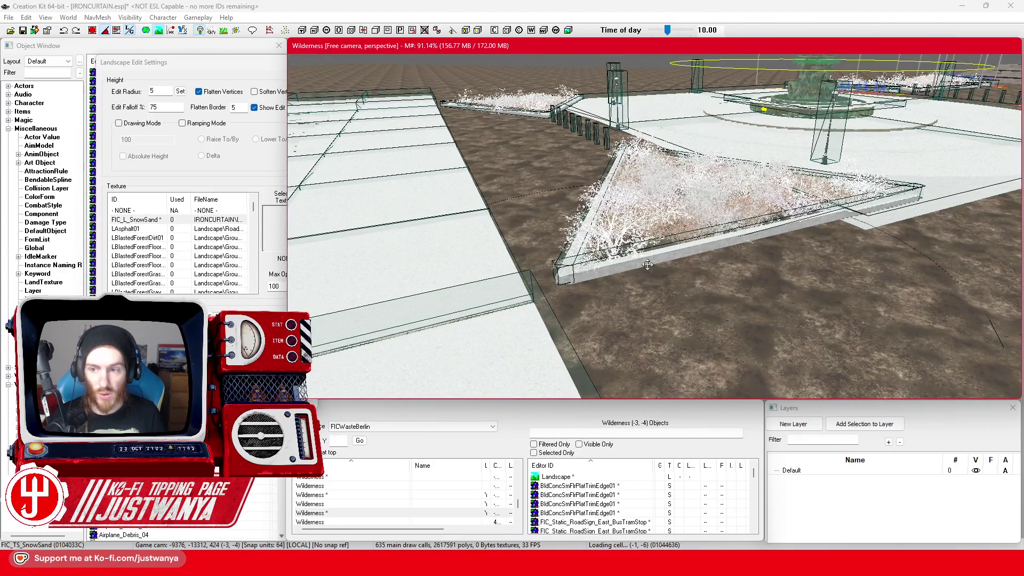
pyautogui.scroll(5, 648, 266)
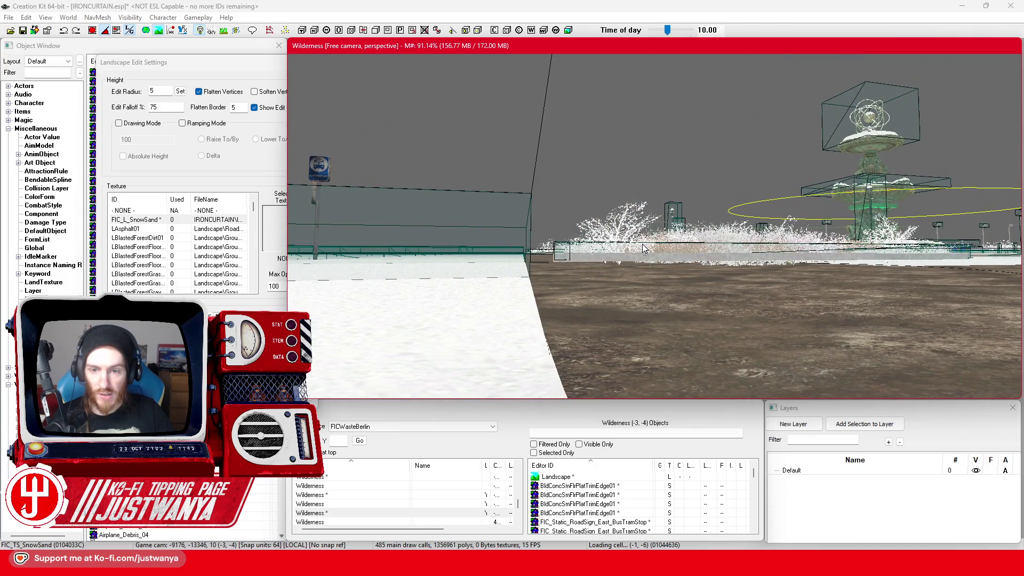
pyautogui.scroll(-5, 645, 248)
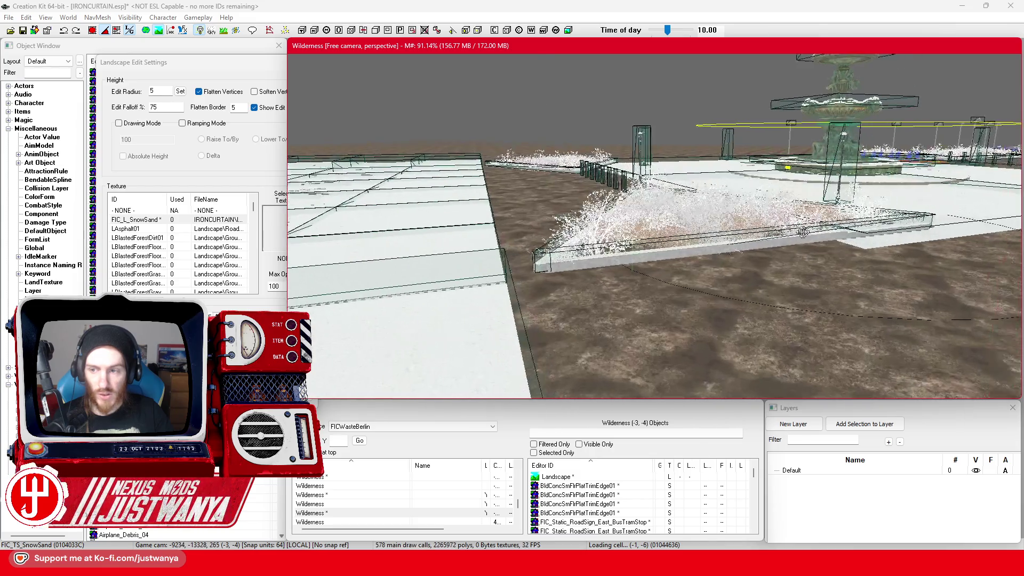
pyautogui.scroll(5, 614, 277)
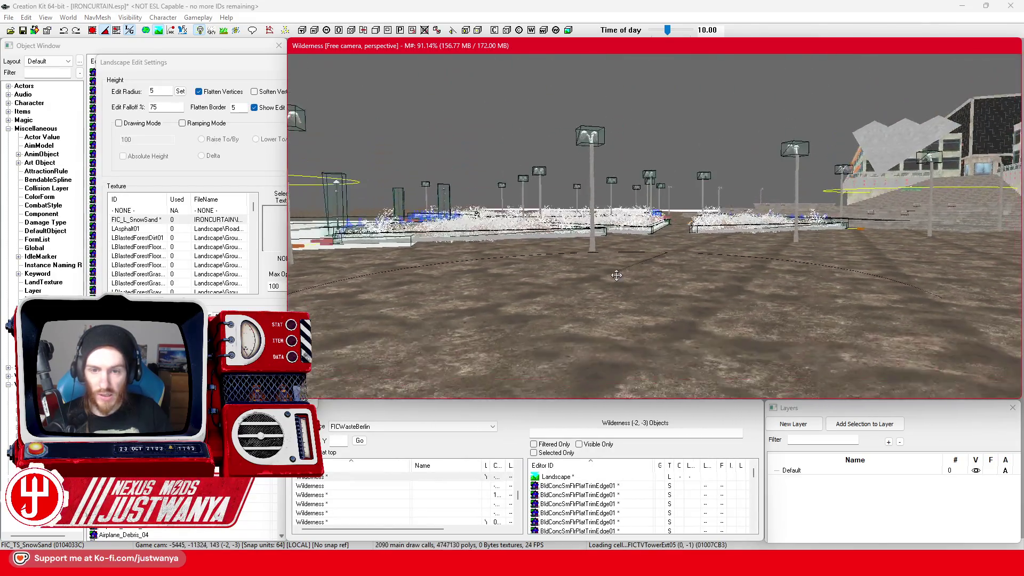
pyautogui.scroll(5, 619, 270)
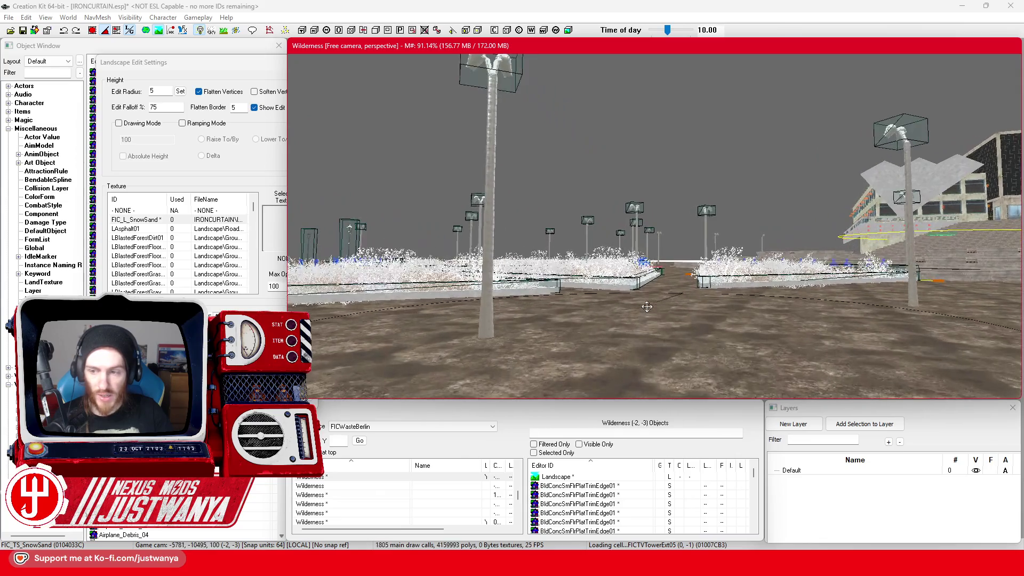
pyautogui.scroll(5, 687, 293)
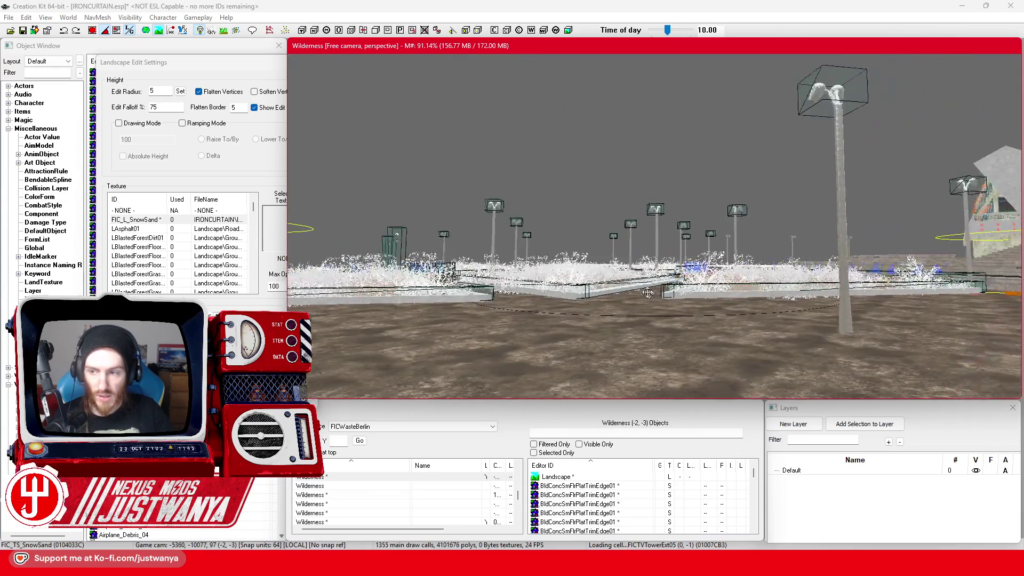
pyautogui.scroll(5, 521, 289)
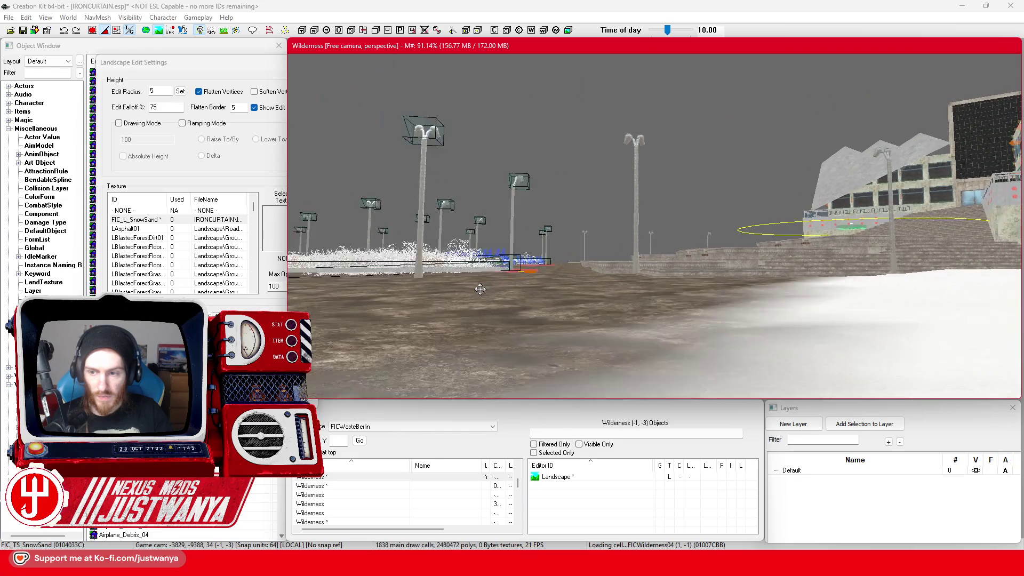
pyautogui.moveTo(483, 295); pyautogui.dragTo(704, 336)
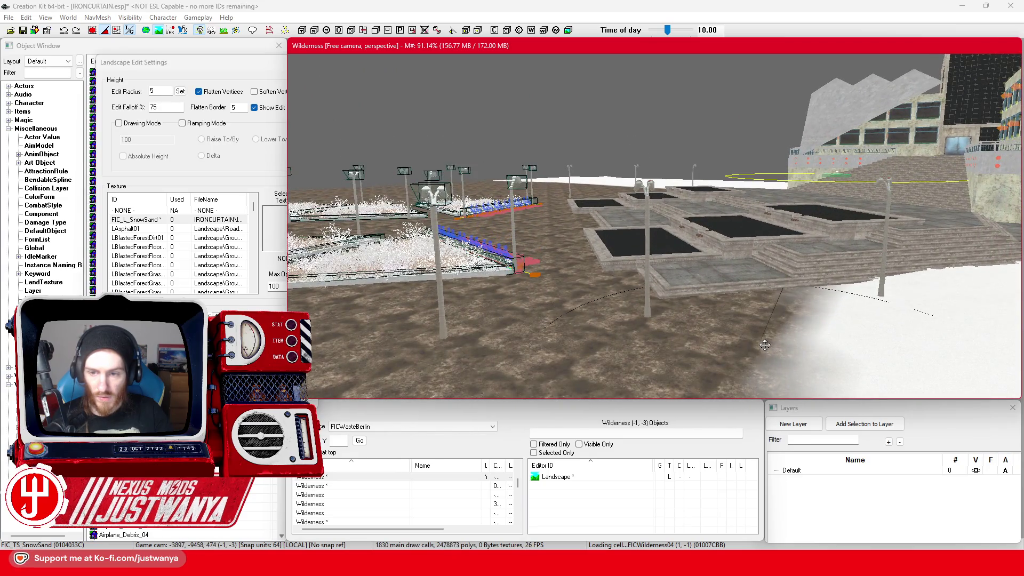
pyautogui.moveTo(704, 336); pyautogui.dragTo(649, 281)
pyautogui.scroll(5, 649, 281)
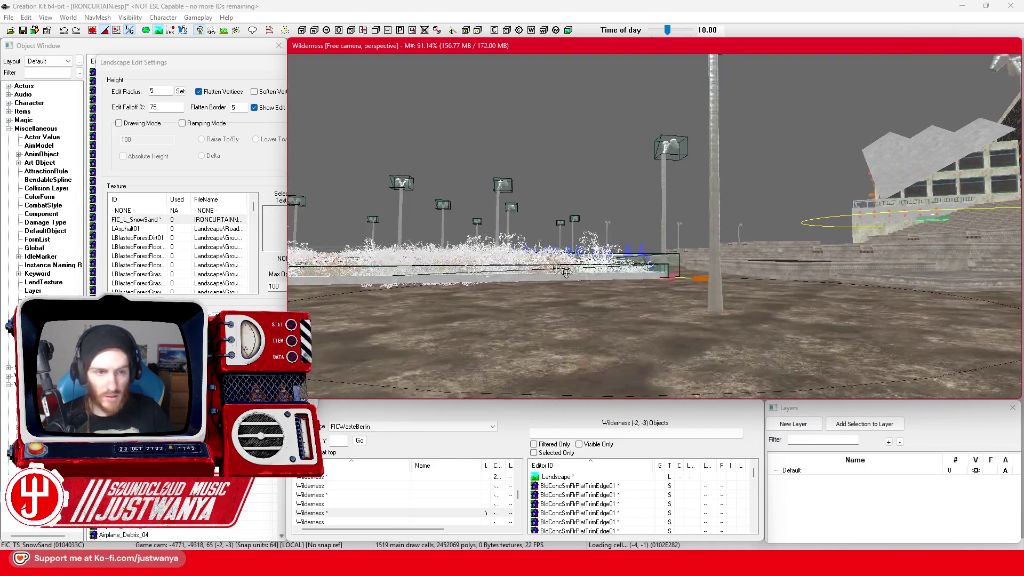
pyautogui.click(199, 92)
pyautogui.click(629, 301)
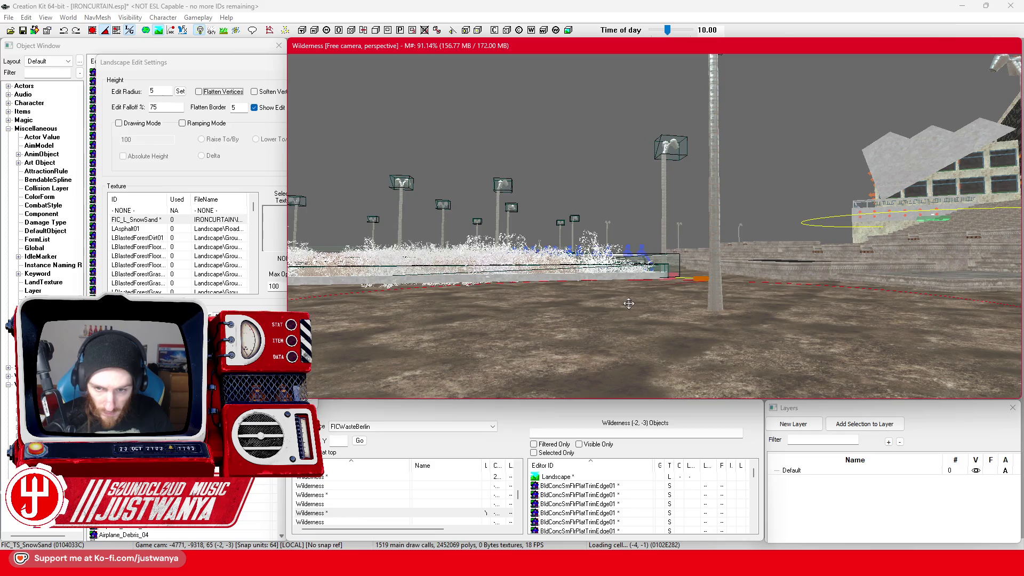
pyautogui.click(199, 92)
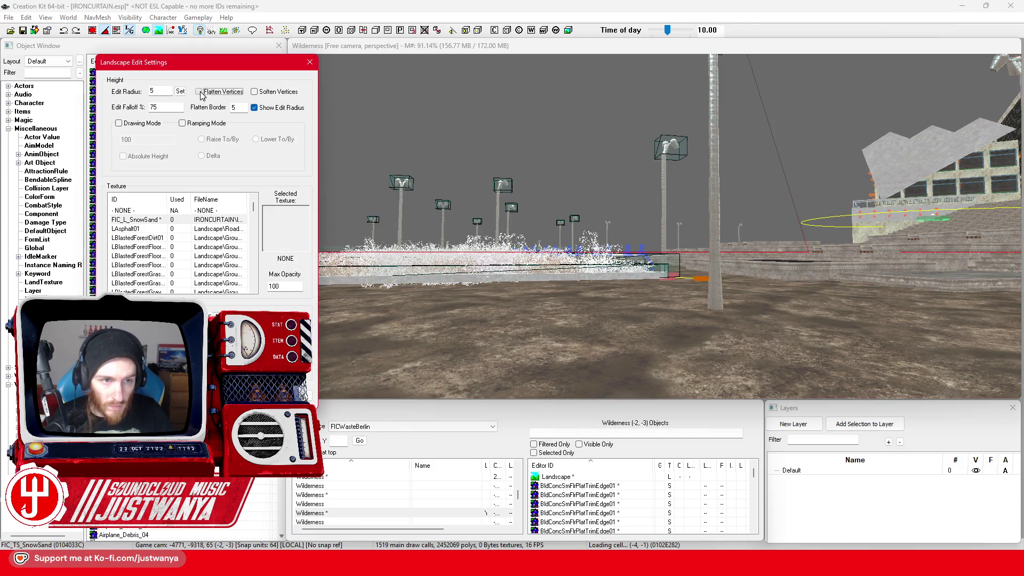
pyautogui.click(616, 305)
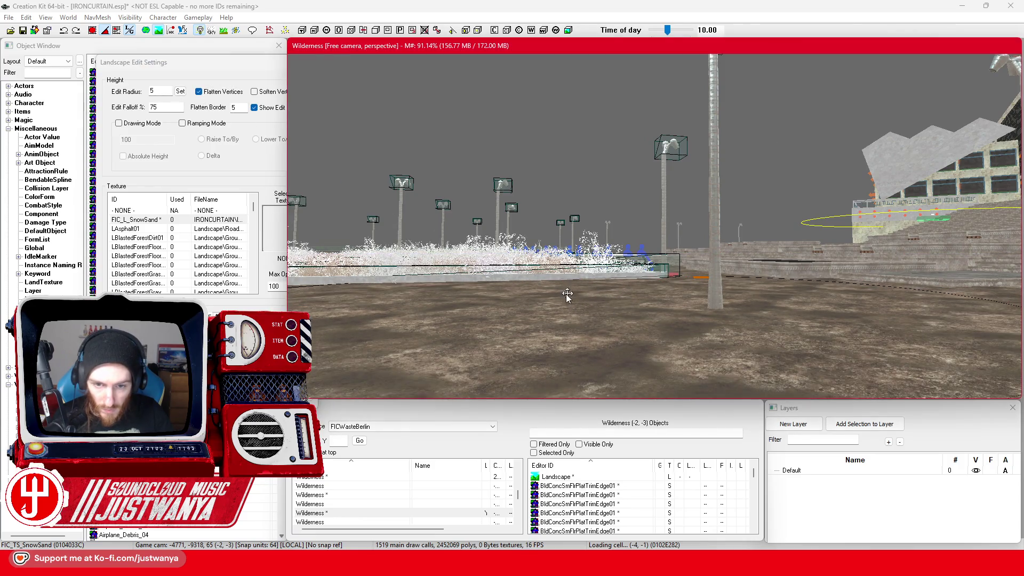
pyautogui.scroll(5, 619, 312)
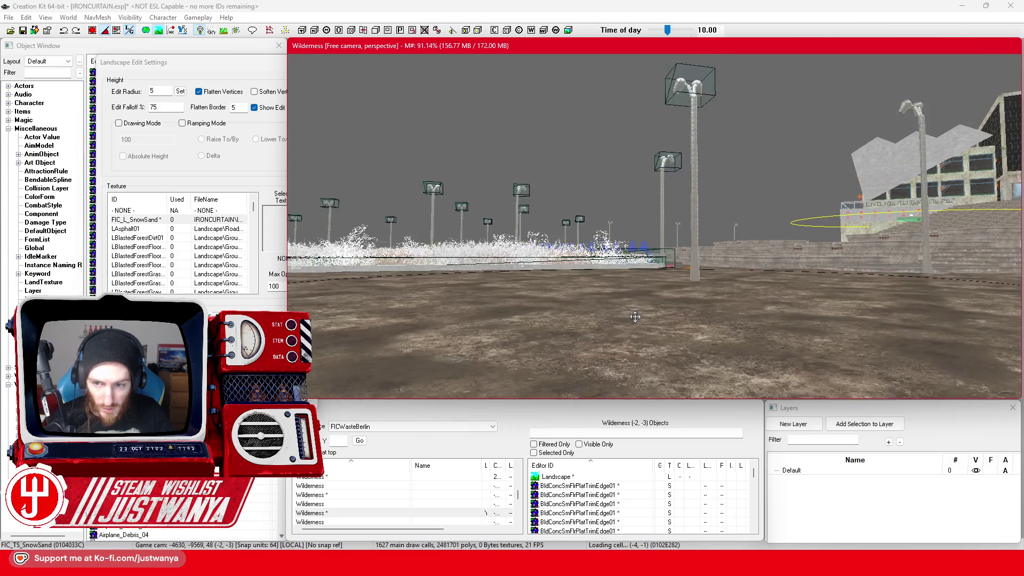
pyautogui.scroll(-5, 626, 310)
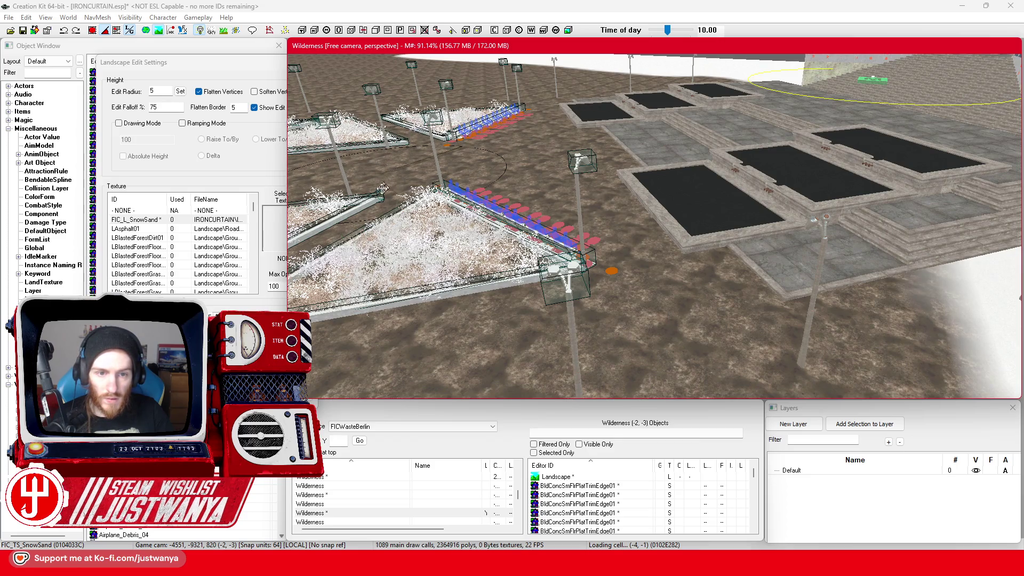
# Fly past the planters to the gridded plaza and paint snow over the leftover dirt patch
pyautogui.scroll(2, 516, 247)
pyautogui.scroll(3, 517, 246)
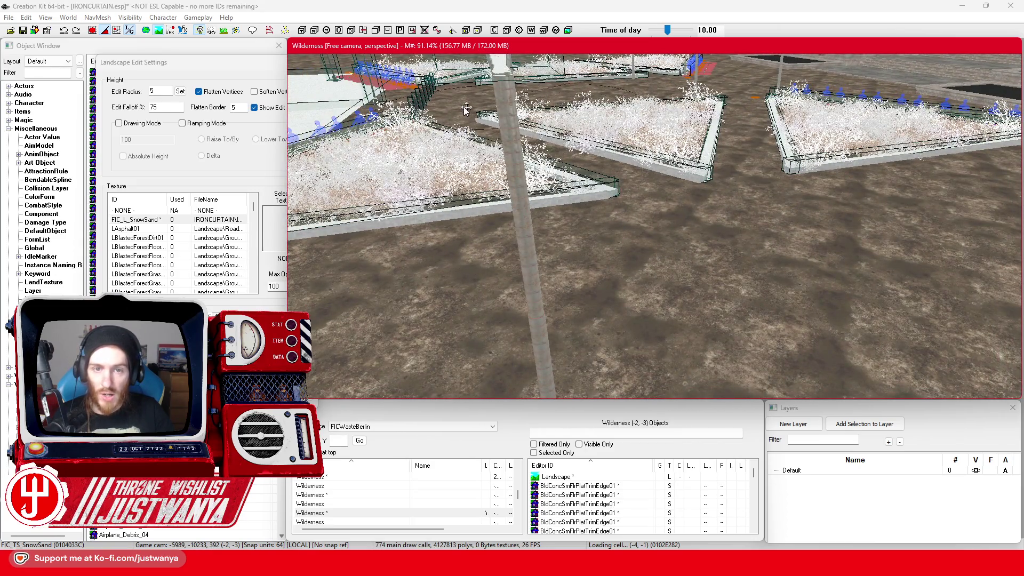
pyautogui.scroll(-2, 590, 159)
pyautogui.scroll(-5, 590, 159)
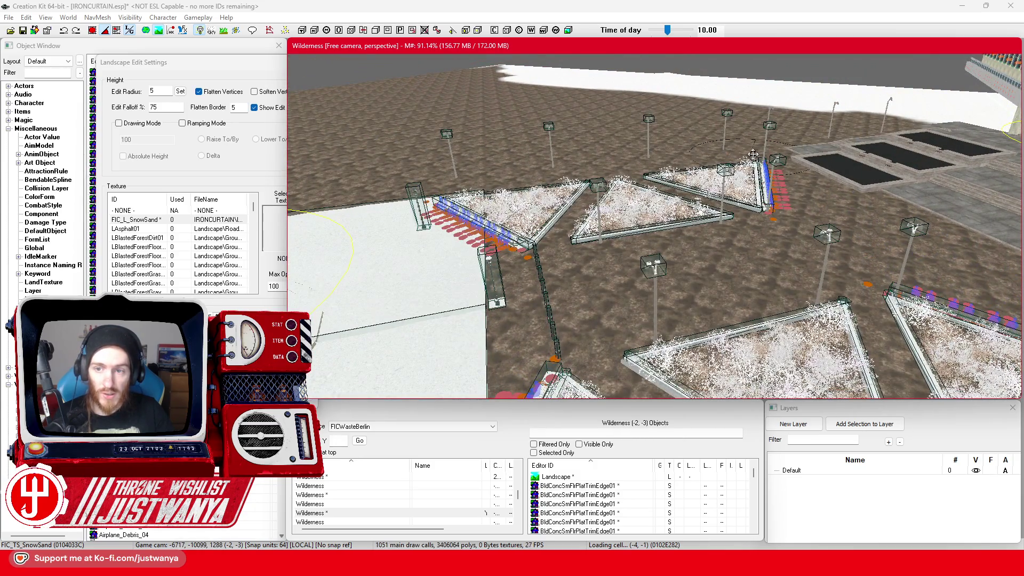
pyautogui.scroll(5, 523, 319)
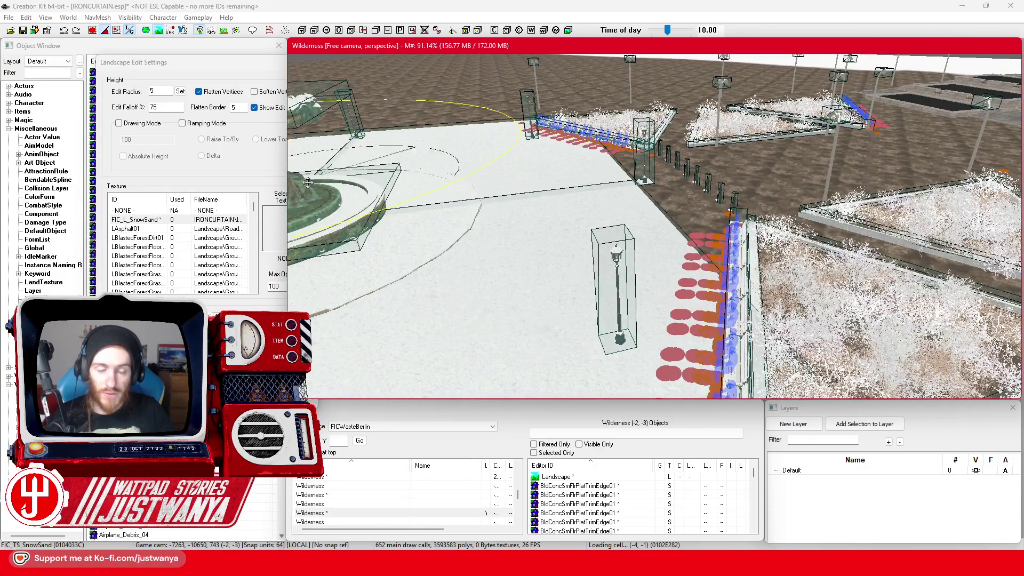
pyautogui.moveTo(362, 388)
pyautogui.mouseDown()
pyautogui.moveTo(464, 336)
pyautogui.moveTo(519, 265)
pyautogui.mouseUp()
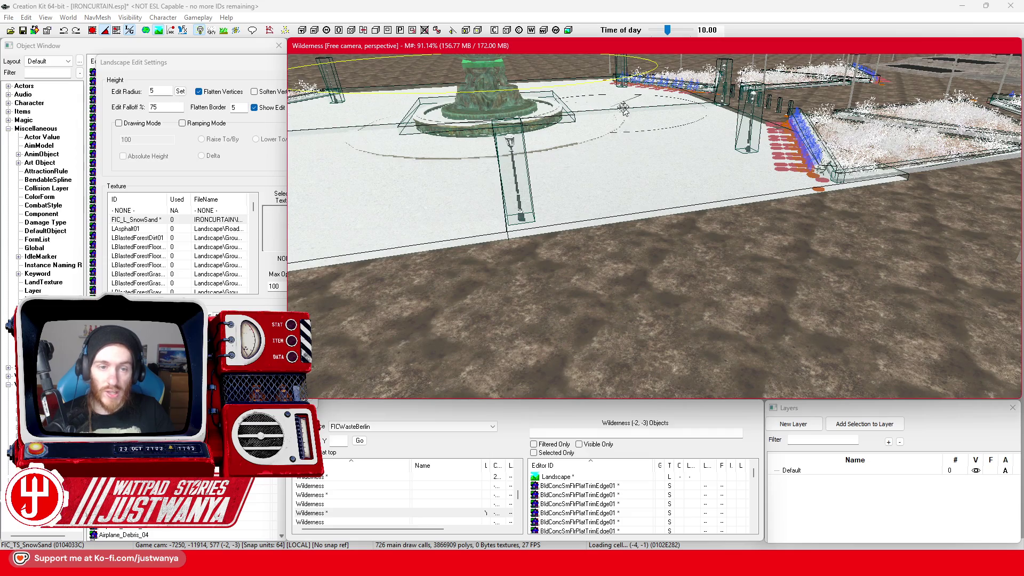
pyautogui.moveTo(378, 168)
pyautogui.mouseDown()
pyautogui.moveTo(729, 219)
pyautogui.moveTo(566, 173)
pyautogui.mouseUp()
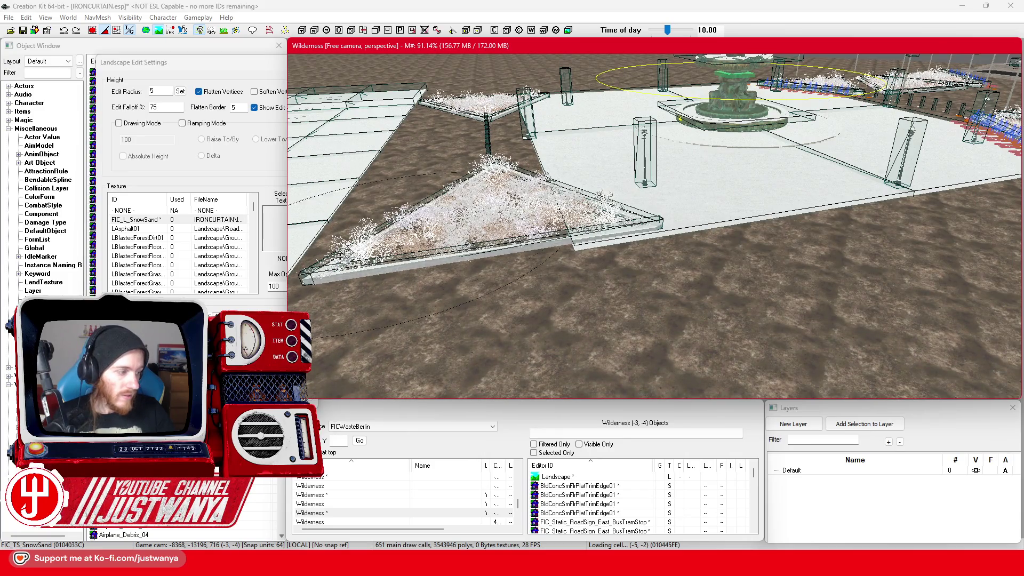
pyautogui.moveTo(412, 247); pyautogui.dragTo(543, 226)
pyautogui.scroll(-5, 542, 226)
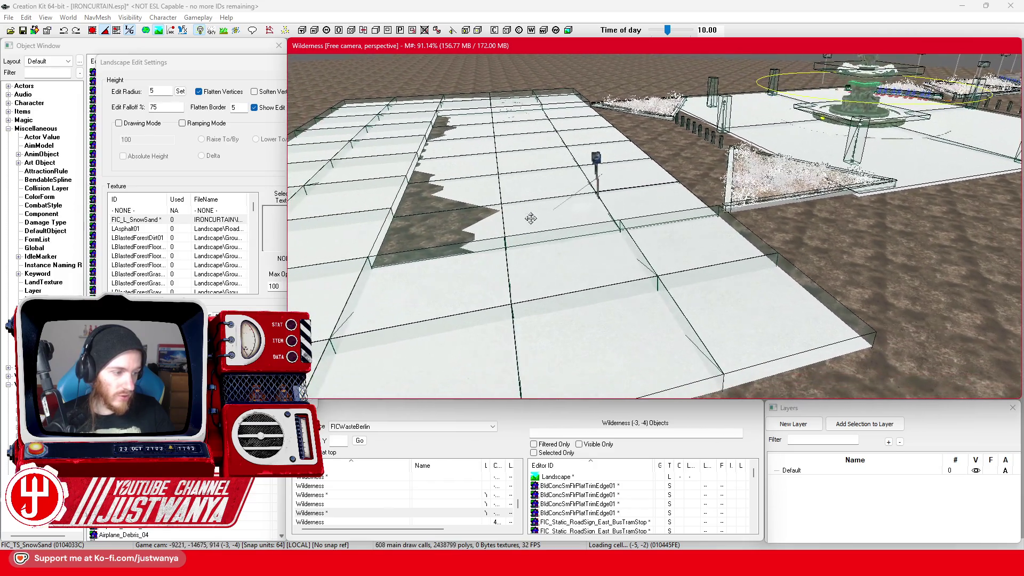
pyautogui.moveTo(779, 269); pyautogui.dragTo(391, 319)
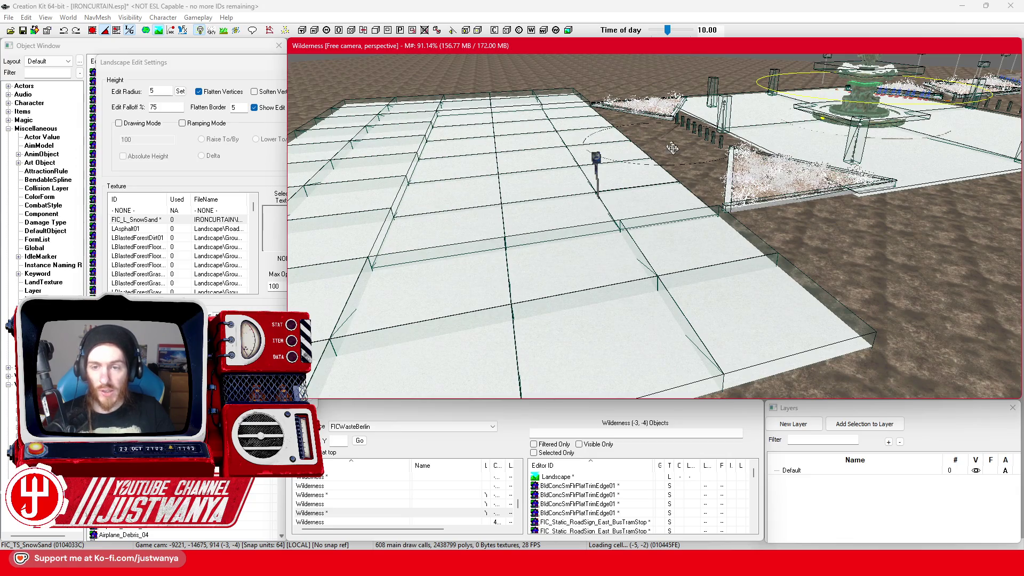
pyautogui.moveTo(770, 294)
pyautogui.mouseDown()
pyautogui.moveTo(564, 256)
pyautogui.moveTo(584, 276)
pyautogui.mouseUp()
pyautogui.scroll(-3, 560, 303)
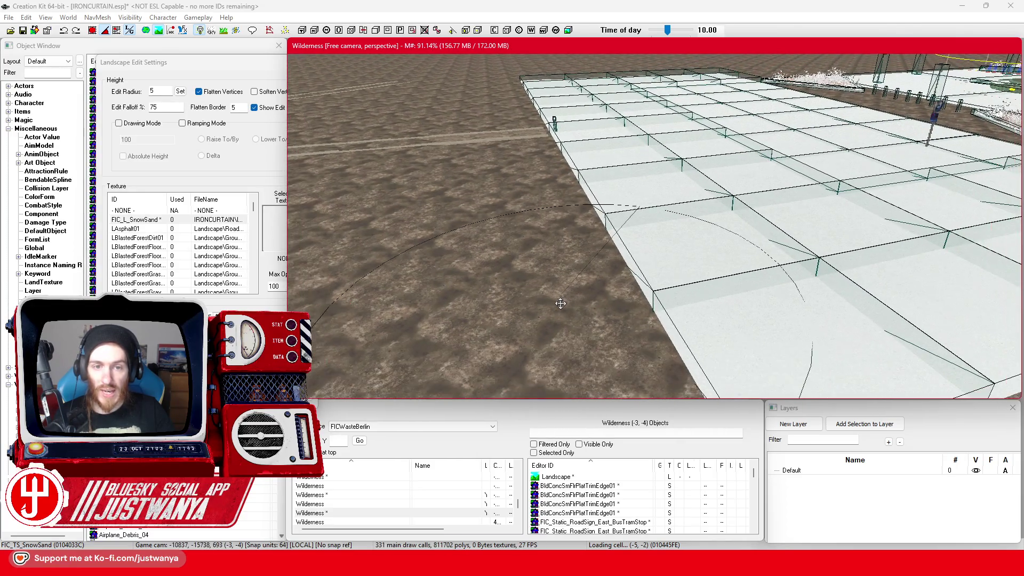
pyautogui.scroll(-5, 560, 303)
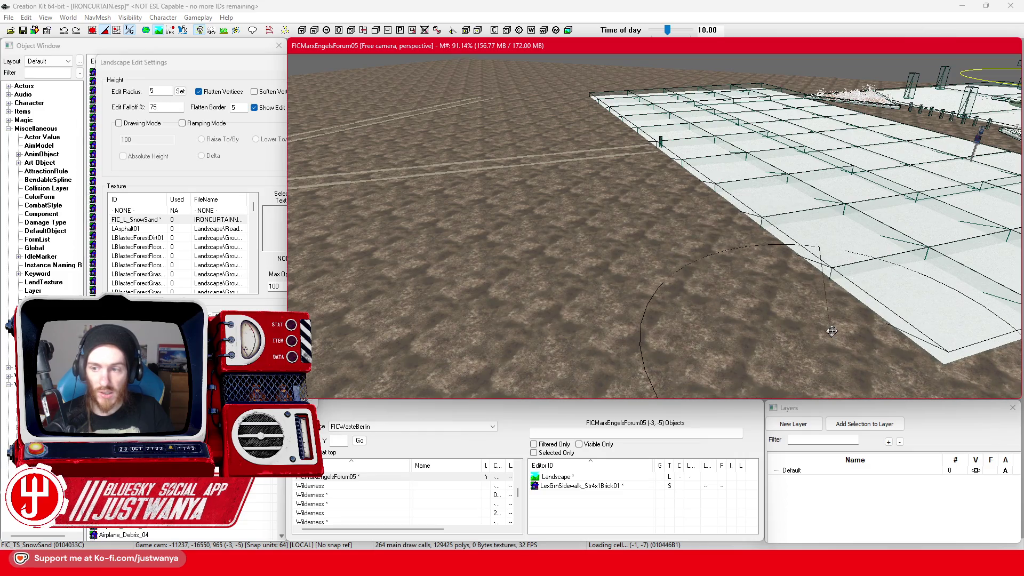
pyautogui.scroll(5, 590, 287)
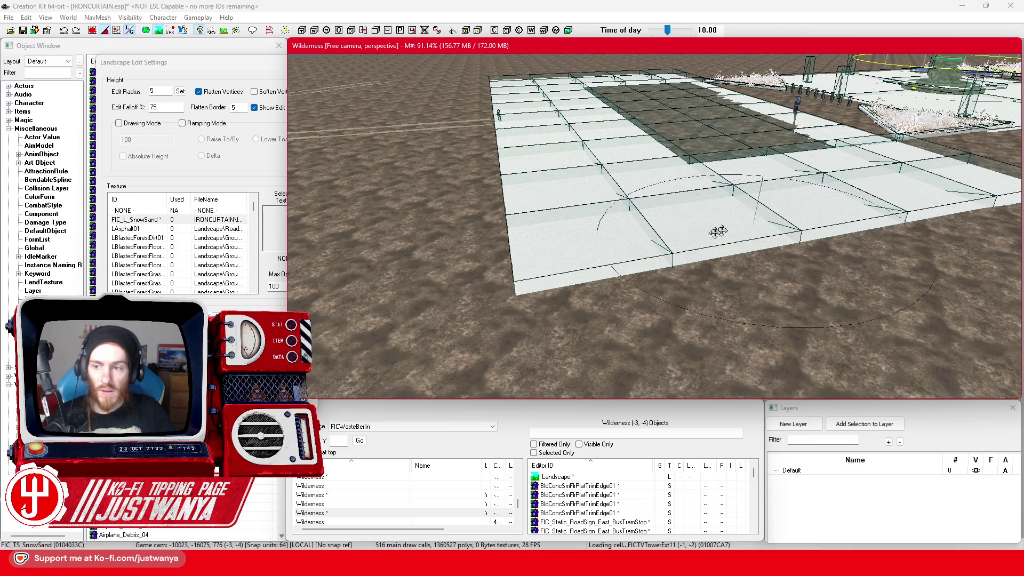
pyautogui.press('shift')
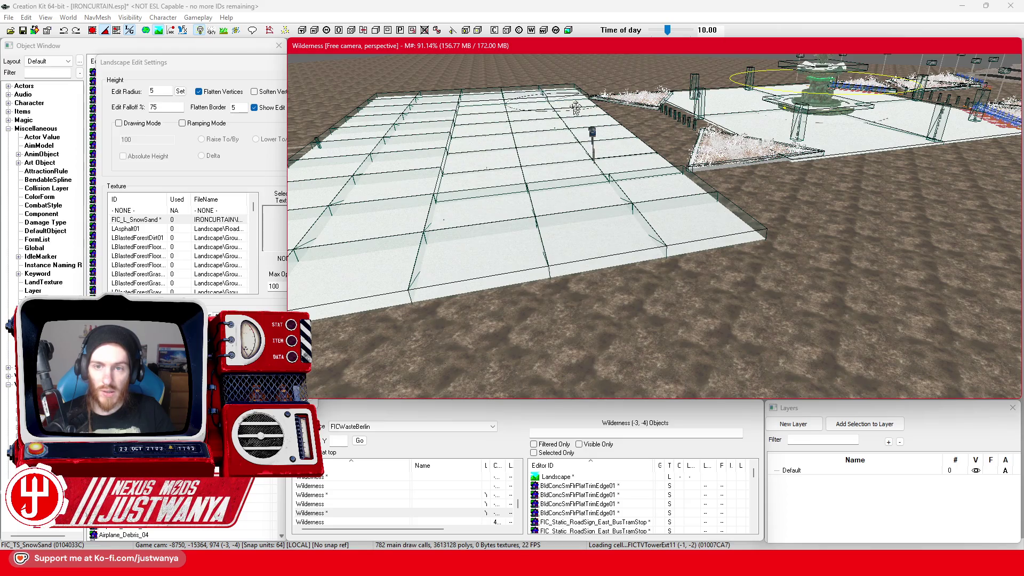
pyautogui.press('shift')
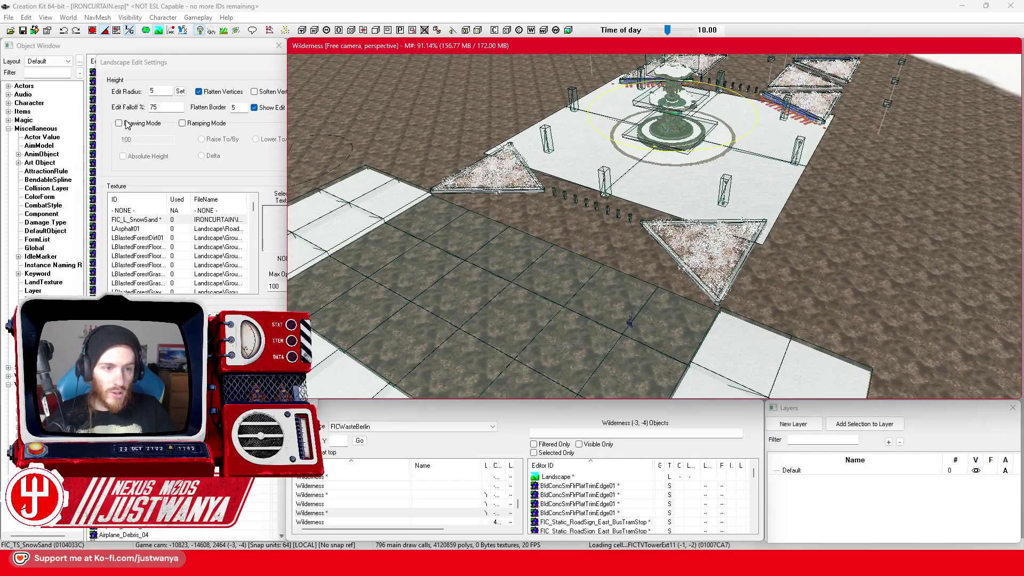
# Paint FIC_L_SnowSand over the dark plaza ground and the brown ground beside the fountain
pyautogui.click(127, 124)
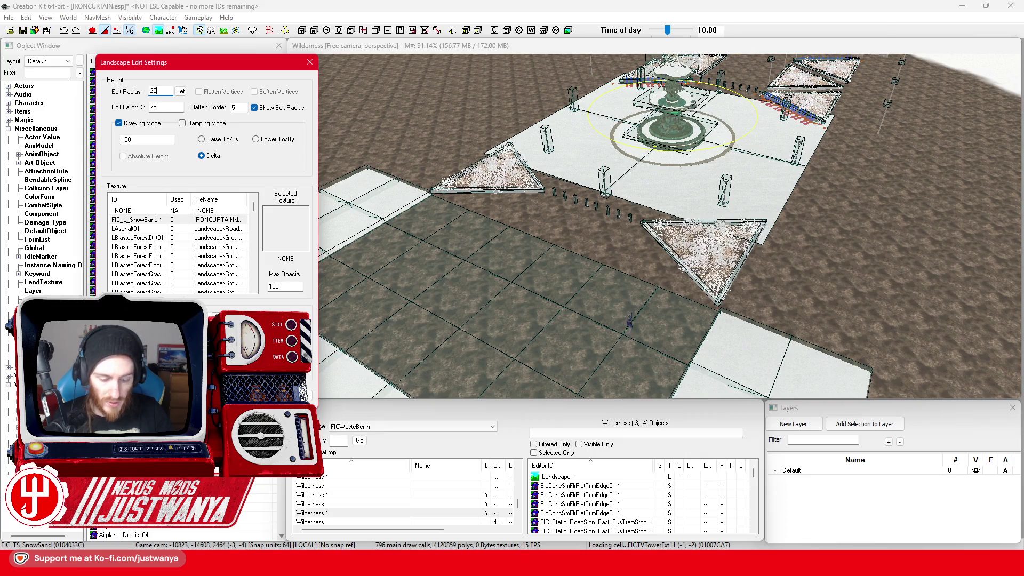
pyautogui.click(219, 220)
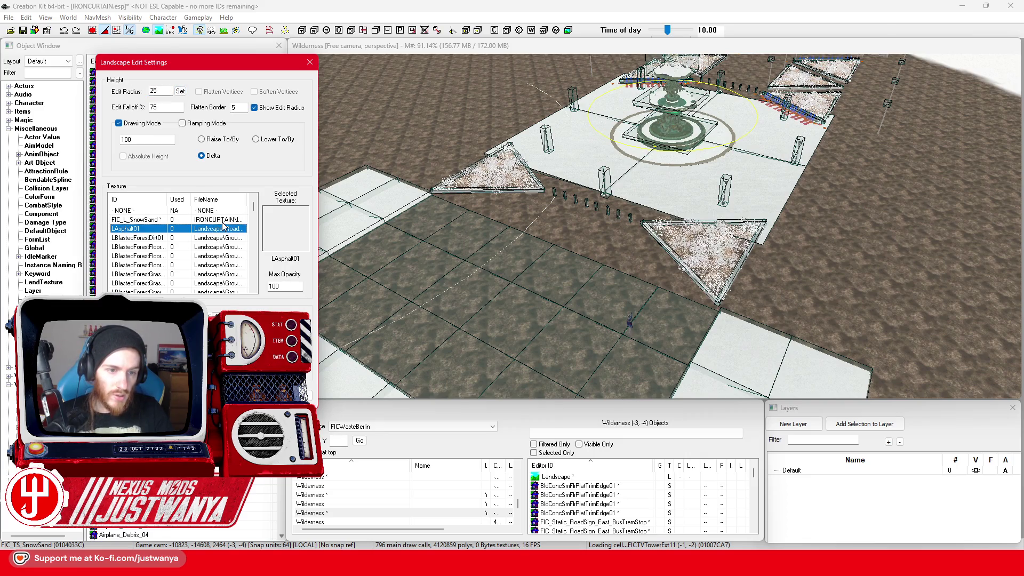
pyautogui.moveTo(728, 269)
pyautogui.mouseDown()
pyautogui.moveTo(742, 295)
pyautogui.moveTo(539, 231)
pyautogui.mouseUp()
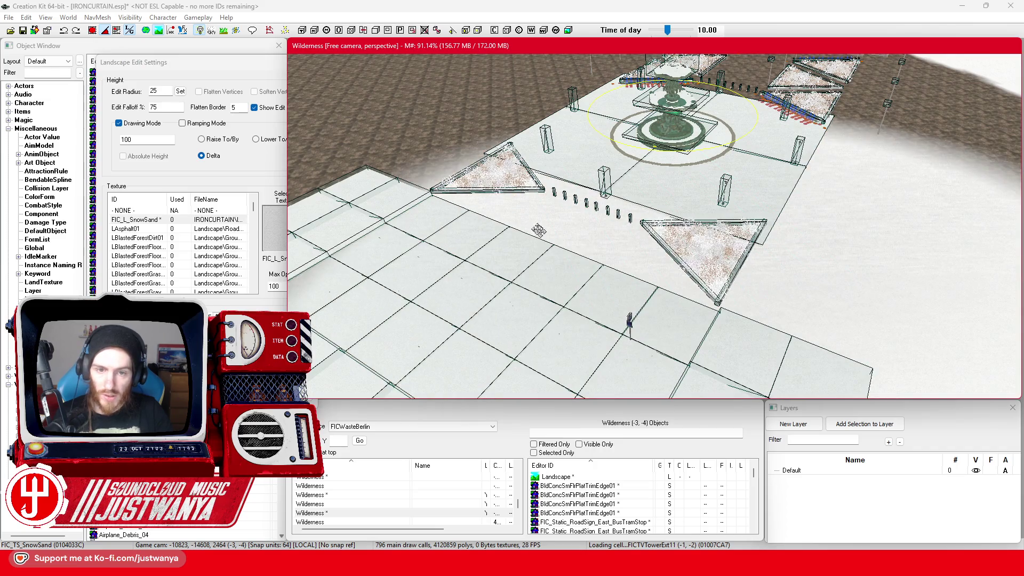
pyautogui.moveTo(480, 216); pyautogui.dragTo(570, 269)
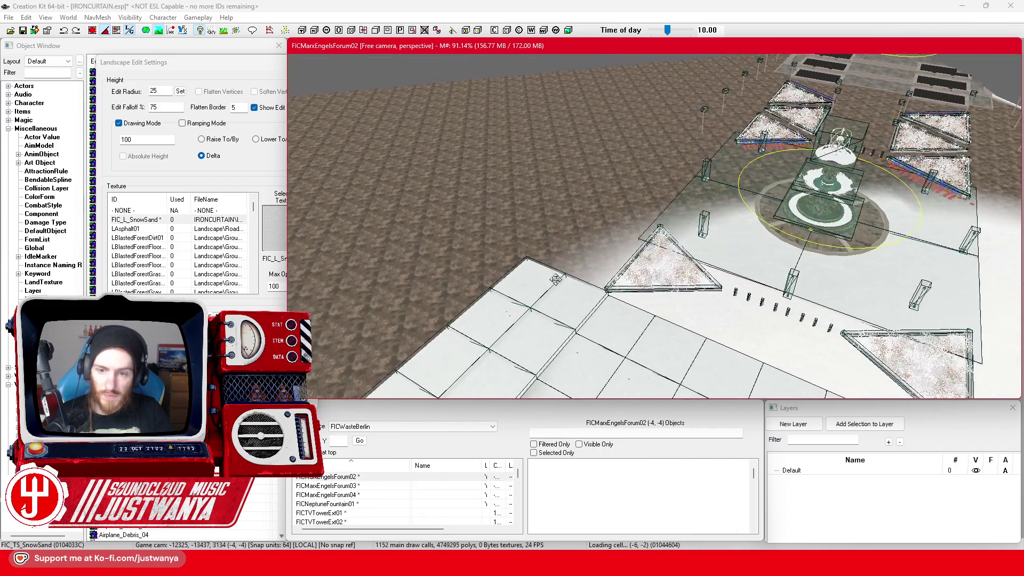
pyautogui.scroll(3, 570, 269)
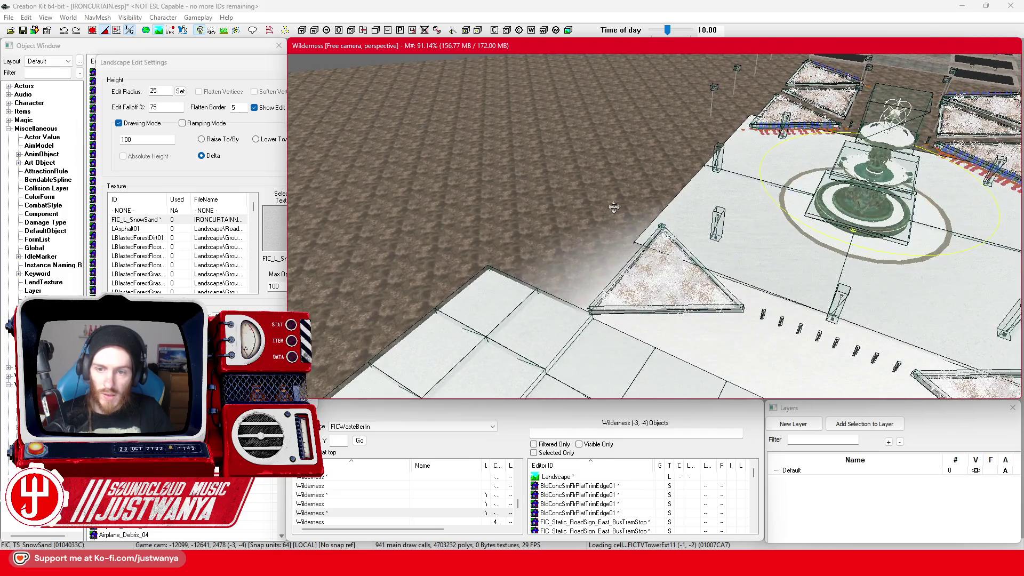
pyautogui.scroll(5, 473, 209)
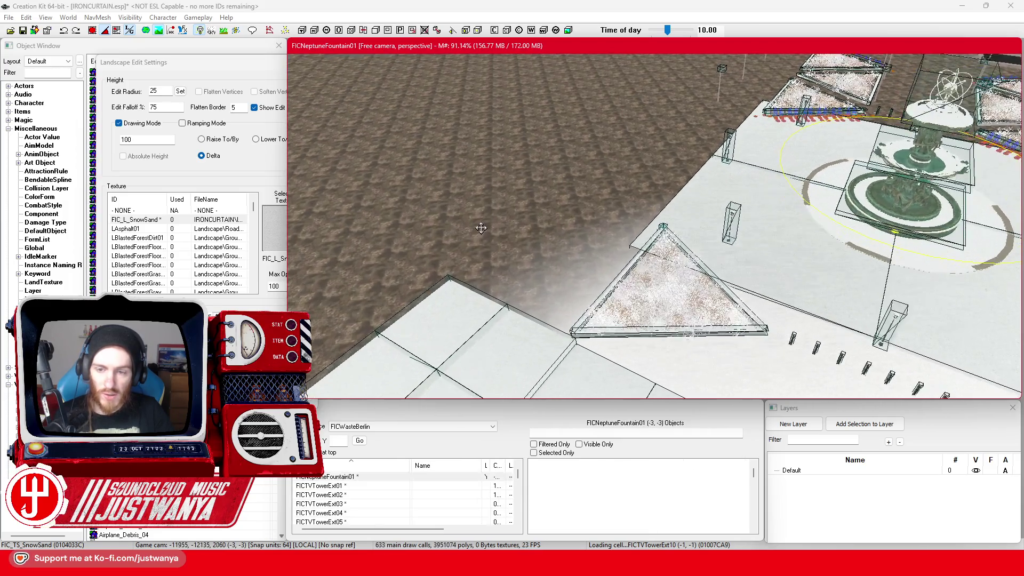
pyautogui.moveTo(591, 264)
pyautogui.mouseDown()
pyautogui.moveTo(546, 275)
pyautogui.moveTo(715, 192)
pyautogui.mouseUp()
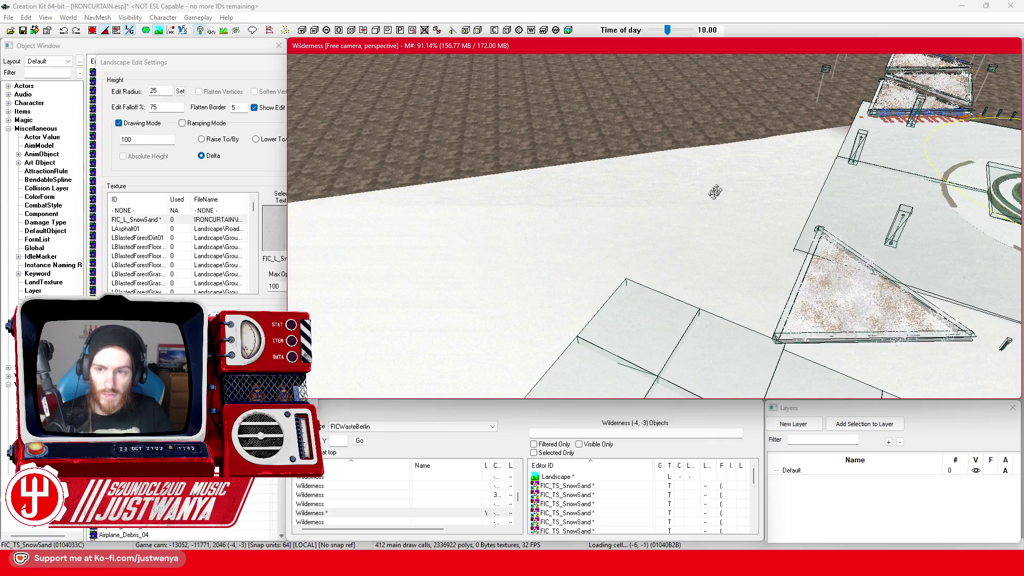
# Check the snow edge toward the riverside terrain and exit landscape editing
pyautogui.press('shift')
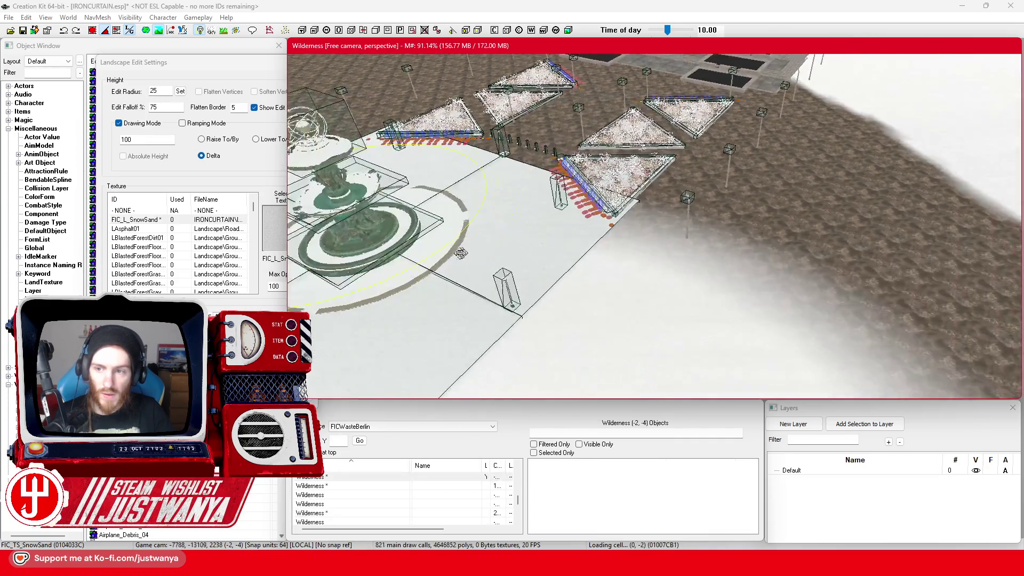
pyautogui.moveTo(760, 251); pyautogui.dragTo(723, 241)
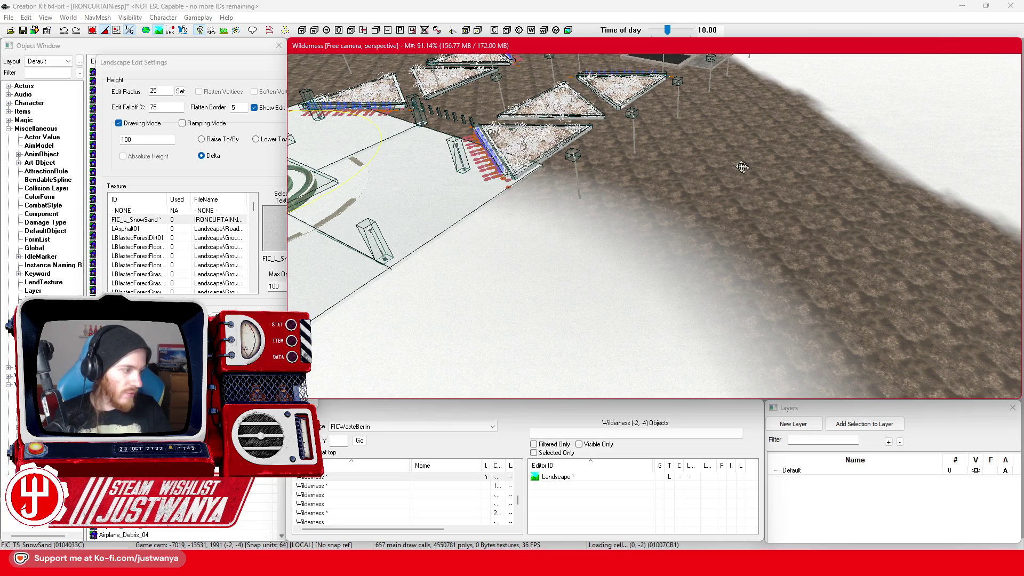
pyautogui.press('e')
pyautogui.press('e')
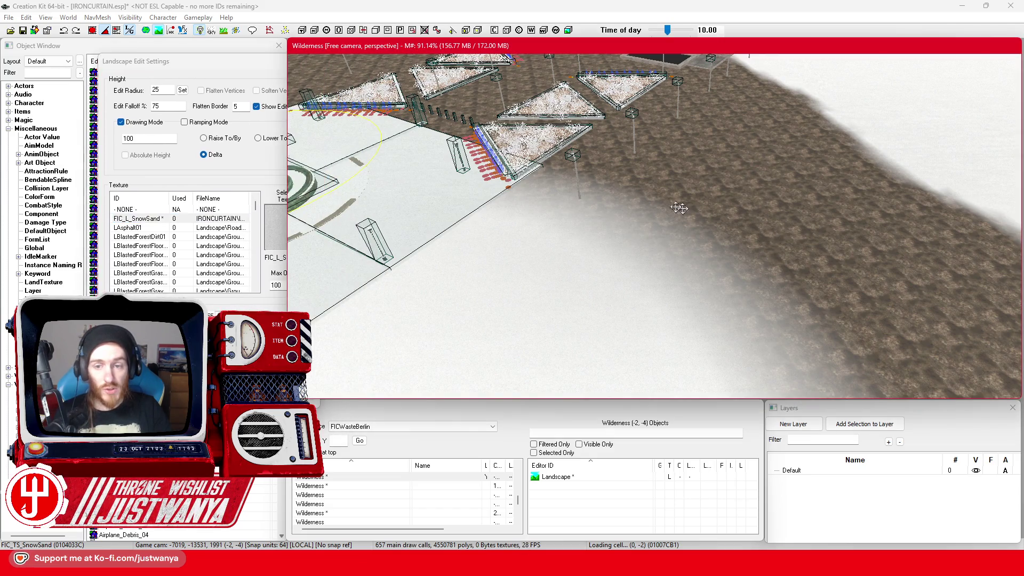
pyautogui.moveTo(751, 206); pyautogui.dragTo(633, 246)
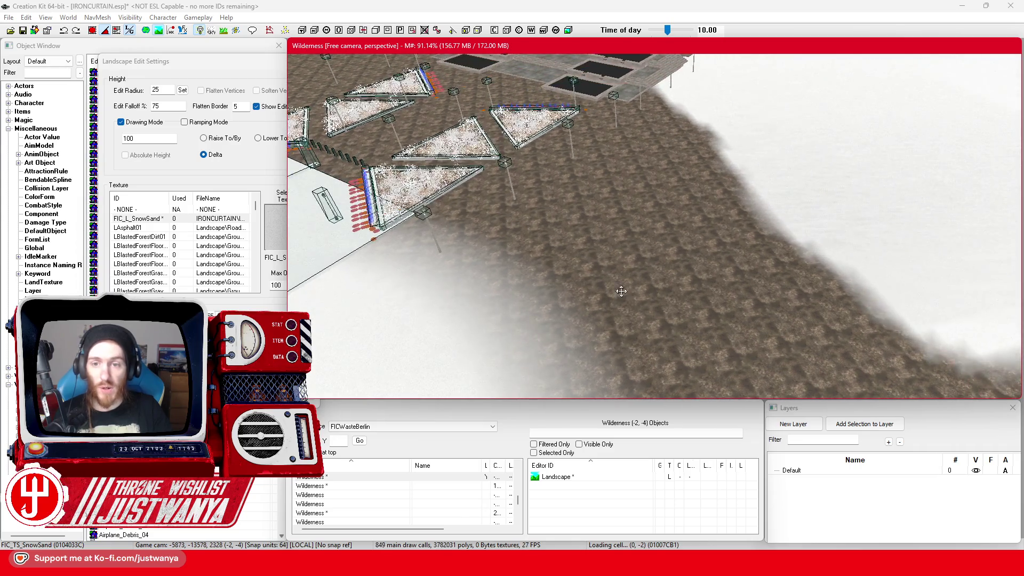
pyautogui.moveTo(621, 290); pyautogui.dragTo(791, 245)
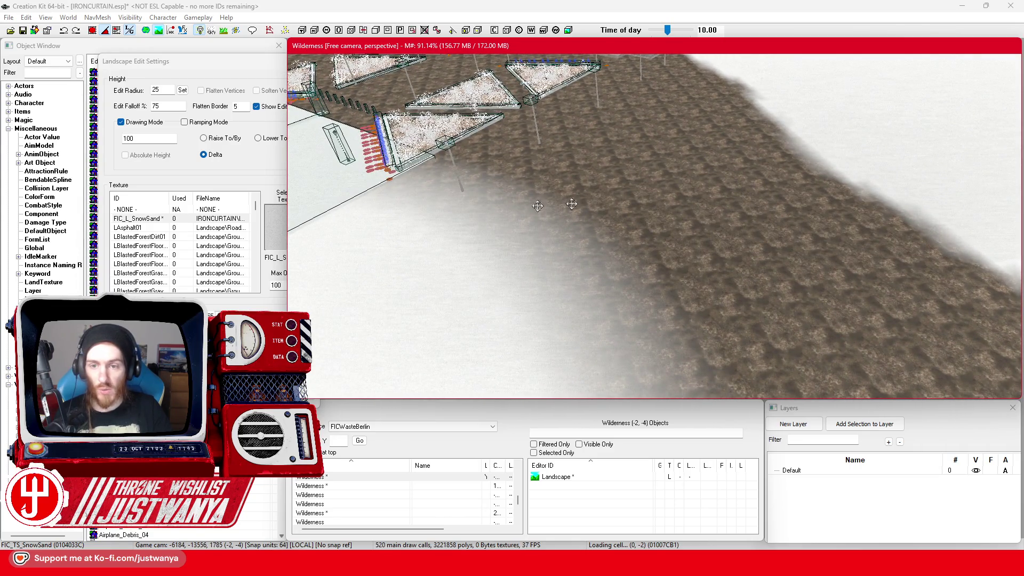
pyautogui.press('h')
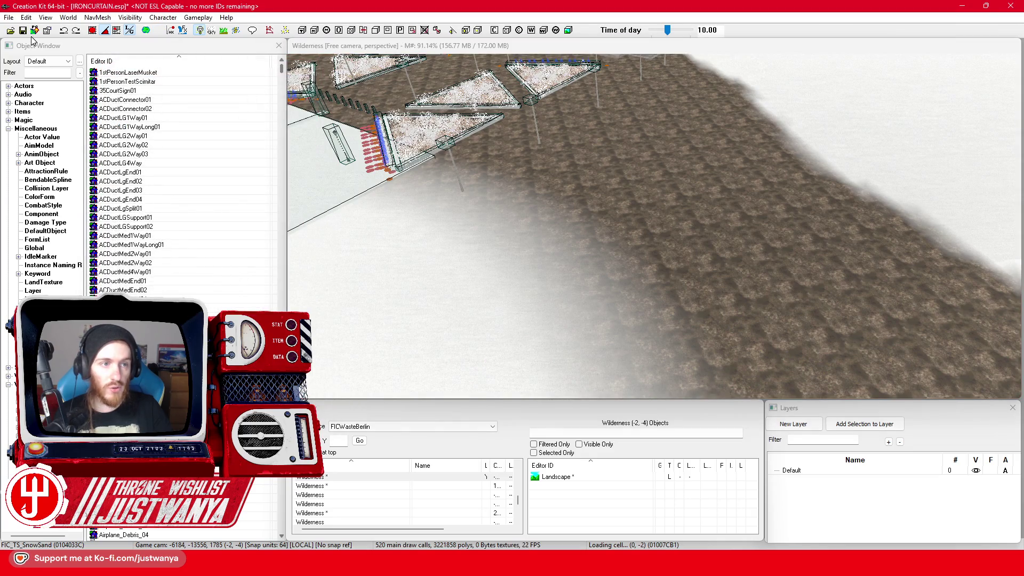
# Save IRONCURTAIN.esp with the snow edits and open the World menu
pyautogui.click(22, 31)
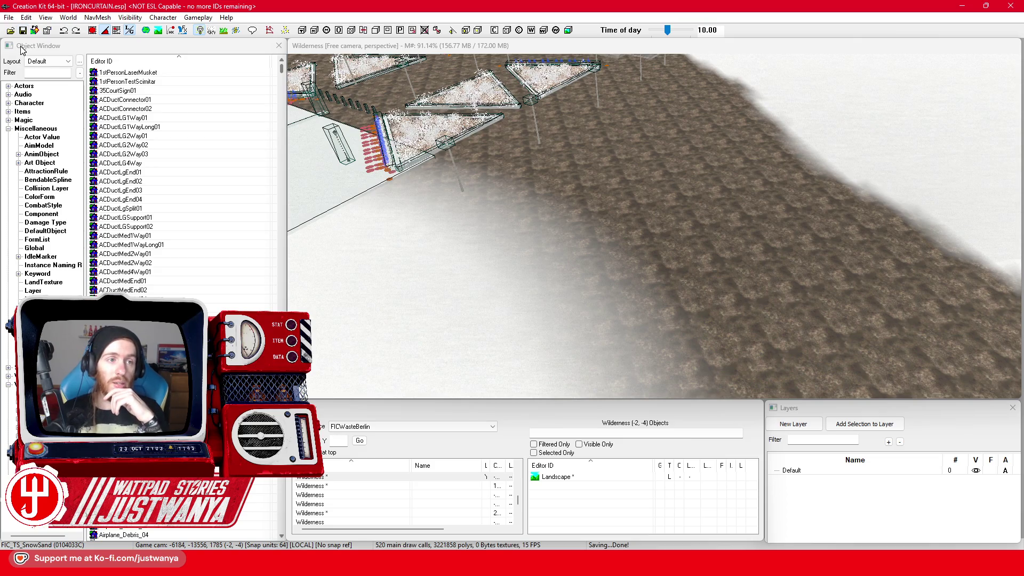
pyautogui.click(77, 43)
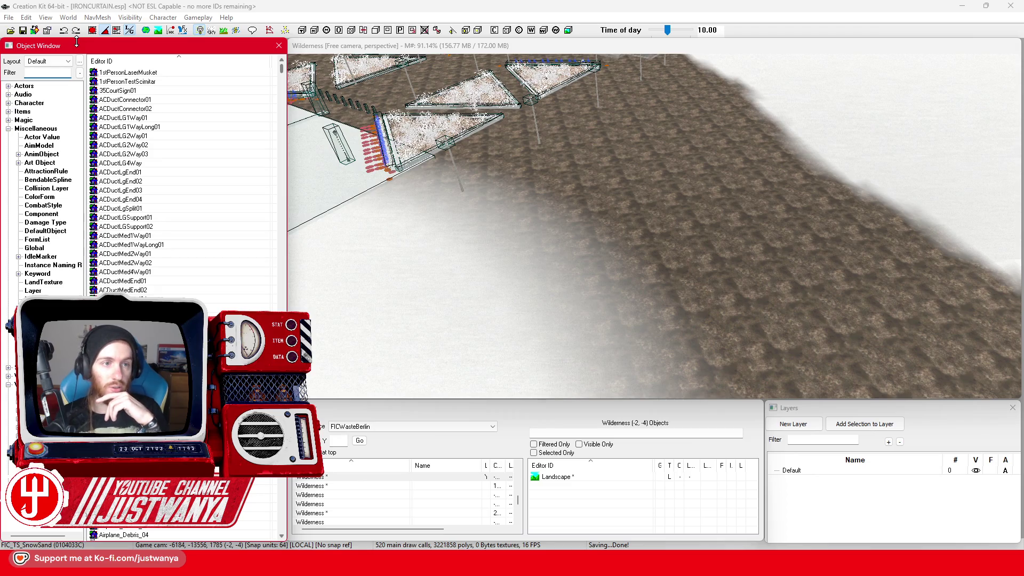
pyautogui.click(106, 4)
pyautogui.click(69, 18)
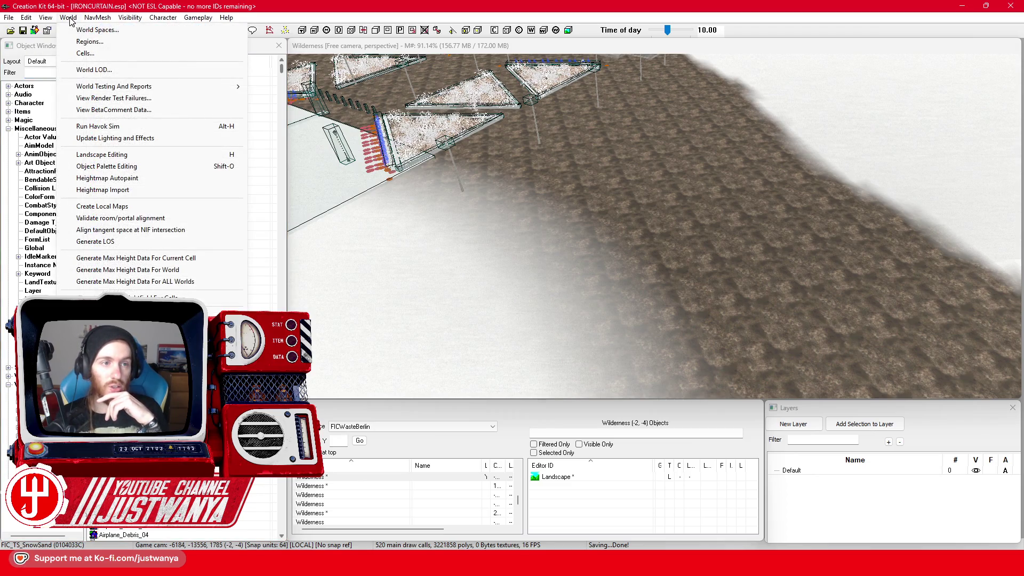
# Reopen landscape editing at radius 10 and paint FIC_L_SnowSand along the snow-dirt boundary
pyautogui.click(145, 155)
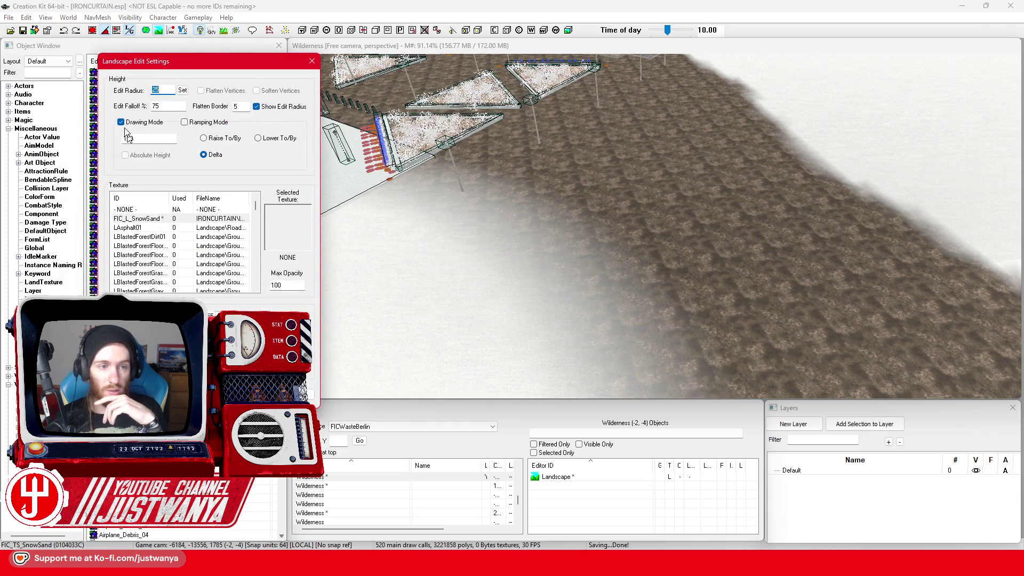
pyautogui.write('10')
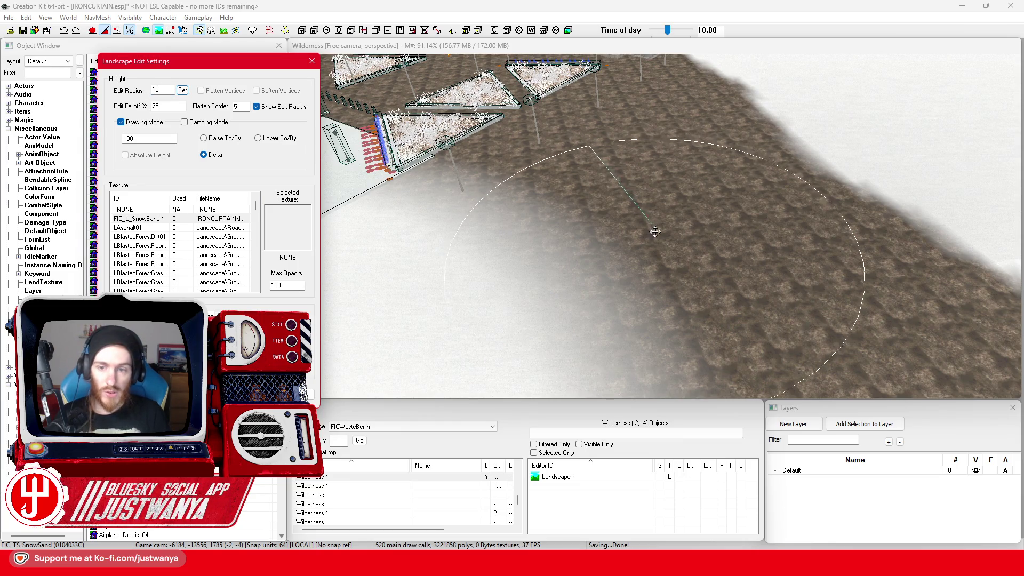
pyautogui.moveTo(654, 229)
pyautogui.mouseDown()
pyautogui.moveTo(617, 270)
pyautogui.moveTo(396, 281)
pyautogui.mouseUp()
pyautogui.click(225, 228)
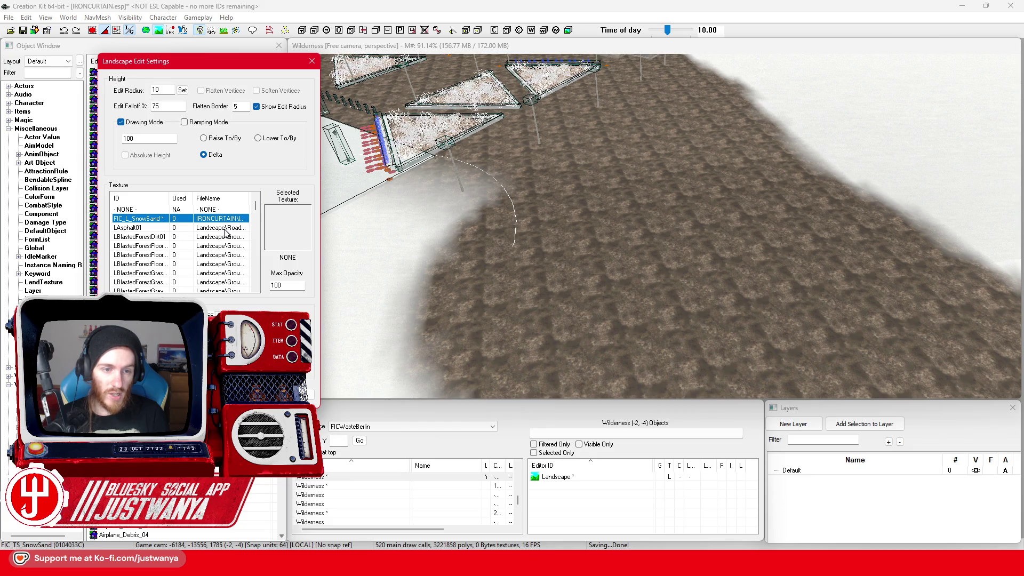
pyautogui.moveTo(426, 203)
pyautogui.mouseDown()
pyautogui.moveTo(428, 190)
pyautogui.moveTo(426, 362)
pyautogui.moveTo(892, 290)
pyautogui.moveTo(604, 190)
pyautogui.moveTo(560, 112)
pyautogui.moveTo(385, 158)
pyautogui.mouseUp()
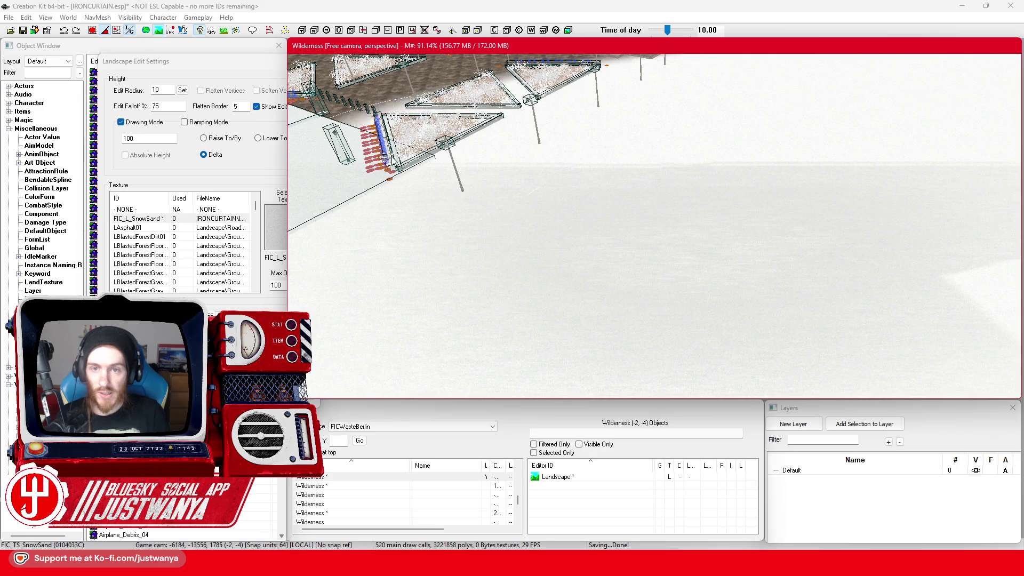
pyautogui.scroll(-5, 629, 262)
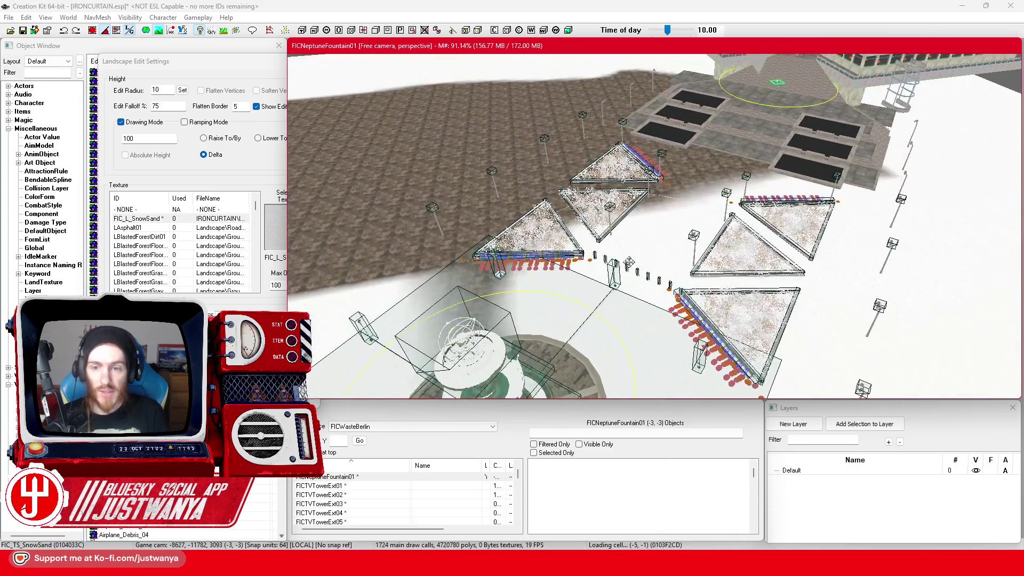
pyautogui.scroll(2, 629, 262)
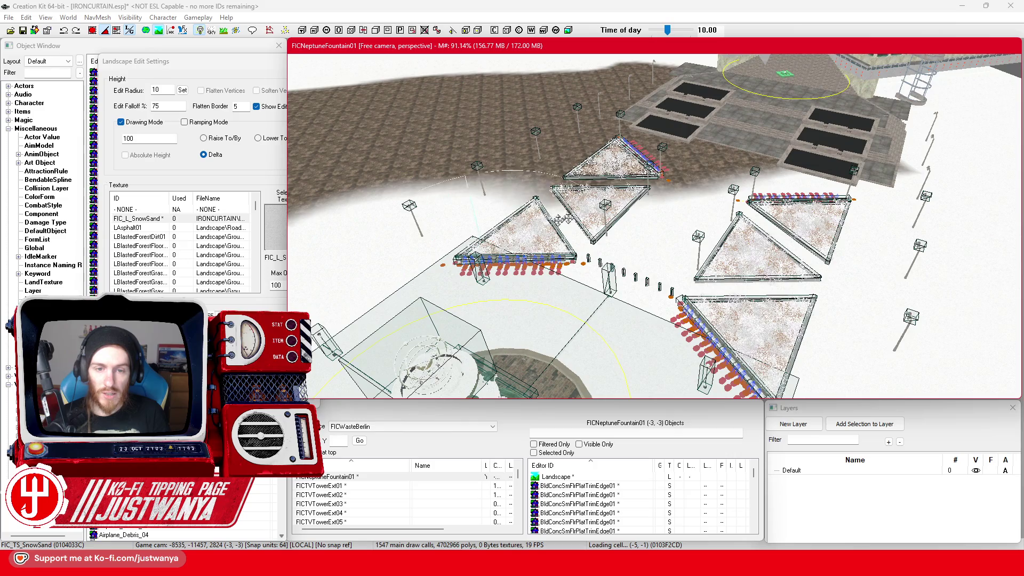
pyautogui.scroll(-3, 428, 350)
pyautogui.scroll(3, 429, 350)
# Cover the remaining dirt beside the fountain plaza with snow
pyautogui.moveTo(436, 362)
pyautogui.mouseDown()
pyautogui.moveTo(533, 282)
pyautogui.moveTo(567, 145)
pyautogui.mouseUp()
pyautogui.moveTo(419, 179)
pyautogui.mouseDown()
pyautogui.moveTo(518, 136)
pyautogui.moveTo(623, 319)
pyautogui.mouseUp()
pyautogui.moveTo(514, 237)
pyautogui.mouseDown()
pyautogui.moveTo(622, 280)
pyautogui.moveTo(680, 194)
pyautogui.mouseUp()
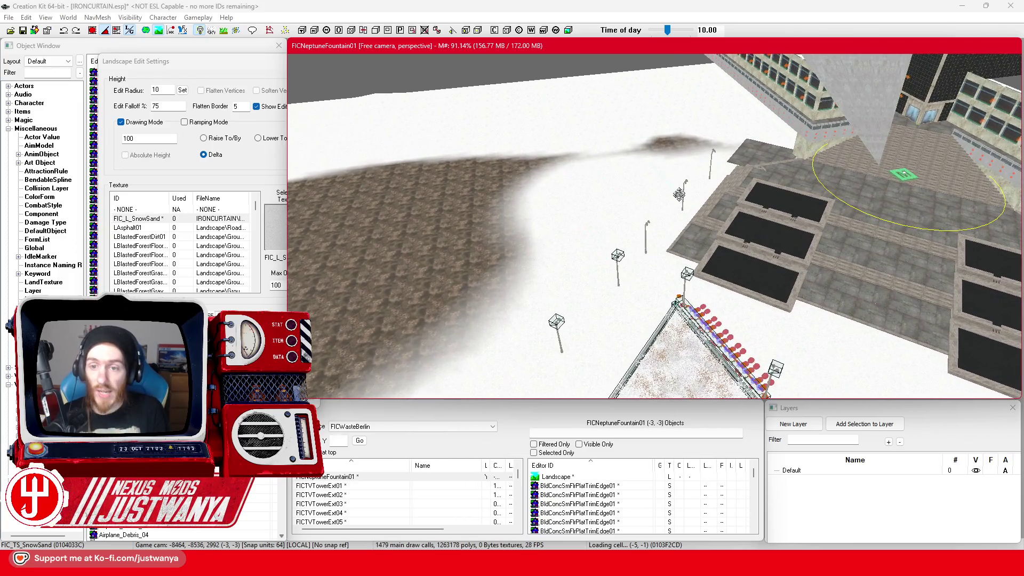
pyautogui.moveTo(692, 149)
pyautogui.mouseDown()
pyautogui.moveTo(586, 309)
pyautogui.moveTo(618, 243)
pyautogui.moveTo(549, 224)
pyautogui.moveTo(341, 230)
pyautogui.mouseUp()
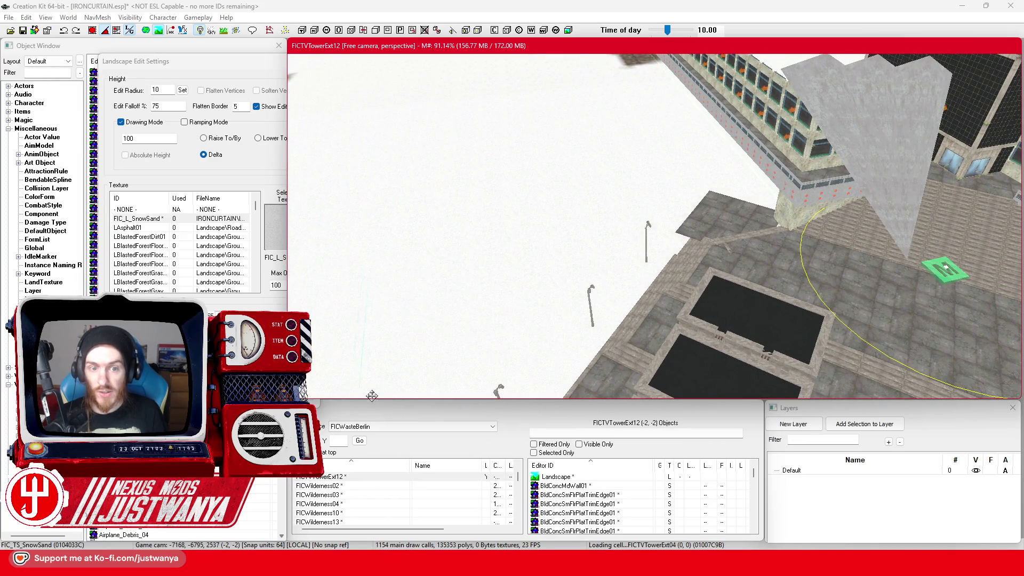
pyautogui.scroll(5, 372, 396)
# Paint over the last brown patch near the fountain with snow
pyautogui.moveTo(372, 387)
pyautogui.mouseDown()
pyautogui.moveTo(361, 199)
pyautogui.moveTo(304, 91)
pyautogui.mouseUp()
pyautogui.scroll(-3, 600, 307)
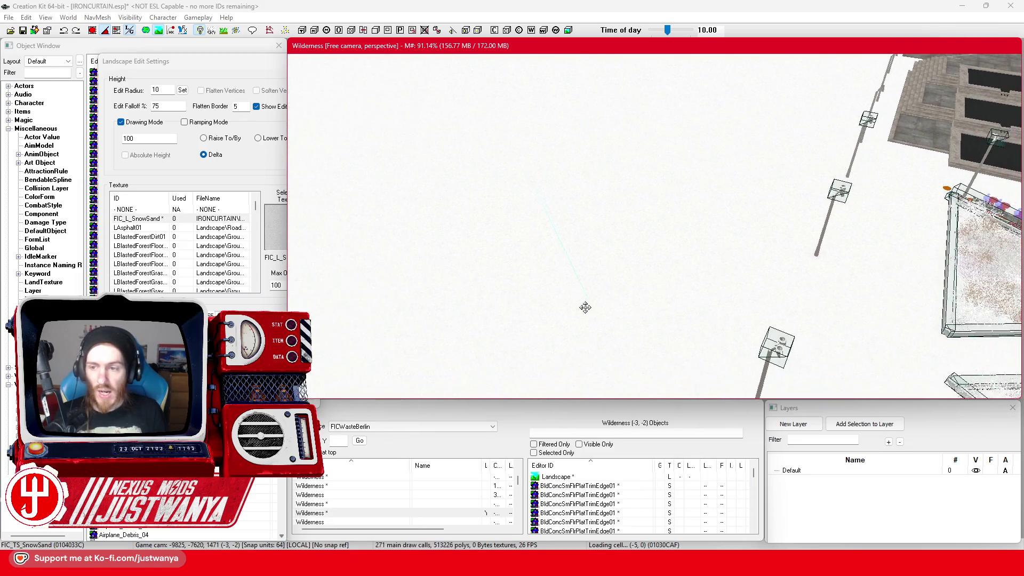
pyautogui.scroll(3, 641, 233)
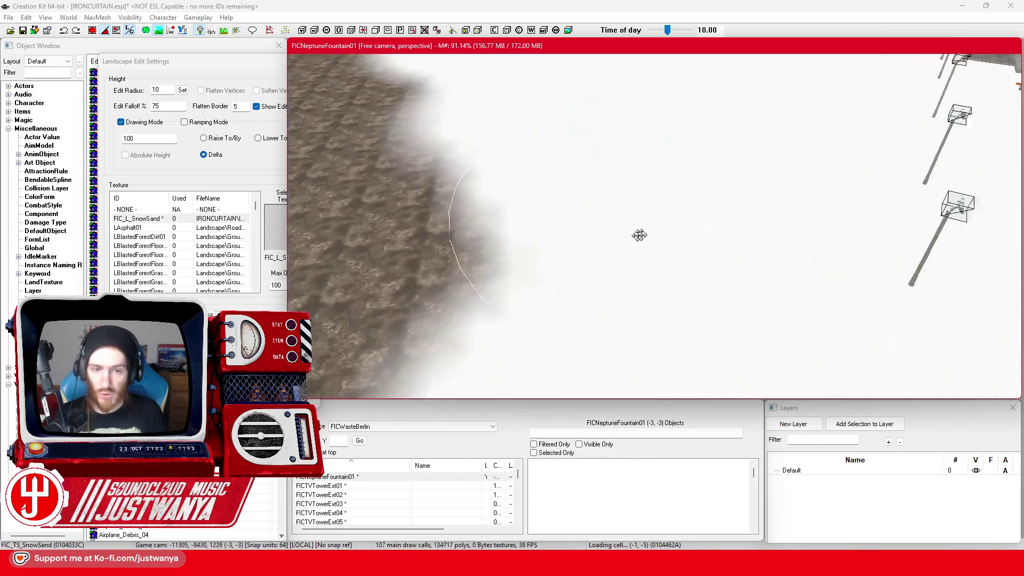
pyautogui.scroll(-4, 690, 325)
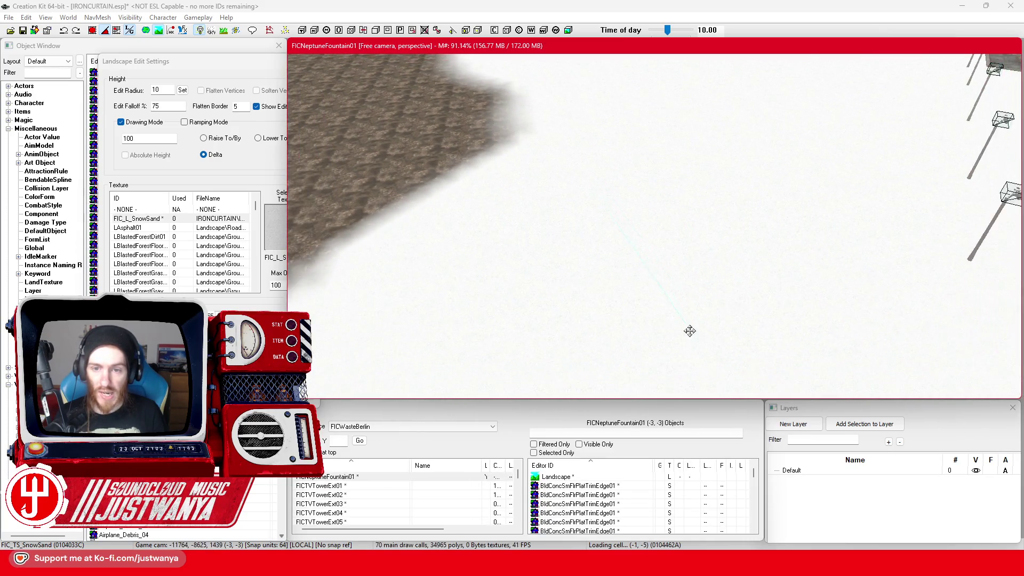
pyautogui.moveTo(754, 347)
pyautogui.mouseDown()
pyautogui.moveTo(516, 291)
pyautogui.moveTo(577, 277)
pyautogui.mouseUp()
pyautogui.scroll(-5, 515, 291)
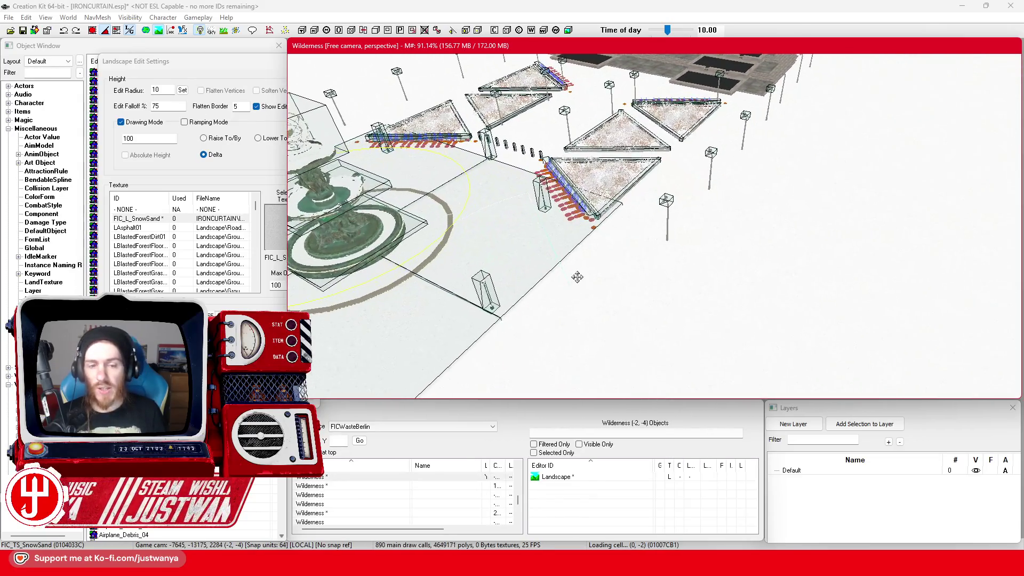
pyautogui.scroll(1, 452, 203)
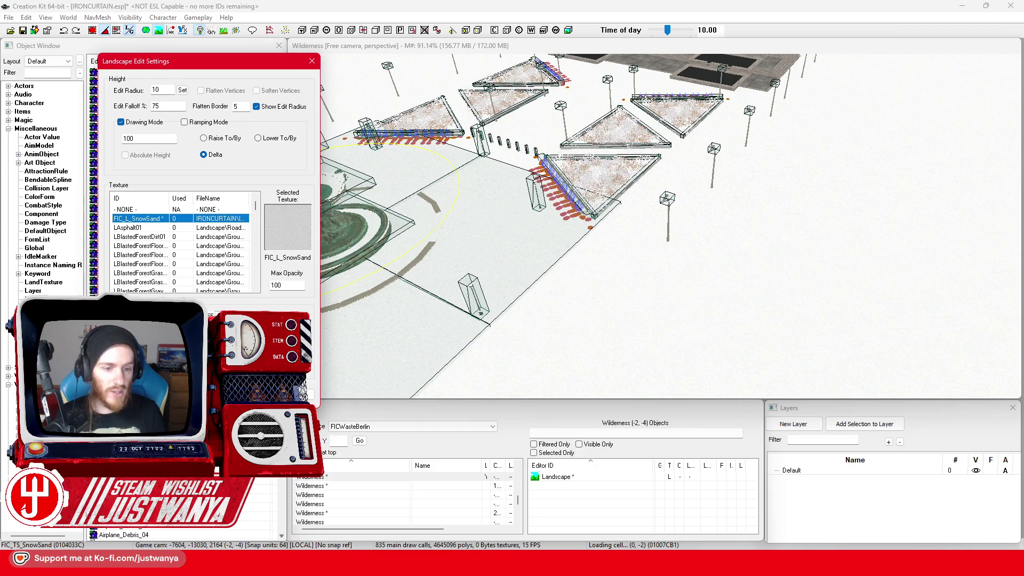
# Exit landscape editing and save IRONCURTAIN.esp
pyautogui.press('h')
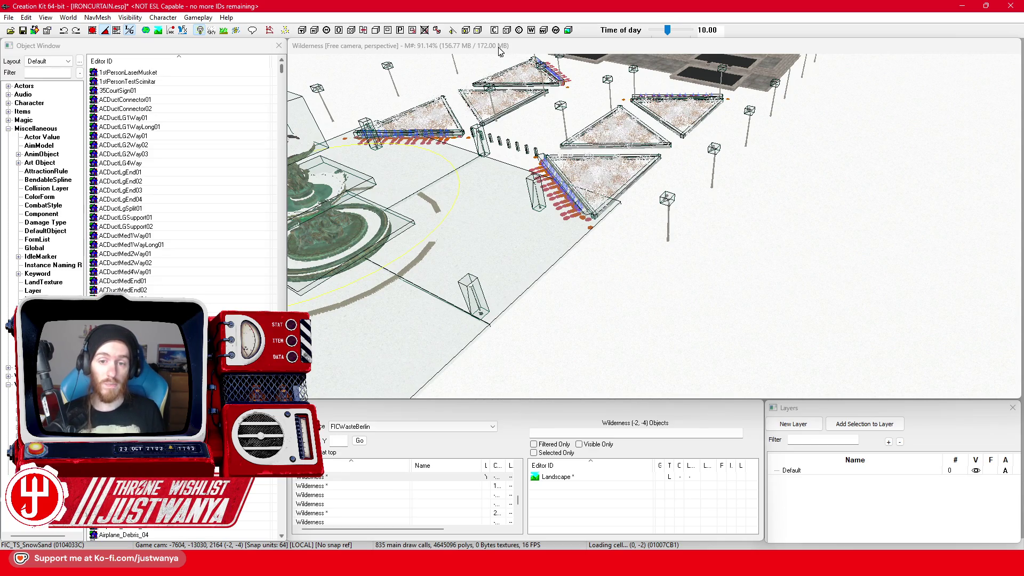
pyautogui.click(500, 51)
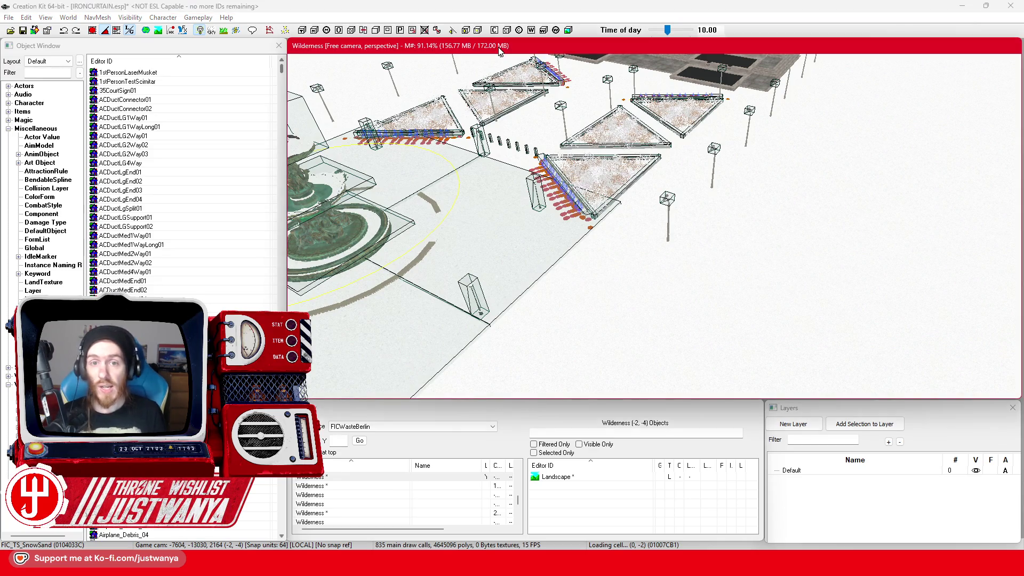
pyautogui.click(23, 31)
pyautogui.scroll(6, 651, 331)
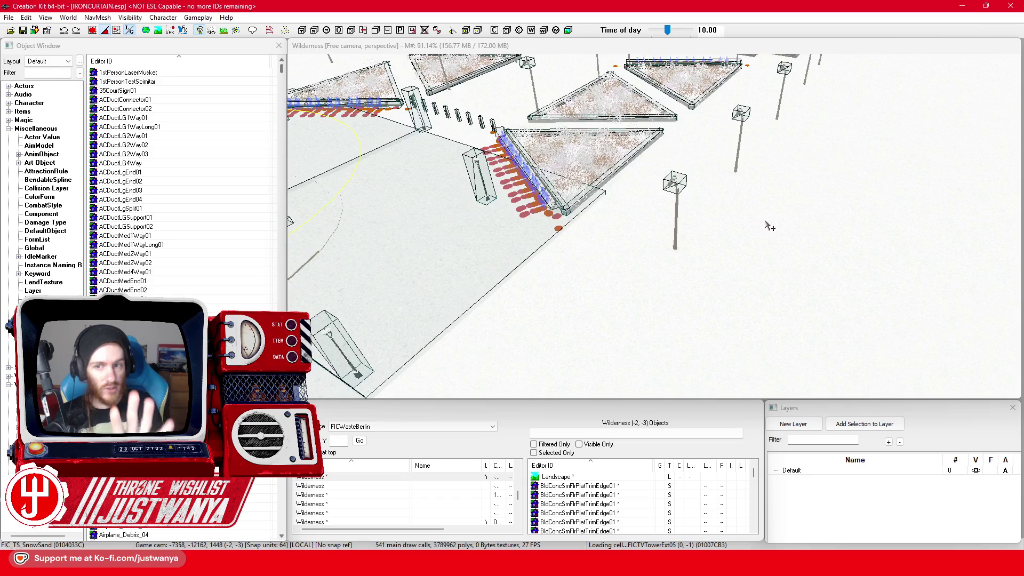
pyautogui.scroll(-3, 661, 324)
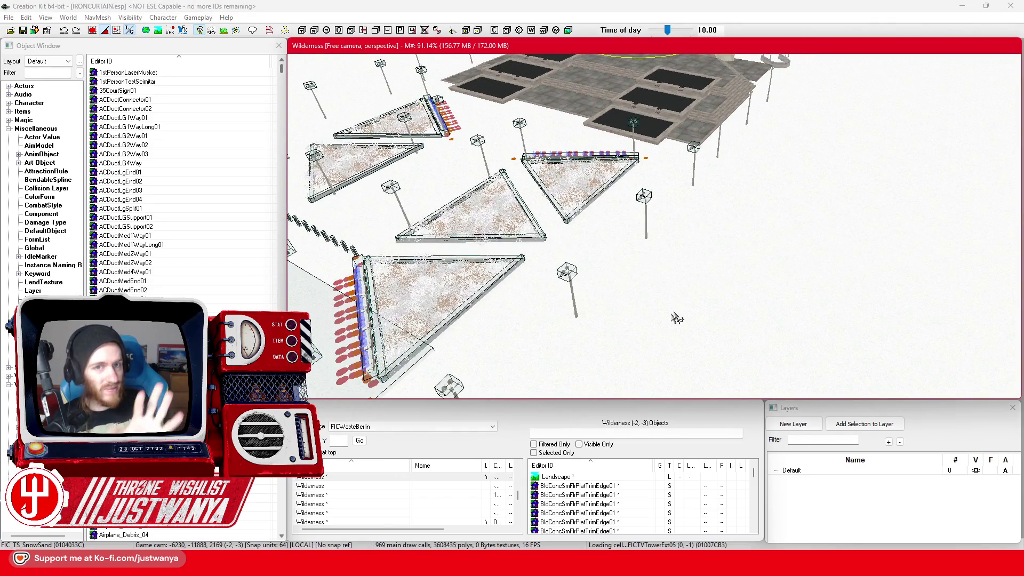
pyautogui.scroll(4, 676, 319)
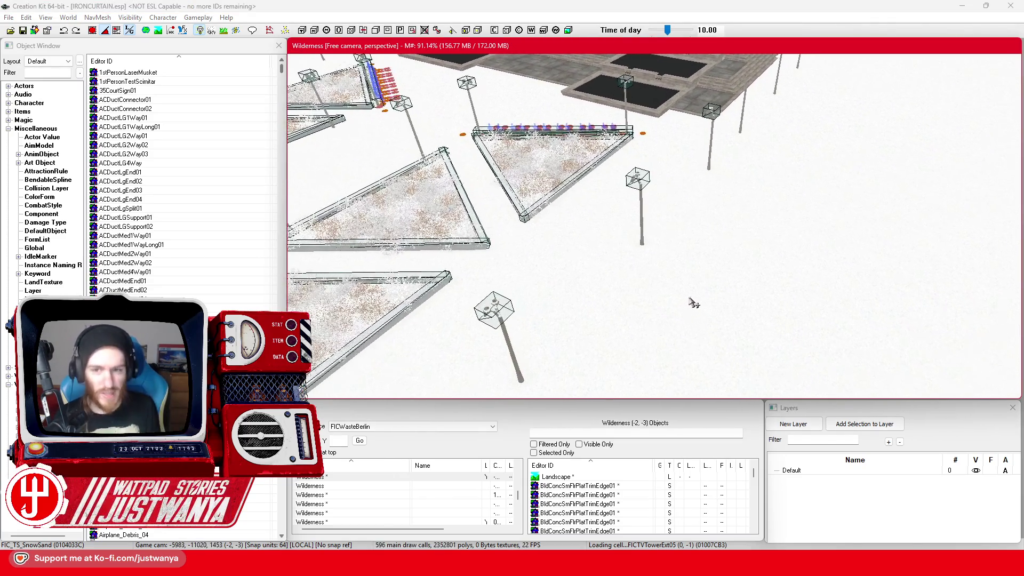
# Fly the camera to the lamp posts and select the light boxes beside the lamps
pyautogui.press('w')
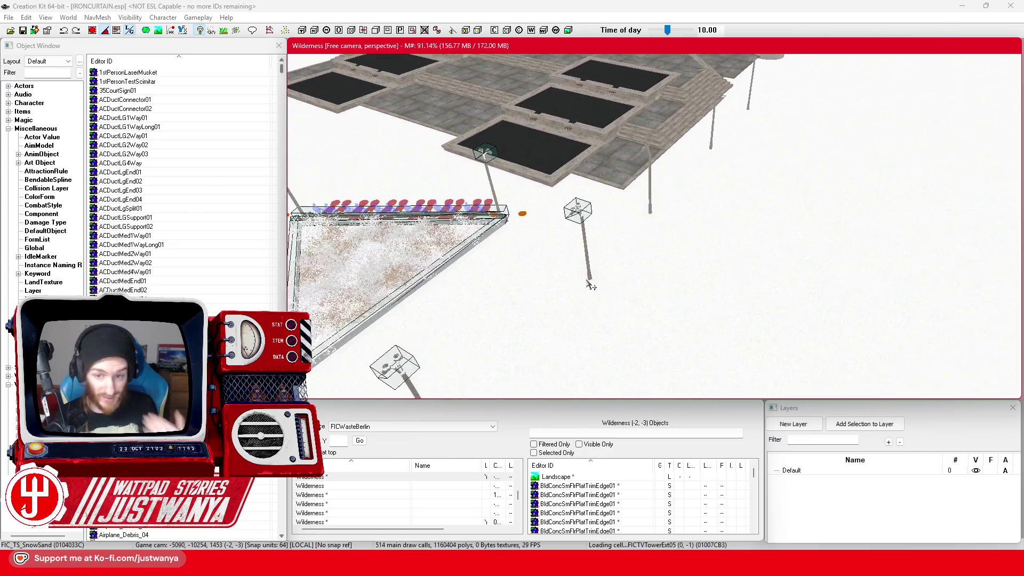
pyautogui.scroll(2, 578, 217)
pyautogui.scroll(2, 587, 262)
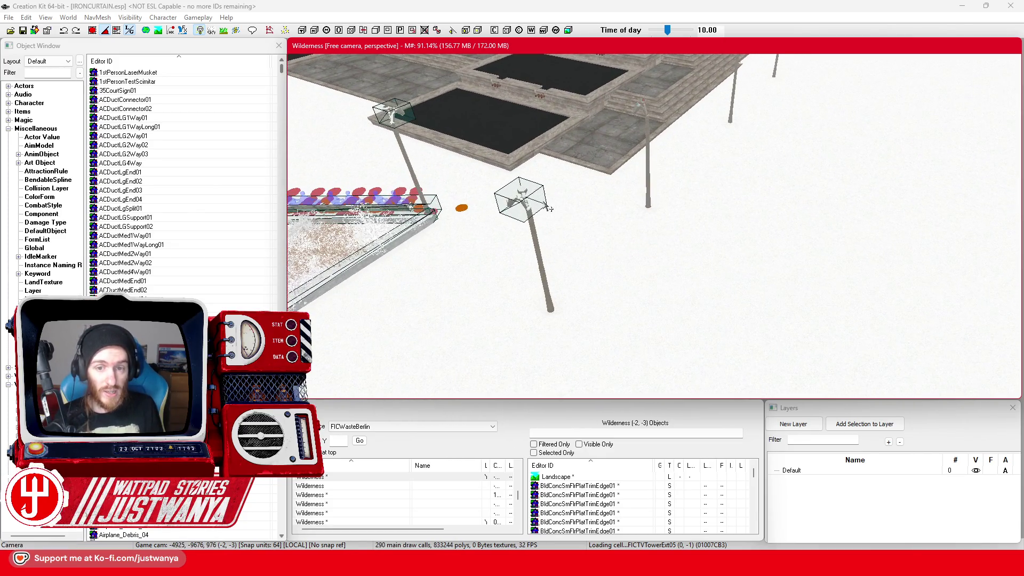
pyautogui.click(551, 215)
pyautogui.press('w')
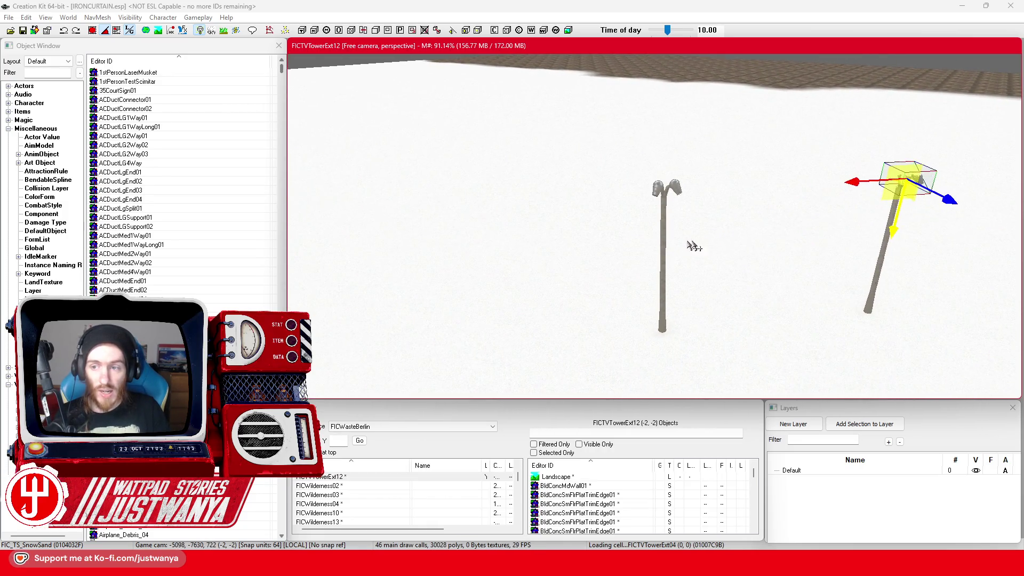
pyautogui.click(624, 196)
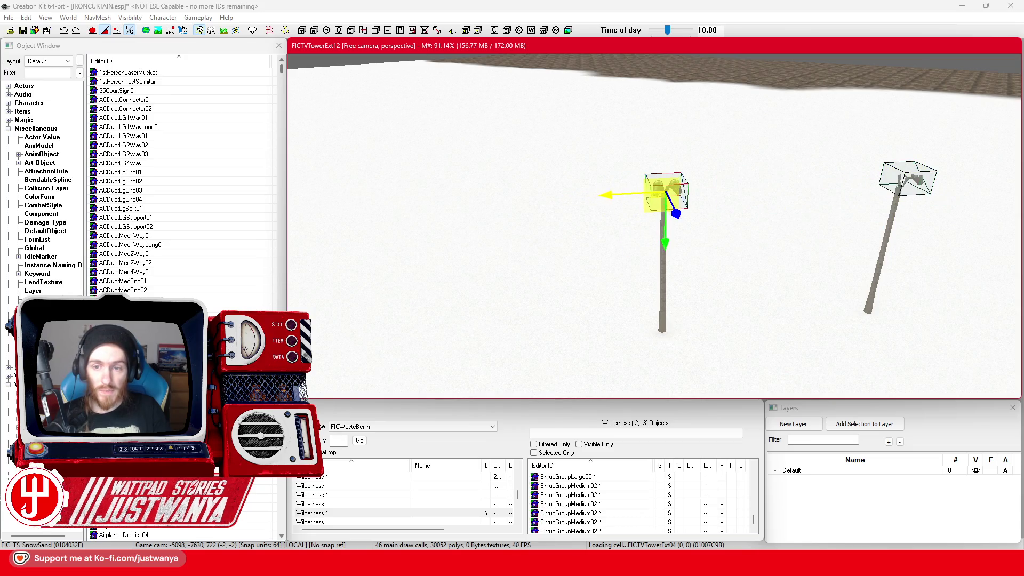
# Move the selected light box onto the left lamp head
pyautogui.press('shift')
pyautogui.press('shift')
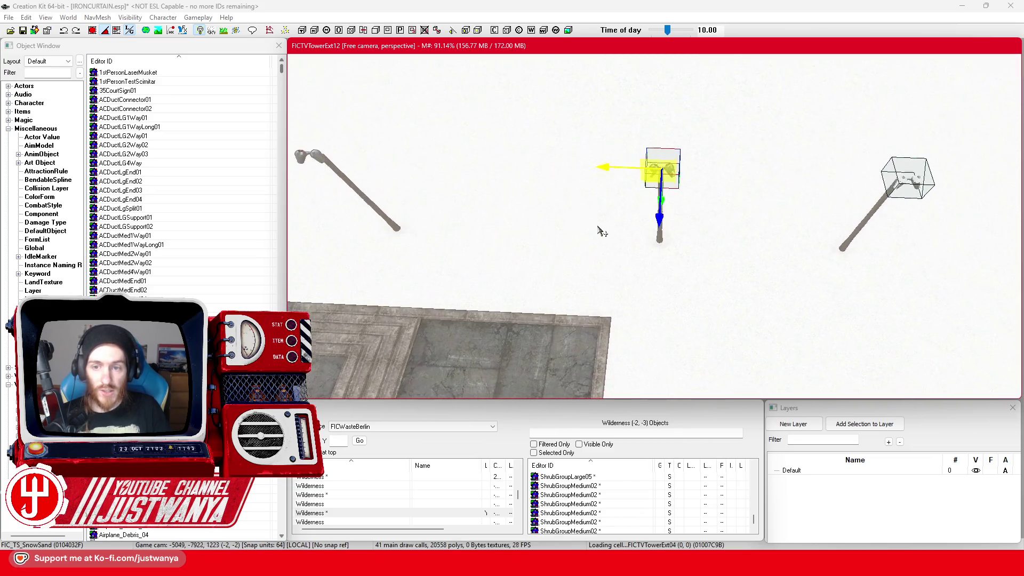
pyautogui.moveTo(799, 184); pyautogui.dragTo(430, 175)
pyautogui.press('shift')
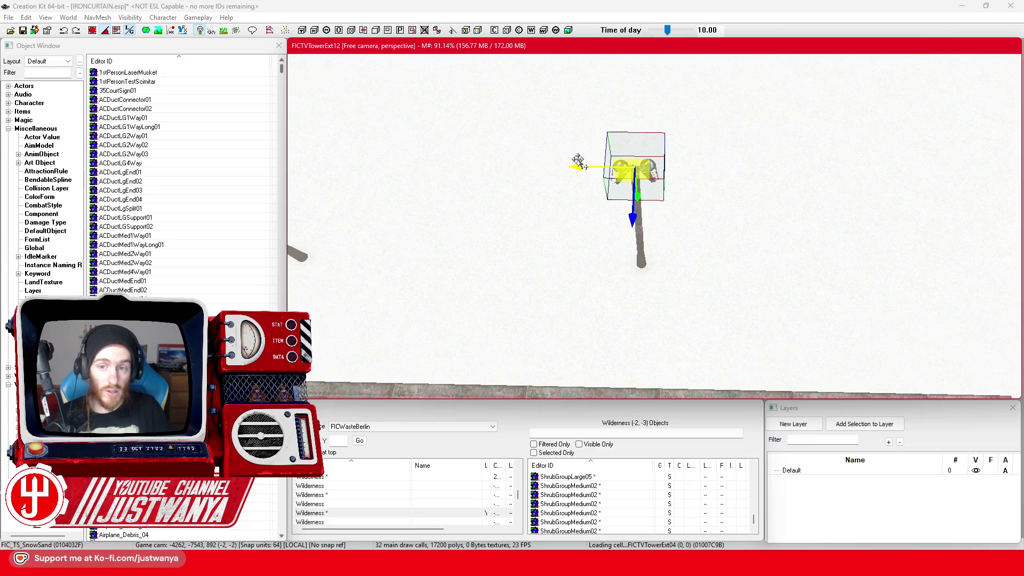
pyautogui.press('shift')
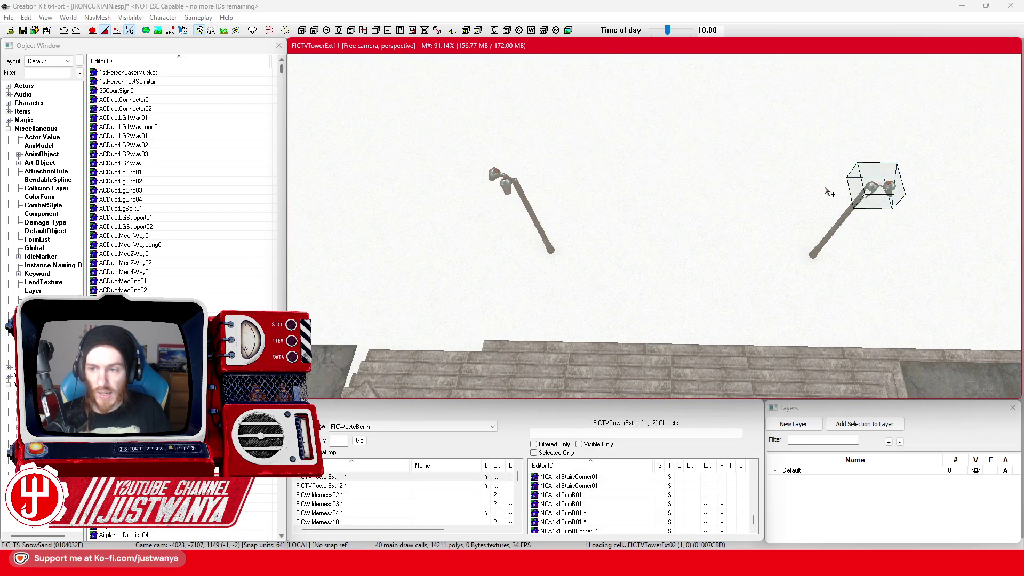
# Duplicate the right lamp's light box and place the copy on the left lamp
pyautogui.click(837, 198)
pyautogui.hotkey('ctrl', 'd')
pyautogui.moveTo(836, 198); pyautogui.dragTo(466, 193)
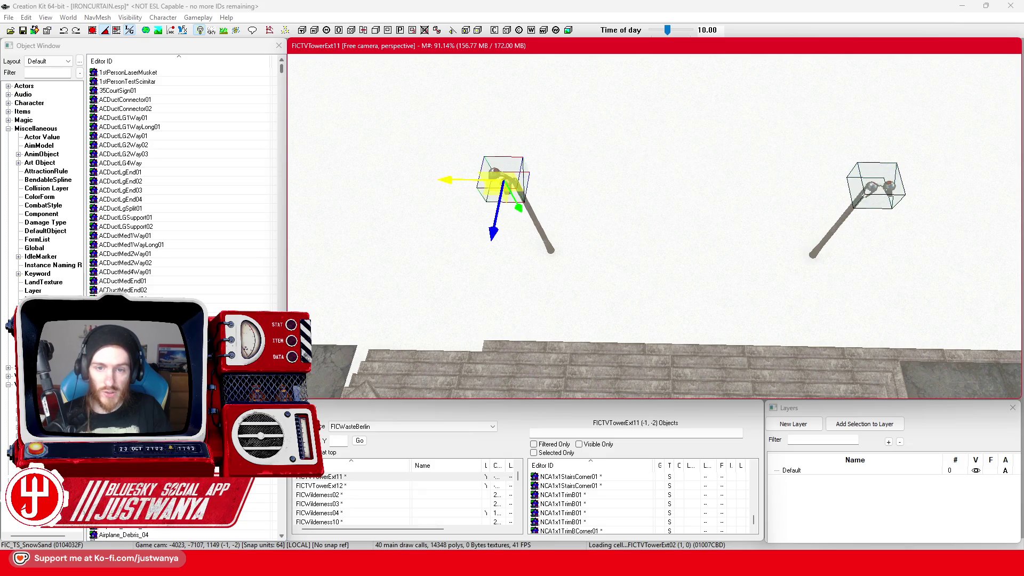
pyautogui.press('shift')
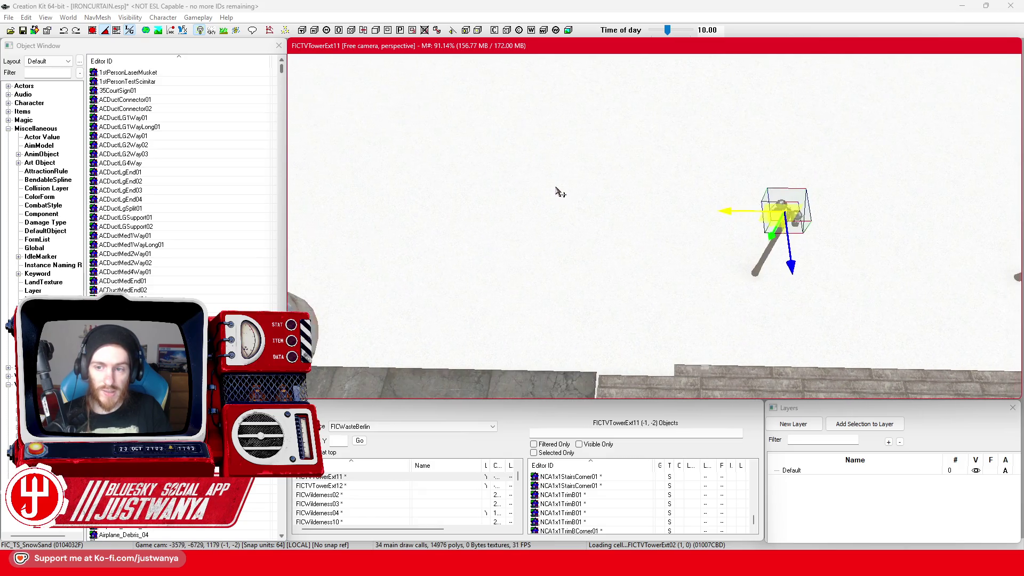
# Fly across the plaza's lamp-pole field and nudge one lamp pole slightly down along Z
pyautogui.press('shift')
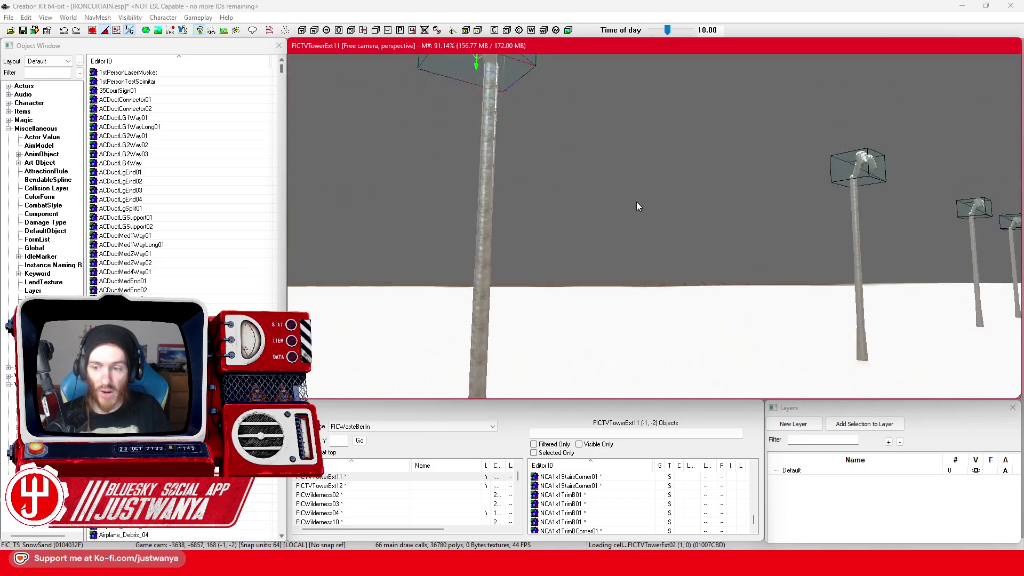
pyautogui.press('shift')
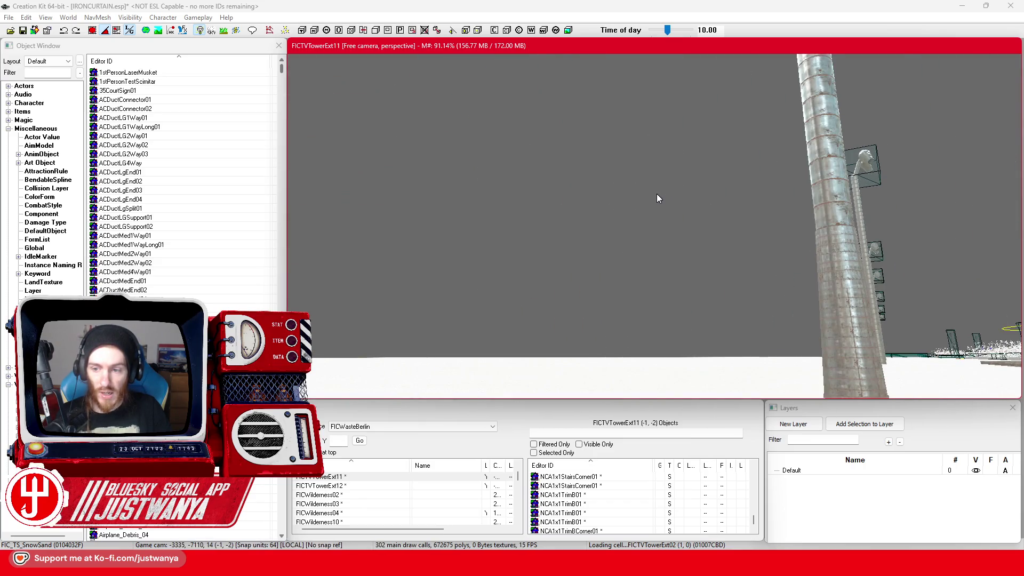
pyautogui.press('shift')
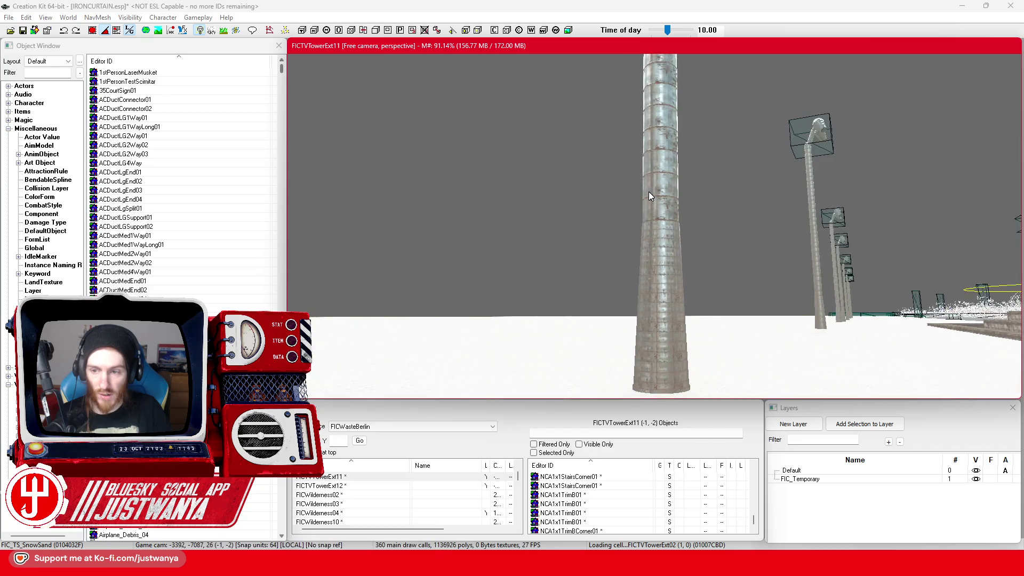
pyautogui.press('w')
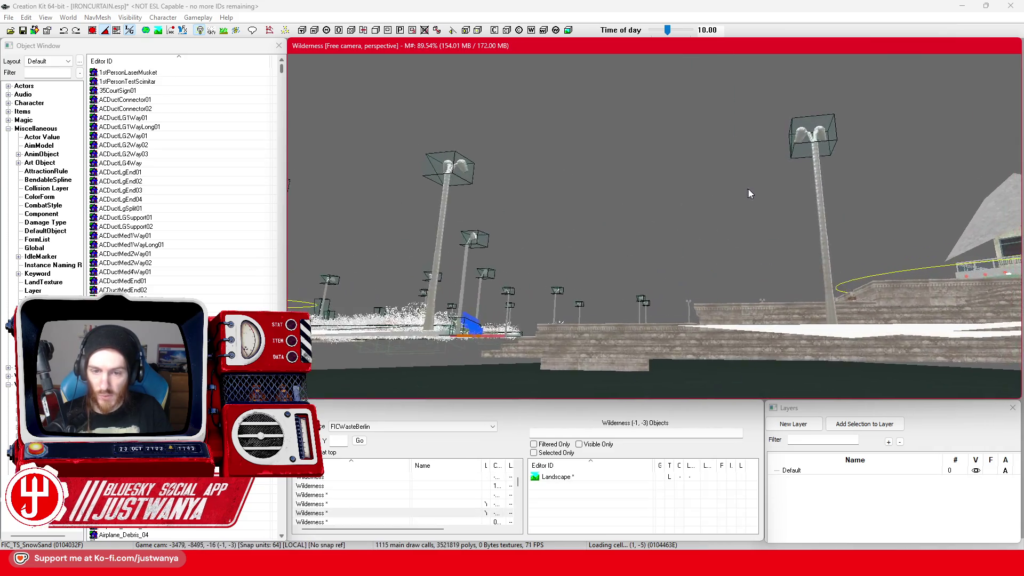
pyautogui.press('w')
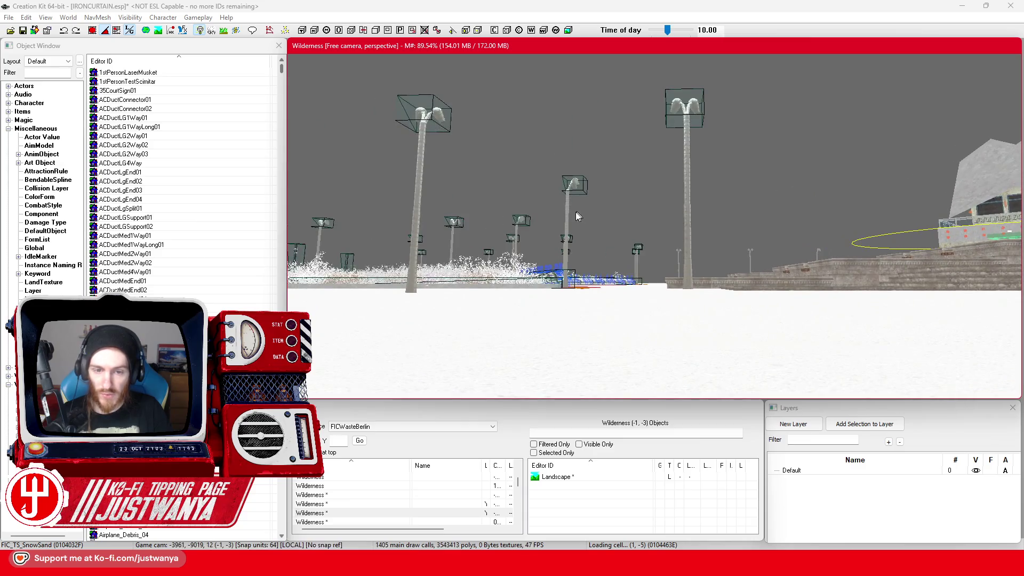
pyautogui.press('w')
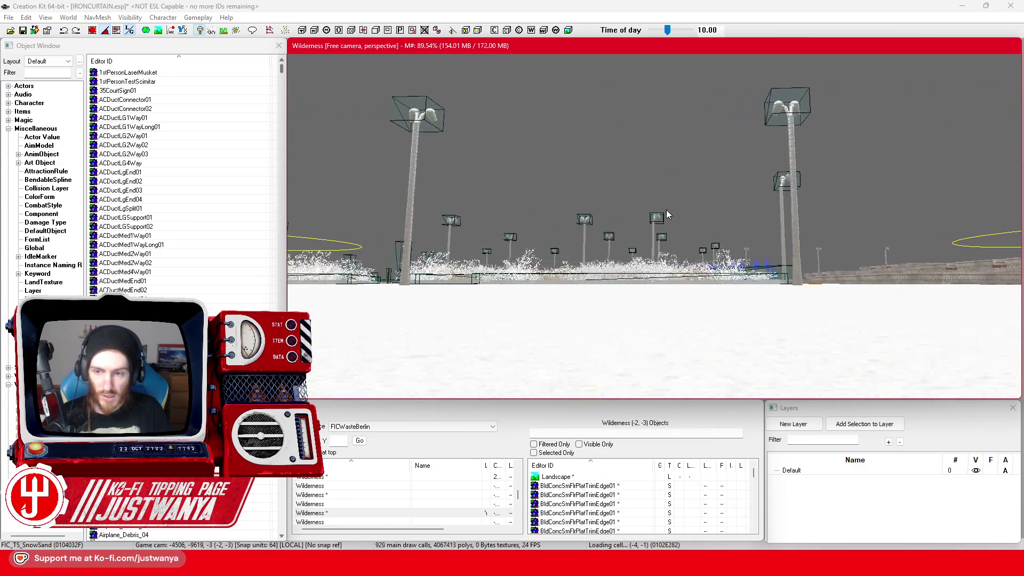
pyautogui.press('w')
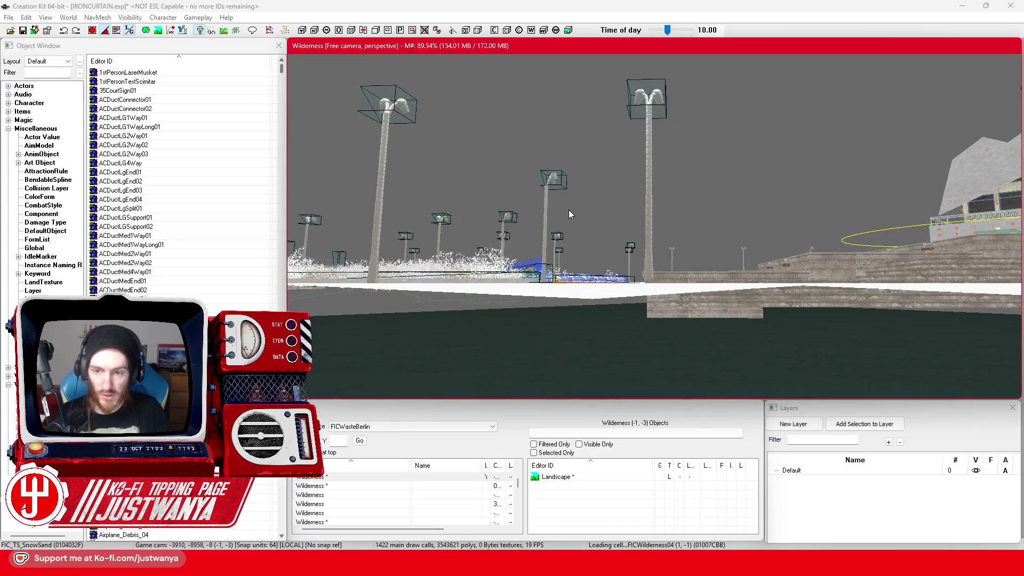
pyautogui.press('w')
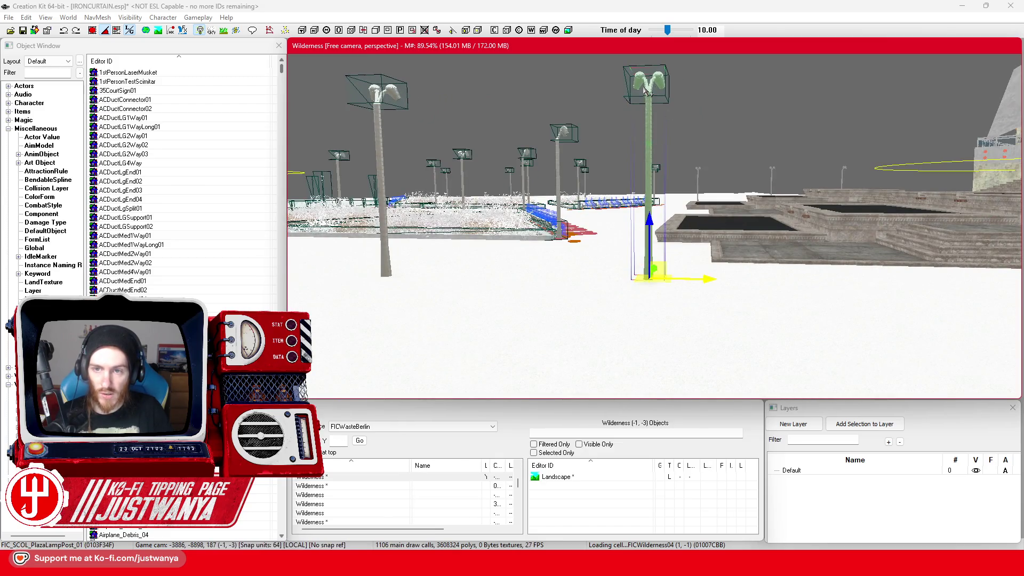
pyautogui.press('s')
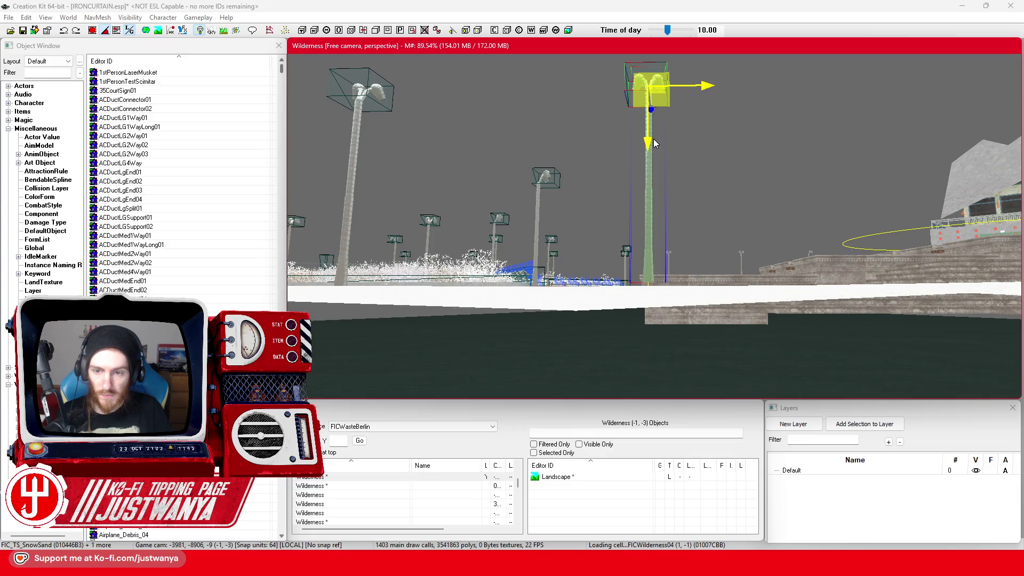
pyautogui.moveTo(656, 139); pyautogui.dragTo(655, 141)
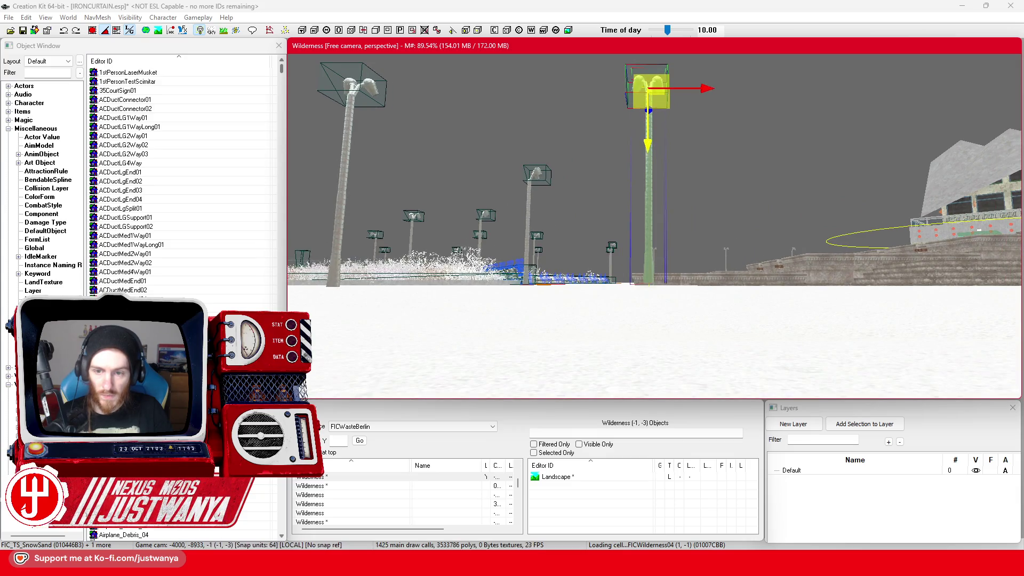
pyautogui.moveTo(619, 140)
pyautogui.mouseDown()
pyautogui.moveTo(578, 172)
pyautogui.moveTo(728, 233)
pyautogui.moveTo(673, 214)
pyautogui.mouseUp()
# Select the edge, middle and right-hand lamp posts in turn, then reposition the right-hand lamp
pyautogui.click(514, 205)
pyautogui.scroll(5, 590, 251)
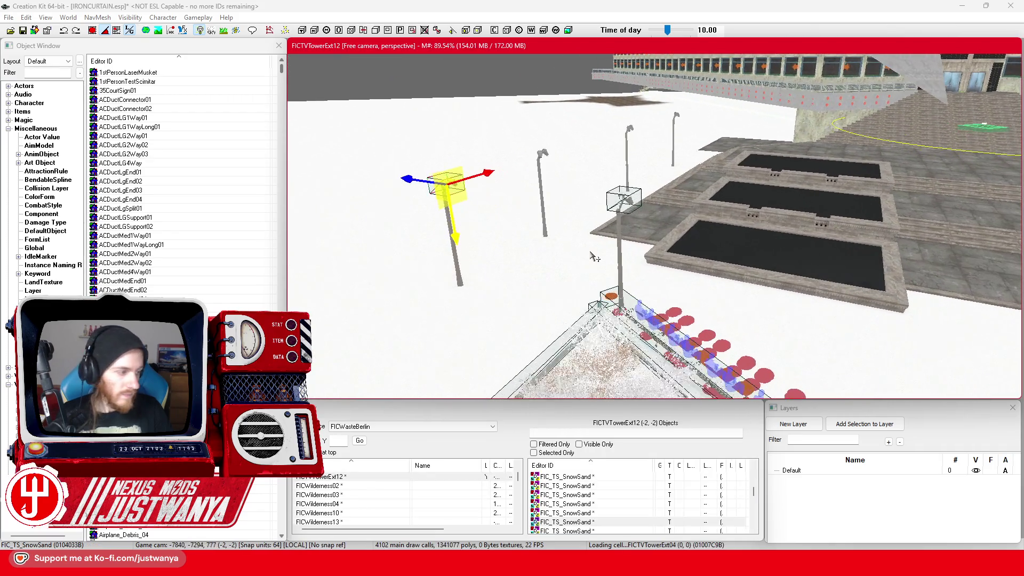
pyautogui.scroll(5, 589, 251)
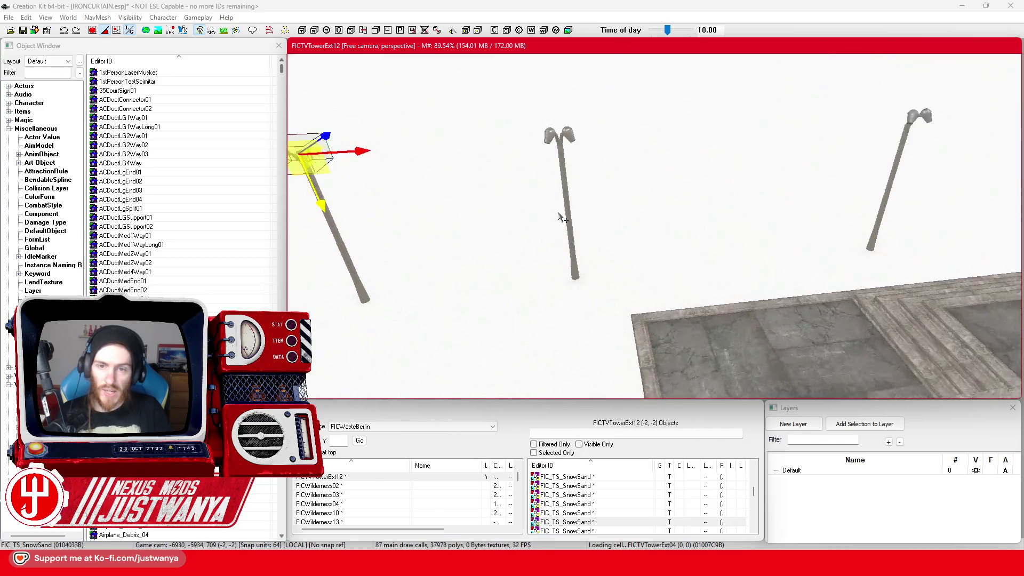
pyautogui.click(559, 140)
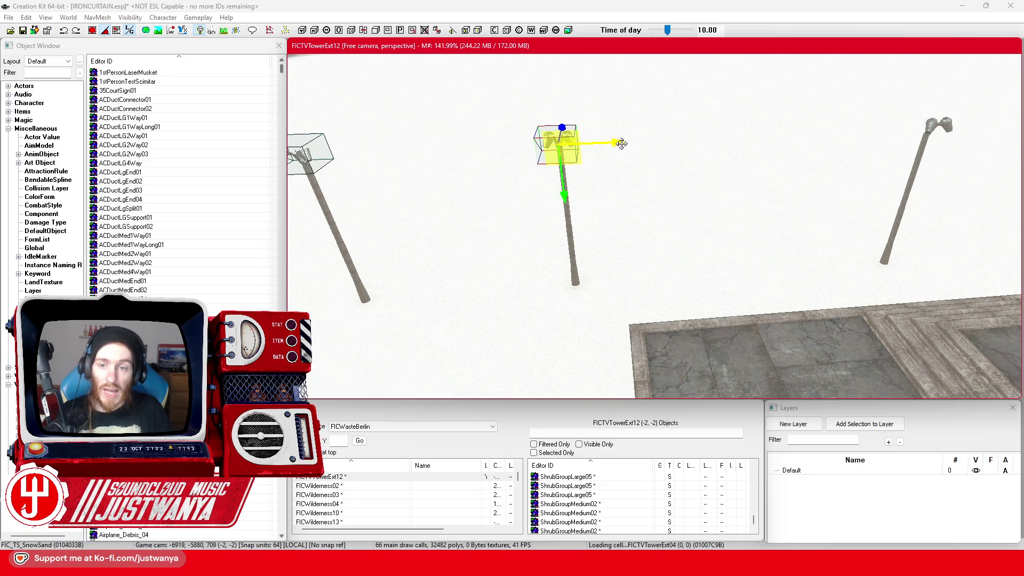
pyautogui.click(939, 126)
pyautogui.scroll(5, 629, 172)
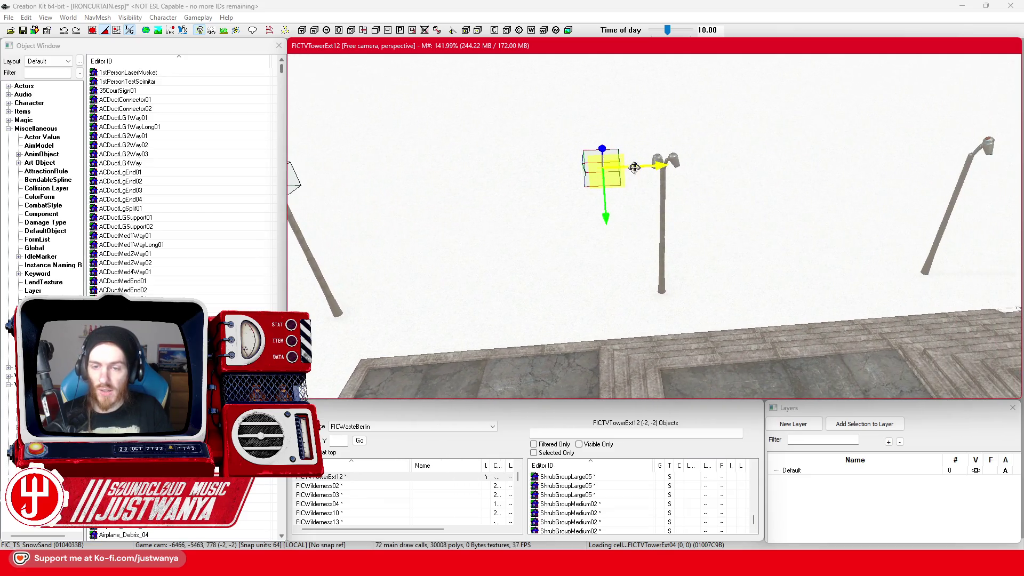
pyautogui.scroll(1, 629, 172)
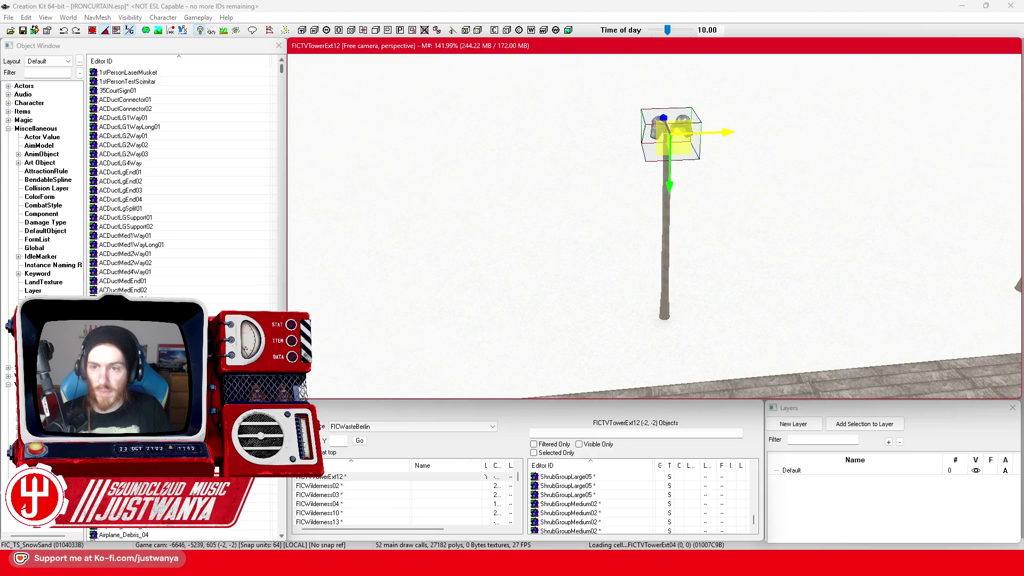
pyautogui.moveTo(717, 131); pyautogui.dragTo(698, 137)
pyautogui.moveTo(558, 199)
pyautogui.mouseDown()
pyautogui.moveTo(853, 181)
pyautogui.moveTo(621, 203)
pyautogui.moveTo(739, 207)
pyautogui.mouseUp()
# Orbit around the lamp post at ground and overhead angles, then face the plaza head-on
pyautogui.scroll(3, 598, 213)
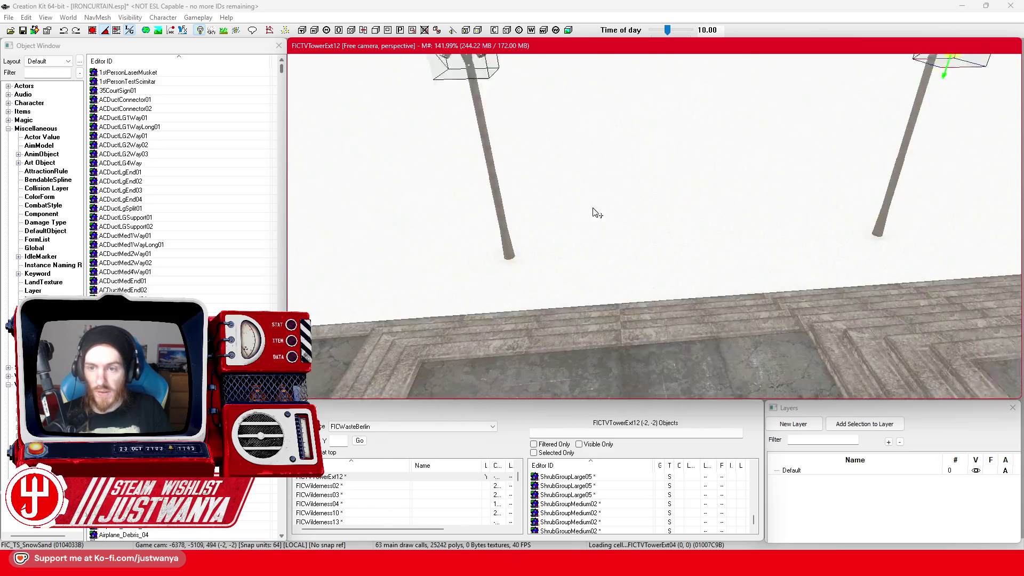
pyautogui.scroll(2, 598, 213)
pyautogui.press('shift')
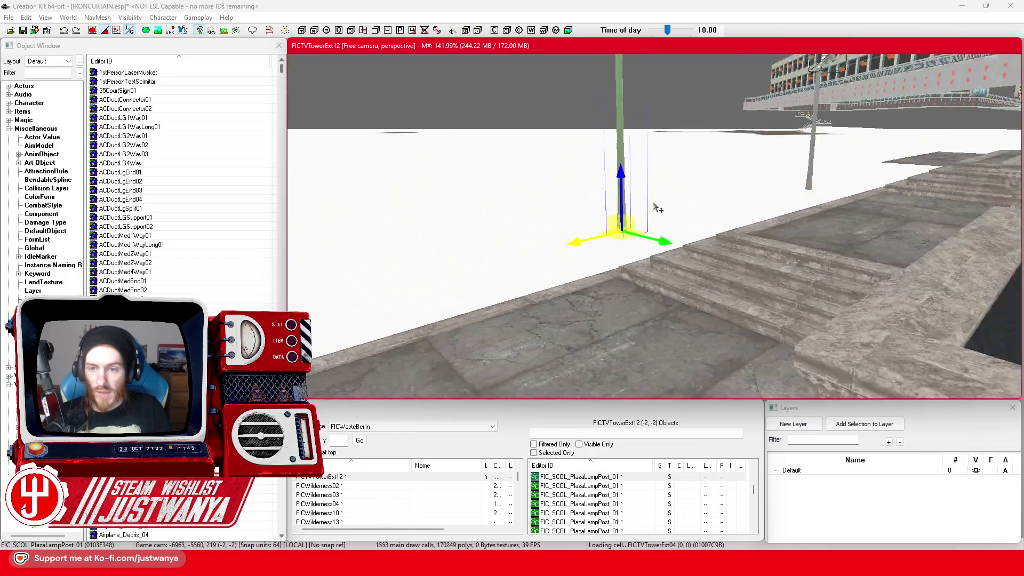
pyautogui.press('shift')
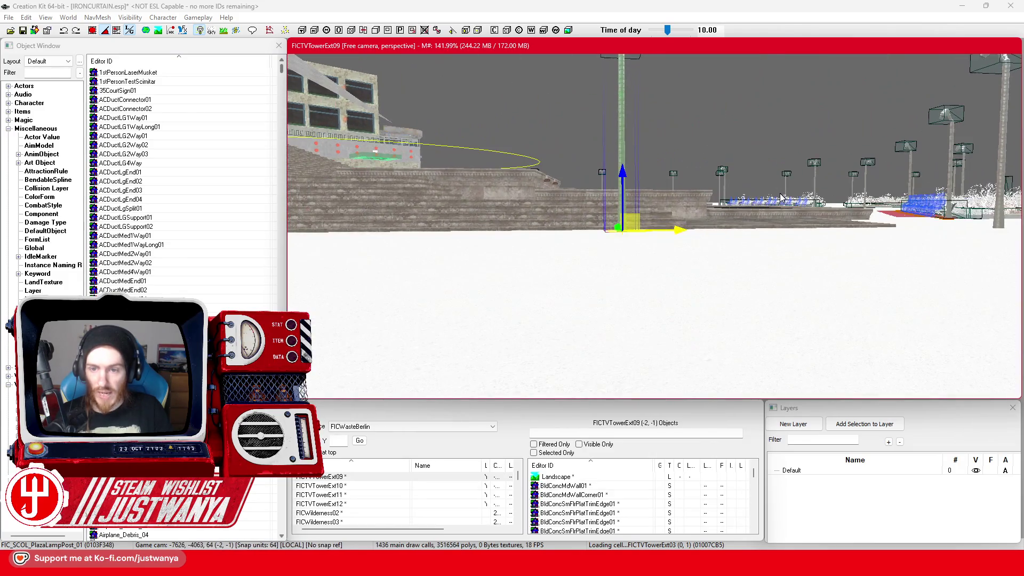
pyautogui.press('shift')
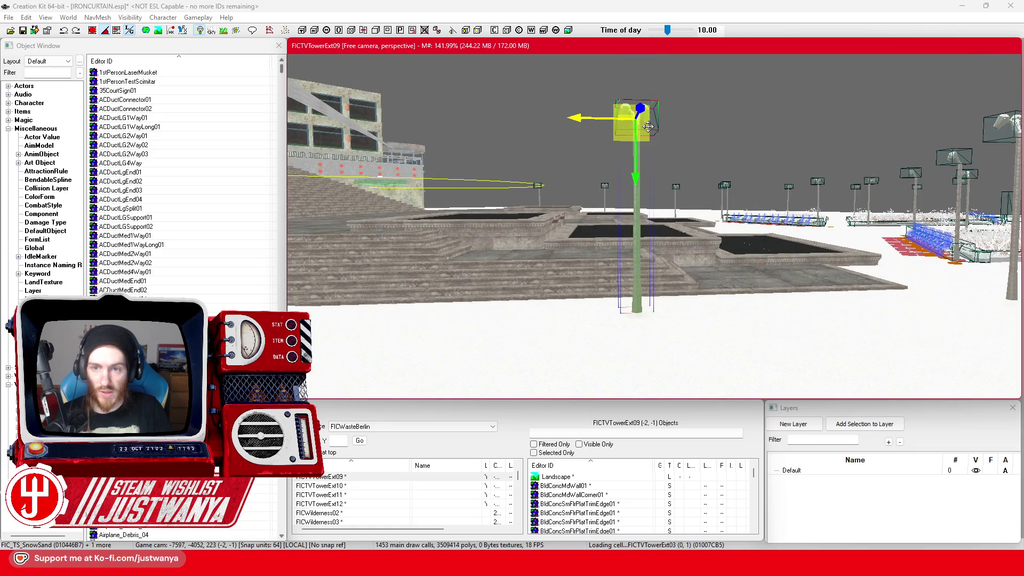
pyautogui.press('shift')
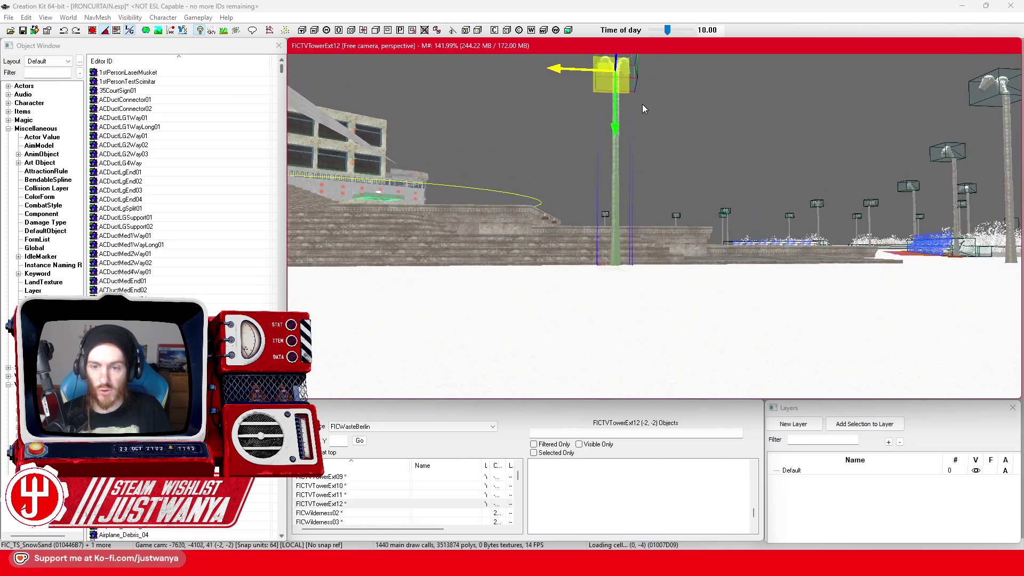
pyautogui.press('shift')
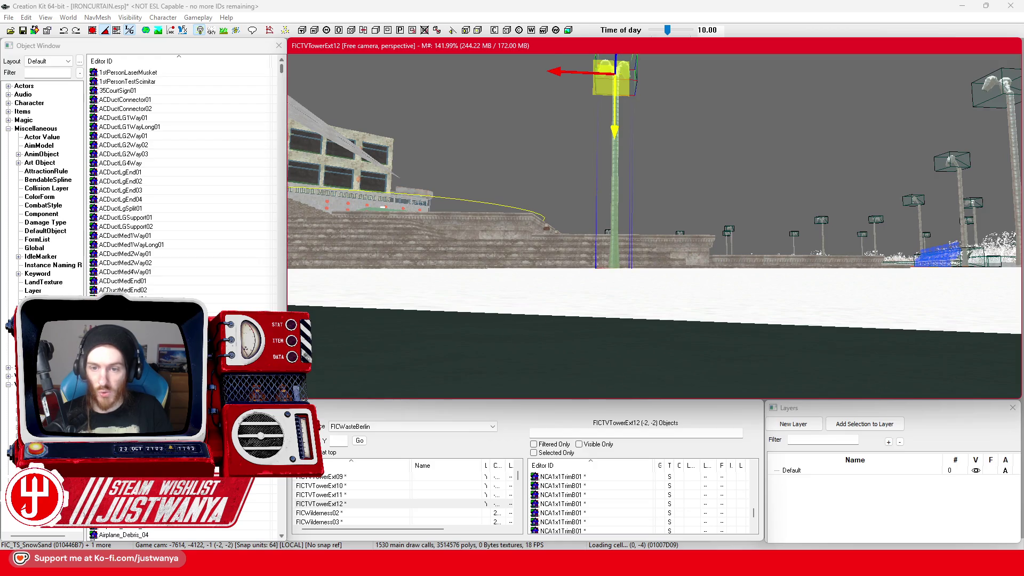
pyautogui.scroll(5, 742, 135)
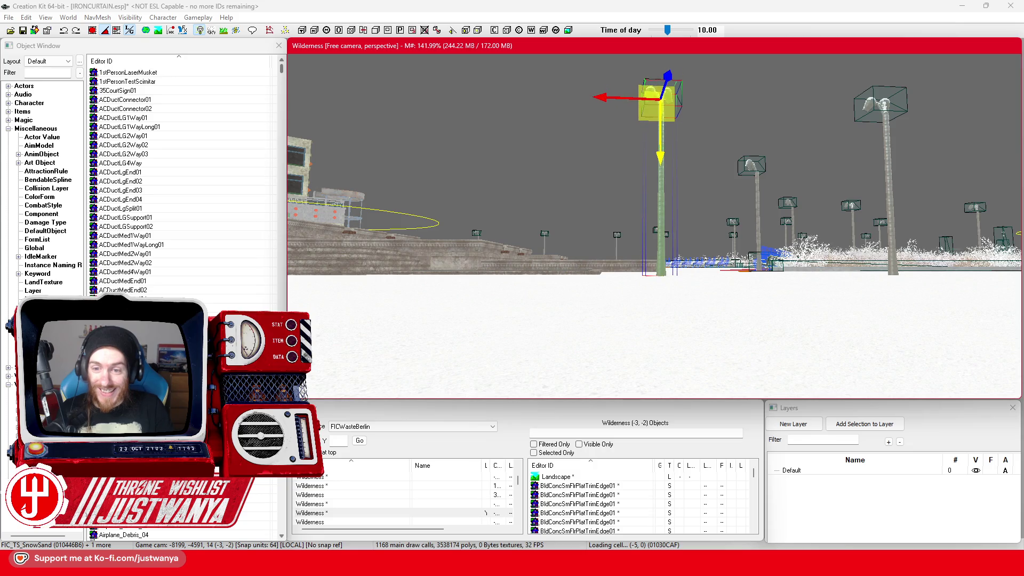
pyautogui.scroll(10, 691, 155)
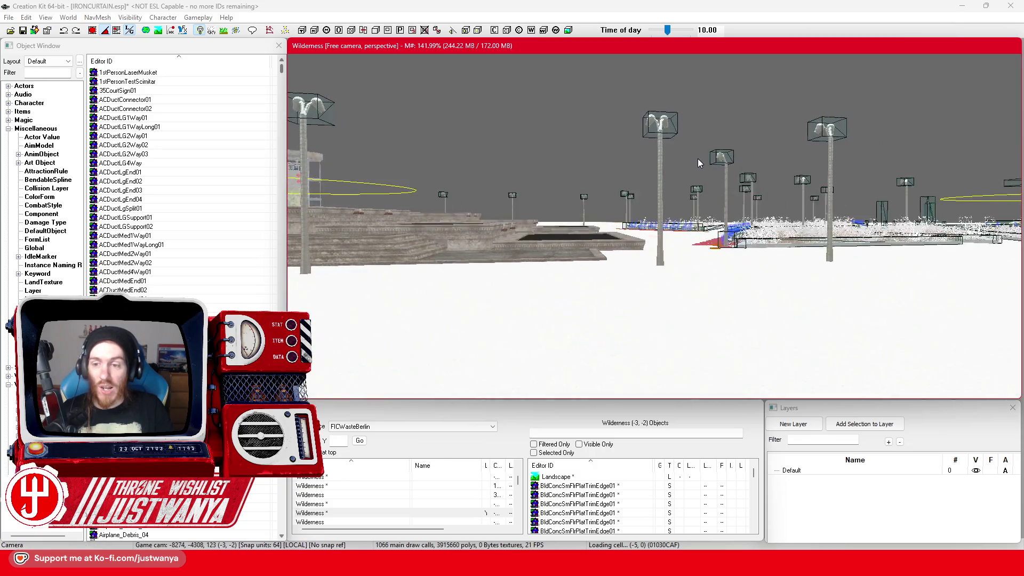
pyautogui.scroll(5, 766, 182)
pyautogui.moveTo(768, 183); pyautogui.dragTo(632, 225)
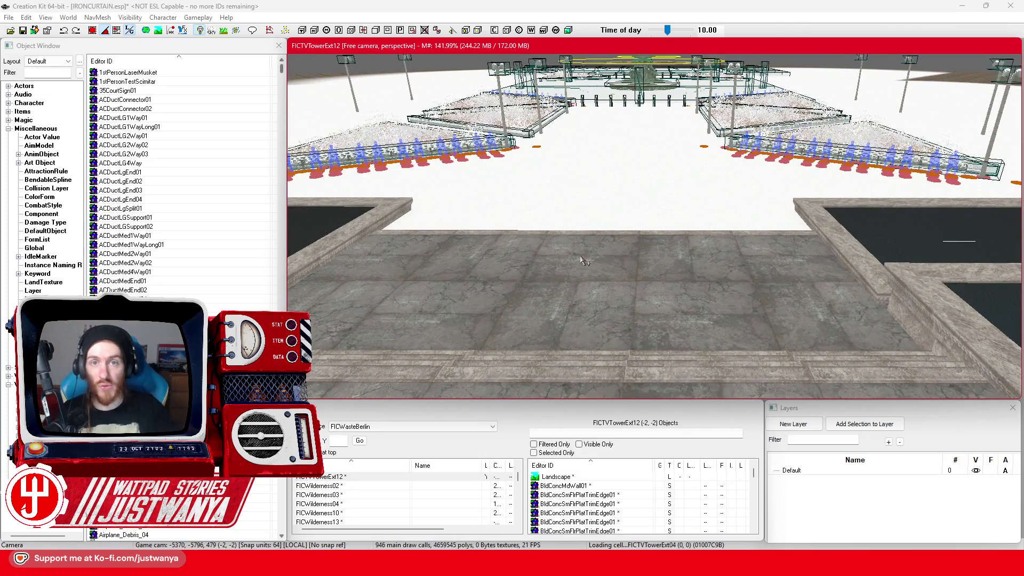
# Save the IRONCURTAIN plugin and select a plaza floor piece
pyautogui.click(23, 30)
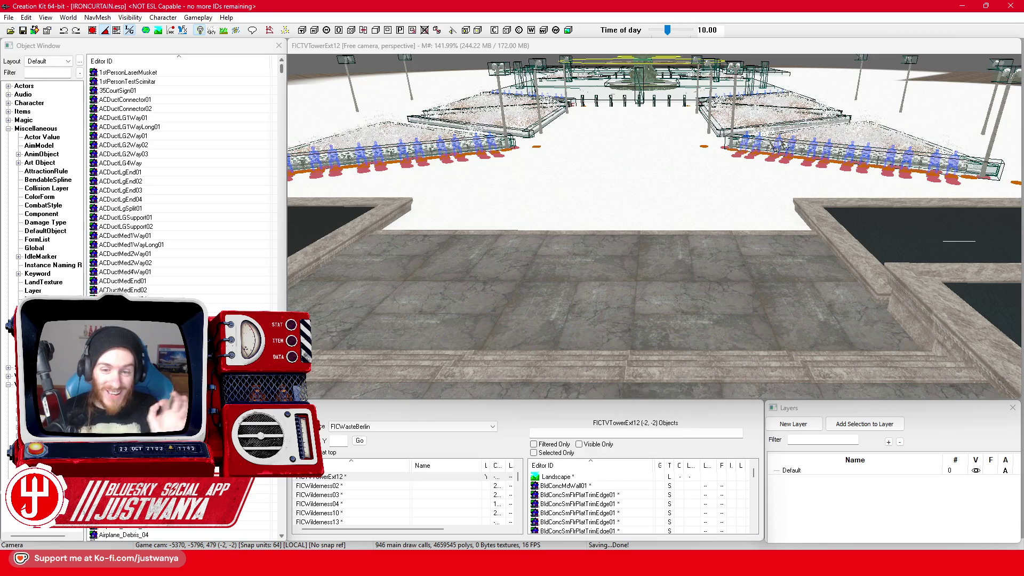
pyautogui.click(616, 278)
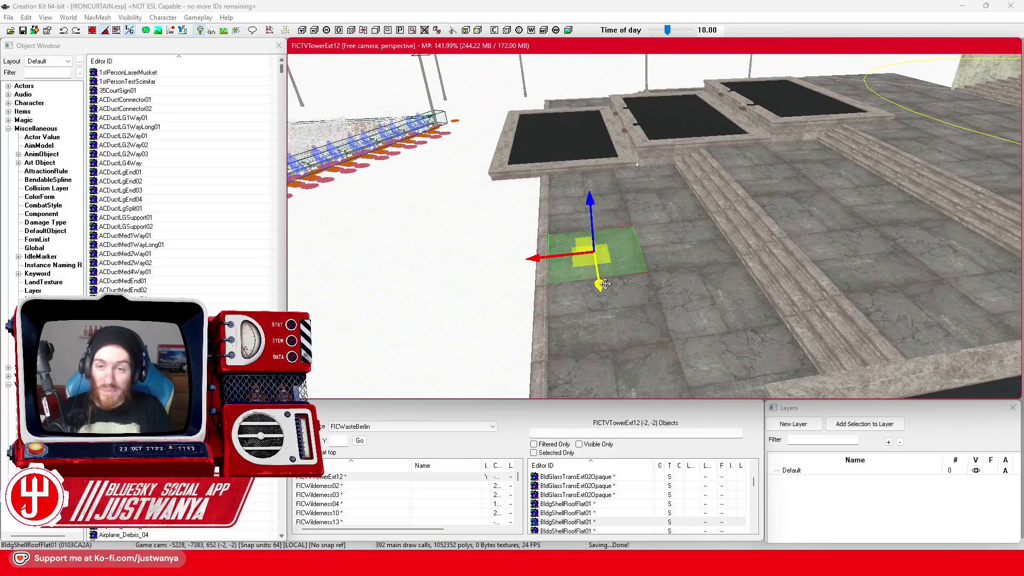
# Fly past the benches toward the riverside pier, selecting the lamppost beside the benches
pyautogui.scroll(-5, 619, 287)
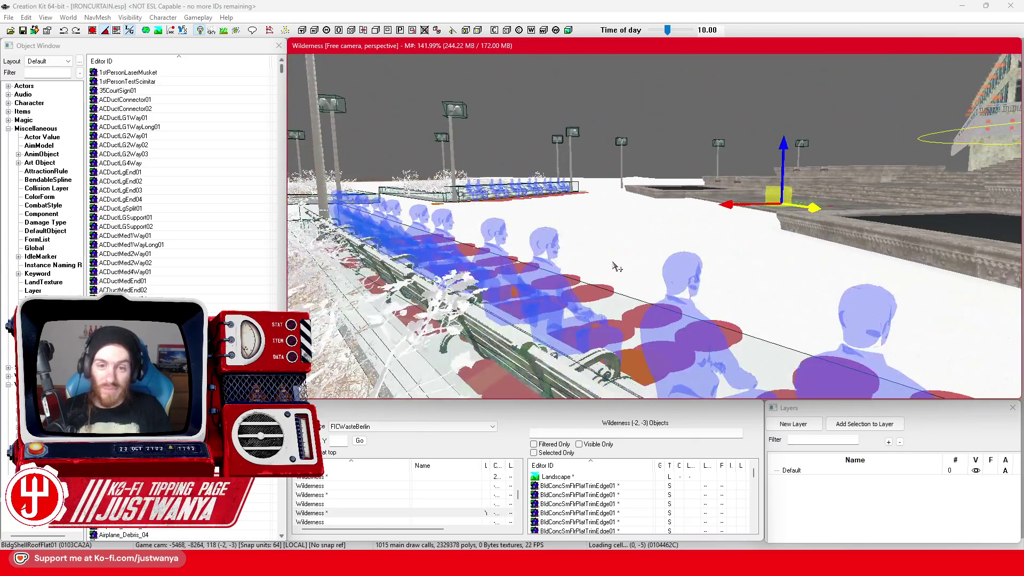
pyautogui.press('w')
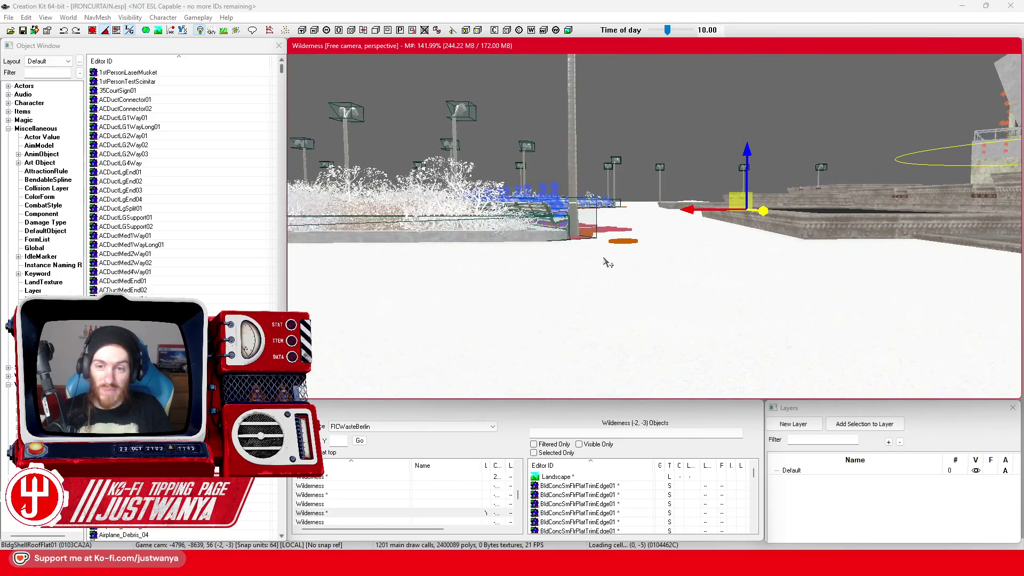
pyautogui.press('s')
pyautogui.click(675, 210)
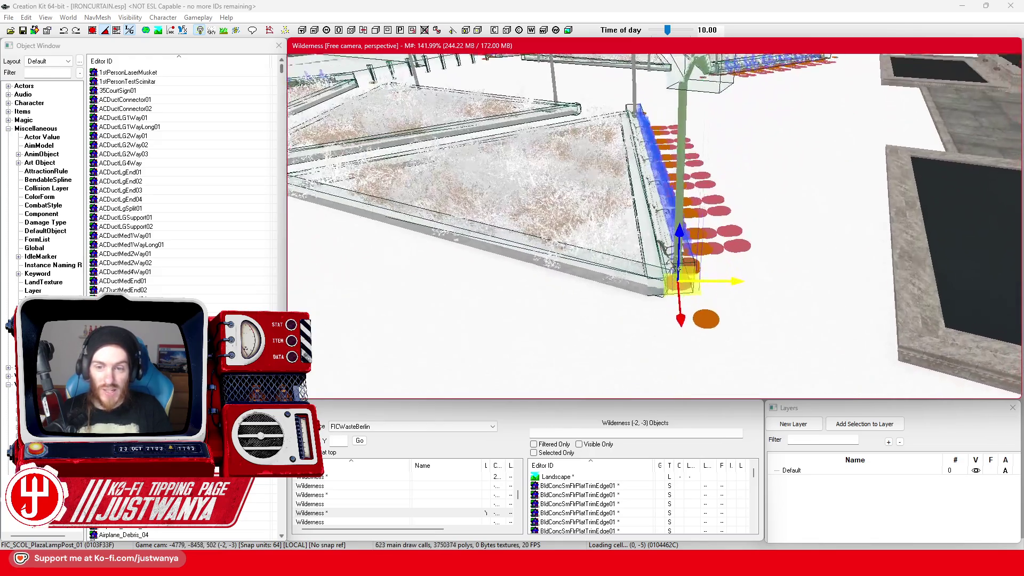
pyautogui.press('s')
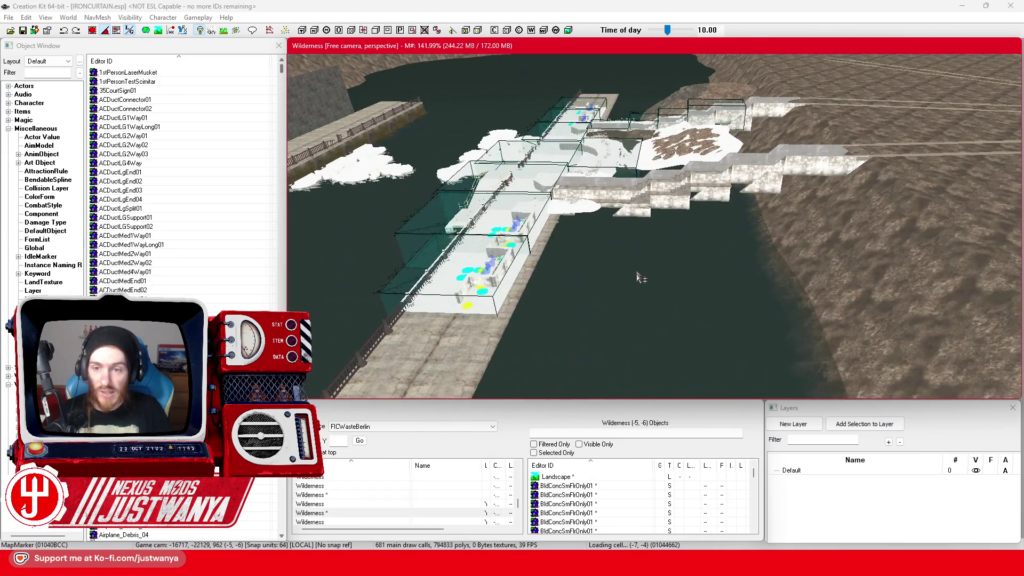
# Select a snow ground piece on the pier and save IRONCURTAIN.esp again
pyautogui.click(525, 275)
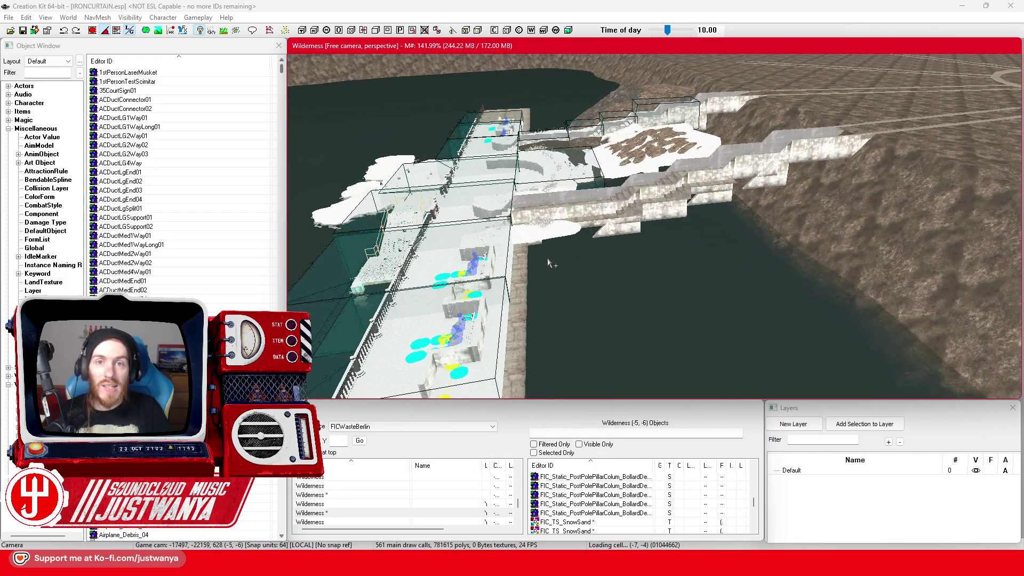
pyautogui.click(22, 30)
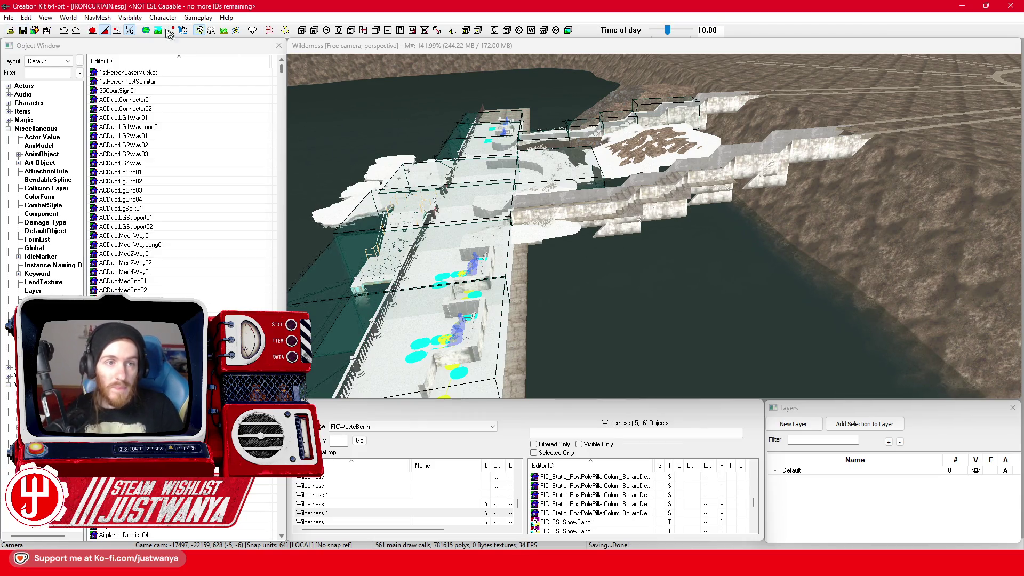
pyautogui.click(69, 19)
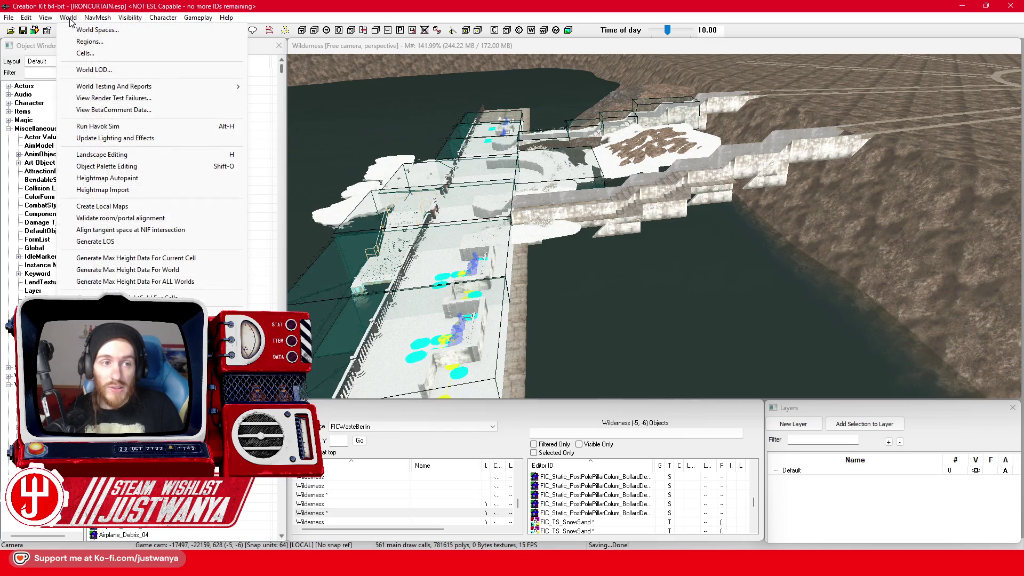
# Enter landscape editing and sculpt and flatten the terrain beside the dam end
pyautogui.click(125, 156)
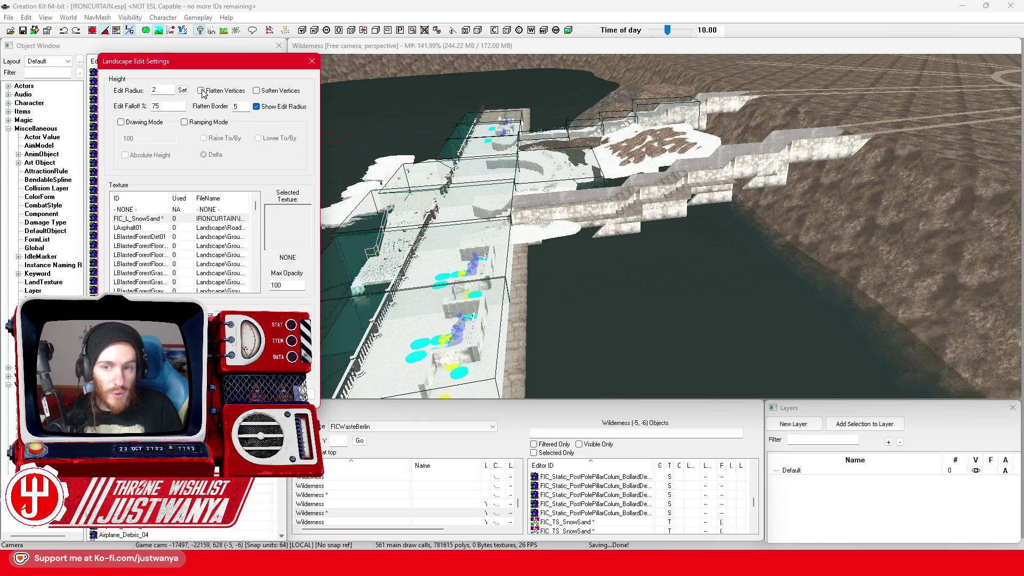
pyautogui.scroll(10, 850, 188)
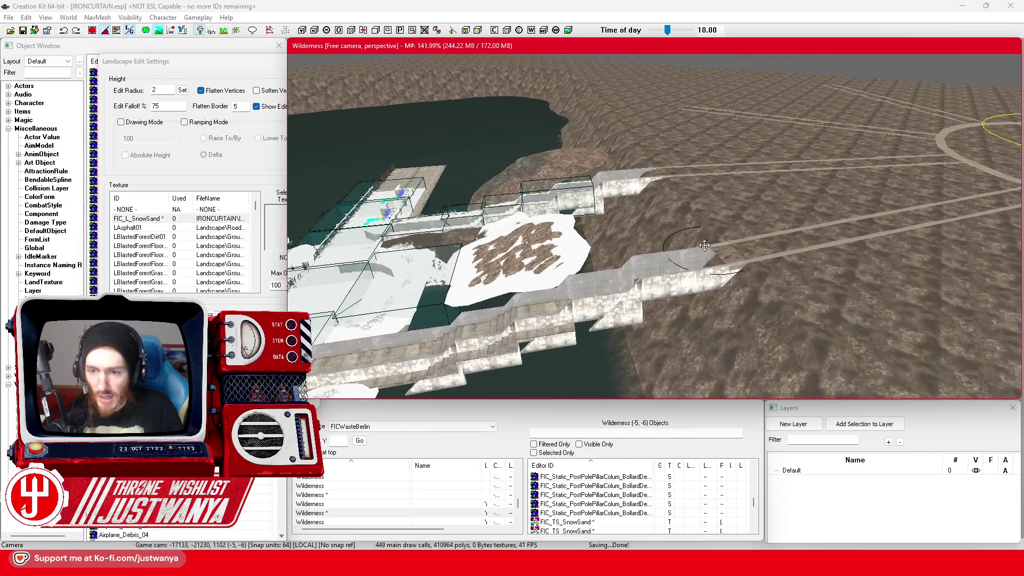
pyautogui.scroll(3, 705, 245)
pyautogui.moveTo(705, 245); pyautogui.dragTo(739, 272)
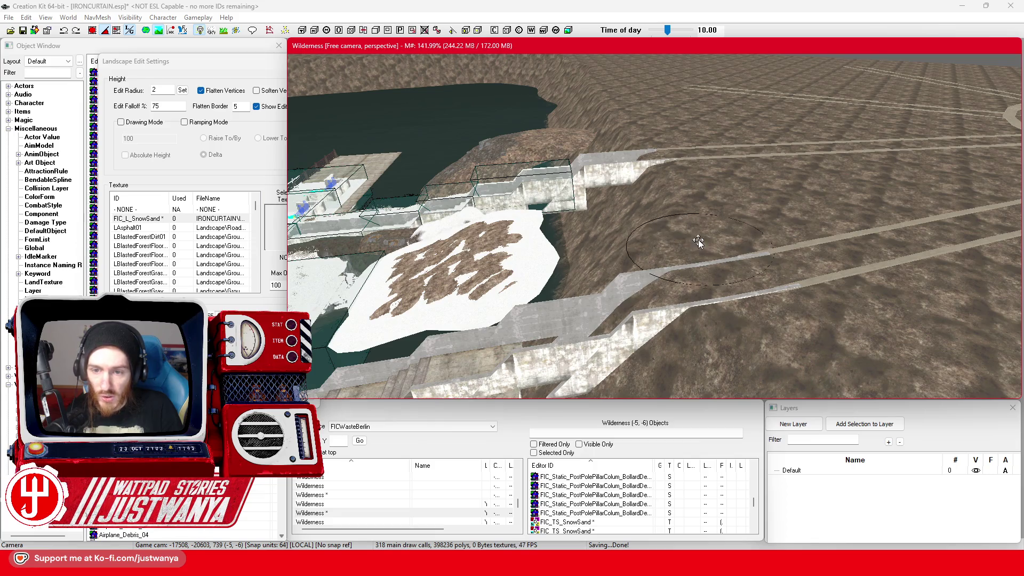
pyautogui.moveTo(668, 200); pyautogui.dragTo(652, 167)
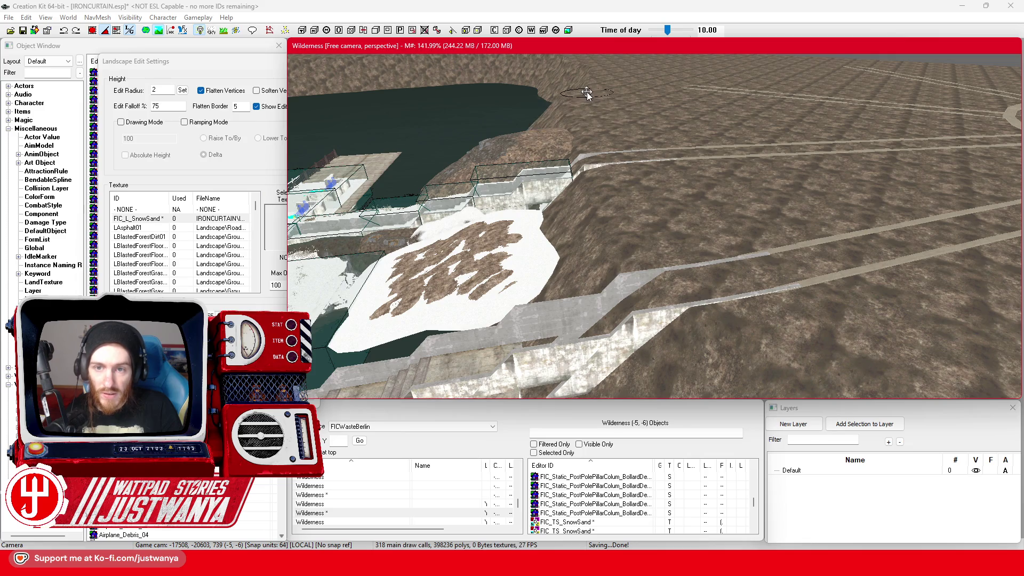
# Survey the riverside plaza, then uncheck Flatten Vertices in Landscape Edit Settings
pyautogui.scroll(-5, 607, 111)
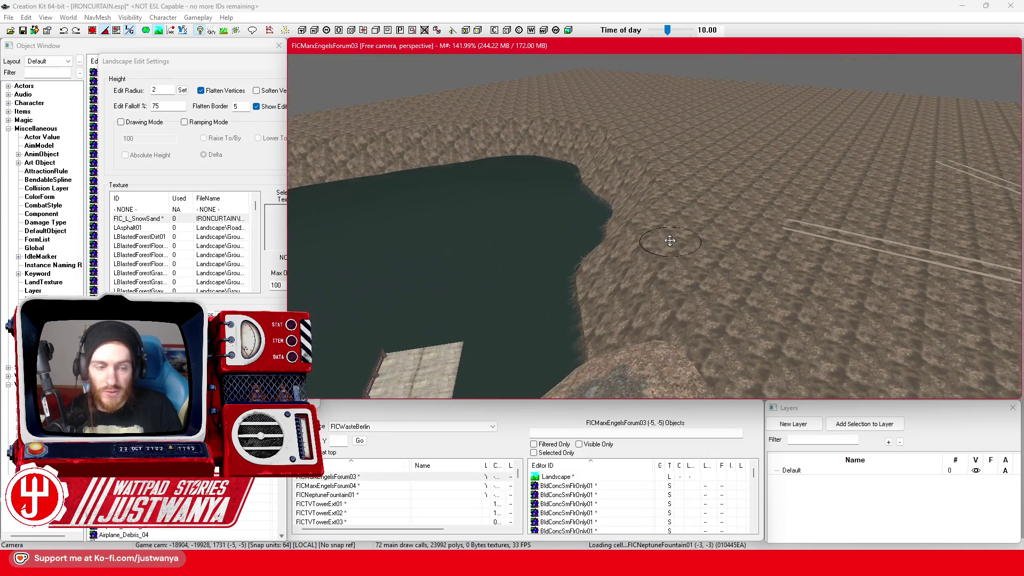
pyautogui.scroll(5, 670, 241)
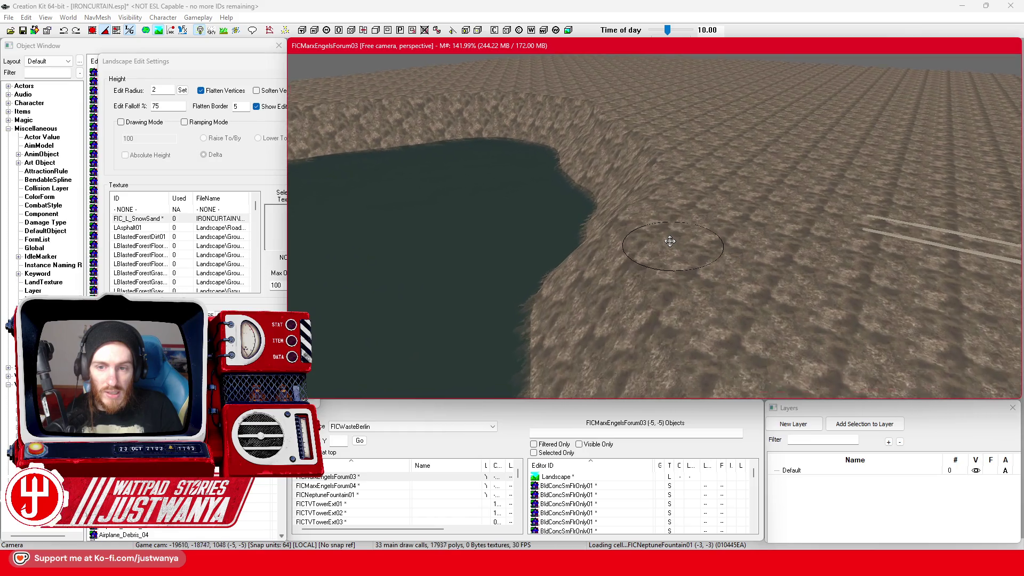
pyautogui.scroll(2, 670, 241)
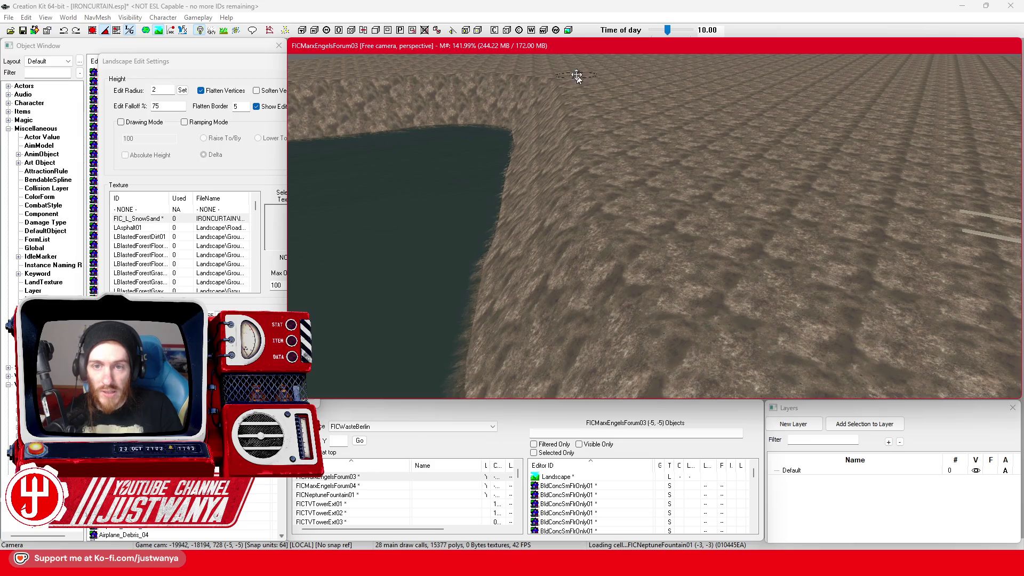
pyautogui.scroll(-4, 679, 315)
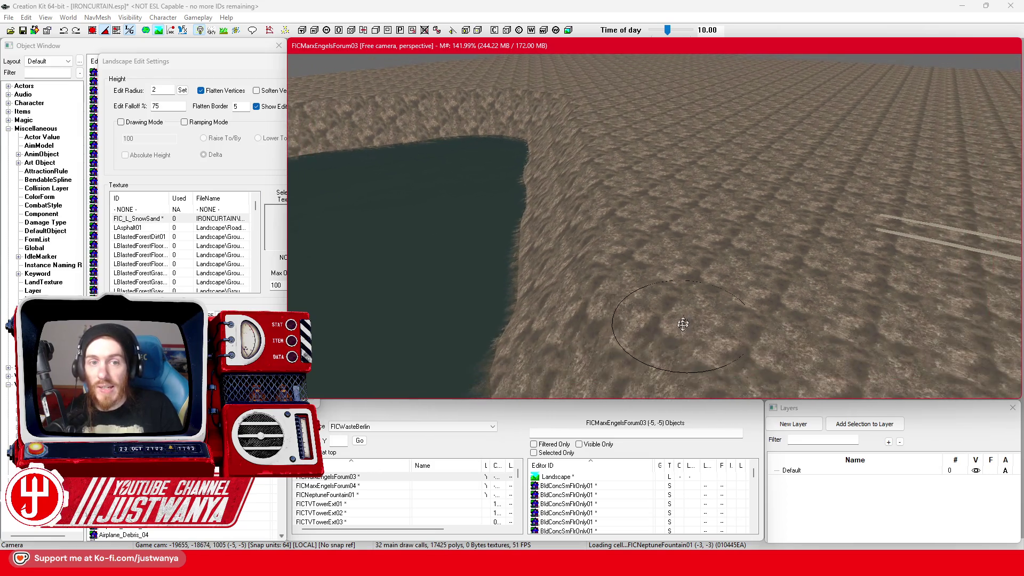
pyautogui.scroll(4, 663, 235)
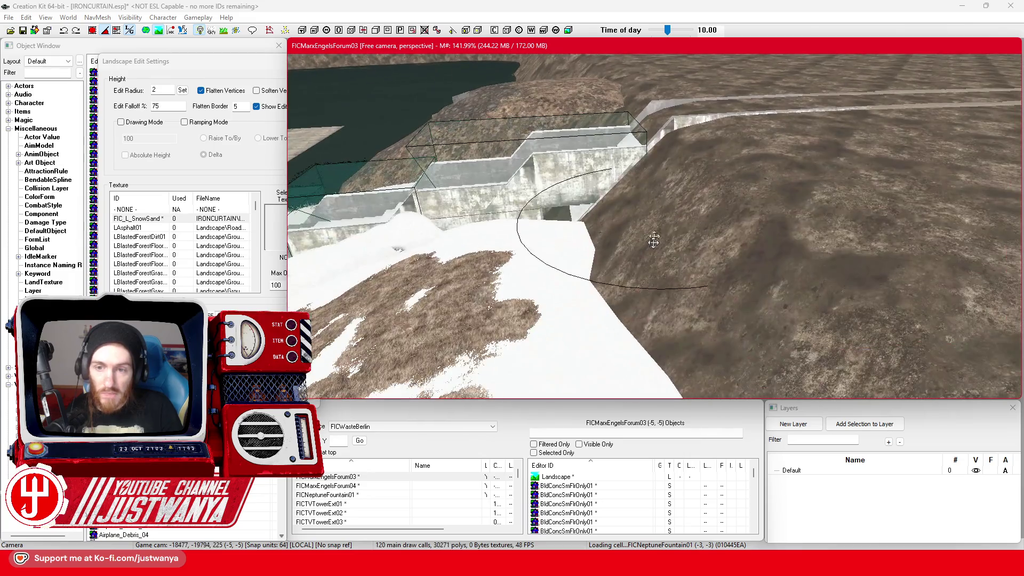
pyautogui.scroll(-4, 639, 287)
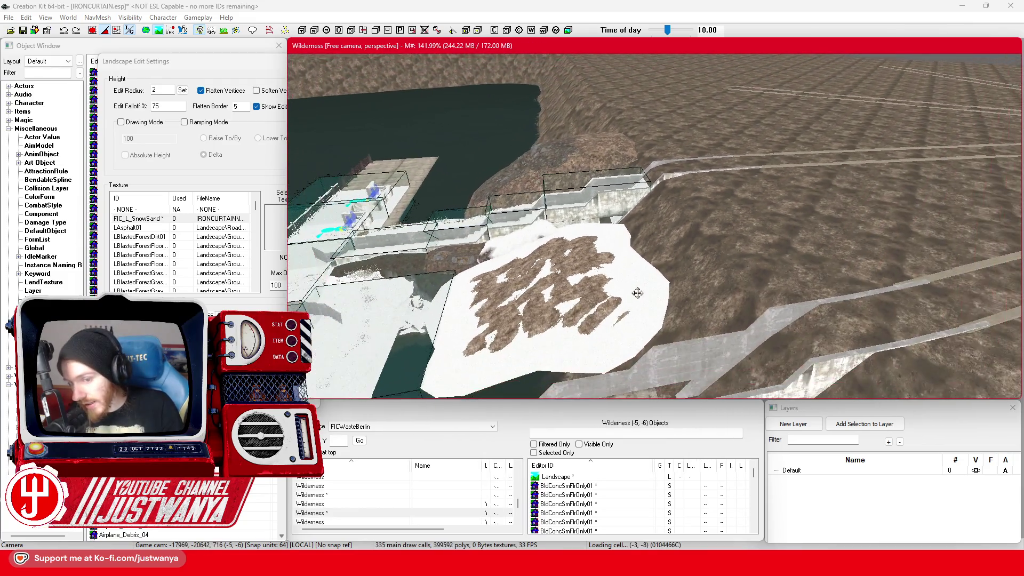
pyautogui.scroll(-2, 641, 298)
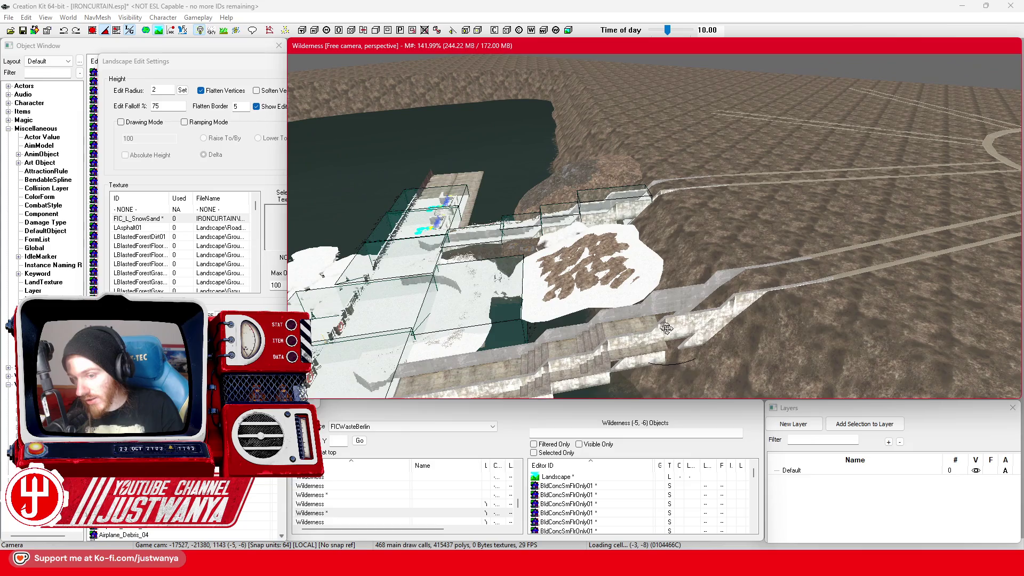
pyautogui.scroll(3, 666, 328)
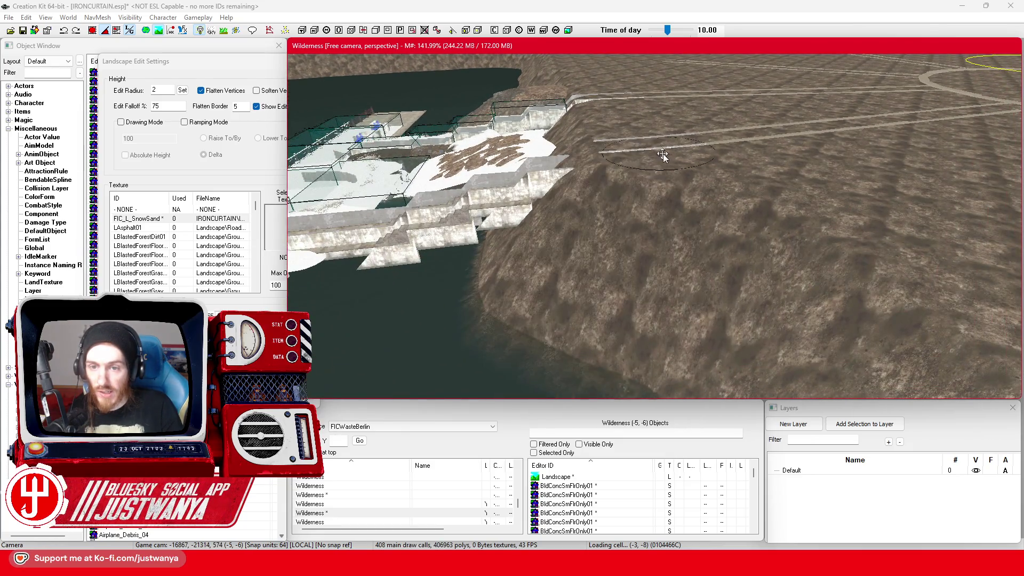
pyautogui.scroll(-2, 613, 236)
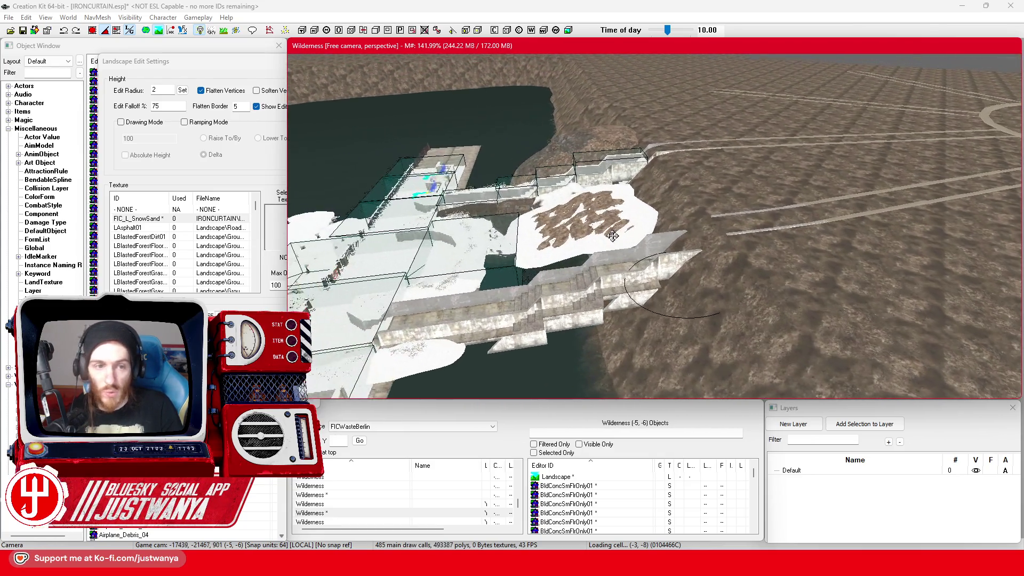
pyautogui.click(199, 92)
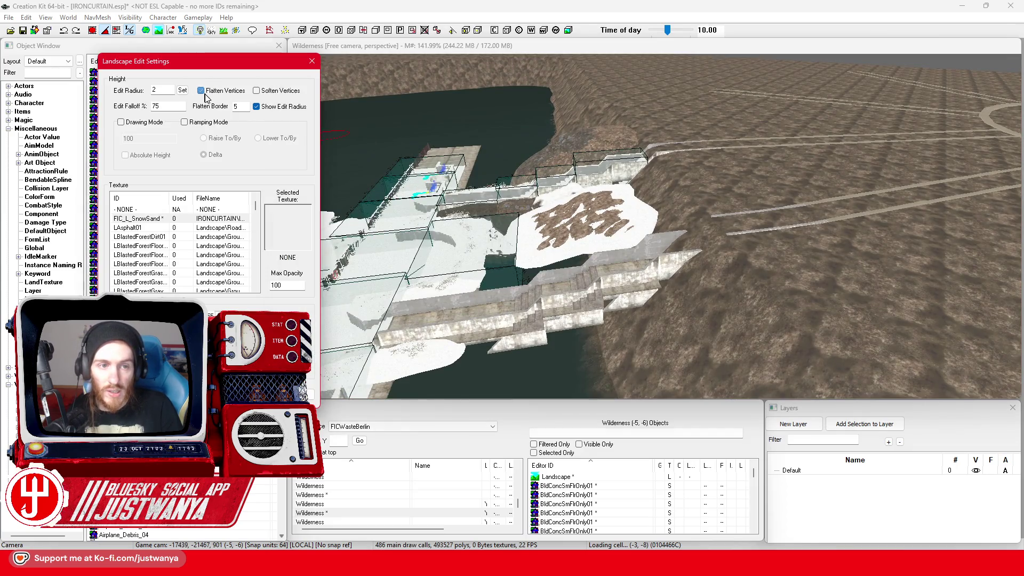
# Orbit to the snowy slope by the river walls and paint dark ground texture along the snow edge
pyautogui.scroll(2, 693, 257)
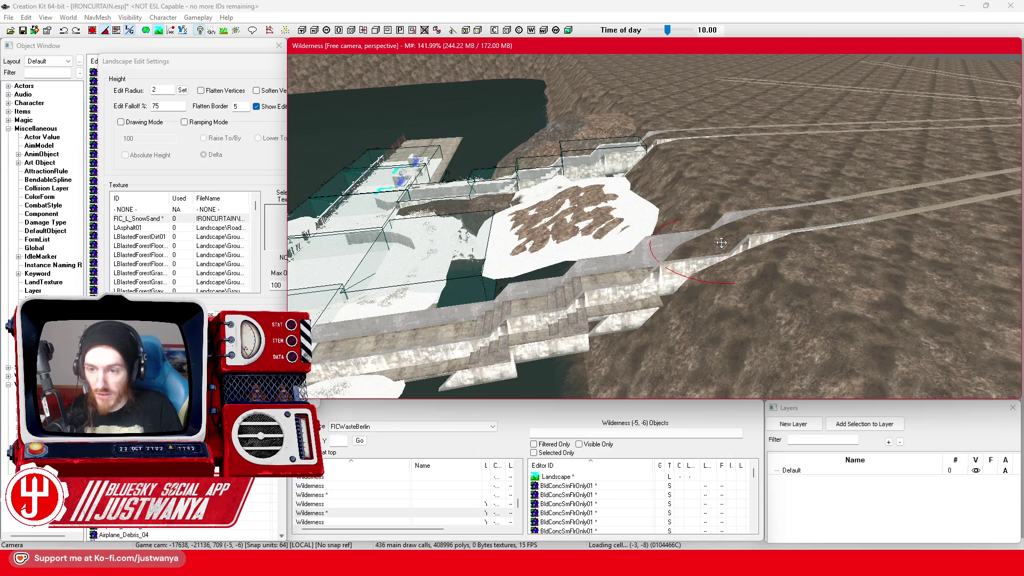
pyautogui.press('shift')
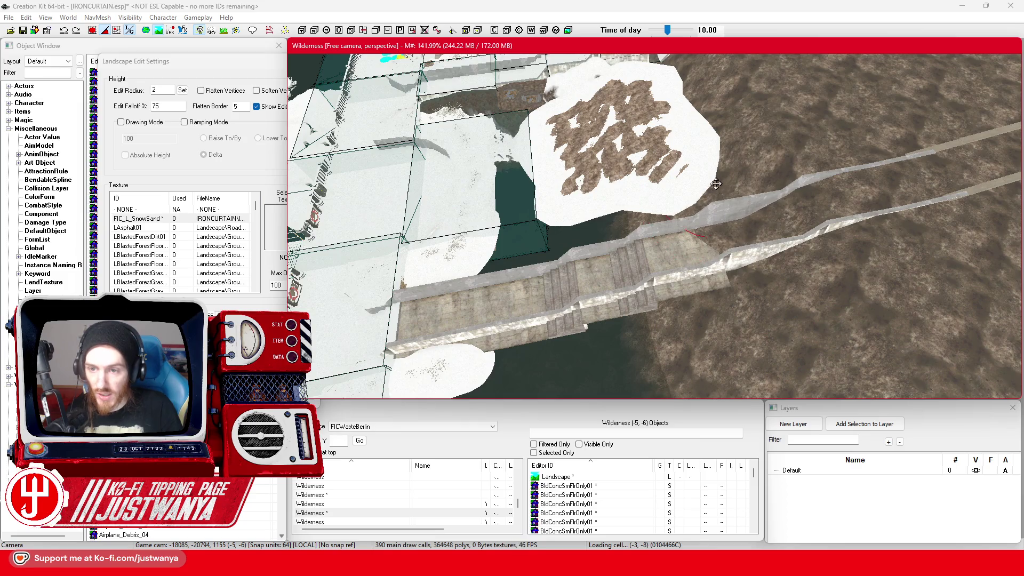
pyautogui.press('shift')
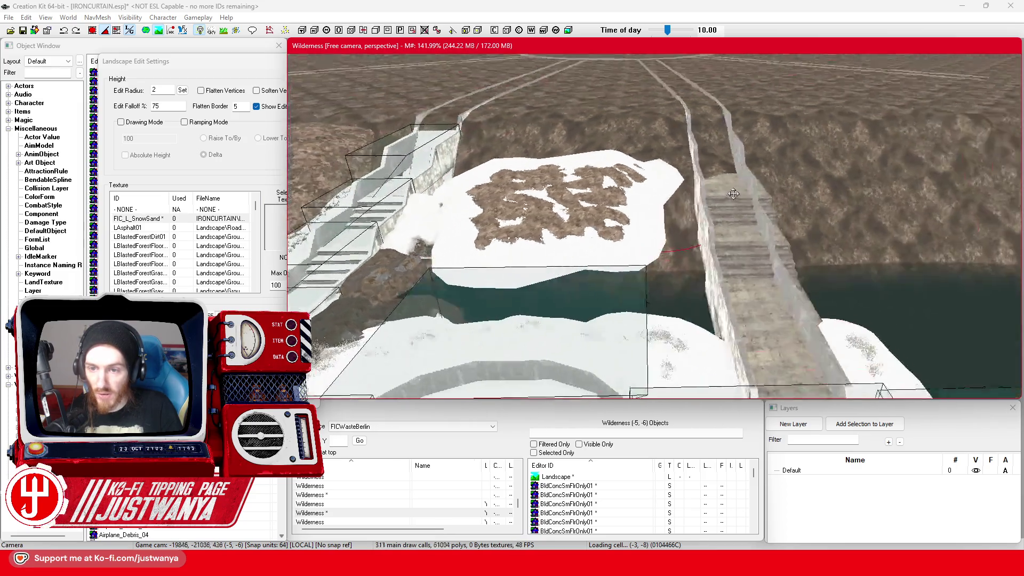
pyautogui.scroll(3, 686, 230)
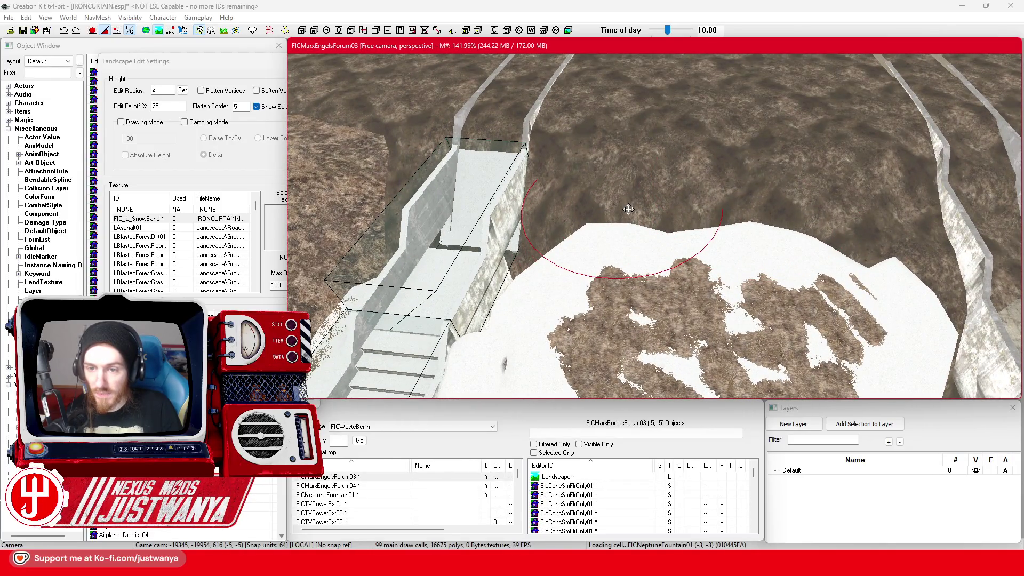
pyautogui.press('w')
pyautogui.press('w')
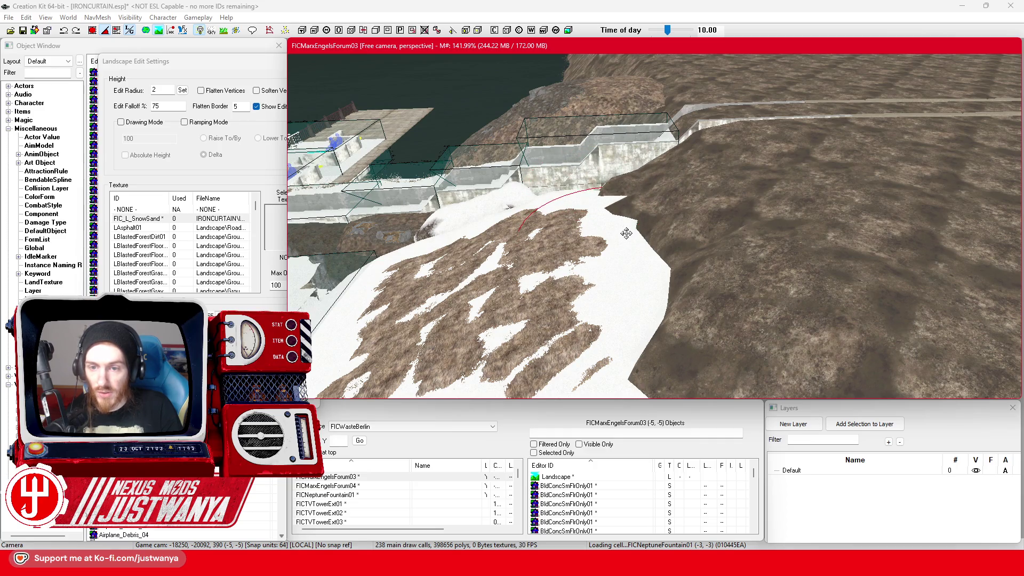
pyautogui.moveTo(645, 257)
pyautogui.mouseDown()
pyautogui.moveTo(639, 295)
pyautogui.moveTo(612, 270)
pyautogui.moveTo(569, 269)
pyautogui.moveTo(708, 265)
pyautogui.moveTo(615, 227)
pyautogui.moveTo(551, 228)
pyautogui.moveTo(613, 222)
pyautogui.moveTo(425, 199)
pyautogui.moveTo(542, 228)
pyautogui.moveTo(526, 245)
pyautogui.moveTo(410, 168)
pyautogui.mouseUp()
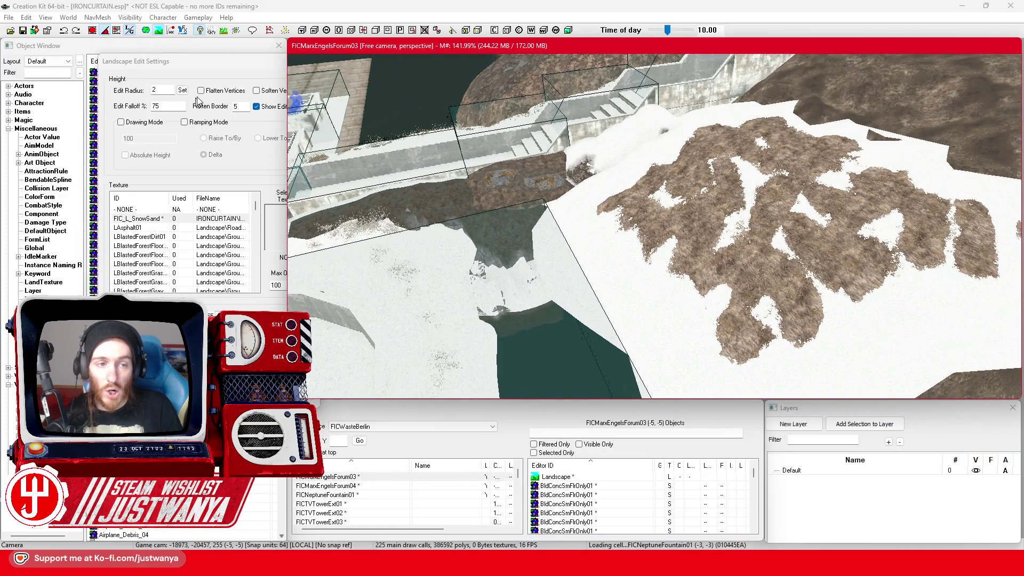
# Set the brush Edit Radius to 5 and raise terrain out of the water near the snow patch
pyautogui.press('h')
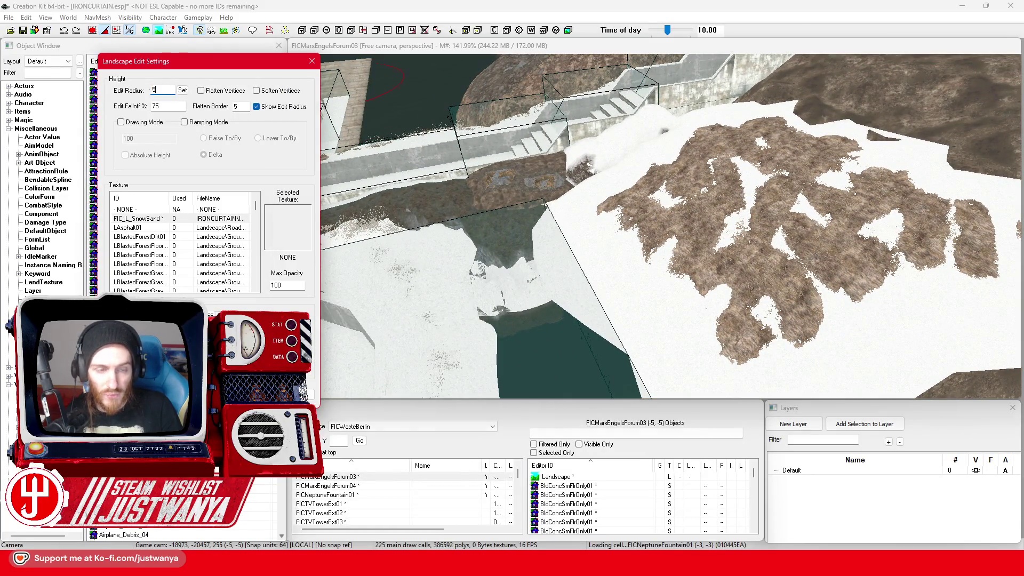
pyautogui.scroll(-10, 690, 313)
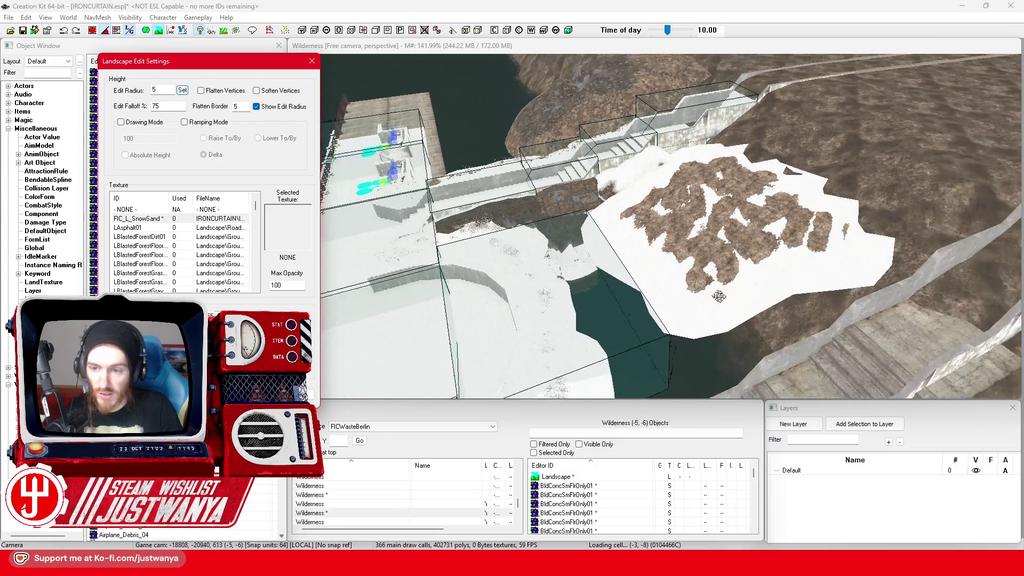
pyautogui.click(719, 292)
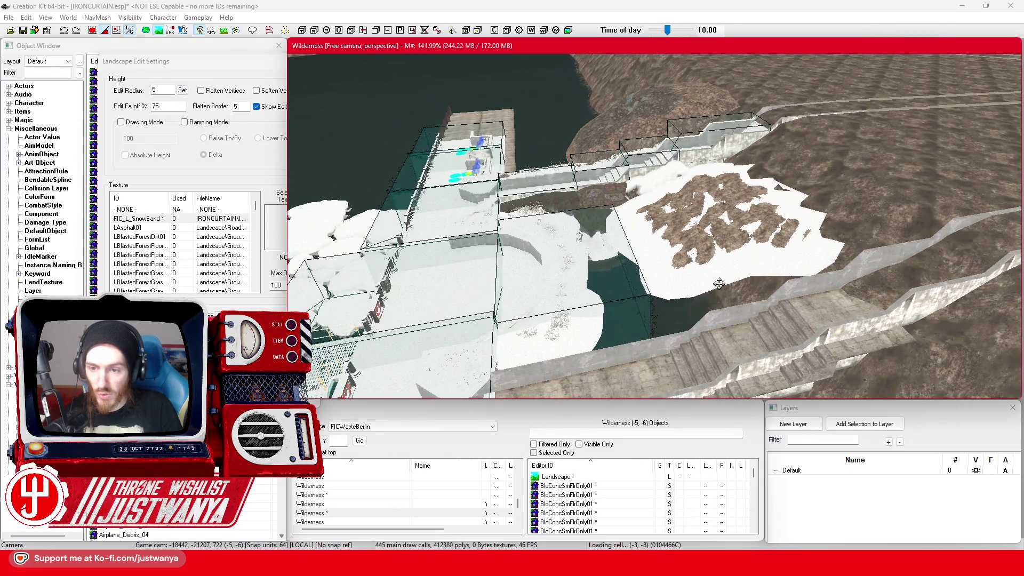
pyautogui.moveTo(747, 291)
pyautogui.mouseDown()
pyautogui.moveTo(717, 298)
pyautogui.moveTo(711, 246)
pyautogui.mouseUp()
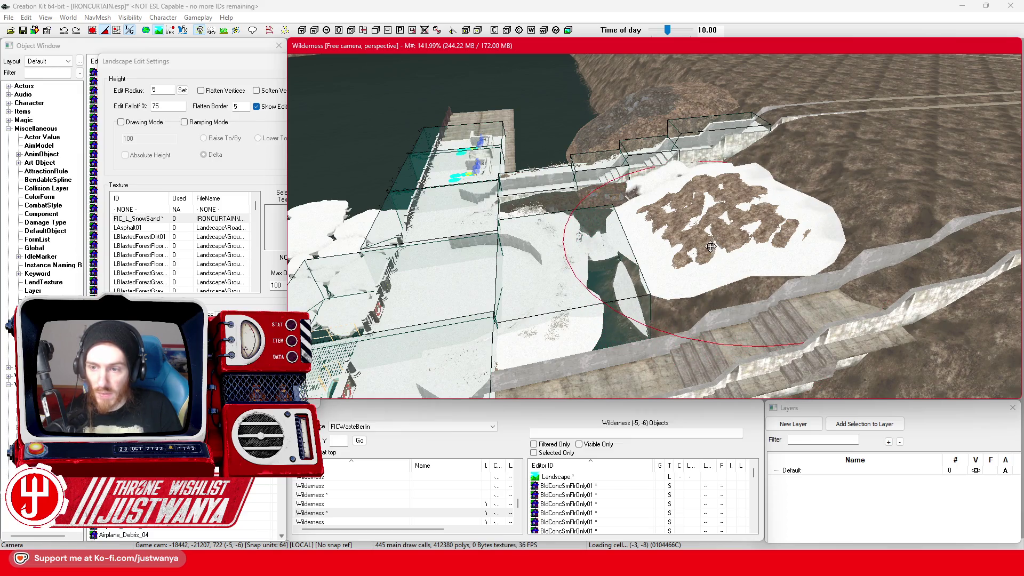
pyautogui.moveTo(623, 312); pyautogui.dragTo(607, 284)
pyautogui.moveTo(579, 327); pyautogui.dragTo(692, 334)
pyautogui.moveTo(641, 267)
pyautogui.mouseDown()
pyautogui.moveTo(596, 222)
pyautogui.moveTo(618, 208)
pyautogui.moveTo(659, 213)
pyautogui.moveTo(668, 191)
pyautogui.mouseUp()
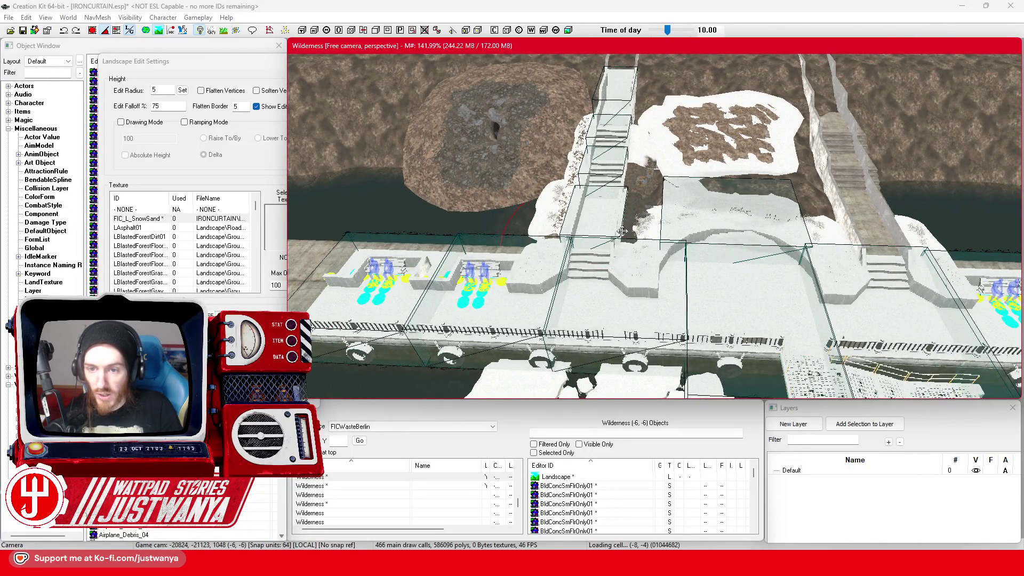
pyautogui.moveTo(626, 208); pyautogui.dragTo(629, 198)
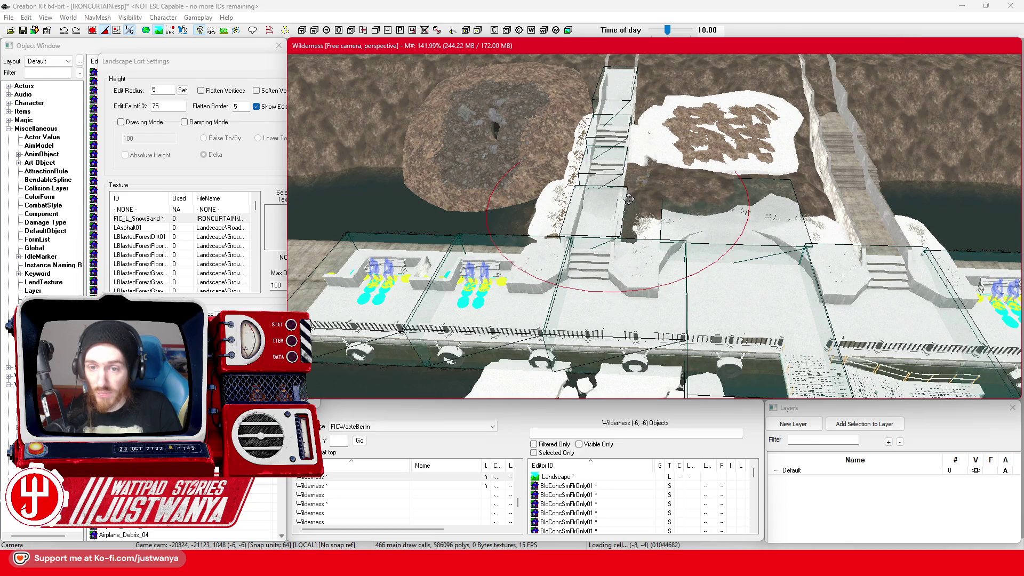
# Build up brown terrain mounds from the water under and beside the bridge
pyautogui.moveTo(630, 199)
pyautogui.mouseDown()
pyautogui.moveTo(686, 203)
pyautogui.moveTo(555, 238)
pyautogui.mouseUp()
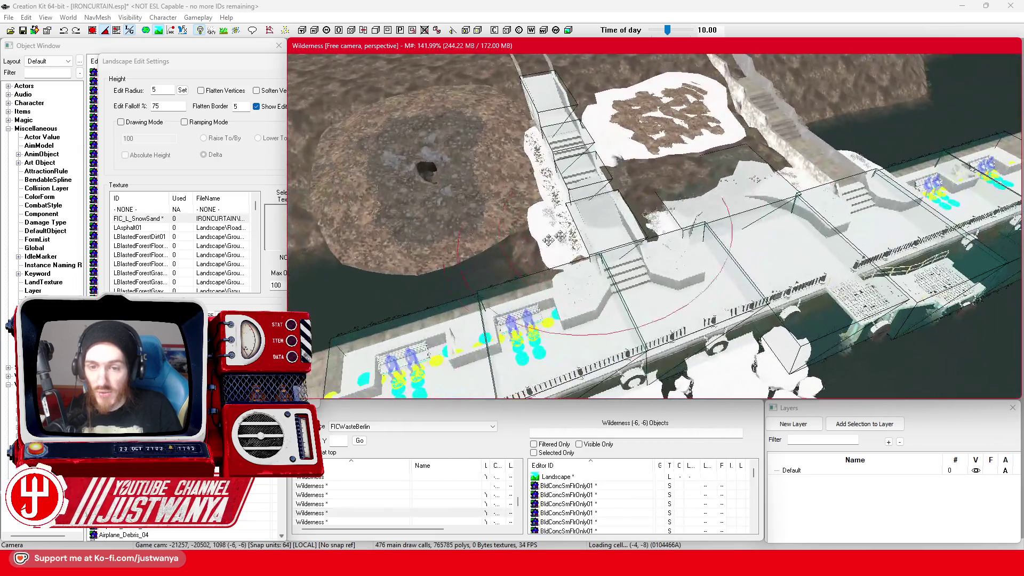
pyautogui.moveTo(496, 226); pyautogui.dragTo(603, 225)
pyautogui.moveTo(537, 230); pyautogui.dragTo(542, 216)
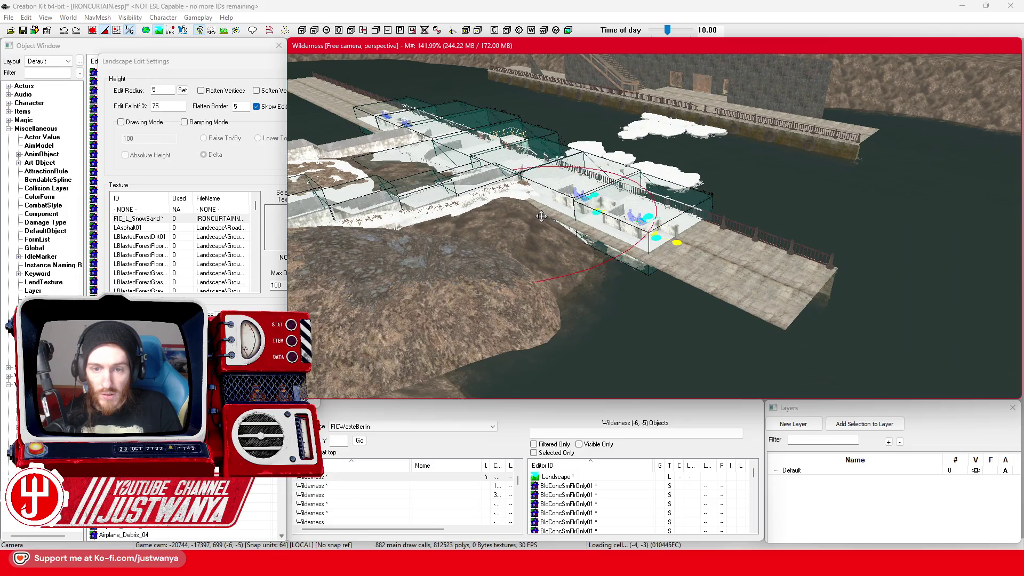
pyautogui.moveTo(583, 290); pyautogui.dragTo(605, 269)
pyautogui.moveTo(557, 241); pyautogui.dragTo(562, 220)
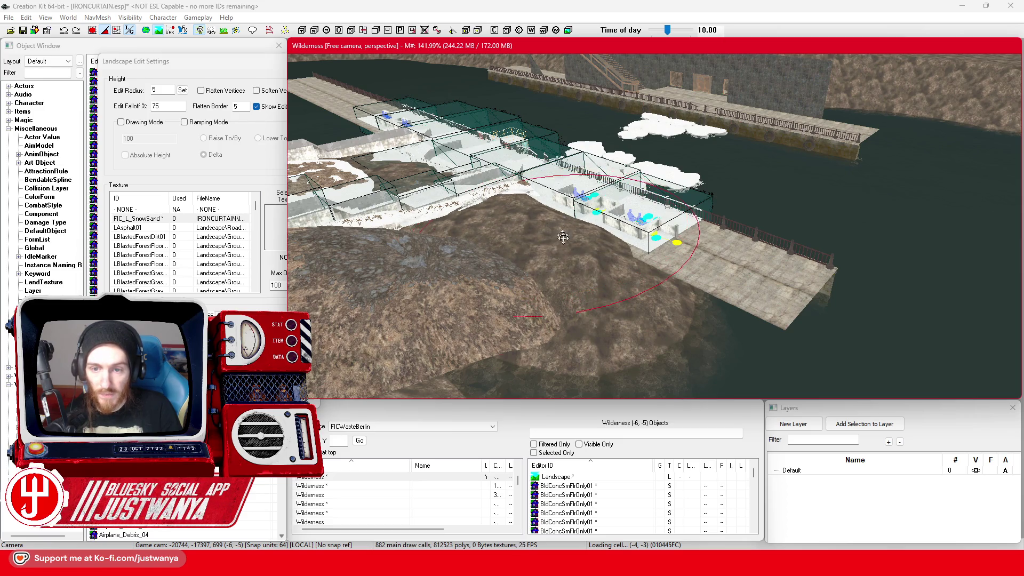
pyautogui.press('shift')
pyautogui.press('shift')
pyautogui.moveTo(633, 254); pyautogui.dragTo(639, 236)
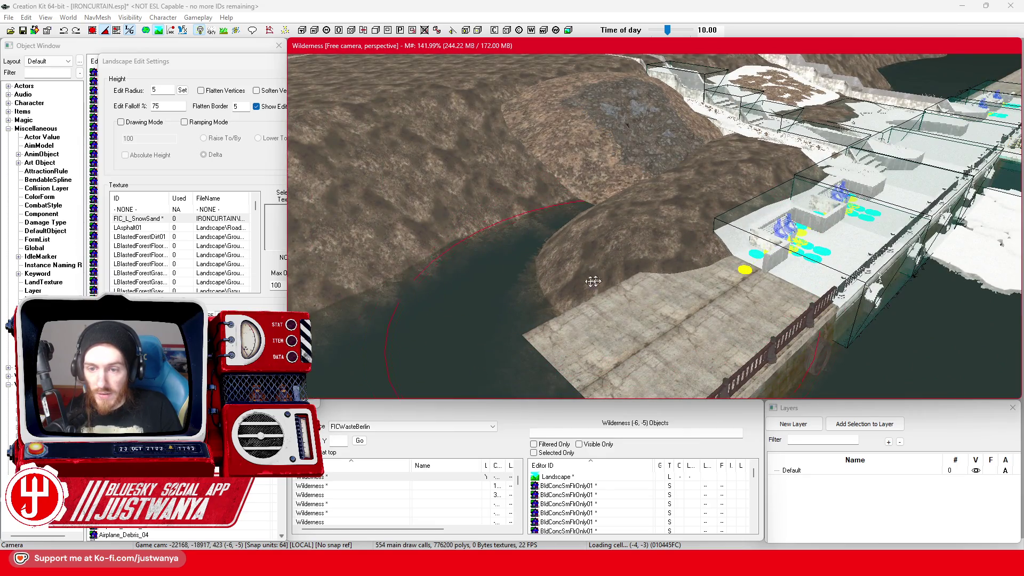
pyautogui.moveTo(501, 267); pyautogui.dragTo(514, 208)
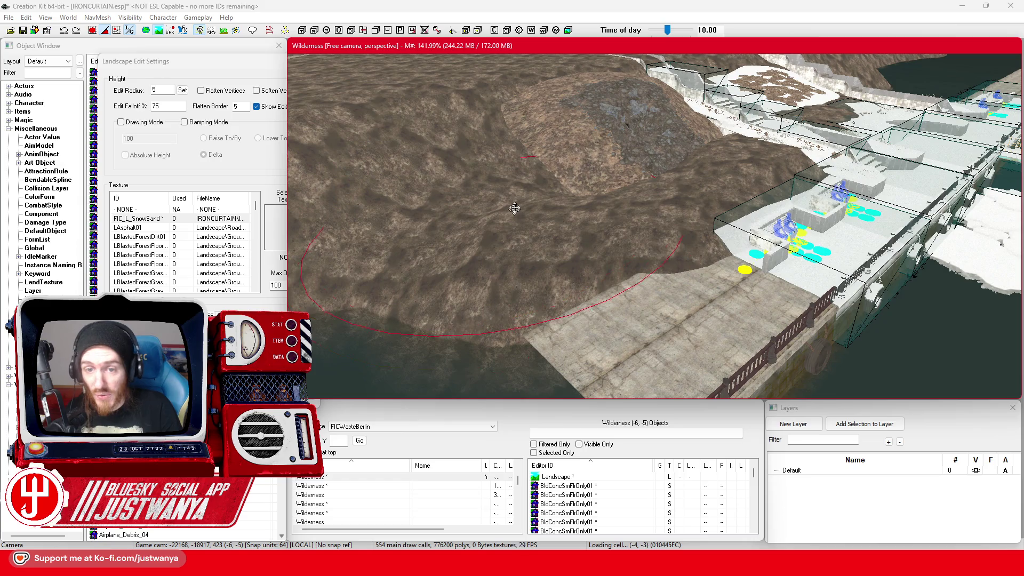
pyautogui.moveTo(510, 130); pyautogui.dragTo(523, 118)
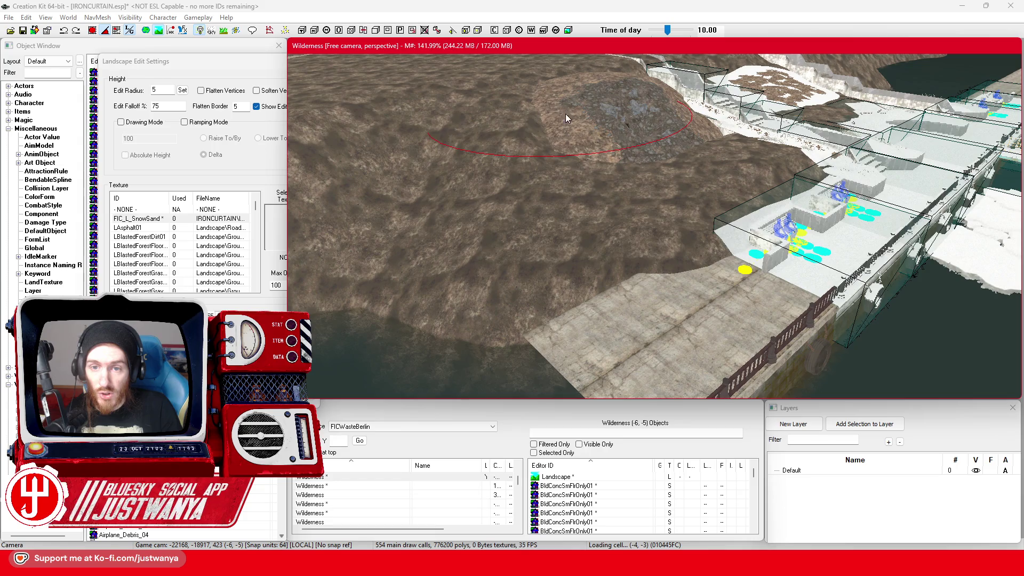